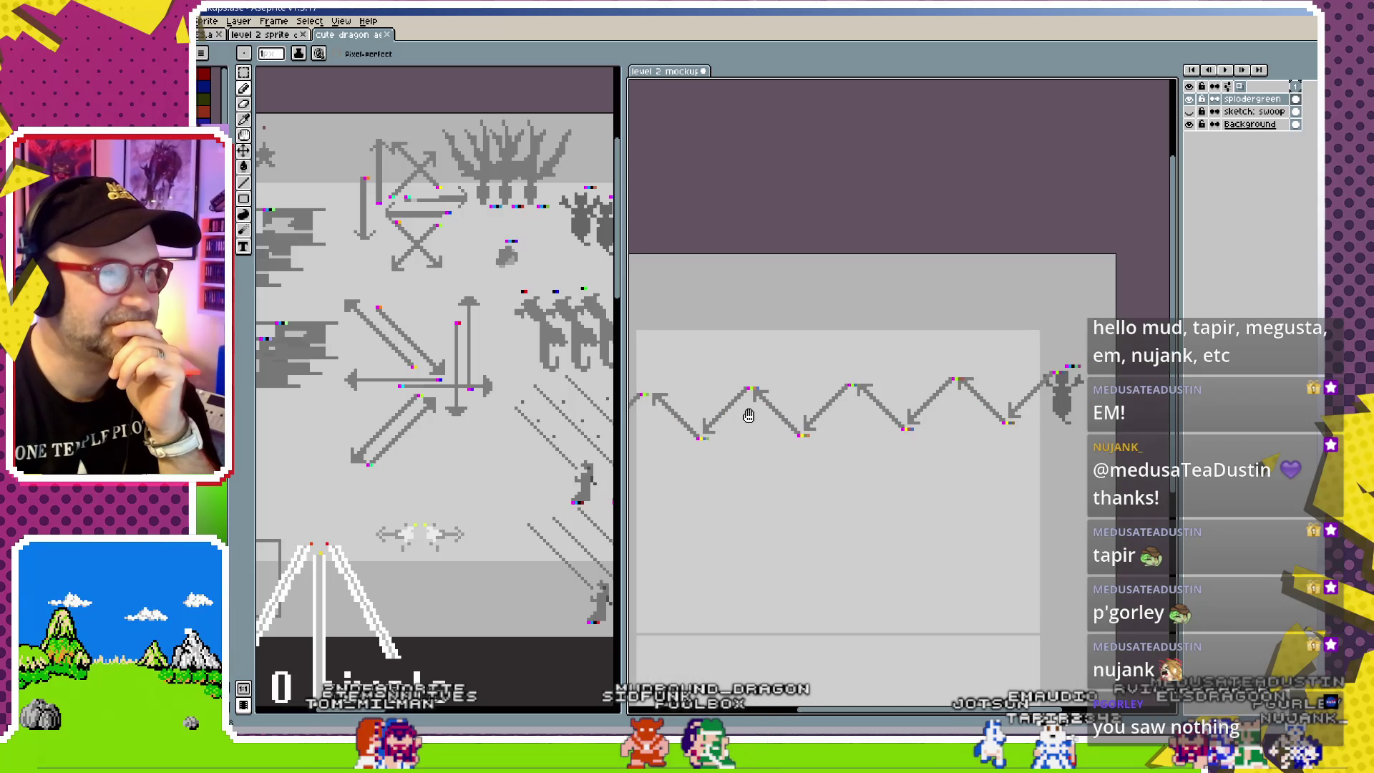
- With the Move tool, pick the asteroid layer on the sprite sheet and return to the level 2 mockup
{"action": "left_click_drag", "start_coordinate": [826, 395], "coordinate": [812, 404]}
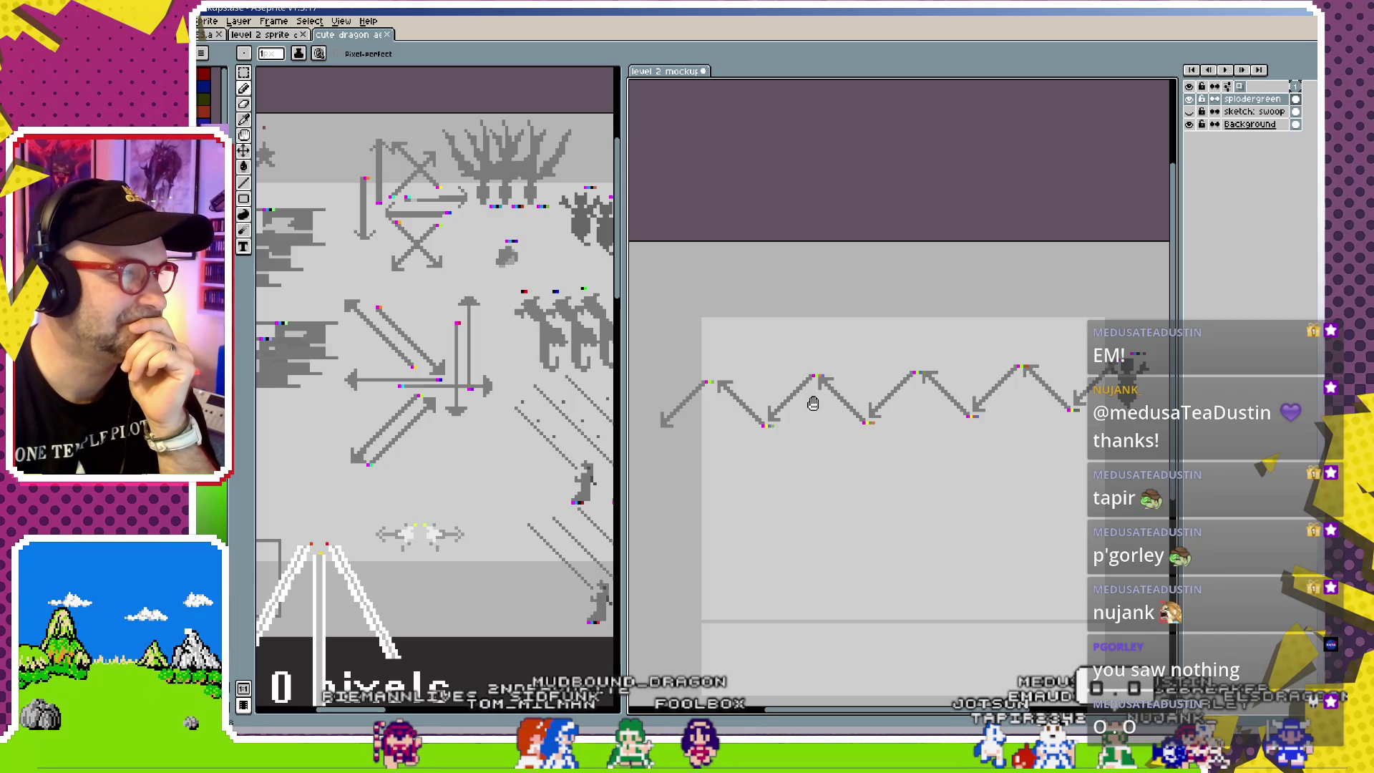
{"action": "scroll", "coordinate": [813, 403], "scroll_direction": "down", "scroll_amount": 1}
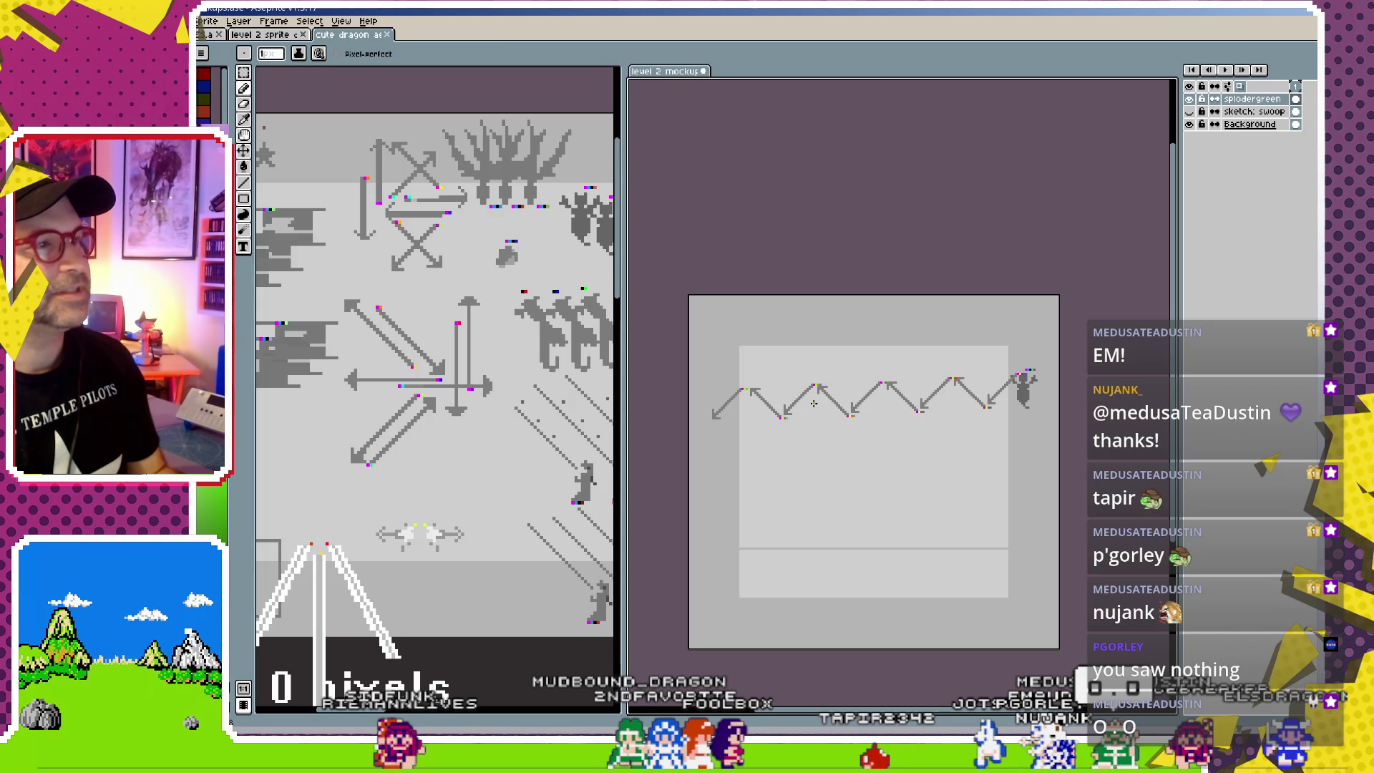
{"action": "scroll", "coordinate": [814, 404], "scroll_direction": "up", "scroll_amount": 1}
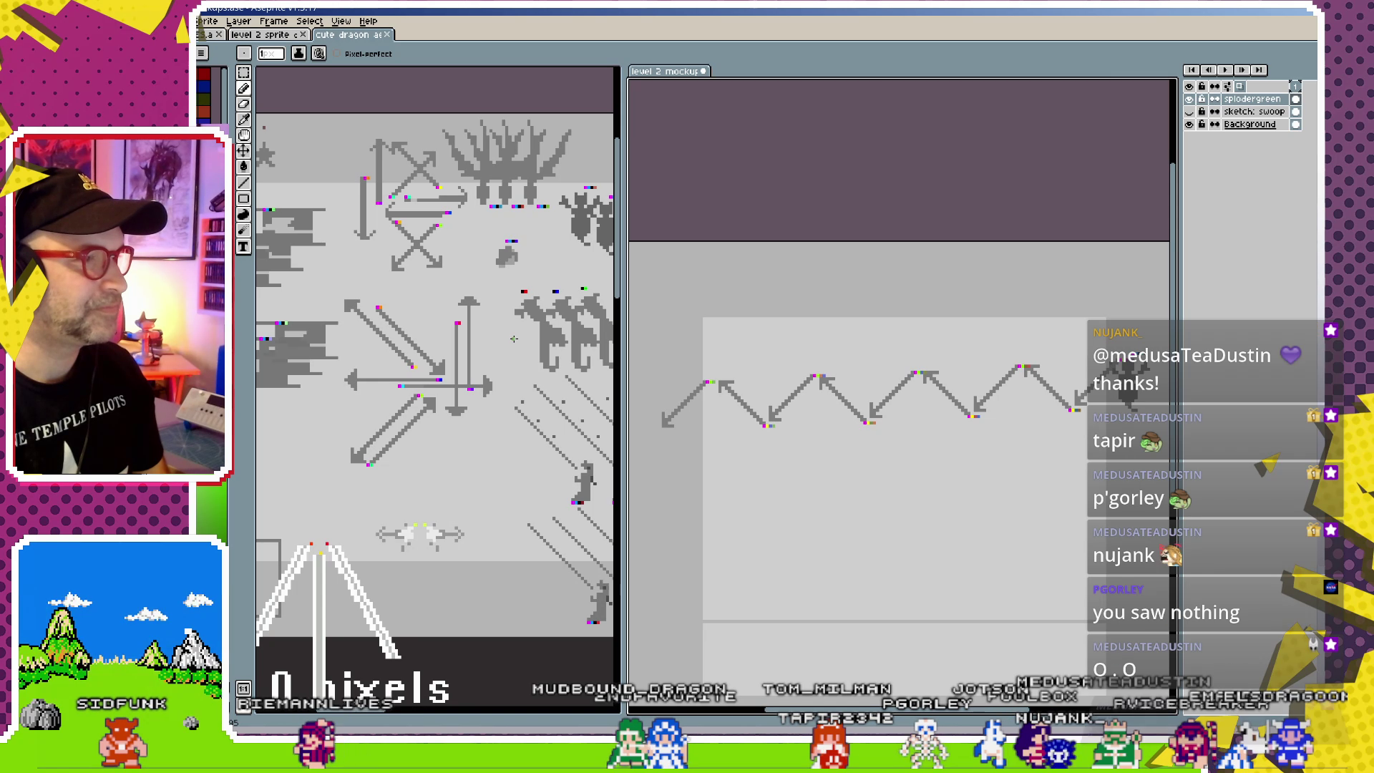
{"action": "left_click", "coordinate": [243, 151]}
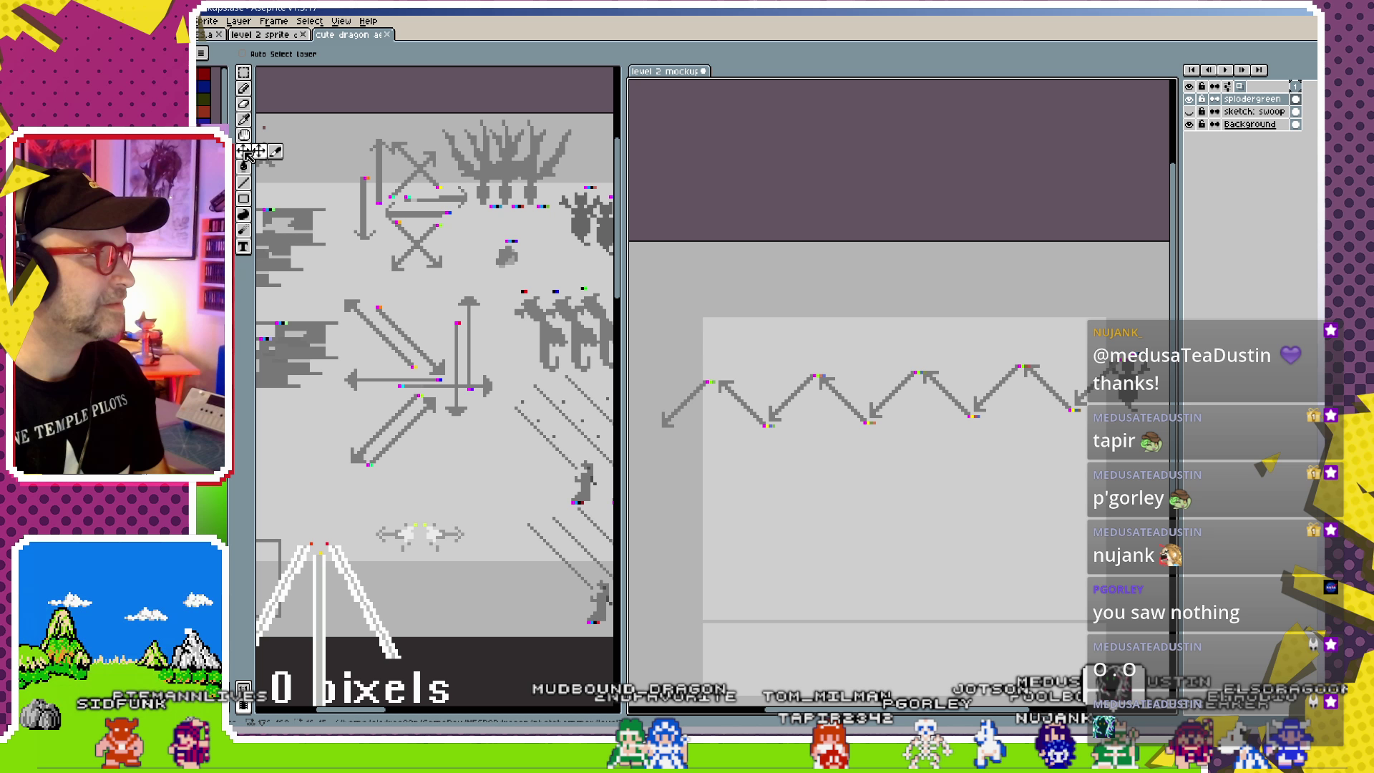
{"action": "left_click", "coordinate": [513, 261]}
{"action": "left_click", "coordinate": [512, 262]}
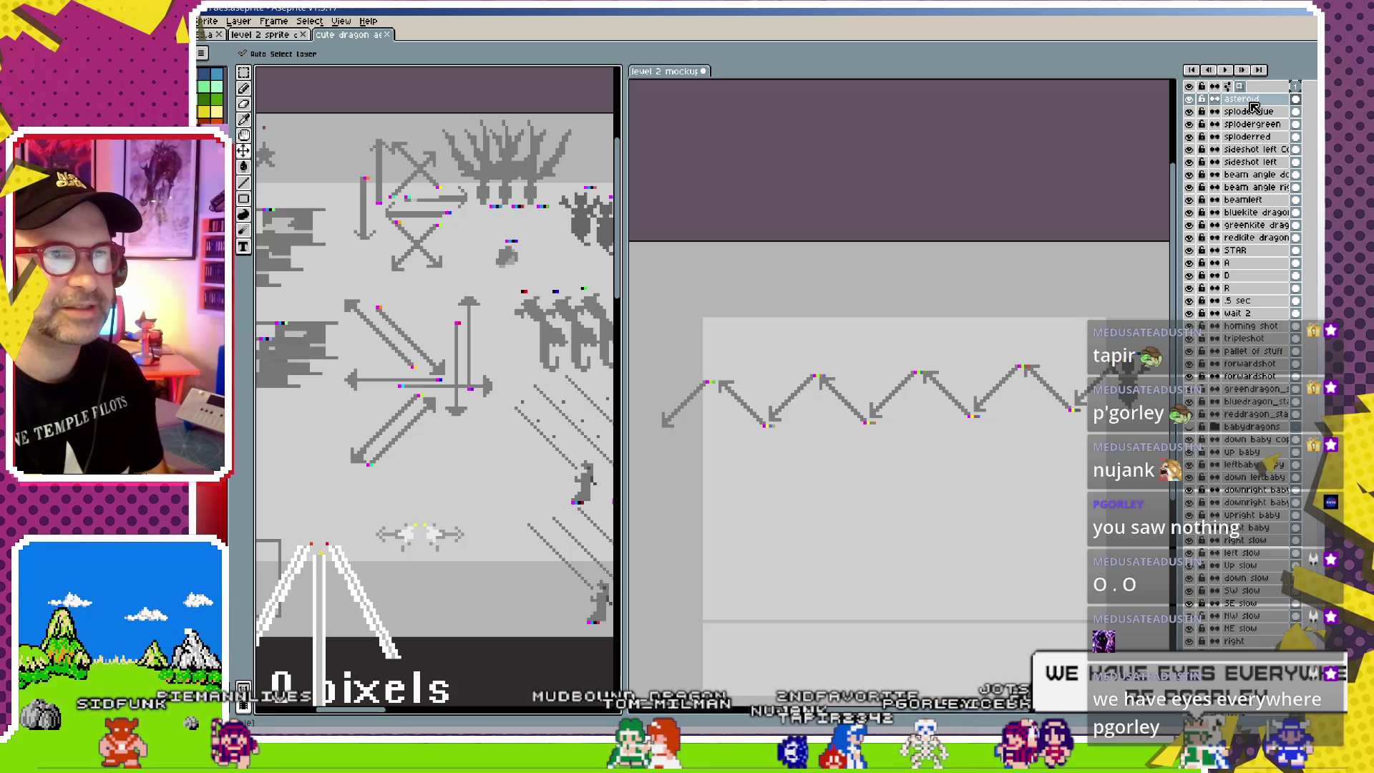
{"action": "left_click", "coordinate": [925, 325]}
- Paste the asteroid above the zigzag arrows, then duplicate it and move the copy right
{"action": "key", "text": "ctrl+v"}
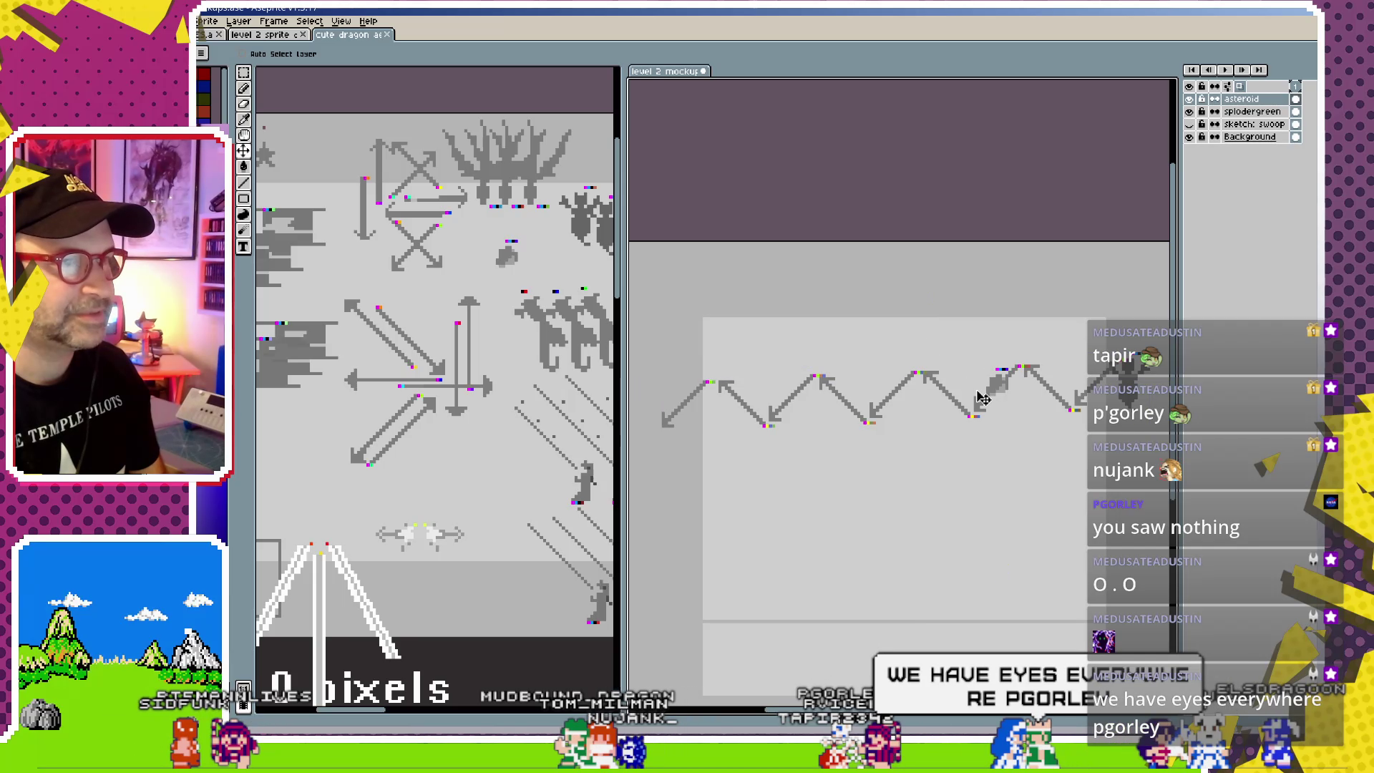
{"action": "mouse_move", "coordinate": [981, 383]}
{"action": "left_mouse_down"}
{"action": "mouse_move", "coordinate": [905, 302]}
{"action": "mouse_move", "coordinate": [1028, 307]}
{"action": "left_mouse_up"}
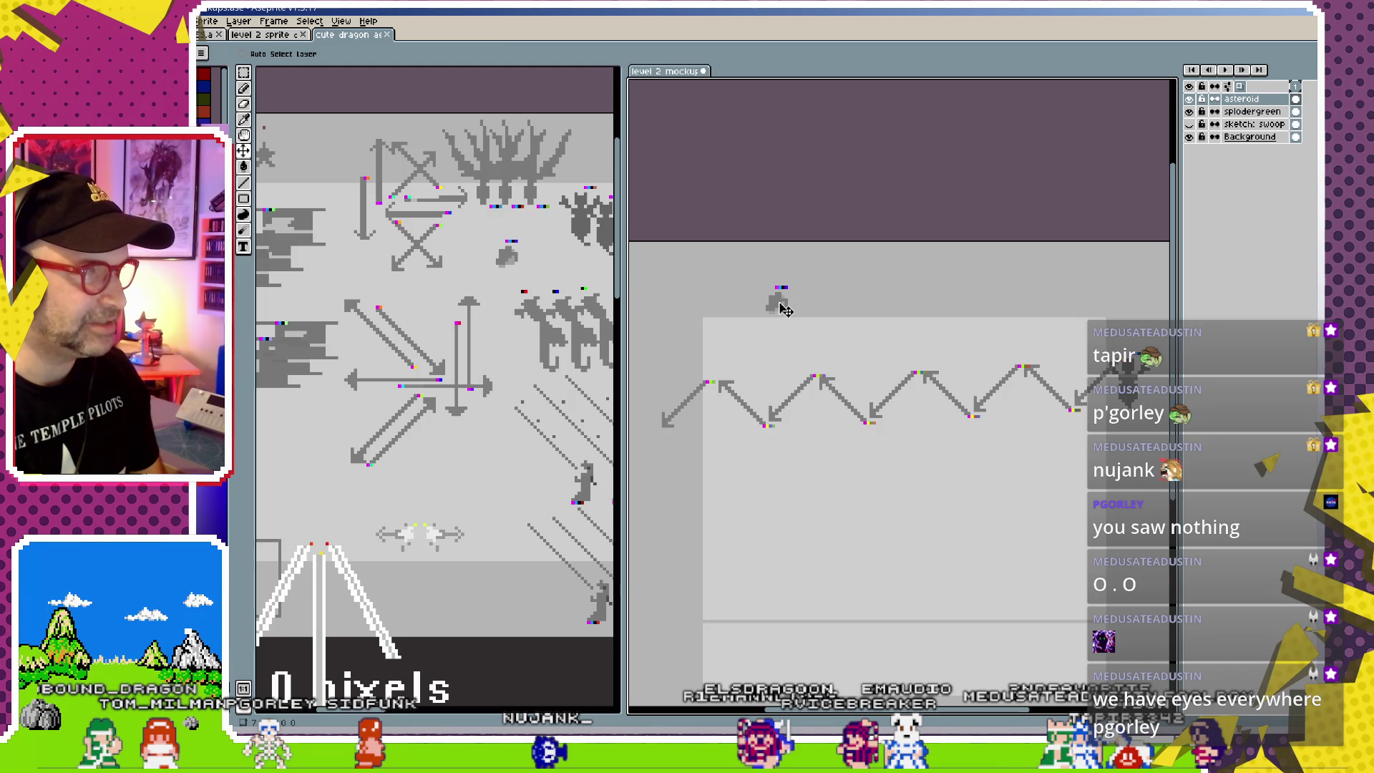
{"action": "key", "text": "ctrl+j"}
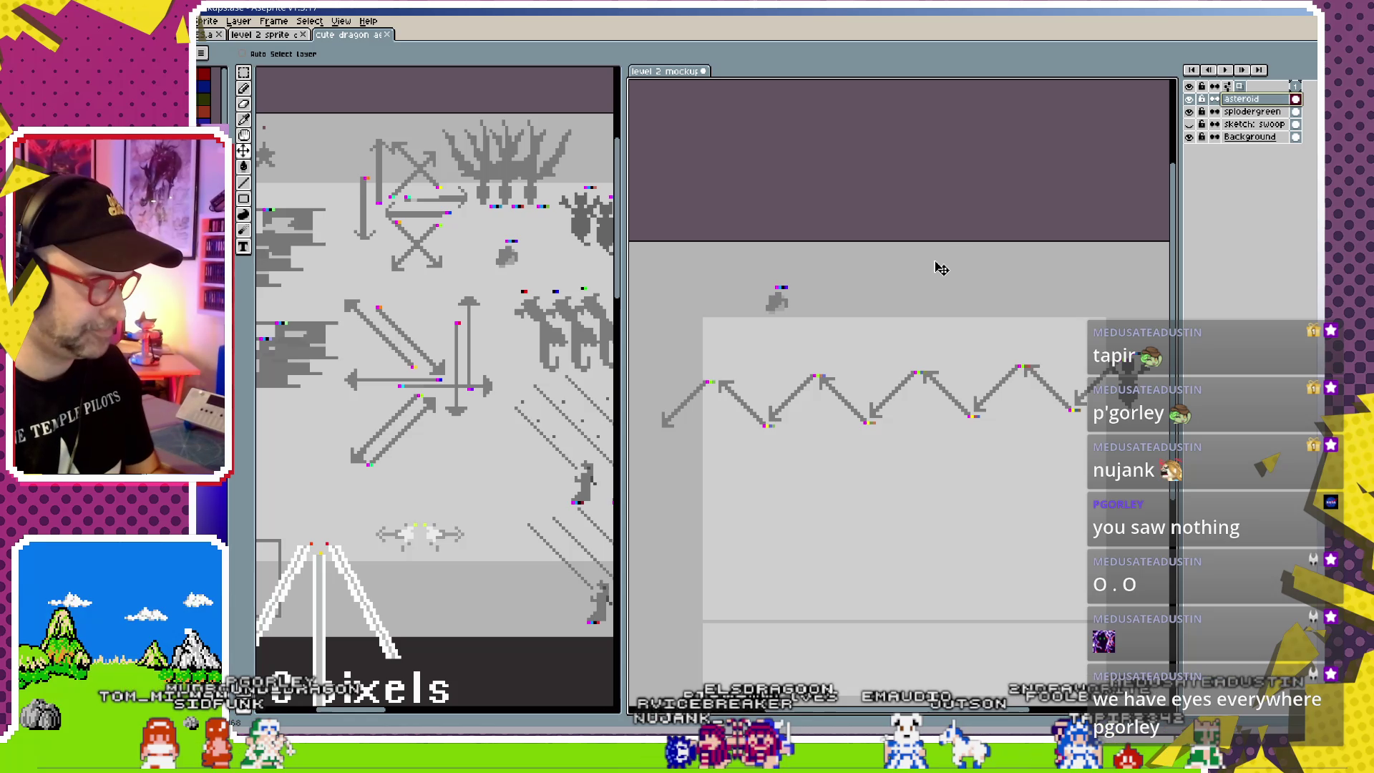
{"action": "mouse_move", "coordinate": [789, 311]}
{"action": "left_mouse_down"}
{"action": "mouse_move", "coordinate": [1056, 315]}
{"action": "mouse_move", "coordinate": [1017, 309]}
{"action": "left_mouse_up"}
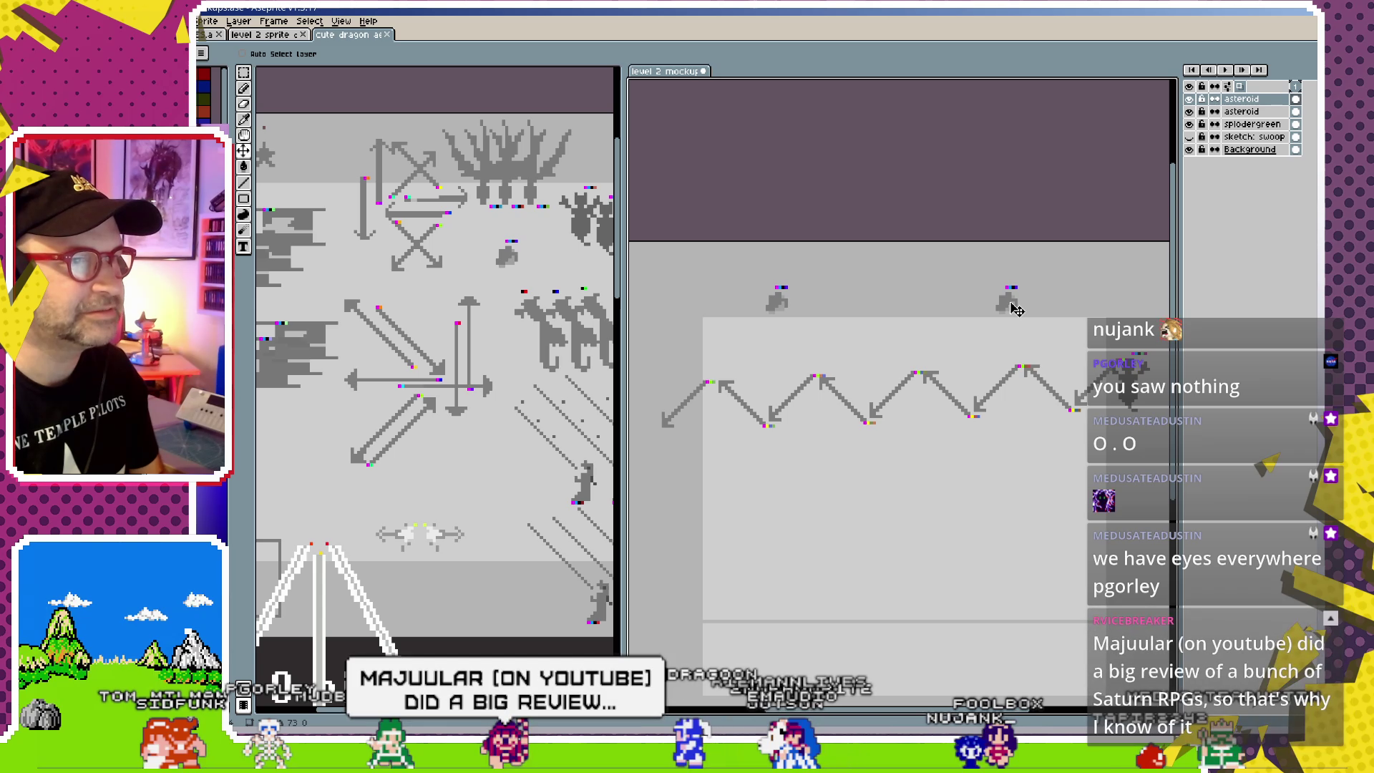
- Switch to the Pencil and view the sheet with the slow and fast labels
{"action": "key", "text": "b"}
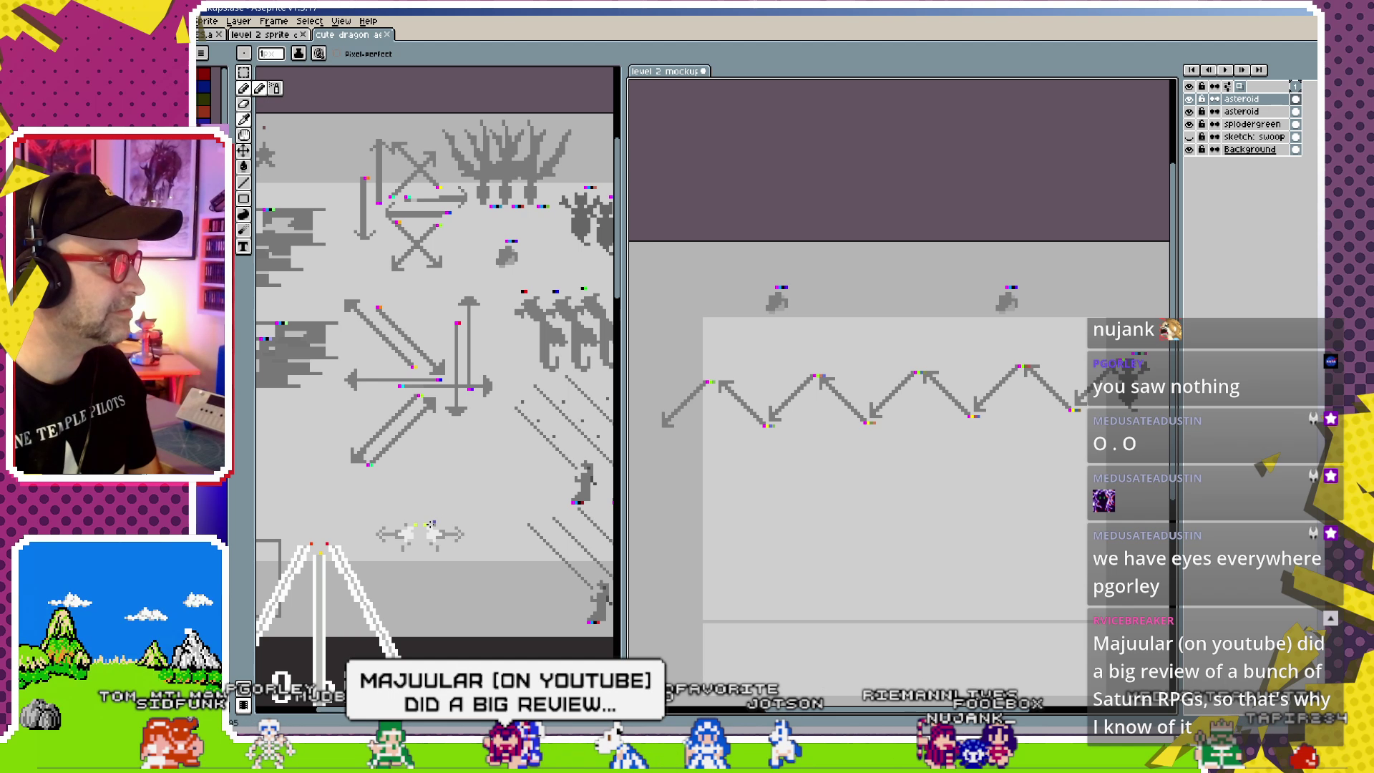
{"action": "left_click", "coordinate": [494, 427], "text": "alt"}
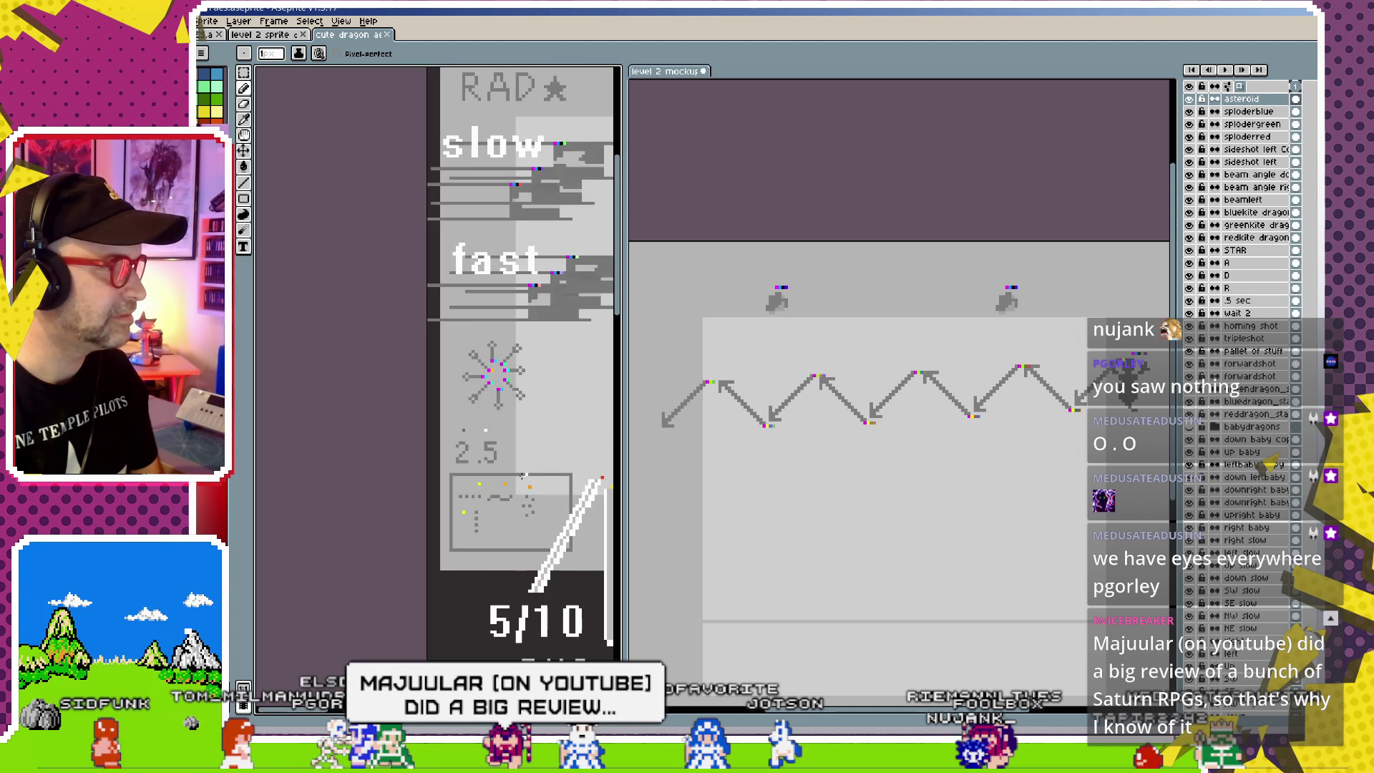
{"action": "scroll", "coordinate": [989, 253], "scroll_direction": "up", "scroll_amount": 2}
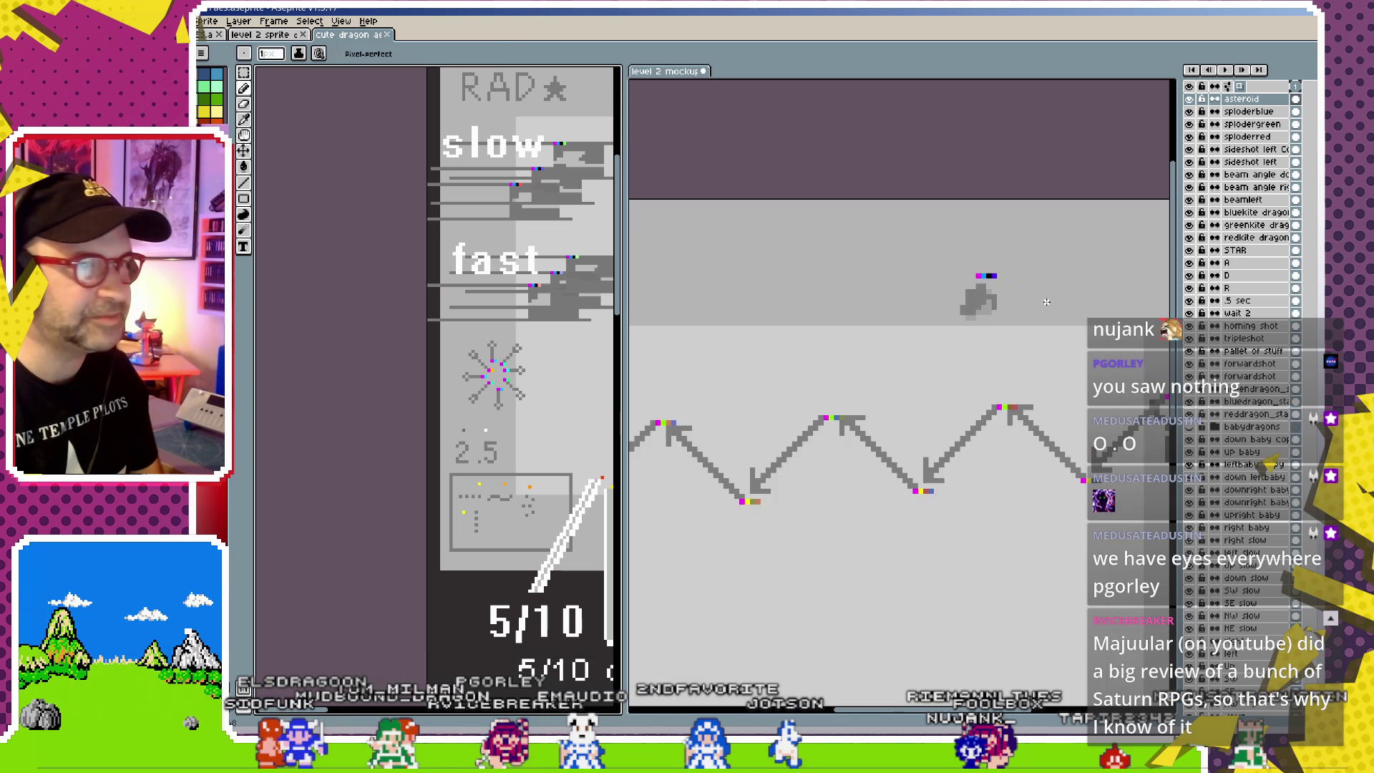
{"action": "scroll", "coordinate": [989, 253], "scroll_direction": "up", "scroll_amount": 3}
{"action": "scroll", "coordinate": [998, 249], "scroll_direction": "down", "scroll_amount": 1}
{"action": "scroll", "coordinate": [1012, 400], "scroll_direction": "down", "scroll_amount": 2}
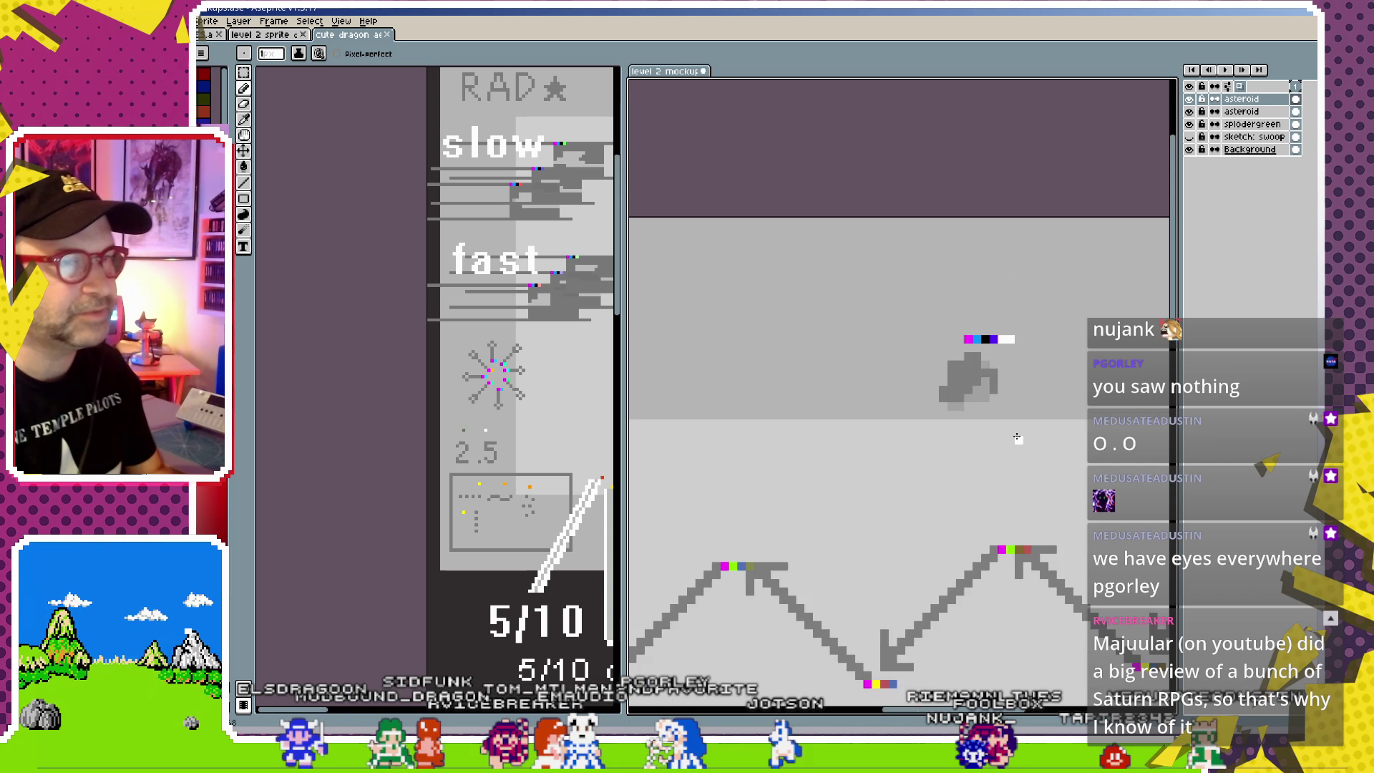
{"action": "scroll", "coordinate": [1018, 445], "scroll_direction": "down", "scroll_amount": 2}
{"action": "scroll", "coordinate": [1040, 483], "scroll_direction": "down", "scroll_amount": 2}
{"action": "scroll", "coordinate": [1040, 483], "scroll_direction": "up", "scroll_amount": 1}
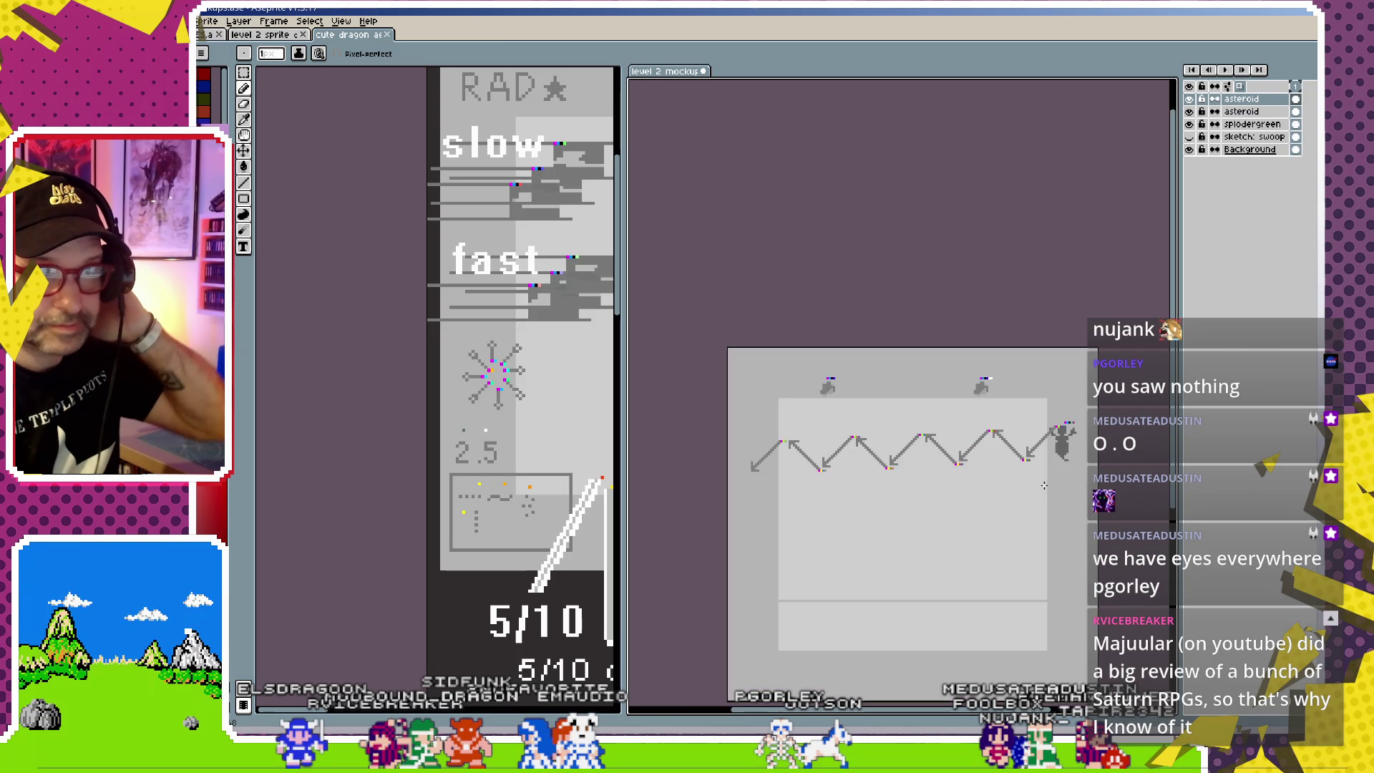
{"action": "scroll", "coordinate": [1042, 484], "scroll_direction": "up", "scroll_amount": 1}
{"action": "scroll", "coordinate": [1043, 485], "scroll_direction": "up", "scroll_amount": 1}
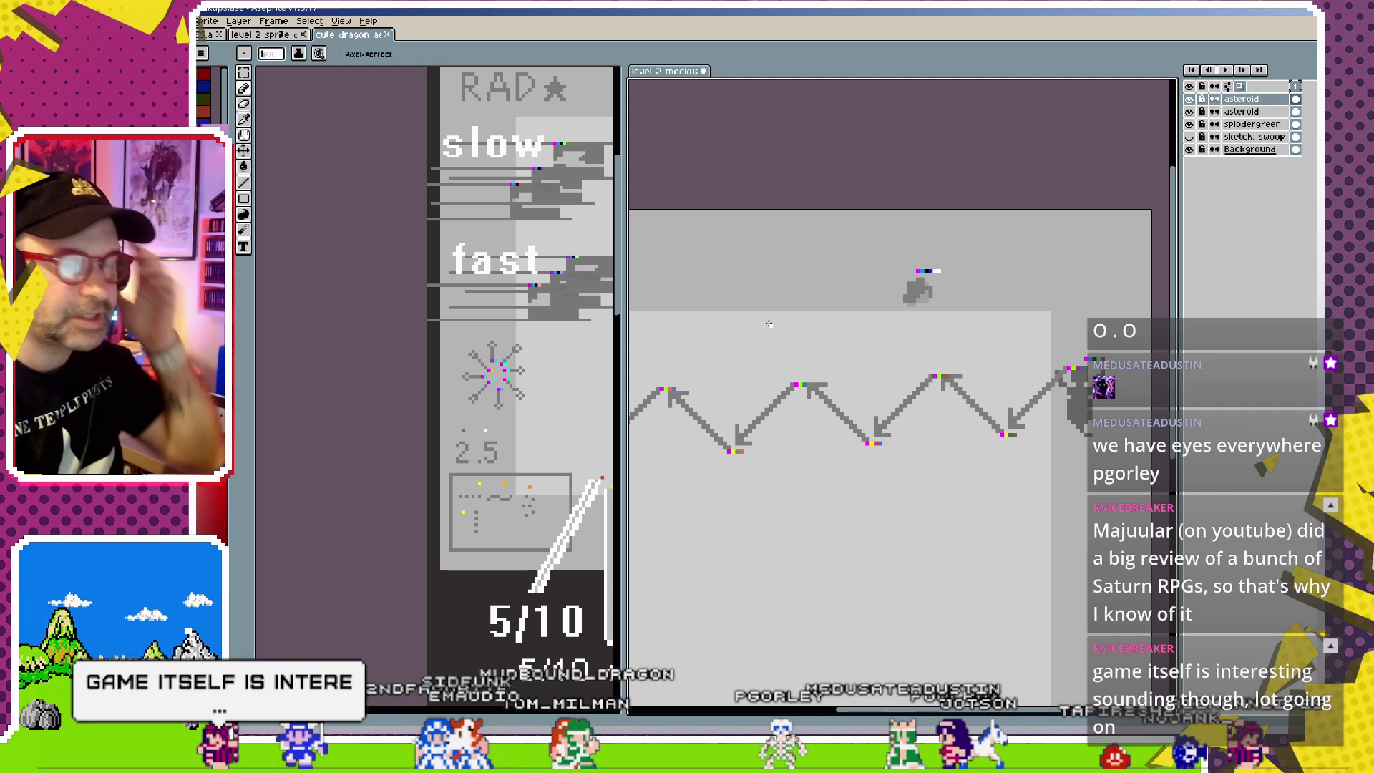
- Export the mockup as lv2_bluesploder_twoasteroids.png
{"action": "key", "text": "ctrl+alt+shift+s"}
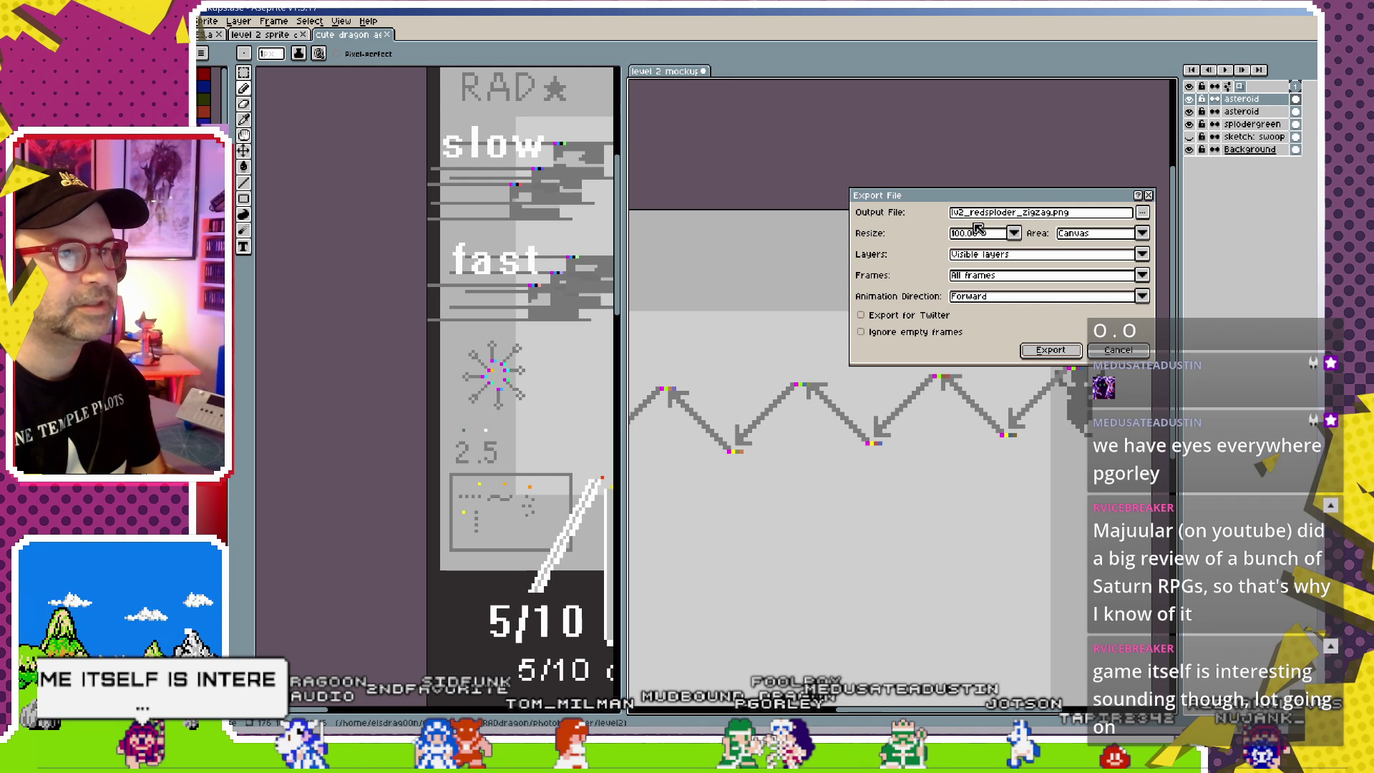
{"action": "mouse_move", "coordinate": [993, 201]}
{"action": "left_mouse_down"}
{"action": "mouse_move", "coordinate": [834, 262]}
{"action": "mouse_move", "coordinate": [895, 263]}
{"action": "left_mouse_up"}
{"action": "type", "text": "bluesploder_"}
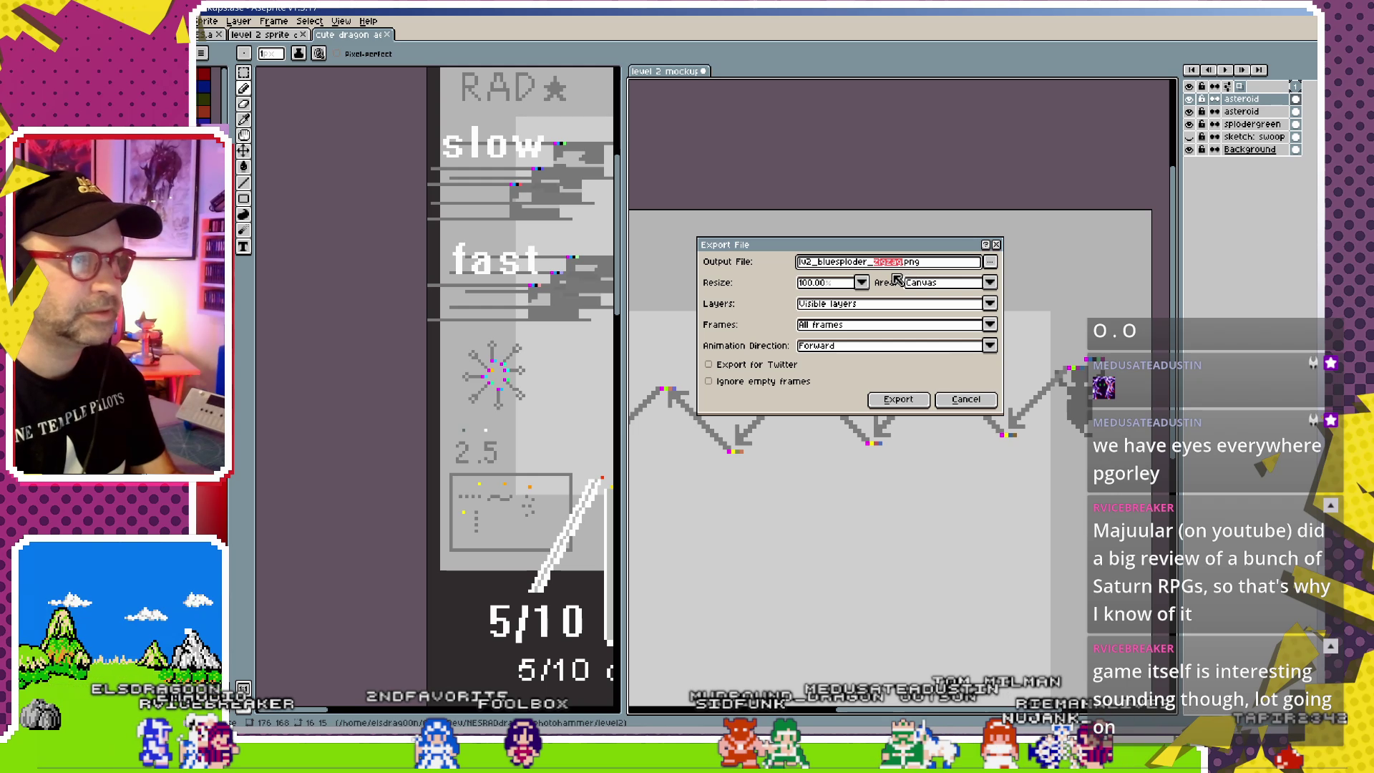
{"action": "type", "text": "two"}
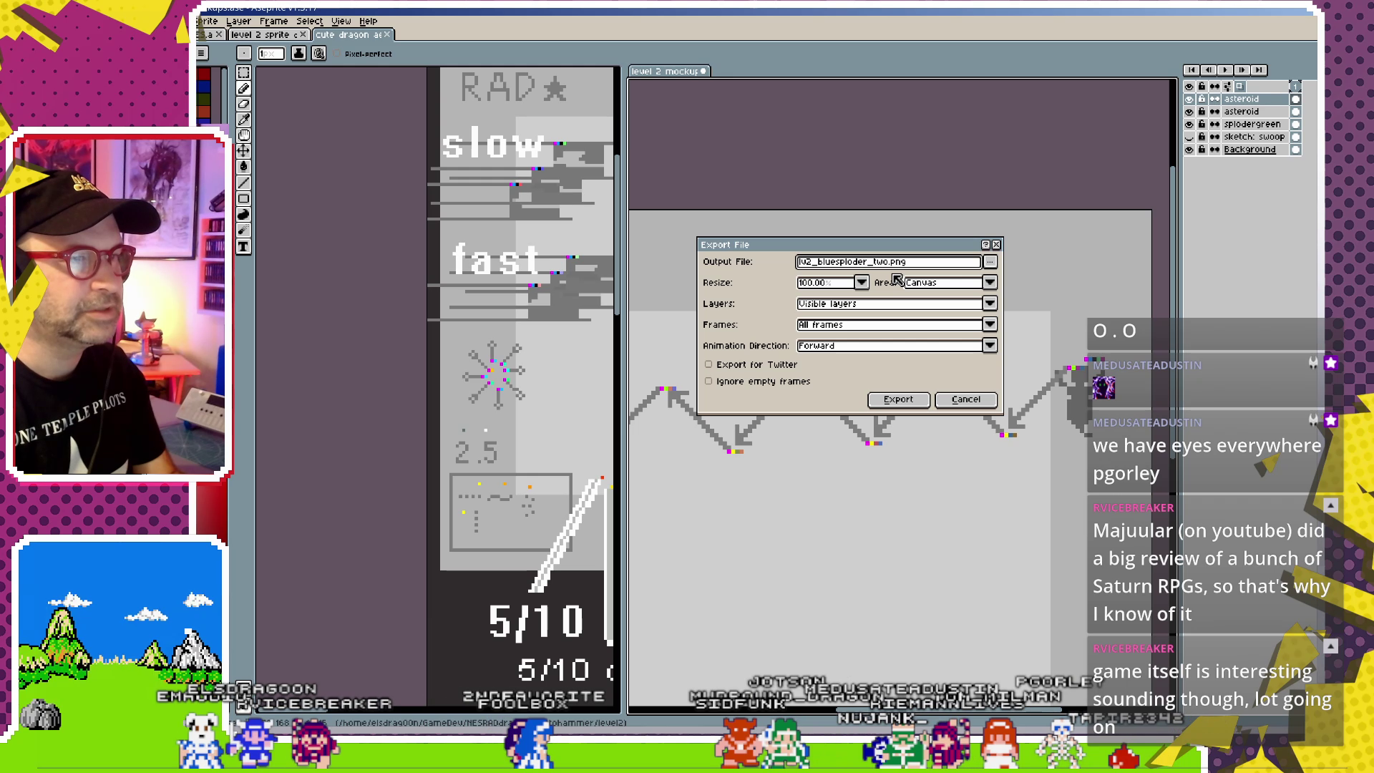
{"action": "type", "text": "asteroids"}
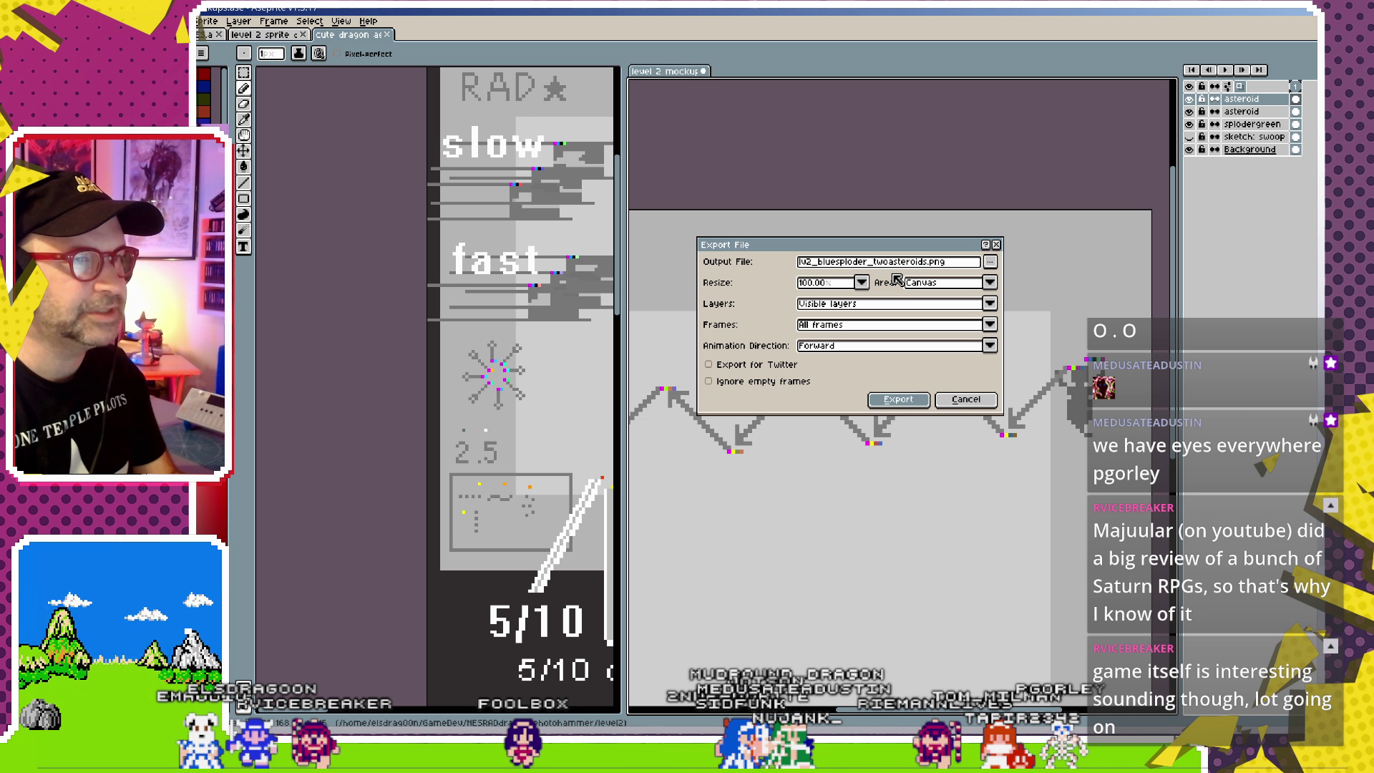
{"action": "key", "text": "Return"}
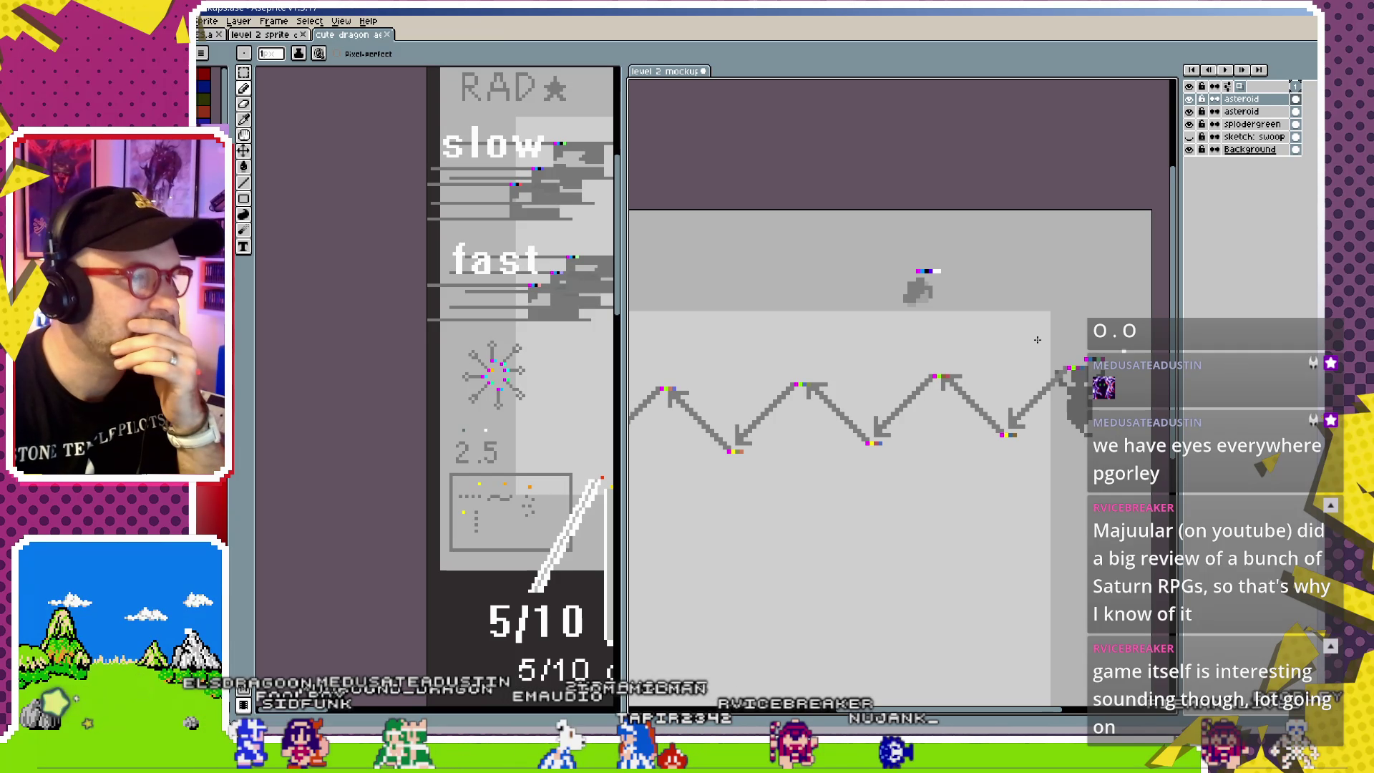
{"action": "scroll", "coordinate": [792, 309], "scroll_direction": "down", "scroll_amount": 2}
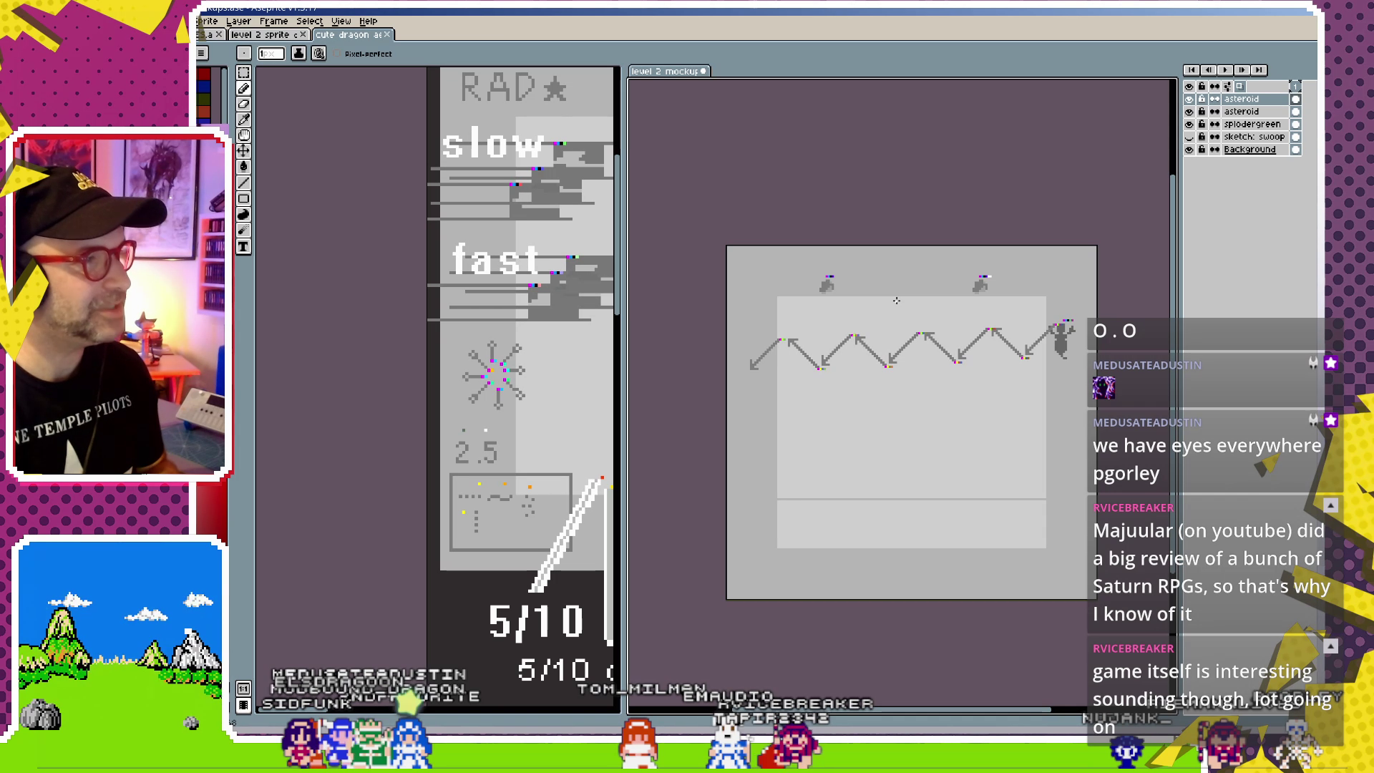
{"action": "scroll", "coordinate": [473, 210], "scroll_direction": "down", "scroll_amount": 1}
{"action": "scroll", "coordinate": [472, 210], "scroll_direction": "down", "scroll_amount": 1}
{"action": "scroll", "coordinate": [458, 250], "scroll_direction": "down", "scroll_amount": 2}
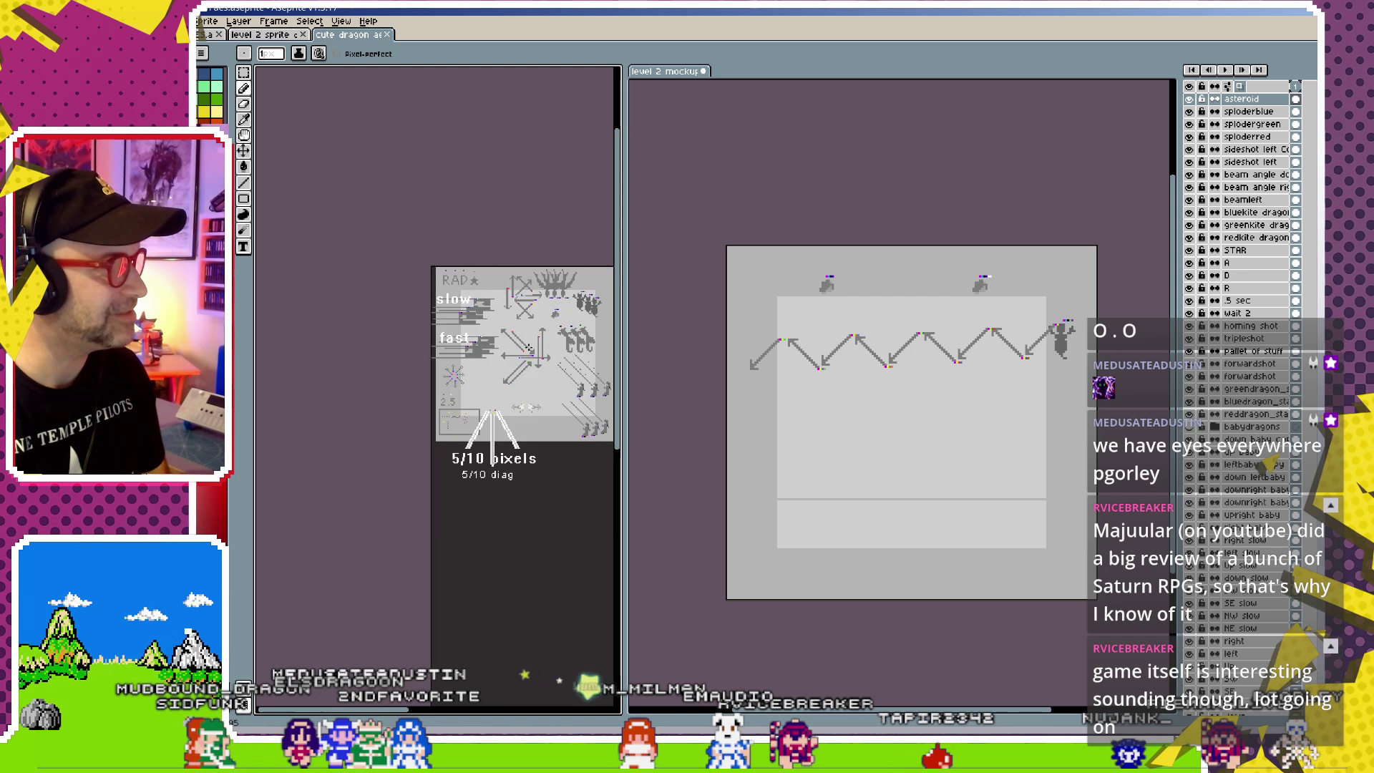
{"action": "left_click_drag", "start_coordinate": [437, 290], "coordinate": [399, 249]}
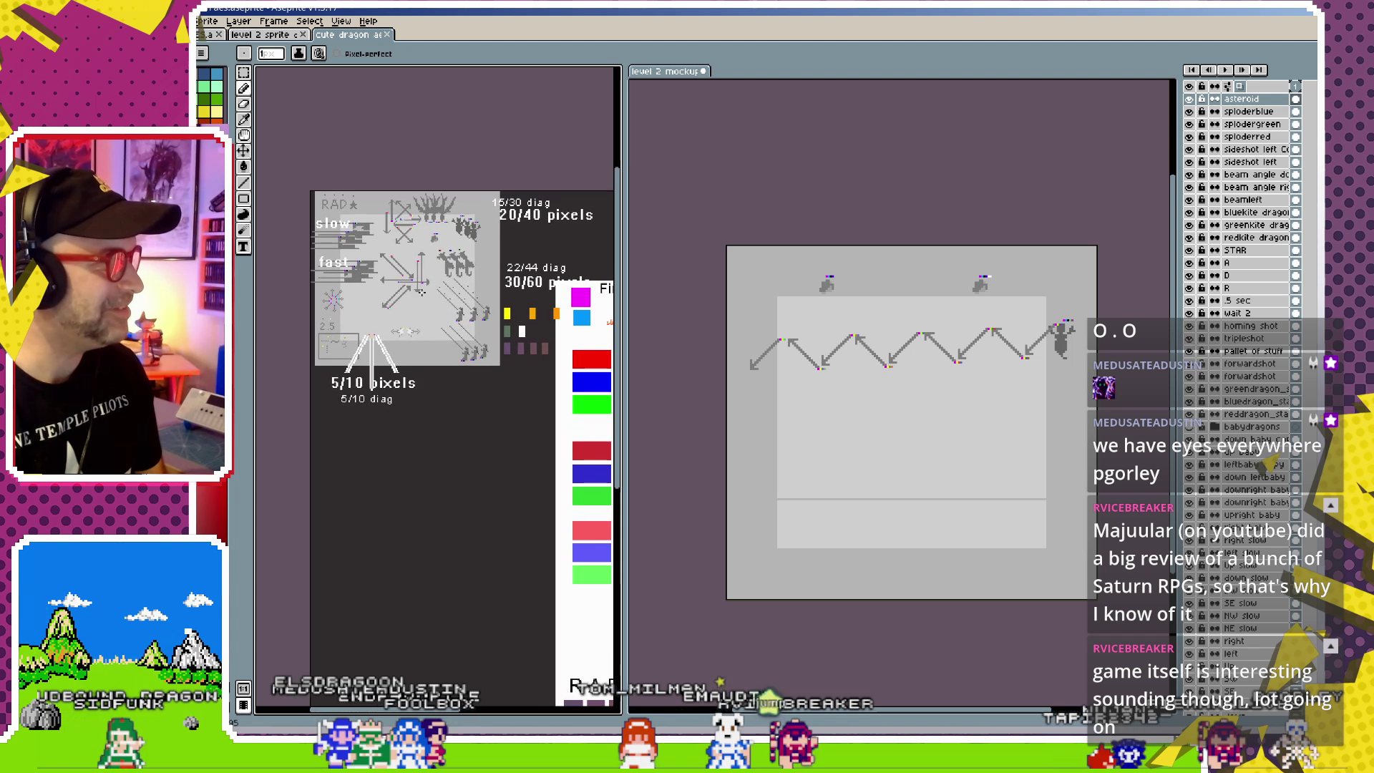
{"action": "scroll", "coordinate": [404, 268], "scroll_direction": "up", "scroll_amount": 2}
{"action": "scroll", "coordinate": [429, 301], "scroll_direction": "down", "scroll_amount": 1}
{"action": "scroll", "coordinate": [448, 331], "scroll_direction": "down", "scroll_amount": 1}
{"action": "left_click_drag", "start_coordinate": [448, 330], "coordinate": [455, 339]}
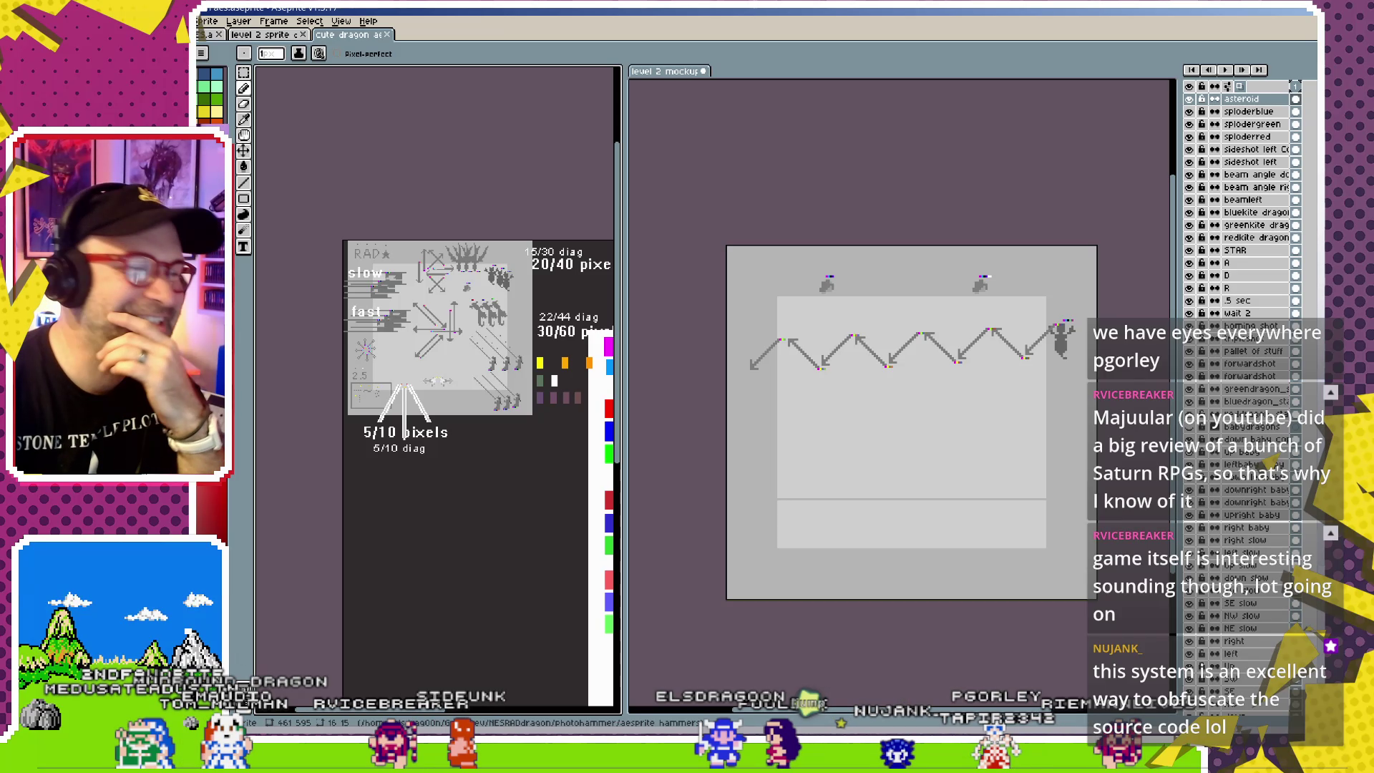
{"action": "left_click", "coordinate": [918, 374]}
{"action": "scroll", "coordinate": [919, 375], "scroll_direction": "up", "scroll_amount": 2}
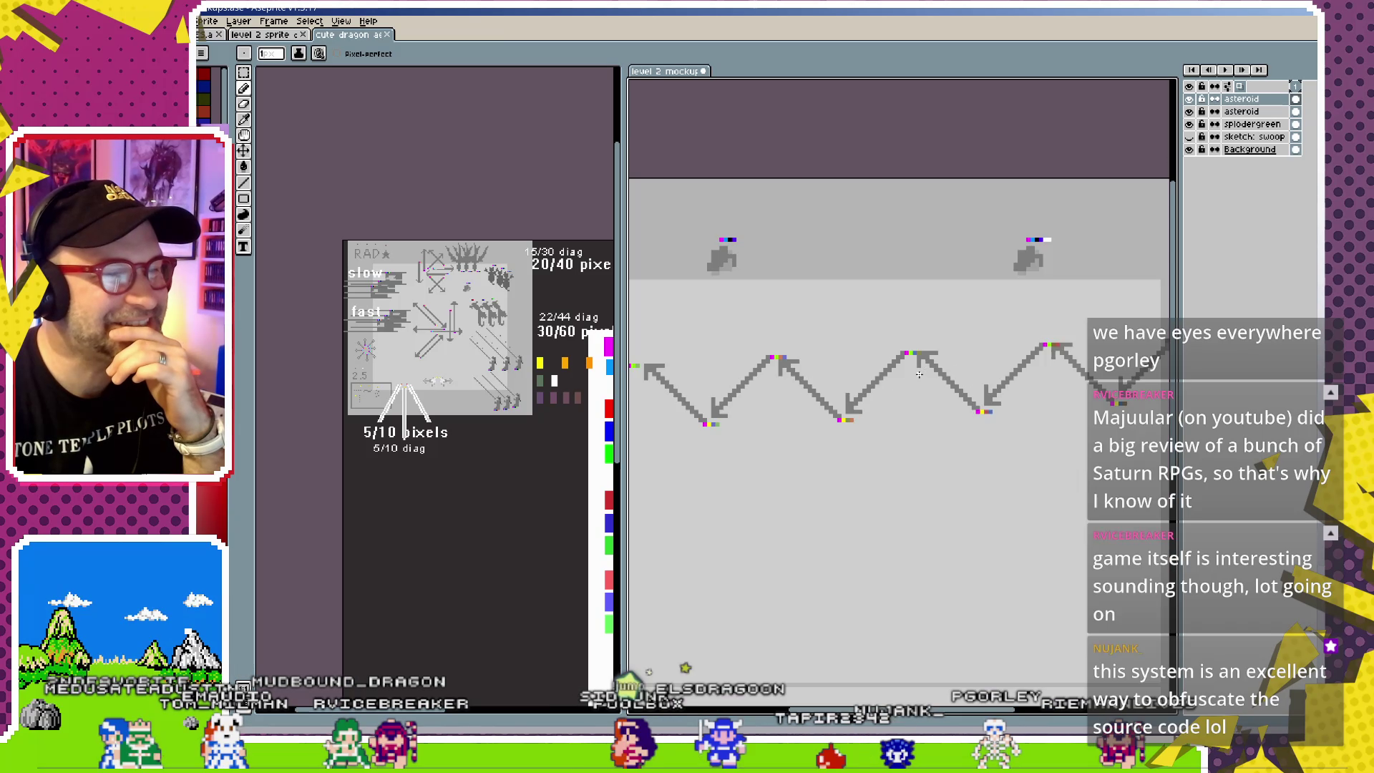
{"action": "scroll", "coordinate": [918, 392], "scroll_direction": "down", "scroll_amount": 2}
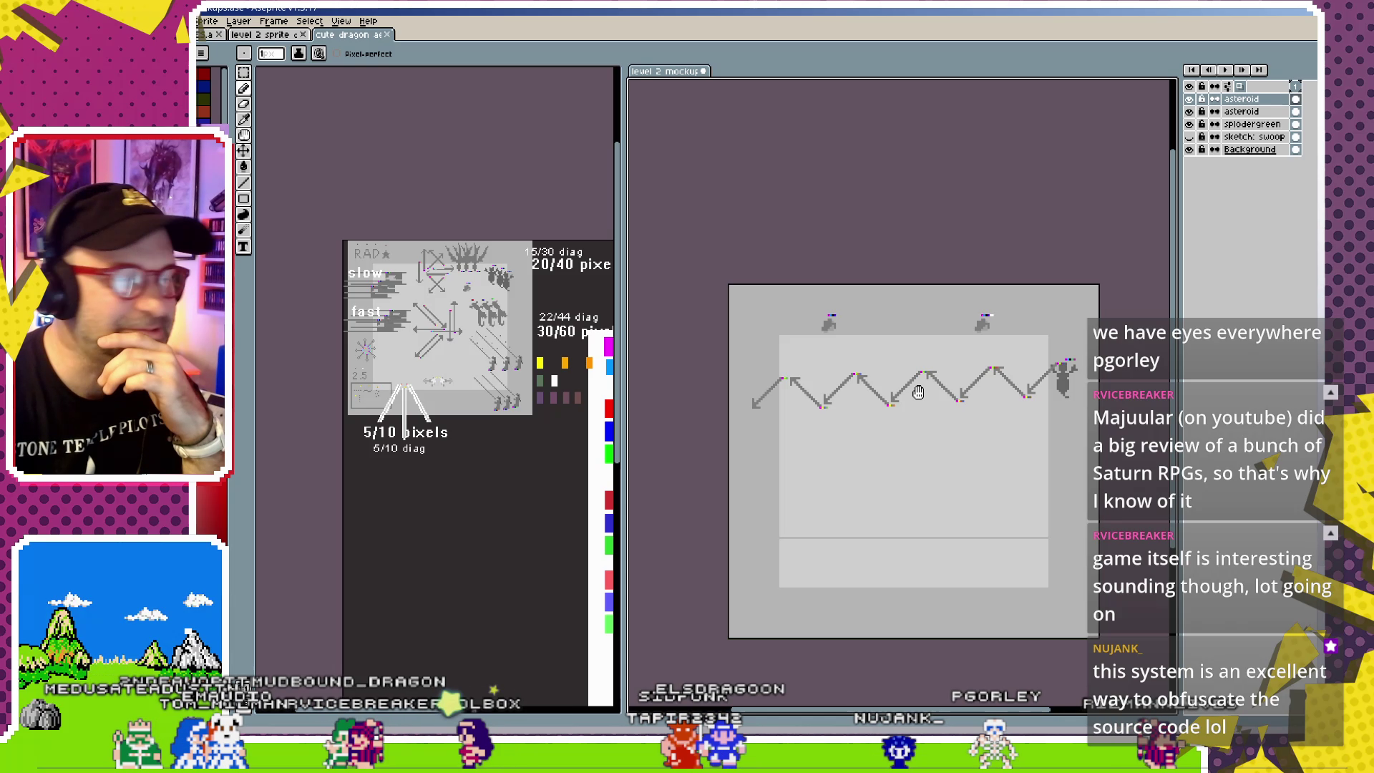
{"action": "scroll", "coordinate": [910, 389], "scroll_direction": "up", "scroll_amount": 1}
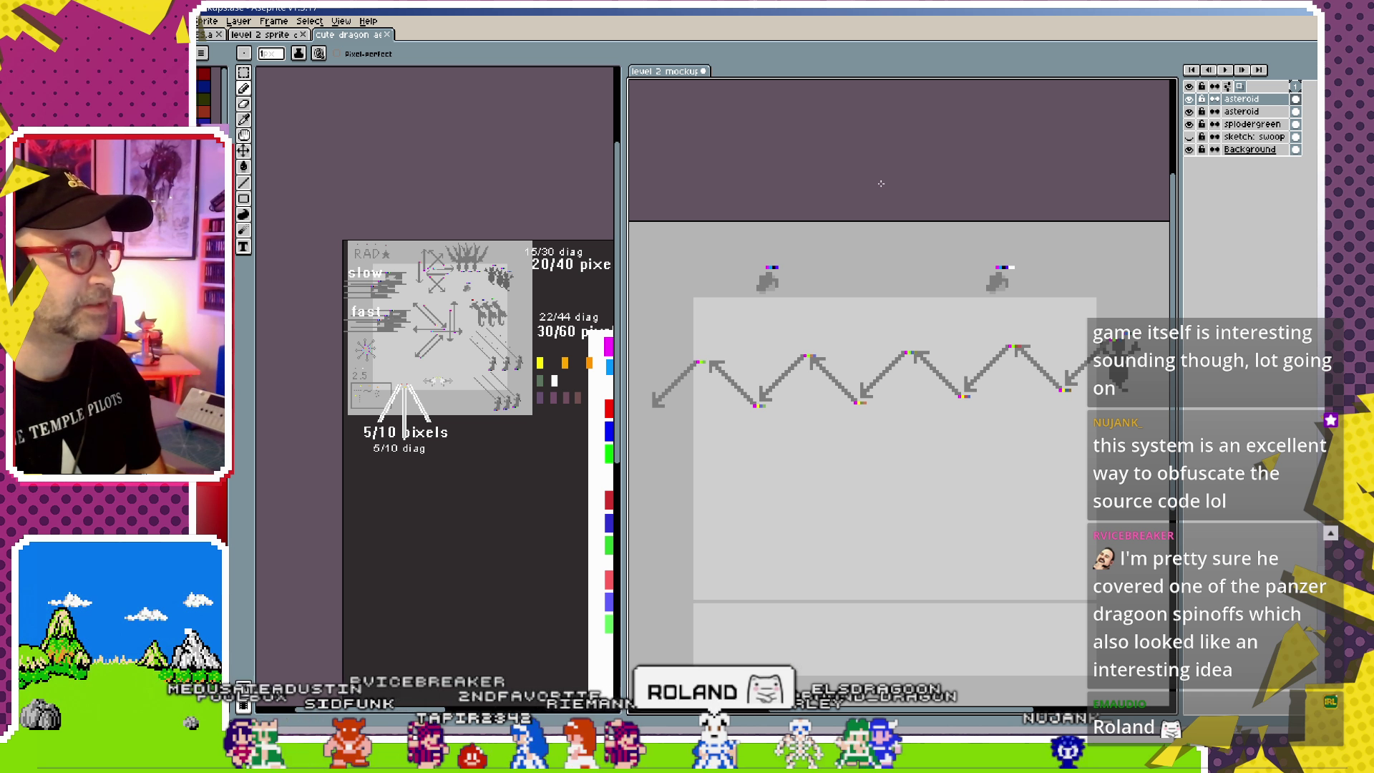
- Cancel the export, then delete both asteroid layers and the splodergreen layer
{"action": "key", "text": "ctrl+alt+shift+s"}
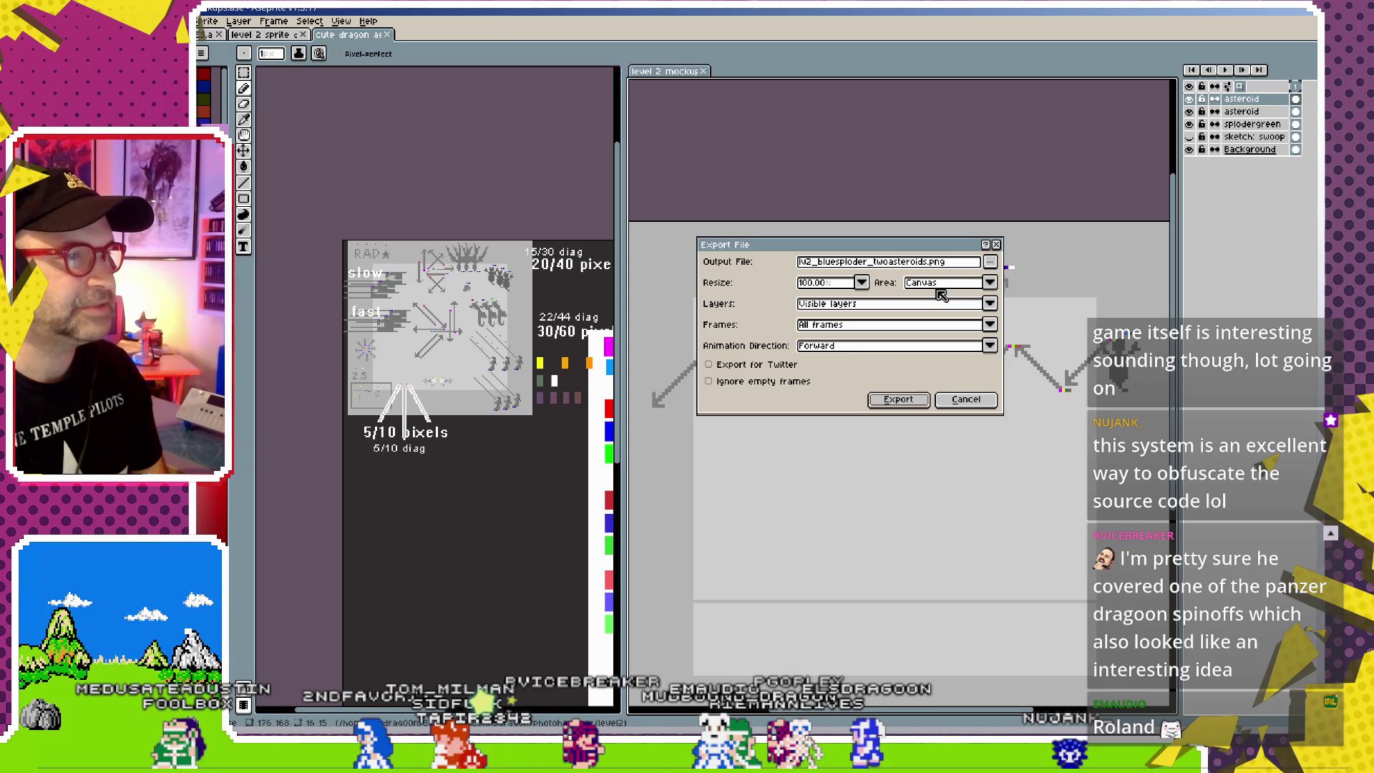
{"action": "left_click", "coordinate": [973, 404]}
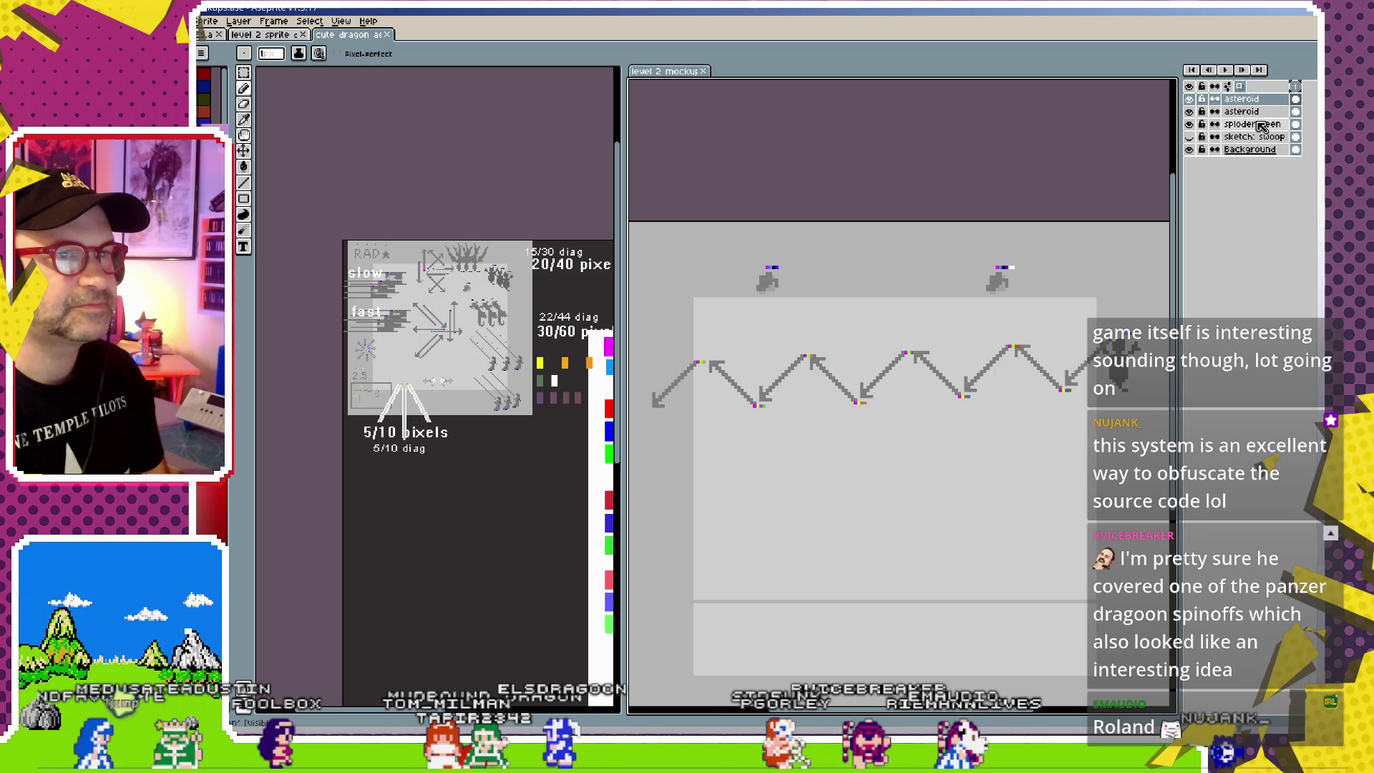
{"action": "left_click", "coordinate": [1252, 123], "text": "shift"}
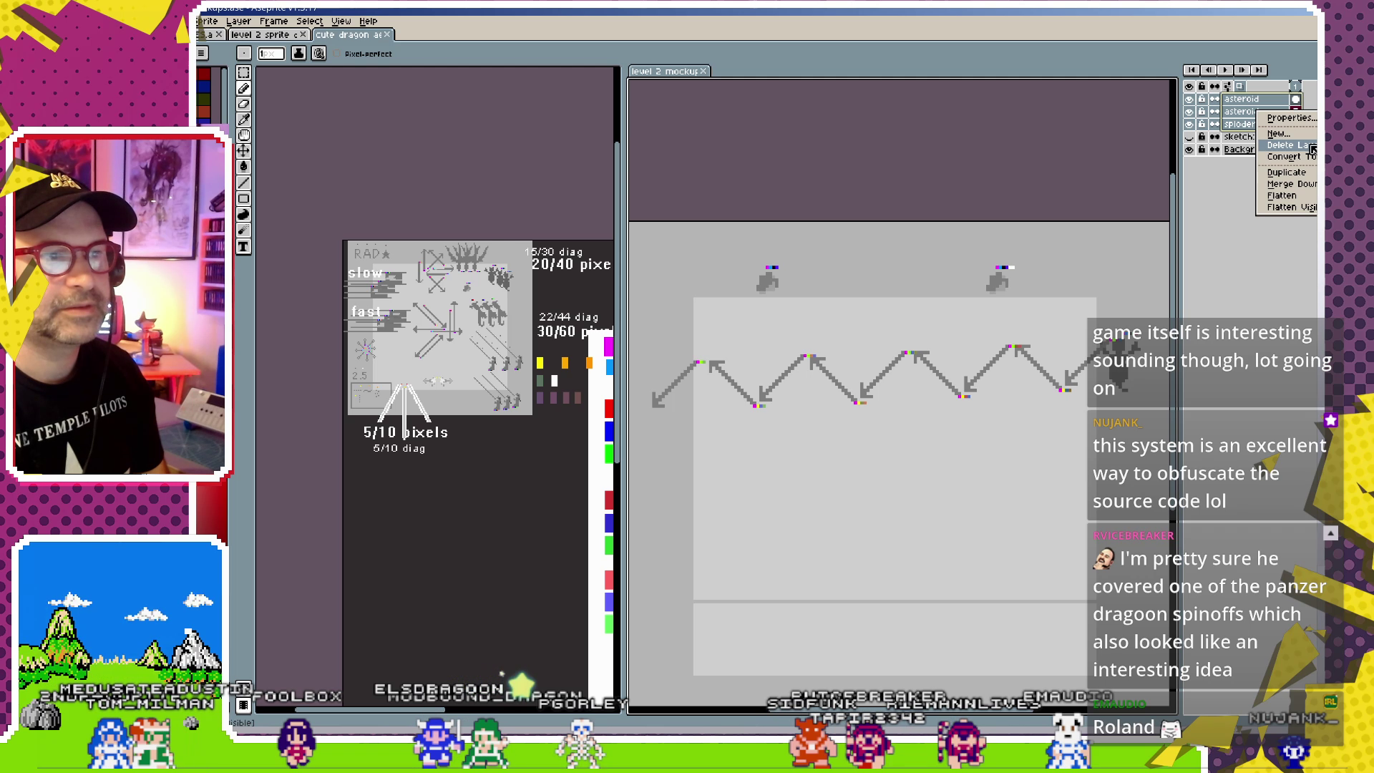
{"action": "left_click", "coordinate": [1312, 145]}
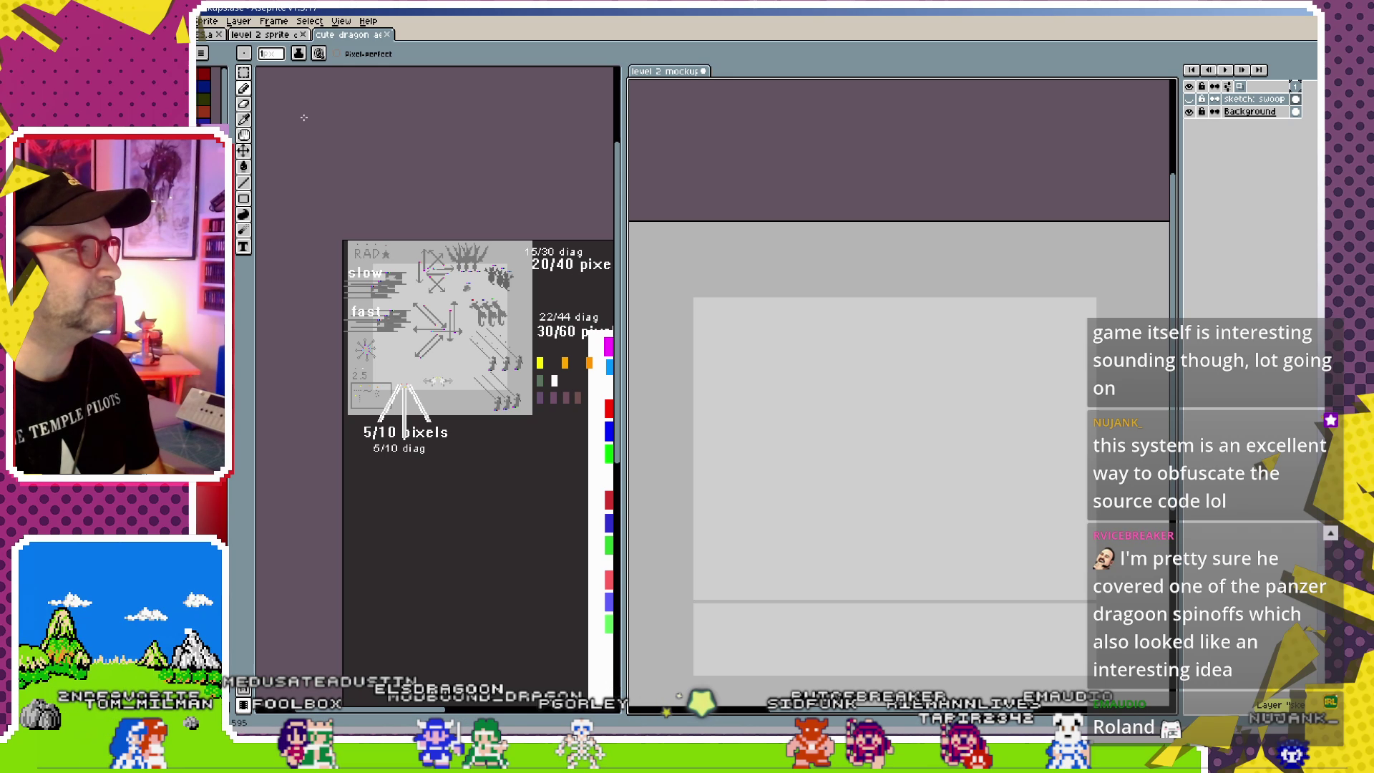
- Copy the blue kite dragon from the sprite sheet into the mockup, undoing an extra copy
{"action": "key", "text": "v"}
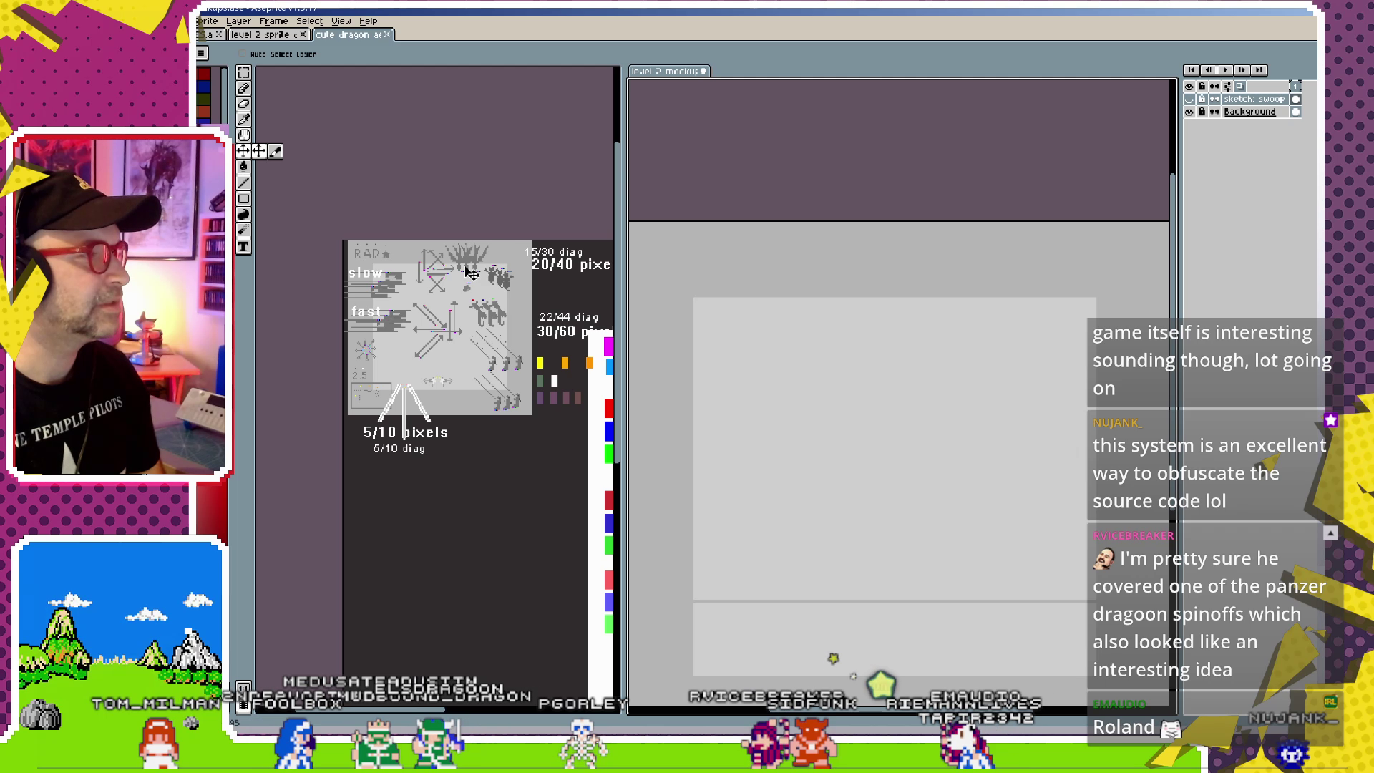
{"action": "left_click", "coordinate": [483, 266]}
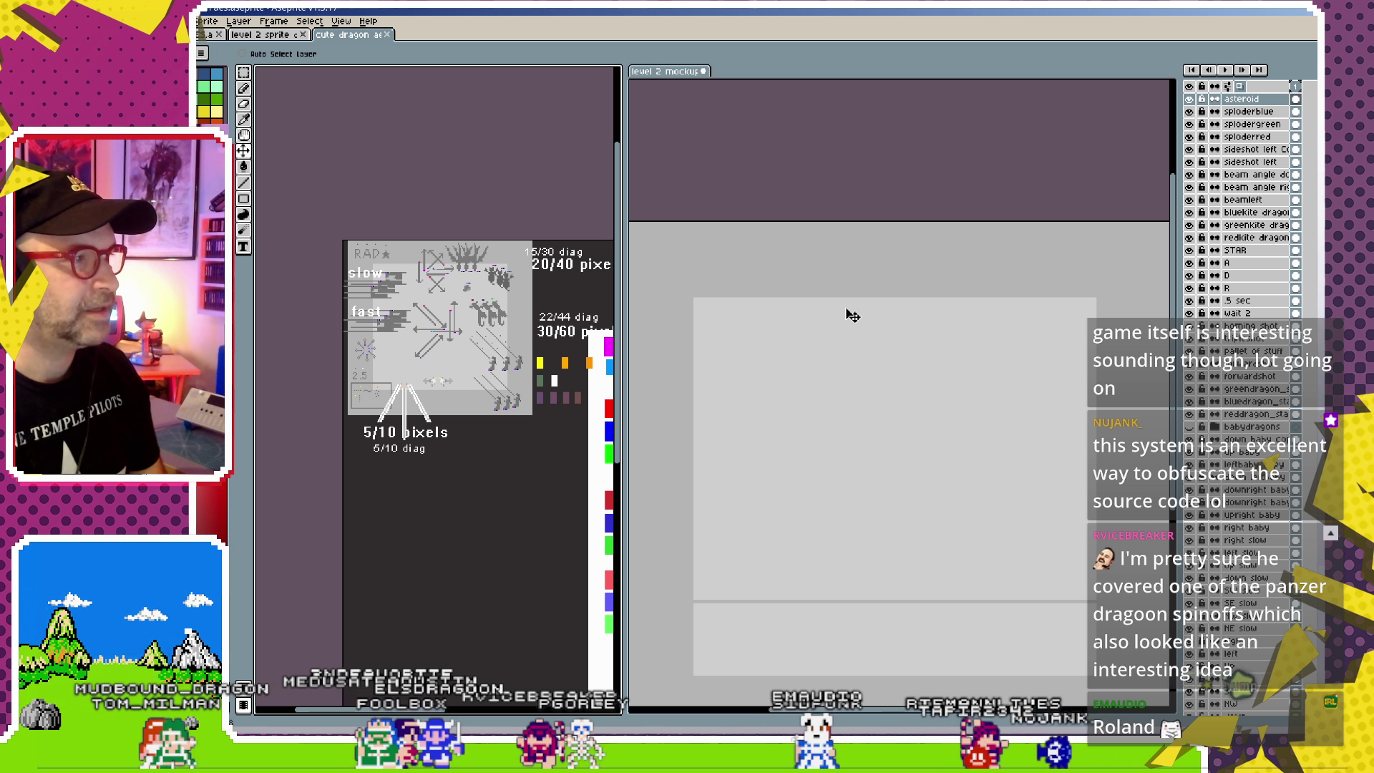
{"action": "scroll", "coordinate": [454, 261], "scroll_direction": "up", "scroll_amount": 2}
{"action": "scroll", "coordinate": [465, 286], "scroll_direction": "up", "scroll_amount": 1}
{"action": "left_click", "coordinate": [483, 317]}
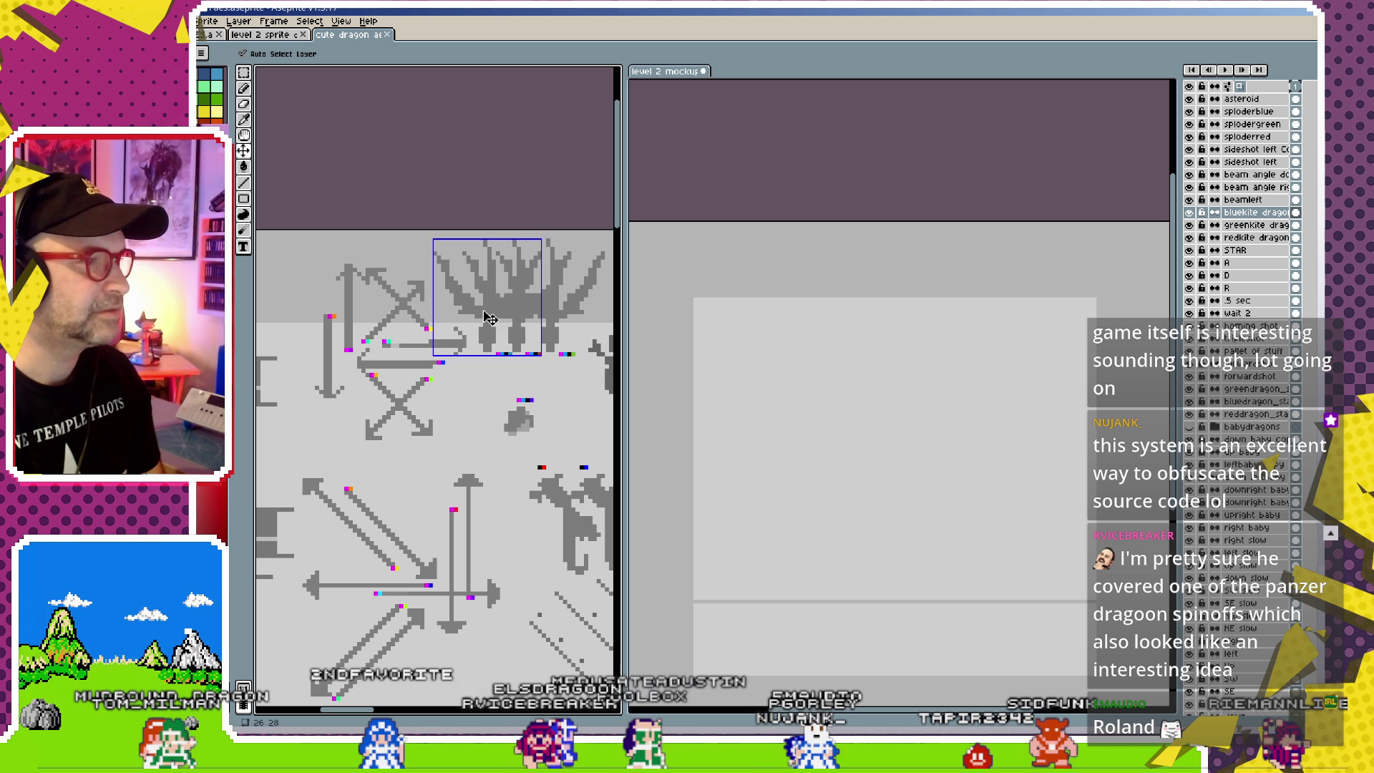
{"action": "key", "text": "ctrl"}
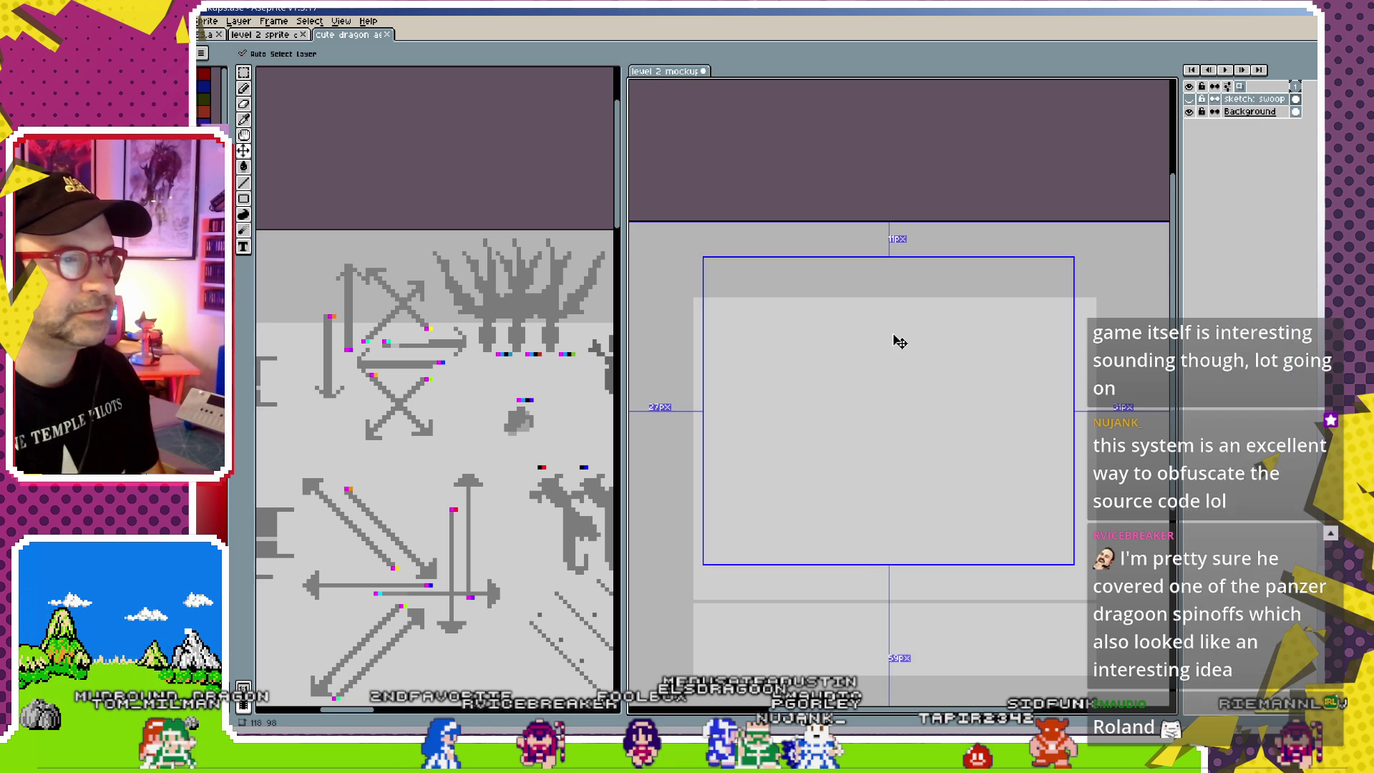
{"action": "mouse_move", "coordinate": [1219, 234]}
{"action": "left_mouse_down"}
{"action": "mouse_move", "coordinate": [961, 272]}
{"action": "mouse_move", "coordinate": [817, 342]}
{"action": "left_mouse_up"}
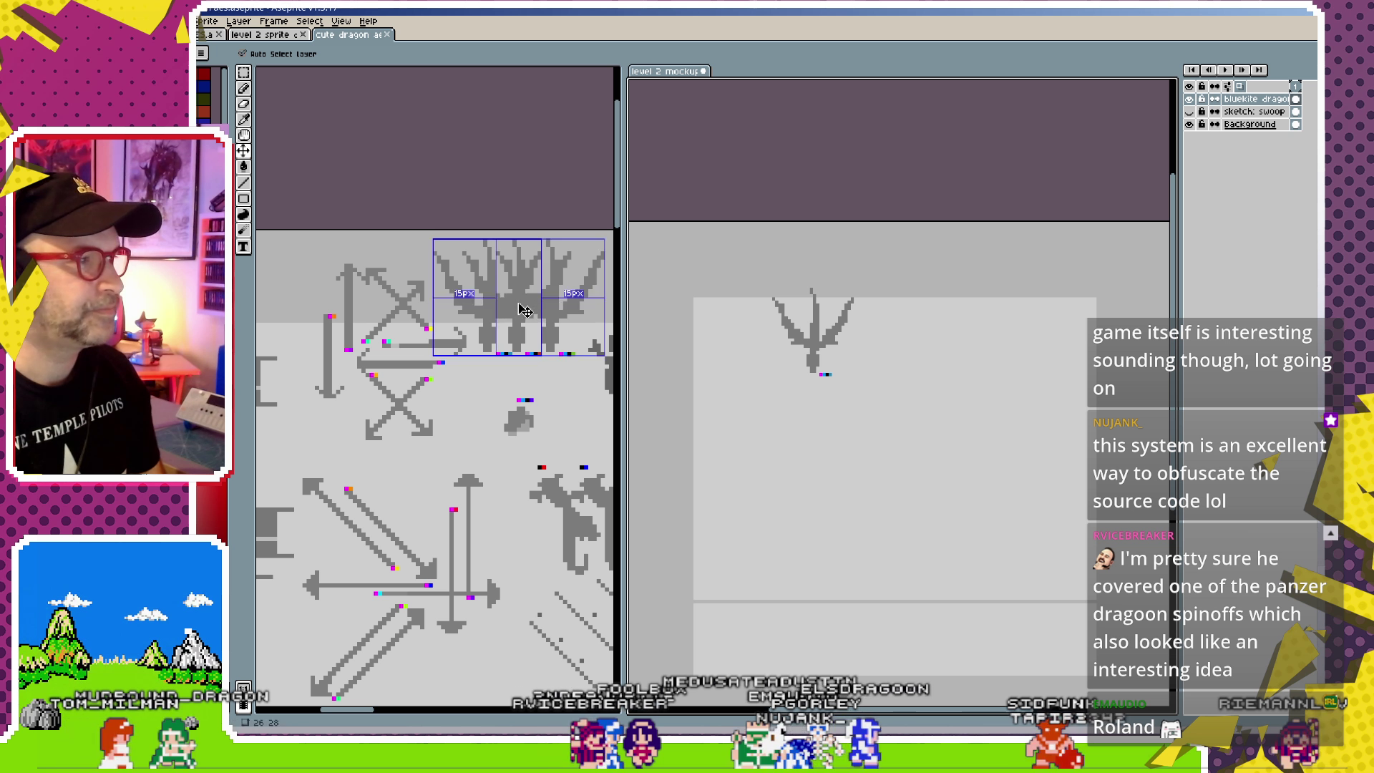
{"action": "left_click", "coordinate": [515, 286]}
{"action": "left_click_drag", "start_coordinate": [1265, 217], "coordinate": [896, 325]}
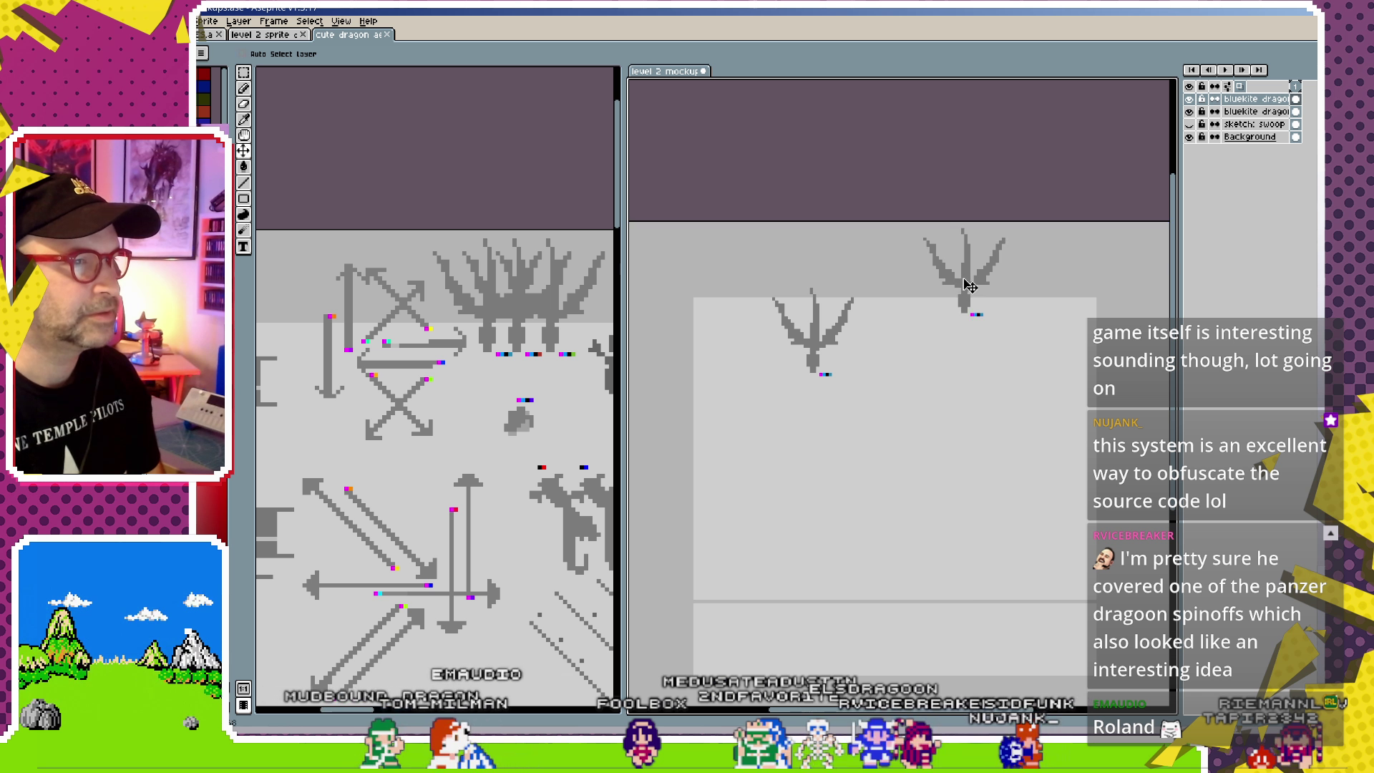
{"action": "left_click_drag", "start_coordinate": [975, 273], "coordinate": [920, 333]}
{"action": "scroll", "coordinate": [893, 352], "scroll_direction": "up", "scroll_amount": 2}
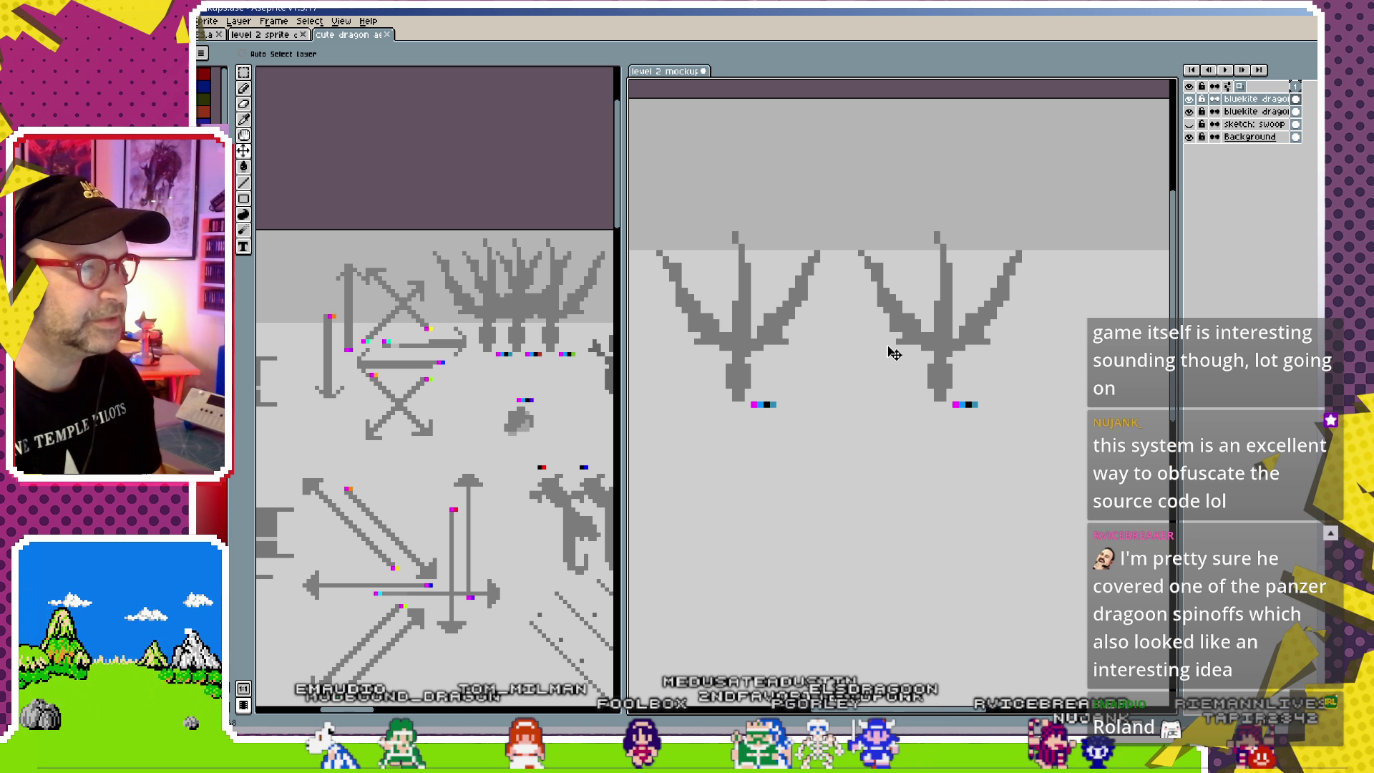
{"action": "key", "text": "ctrl+z"}
{"action": "key", "text": "ctrl+z"}
- Bring the green and red kite dragons into the mockup, placing red at the centre
{"action": "left_click", "coordinate": [565, 315], "text": "ctrl"}
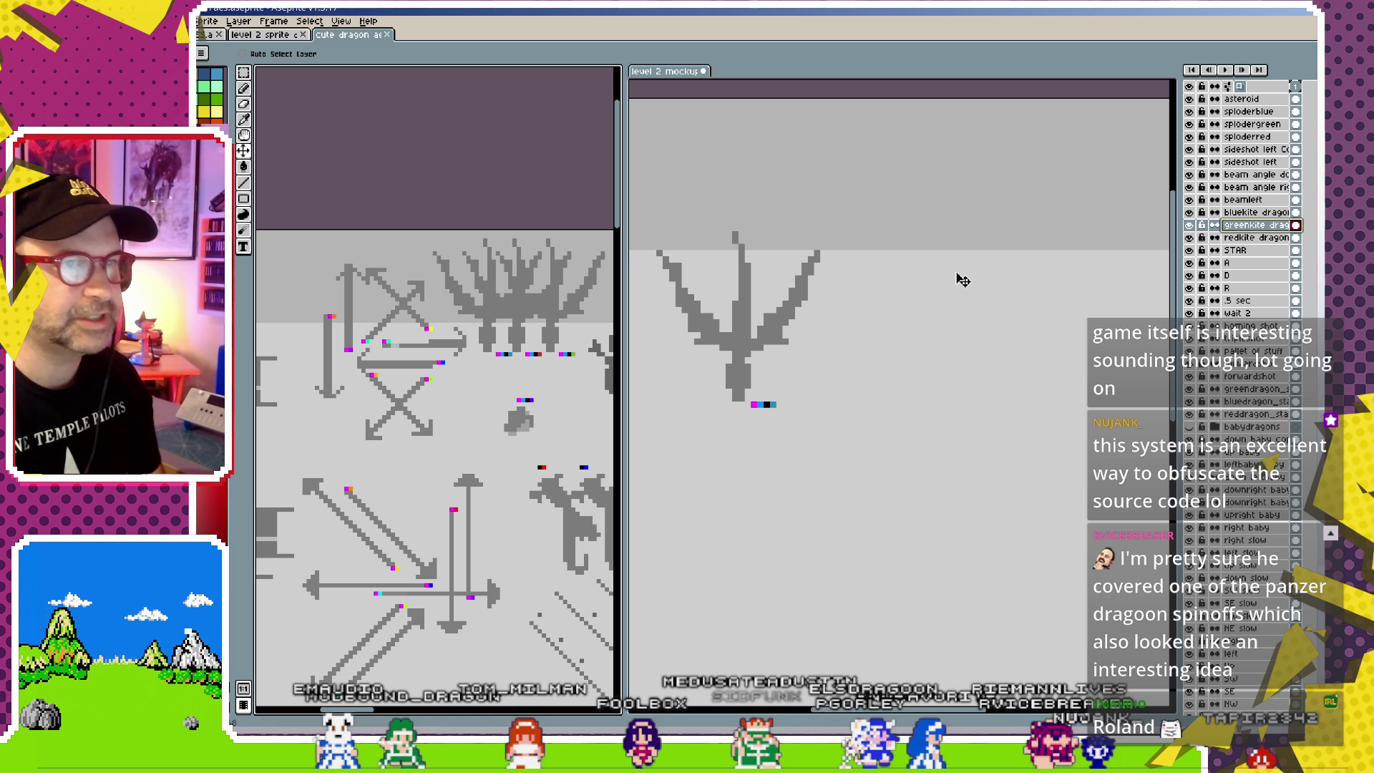
{"action": "left_click_drag", "start_coordinate": [963, 279], "coordinate": [951, 393]}
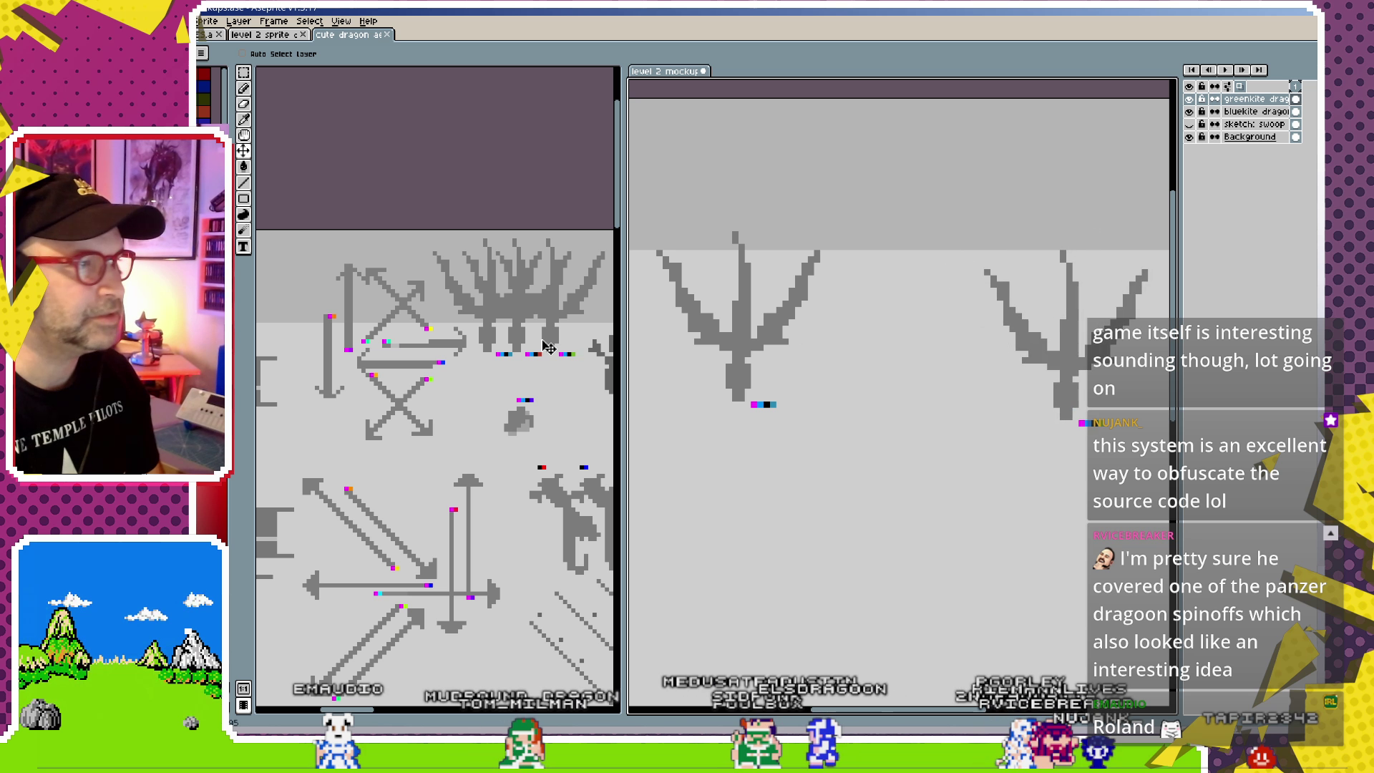
{"action": "left_click", "coordinate": [930, 286]}
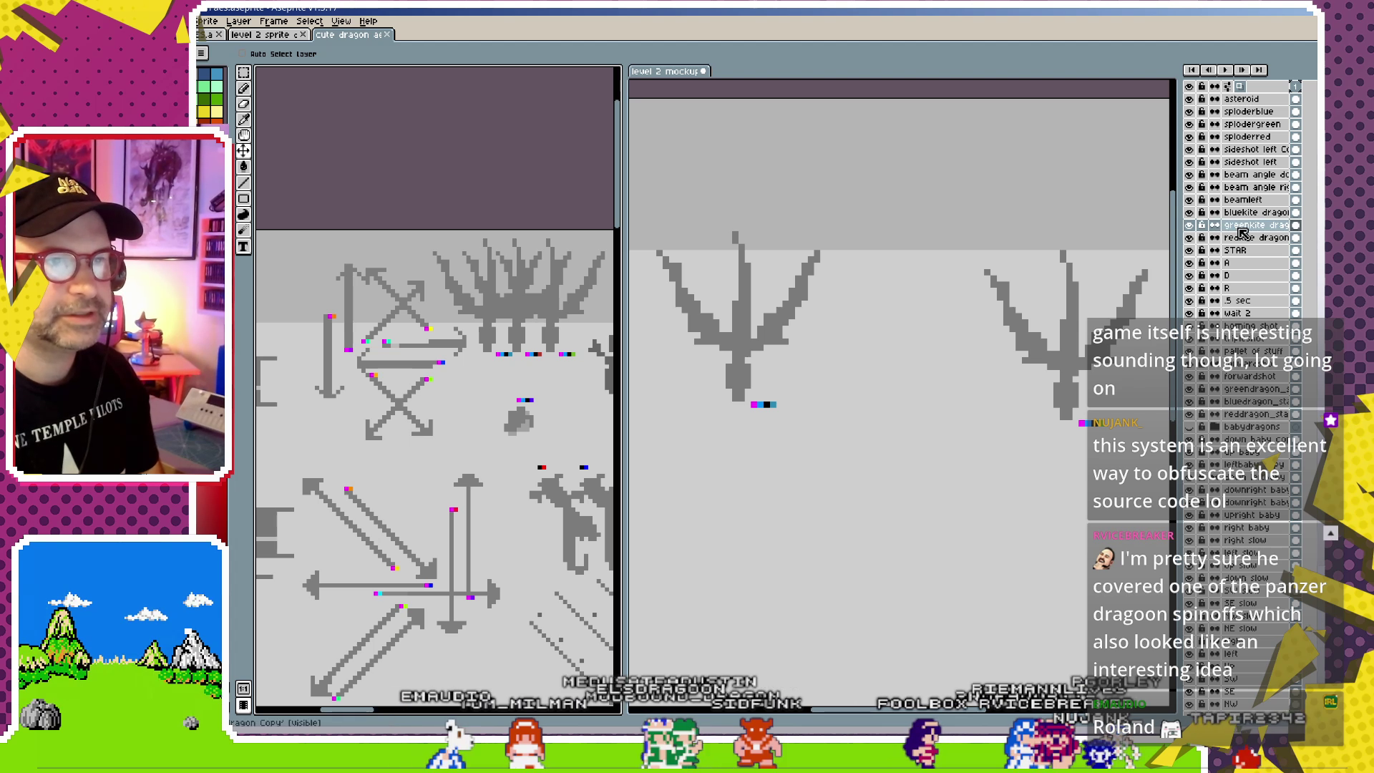
{"action": "left_click", "coordinate": [527, 333], "text": "ctrl"}
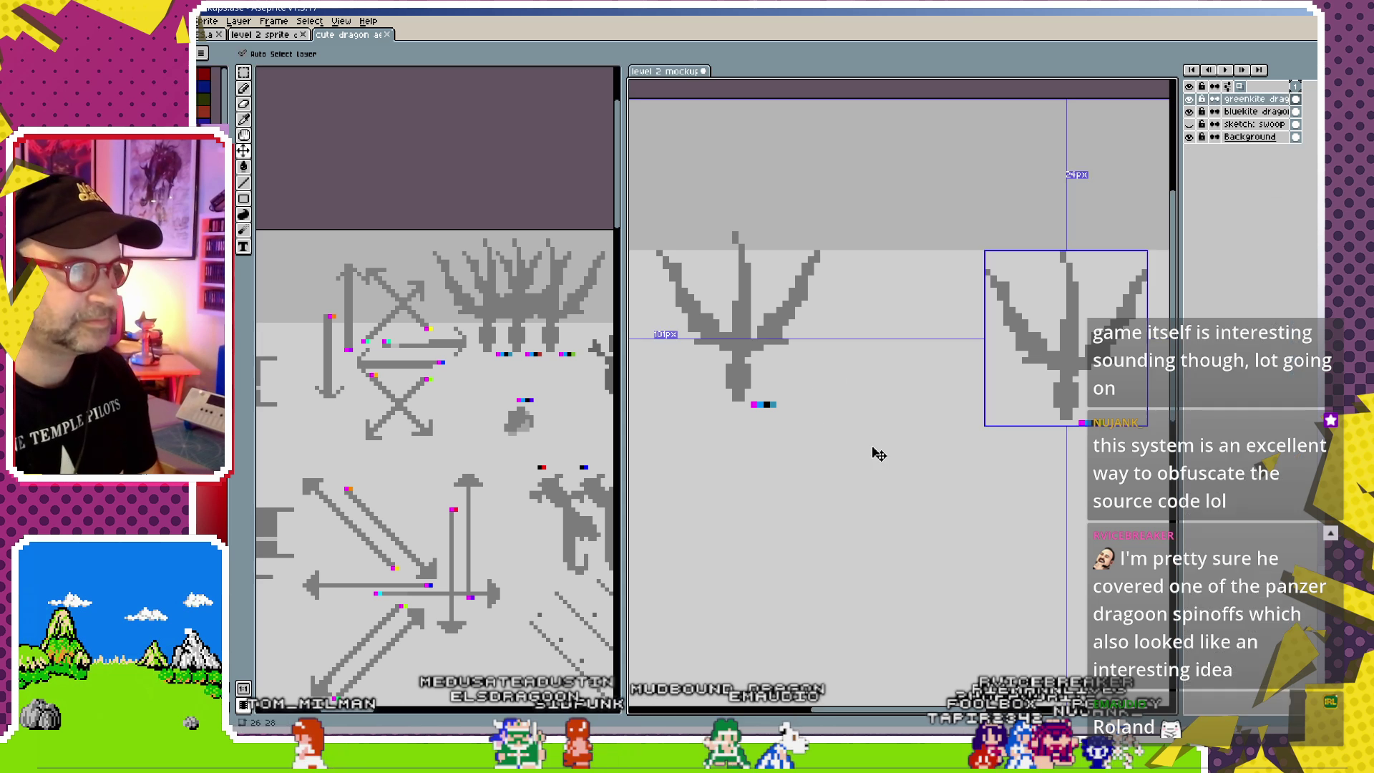
{"action": "key", "text": "ctrl+v"}
{"action": "left_click_drag", "start_coordinate": [1056, 193], "coordinate": [848, 419]}
{"action": "scroll", "coordinate": [855, 443], "scroll_direction": "down", "scroll_amount": 1}
{"action": "scroll", "coordinate": [862, 500], "scroll_direction": "down", "scroll_amount": 1}
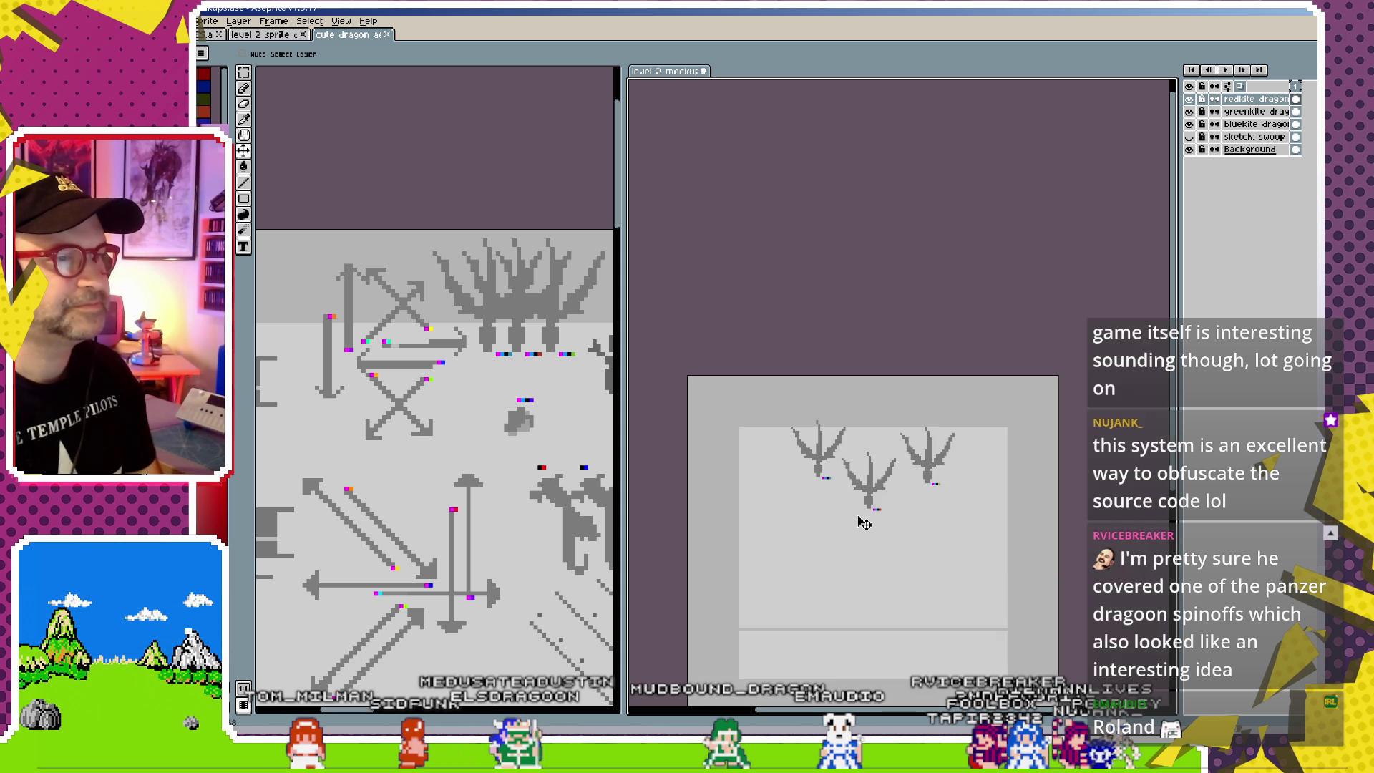
{"action": "scroll", "coordinate": [863, 518], "scroll_direction": "up", "scroll_amount": 1}
{"action": "scroll", "coordinate": [863, 523], "scroll_direction": "down", "scroll_amount": 1}
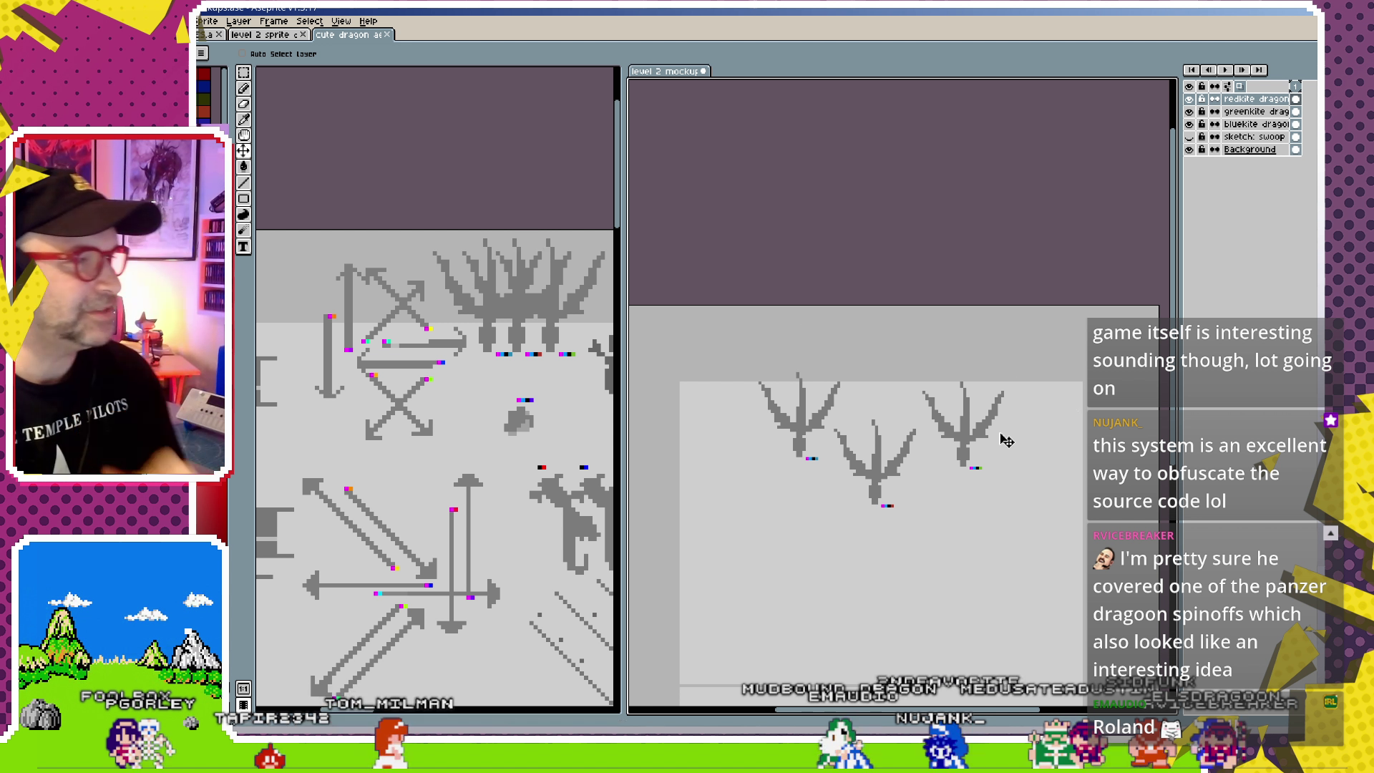
- Move all three kite dragons up into the top strip with even spacing
{"action": "left_click_drag", "start_coordinate": [849, 547], "coordinate": [863, 414]}
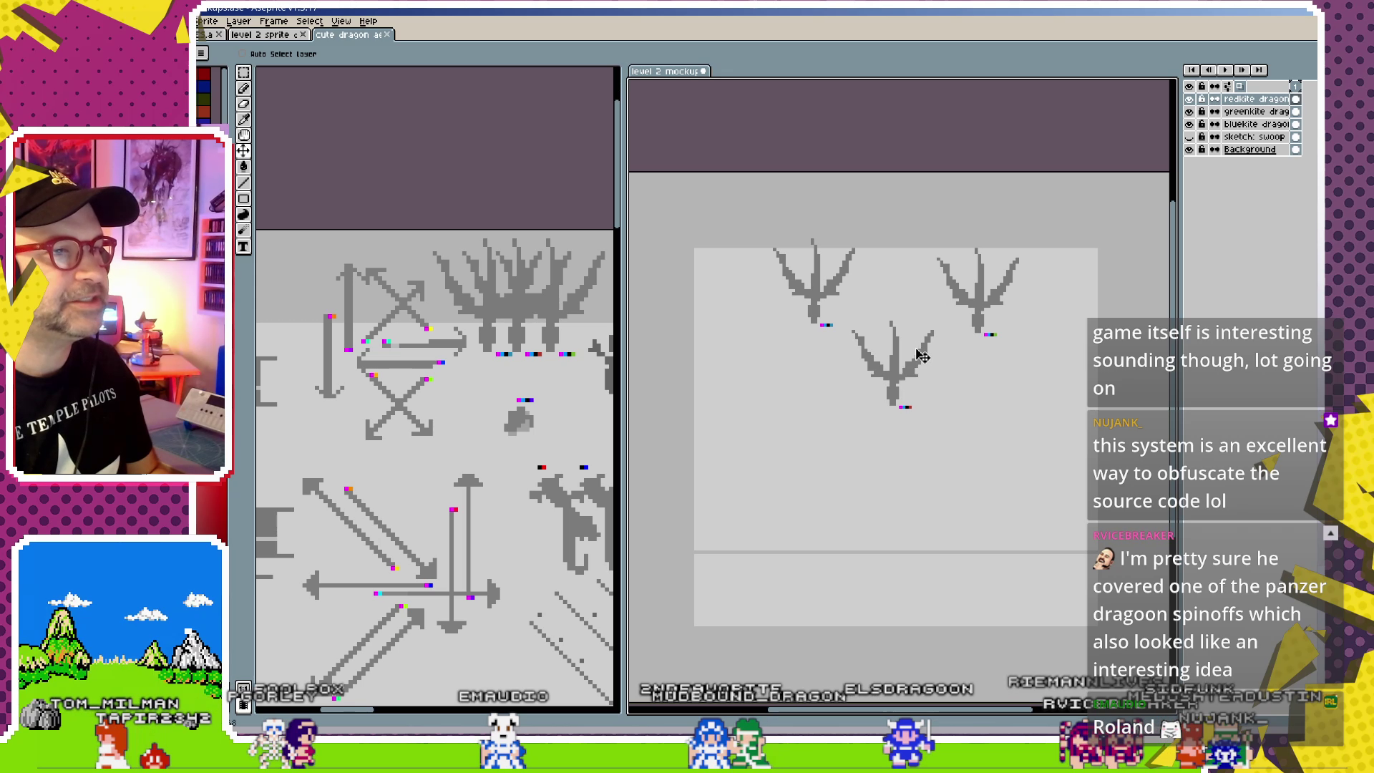
{"action": "left_click_drag", "start_coordinate": [988, 308], "coordinate": [994, 308]}
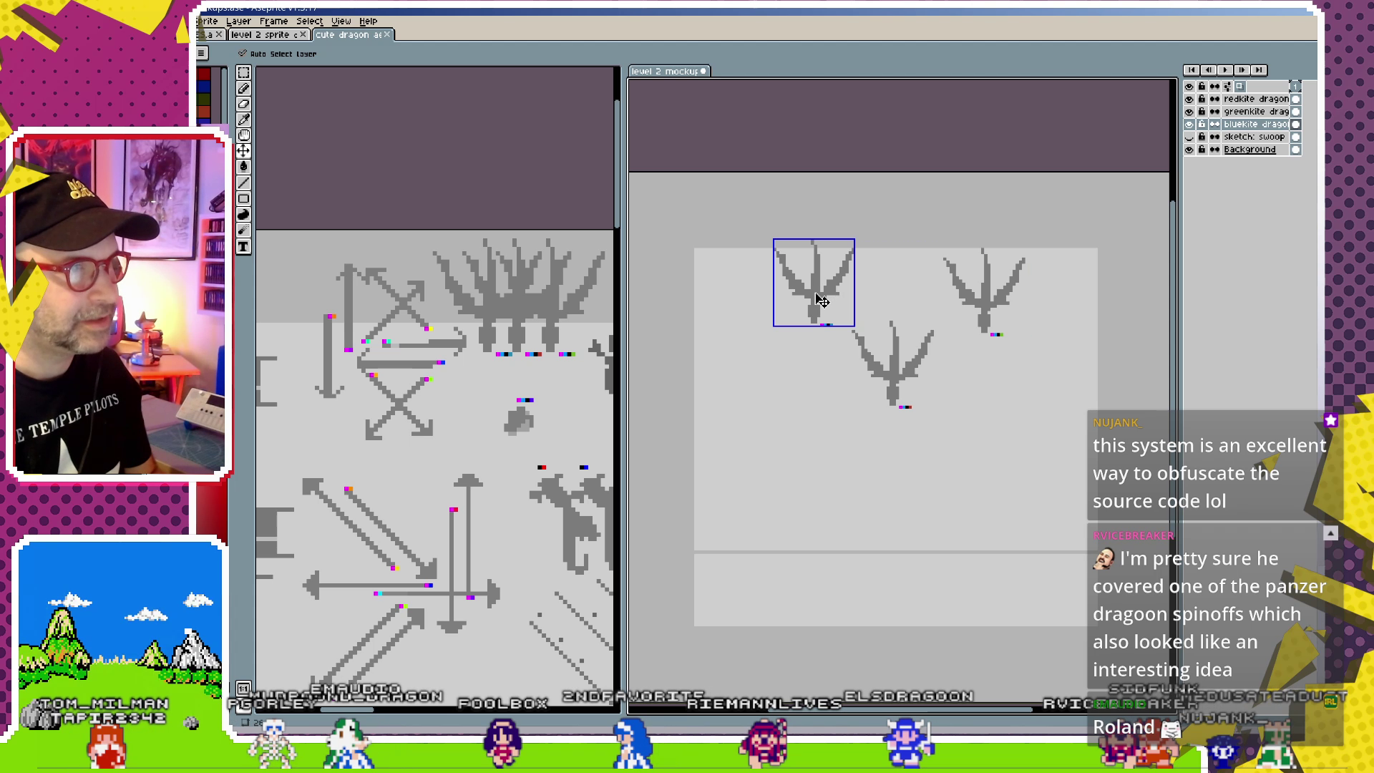
{"action": "left_click_drag", "start_coordinate": [822, 306], "coordinate": [815, 225]}
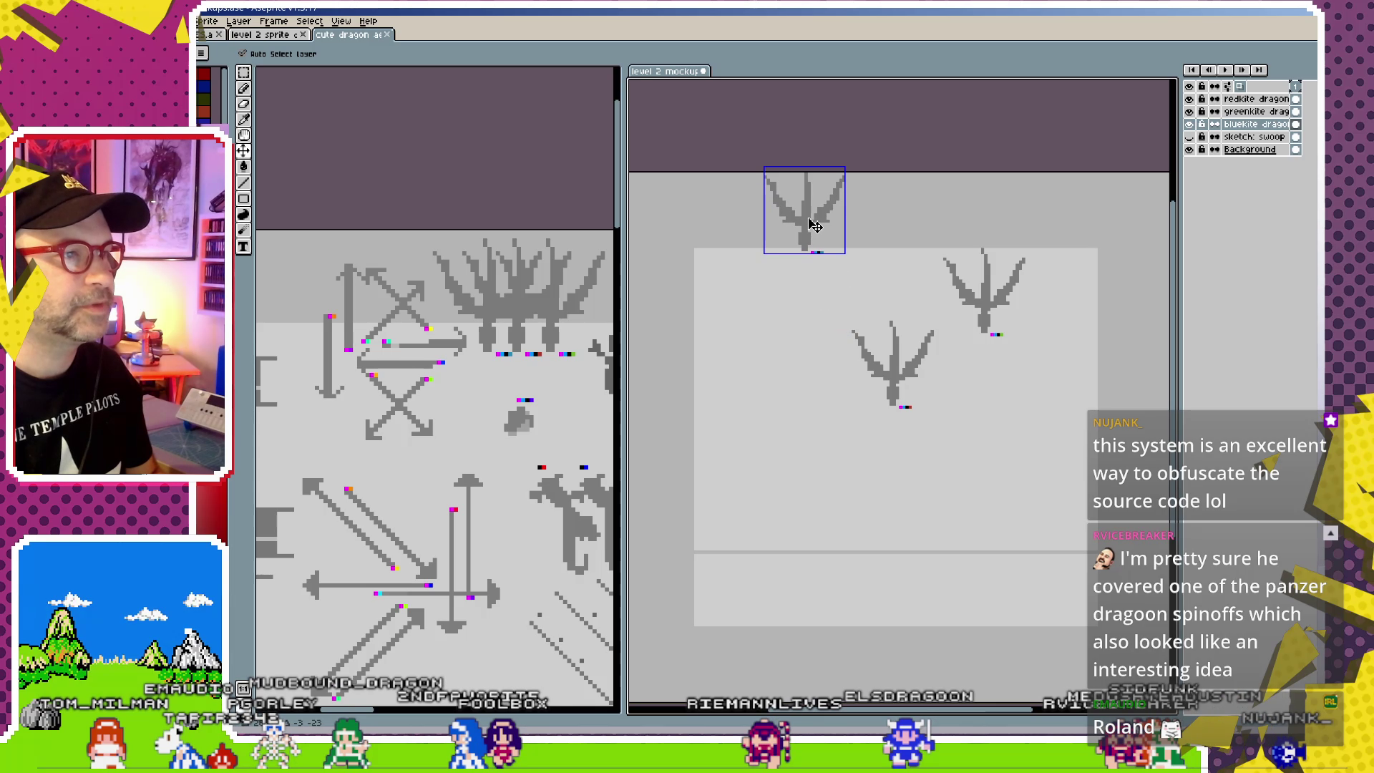
{"action": "left_click", "coordinate": [900, 395]}
{"action": "left_click_drag", "start_coordinate": [900, 396], "coordinate": [898, 239]}
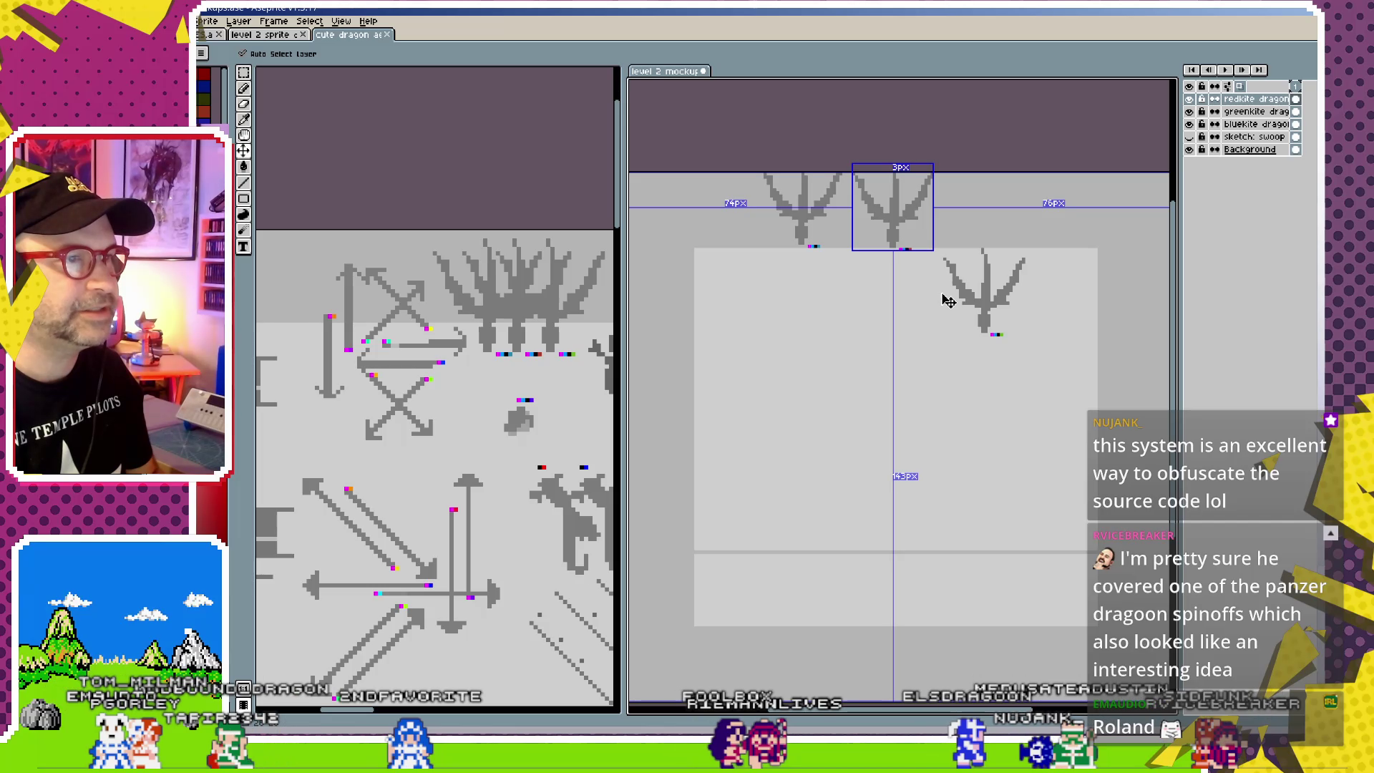
{"action": "left_click_drag", "start_coordinate": [988, 312], "coordinate": [1002, 224]}
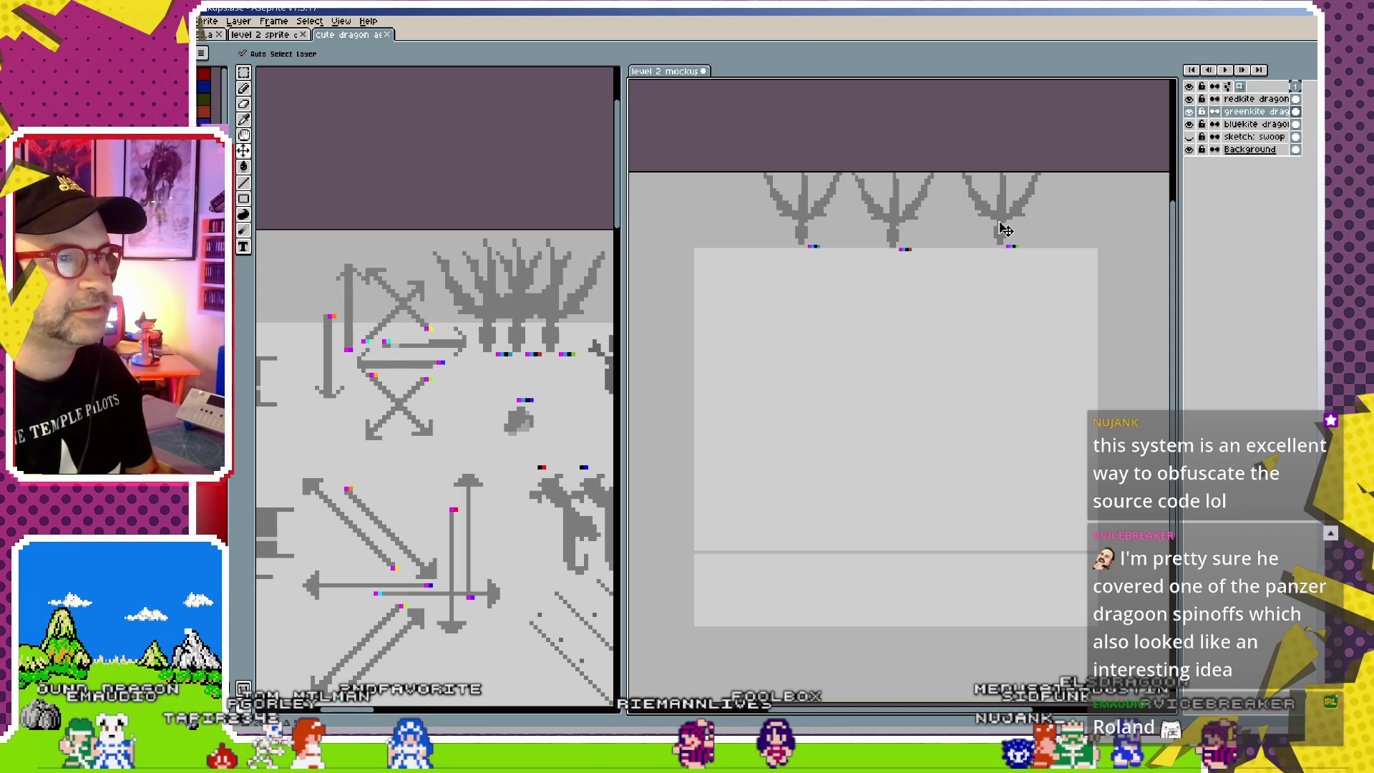
{"action": "left_click_drag", "start_coordinate": [889, 223], "coordinate": [913, 225]}
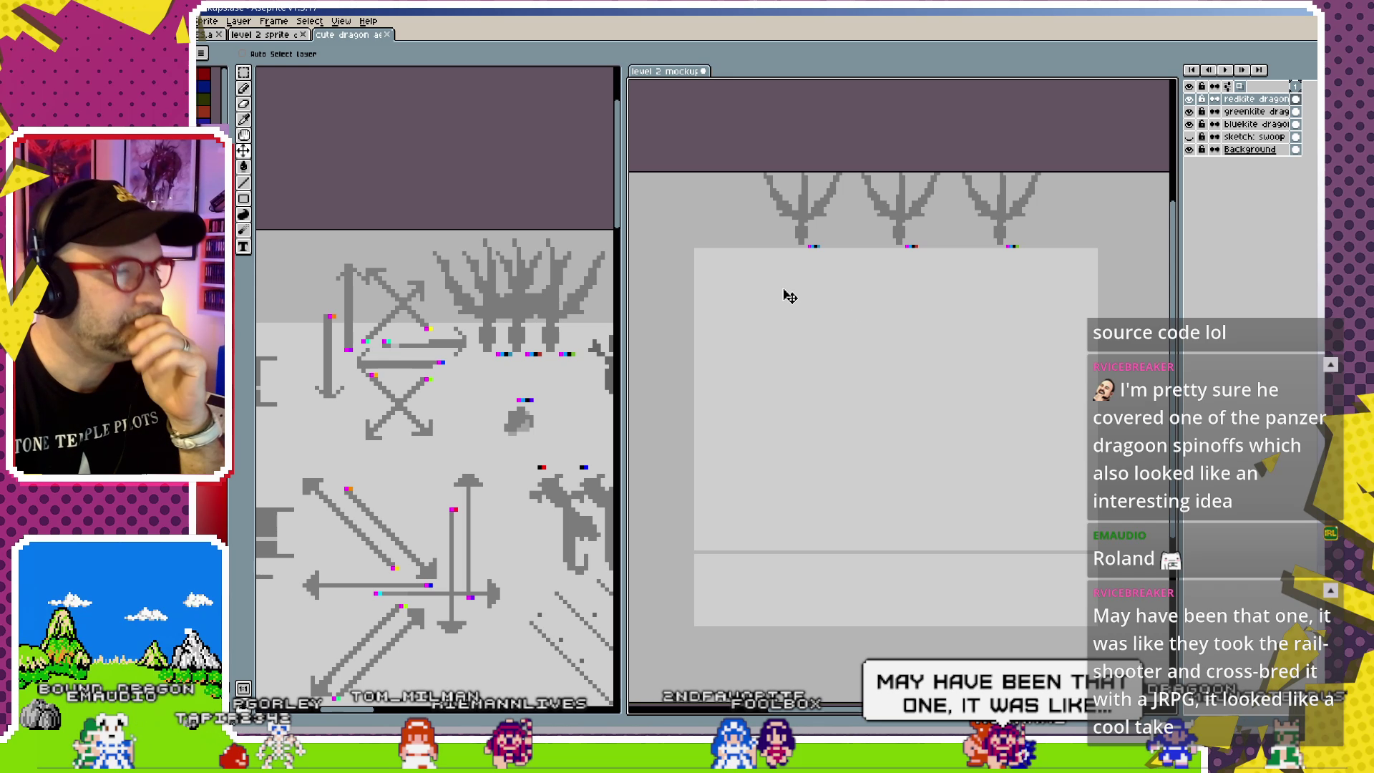
- Copy the left-slanting, vertical and right-slanting beams from the sprite sheet into the mockup
{"action": "scroll", "coordinate": [491, 594], "scroll_direction": "down", "scroll_amount": 1}
{"action": "scroll", "coordinate": [491, 596], "scroll_direction": "down", "scroll_amount": 2}
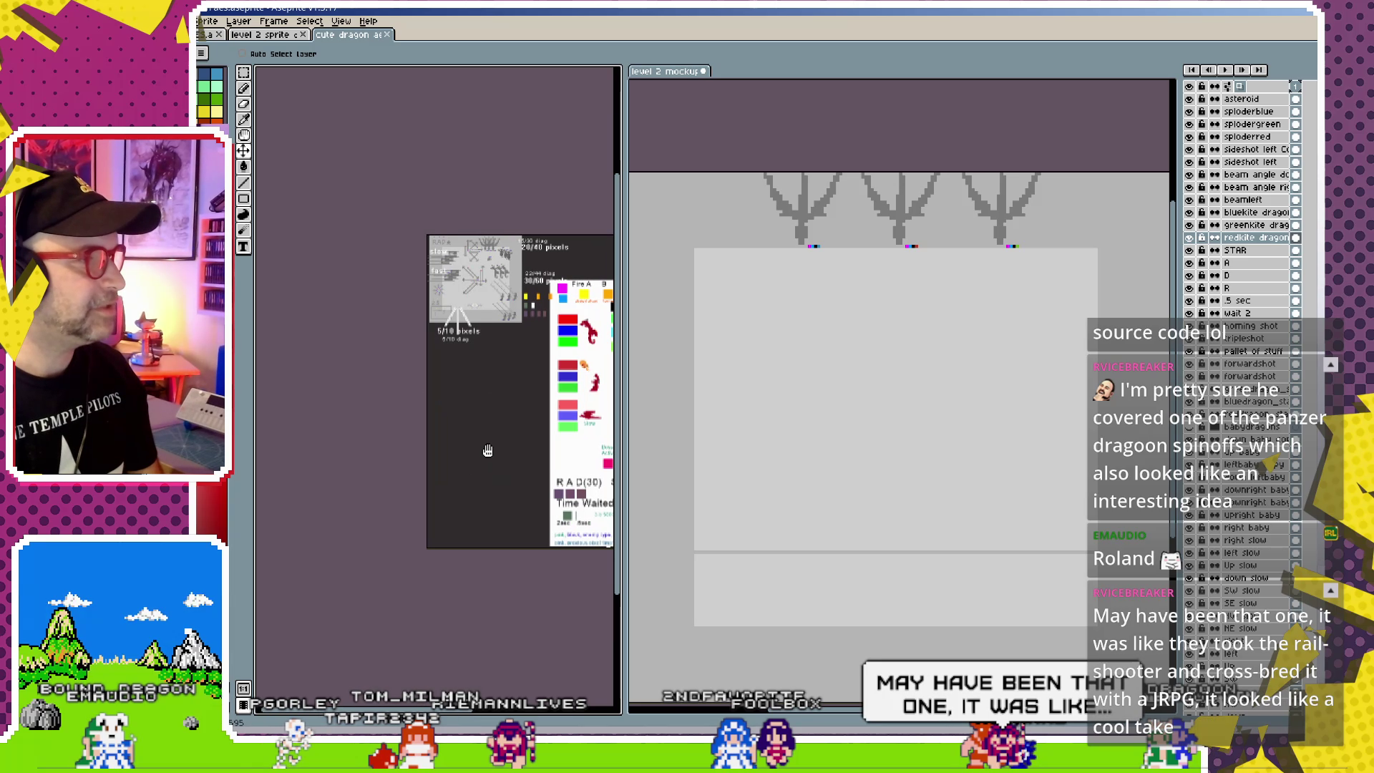
{"action": "scroll", "coordinate": [430, 415], "scroll_direction": "up", "scroll_amount": 3}
{"action": "left_click_drag", "start_coordinate": [378, 462], "coordinate": [376, 463]}
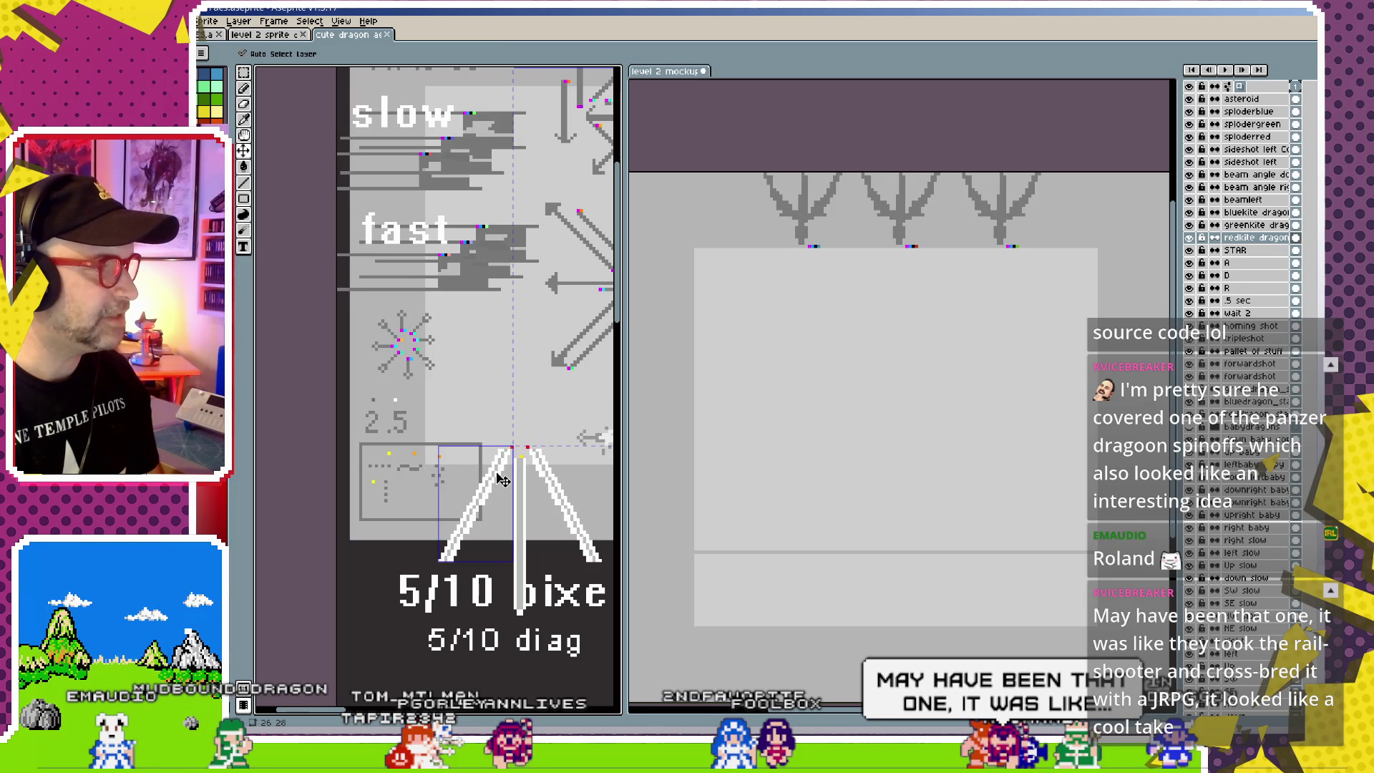
{"action": "left_click", "coordinate": [500, 480], "text": "ctrl"}
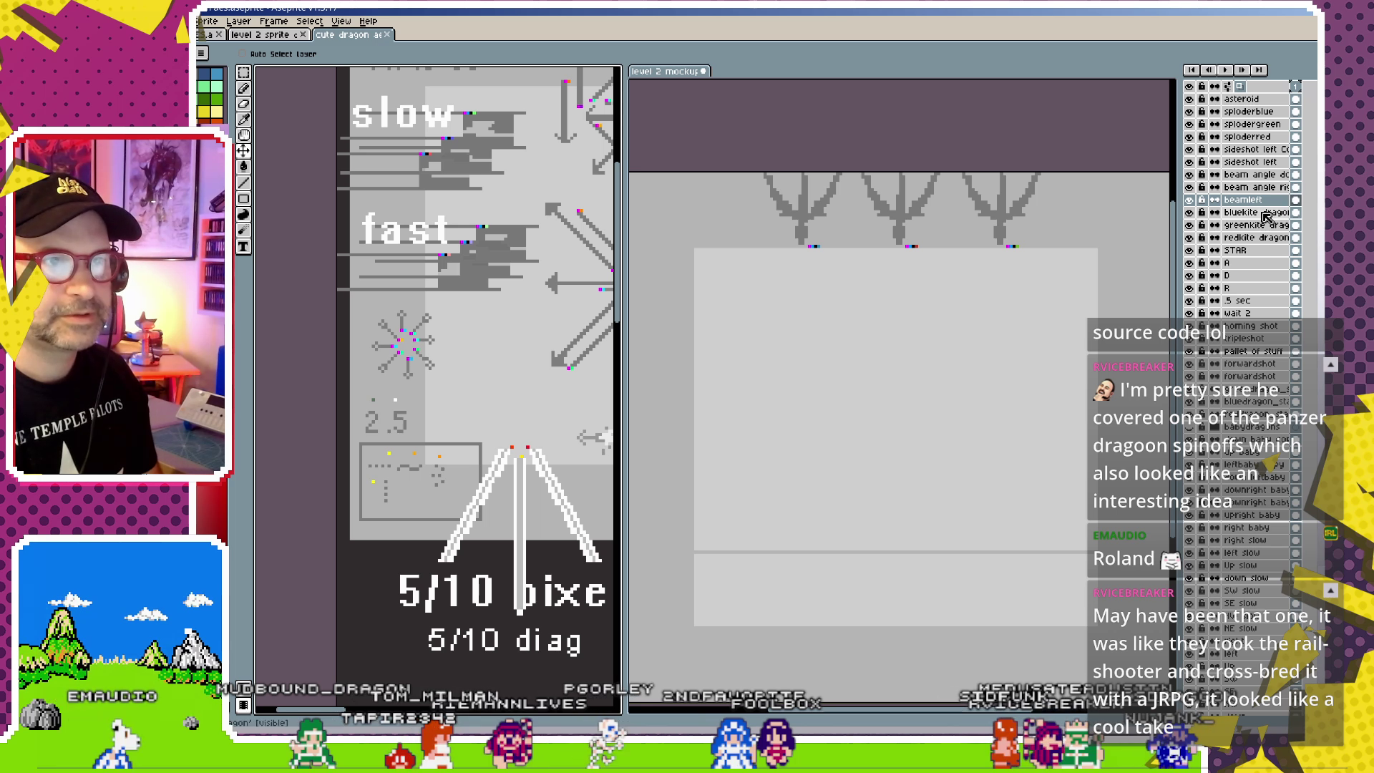
{"action": "left_click", "coordinate": [827, 368]}
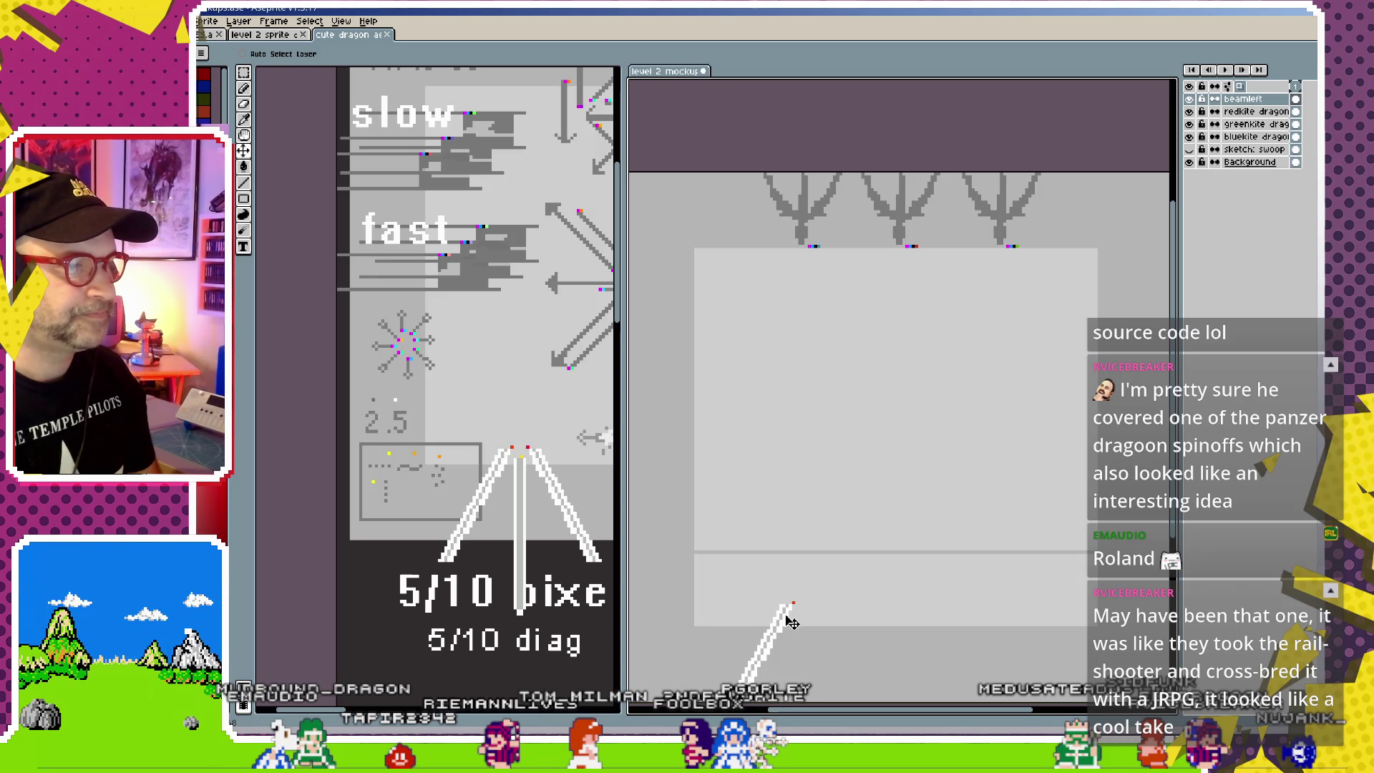
{"action": "left_click_drag", "start_coordinate": [841, 439], "coordinate": [829, 290]}
{"action": "left_click", "coordinate": [524, 520], "text": "ctrl"}
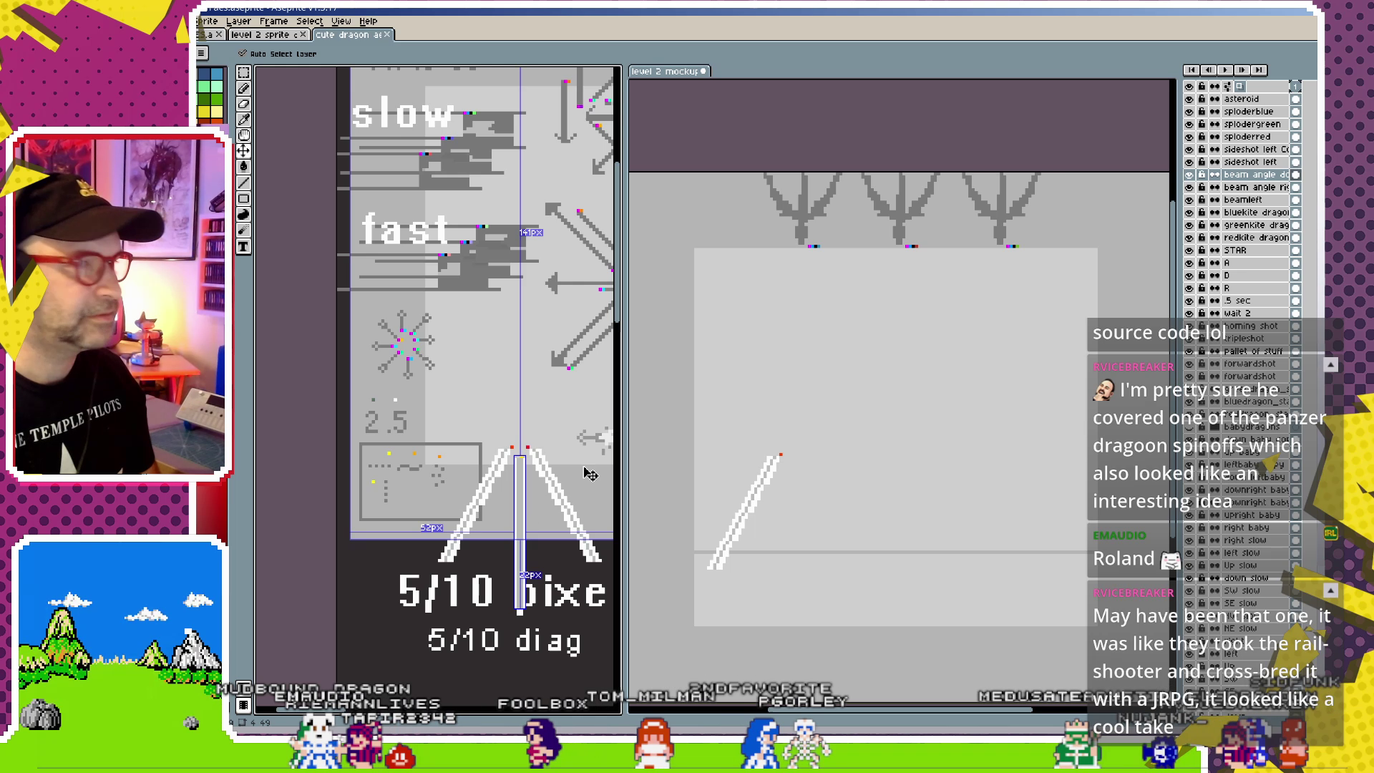
{"action": "left_click", "coordinate": [889, 447]}
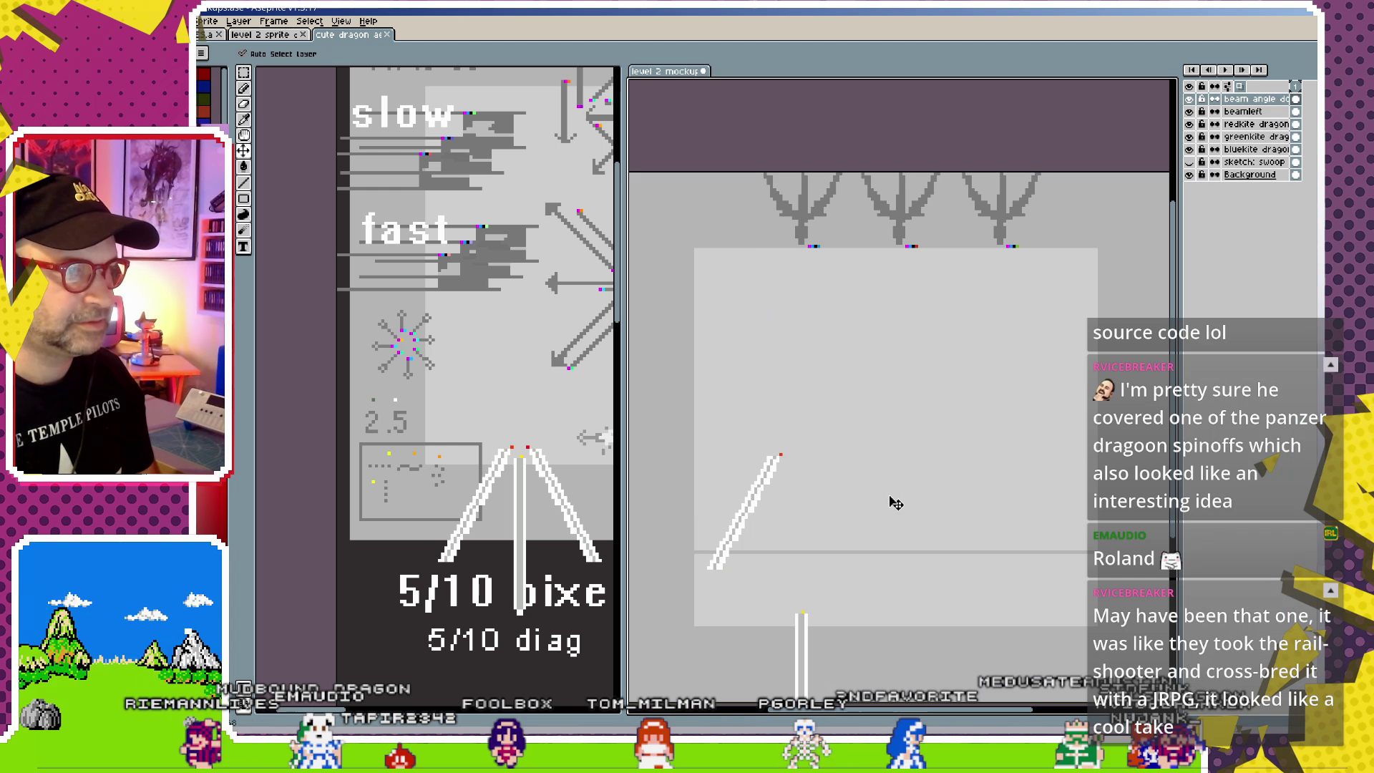
{"action": "left_click", "coordinate": [559, 499], "text": "ctrl"}
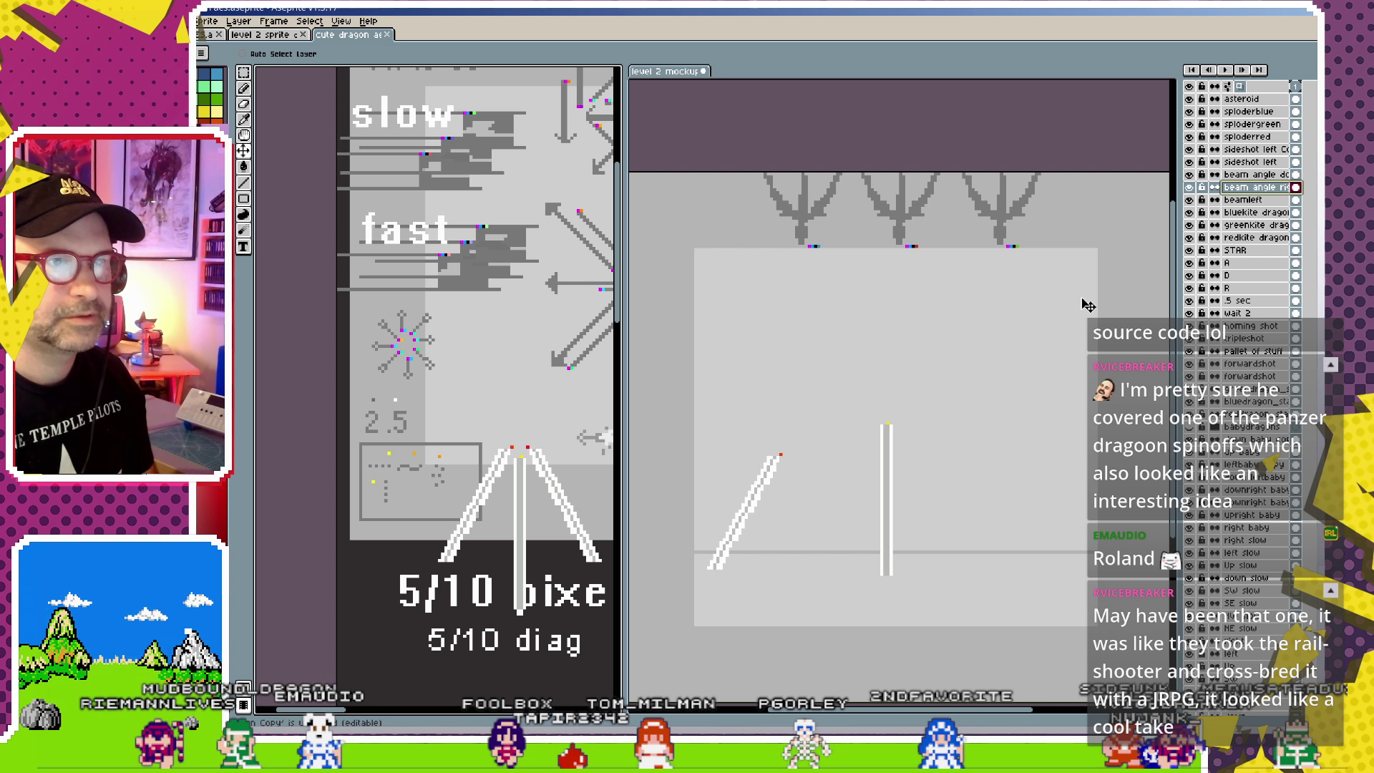
{"action": "left_click", "coordinate": [942, 454]}
{"action": "key", "text": "ctrl+v"}
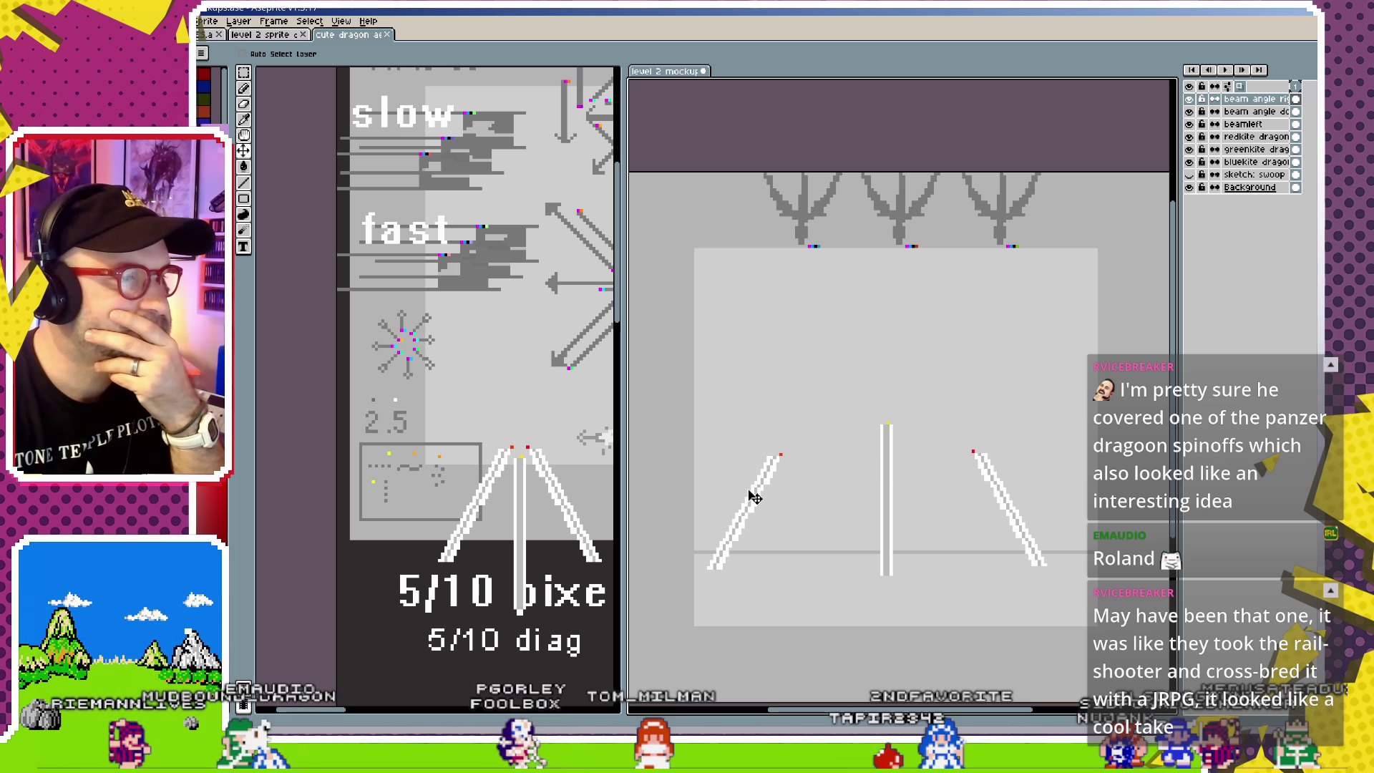
{"action": "mouse_move", "coordinate": [762, 499]}
{"action": "left_mouse_down"}
{"action": "mouse_move", "coordinate": [785, 424]}
{"action": "mouse_move", "coordinate": [798, 502]}
{"action": "left_mouse_up"}
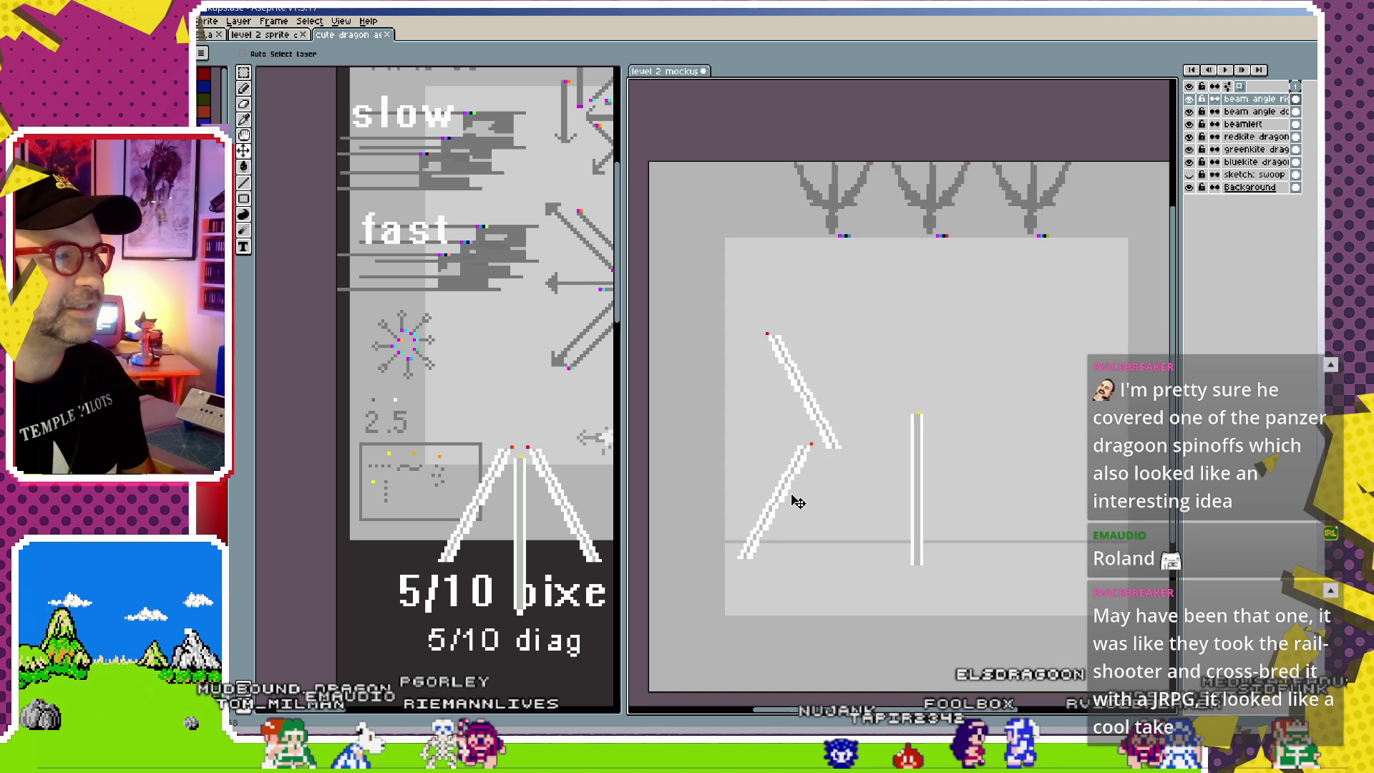
- Raise the vertical beam and move both diagonal beams lower and outward
{"action": "left_click", "coordinate": [797, 490], "text": "ctrl"}
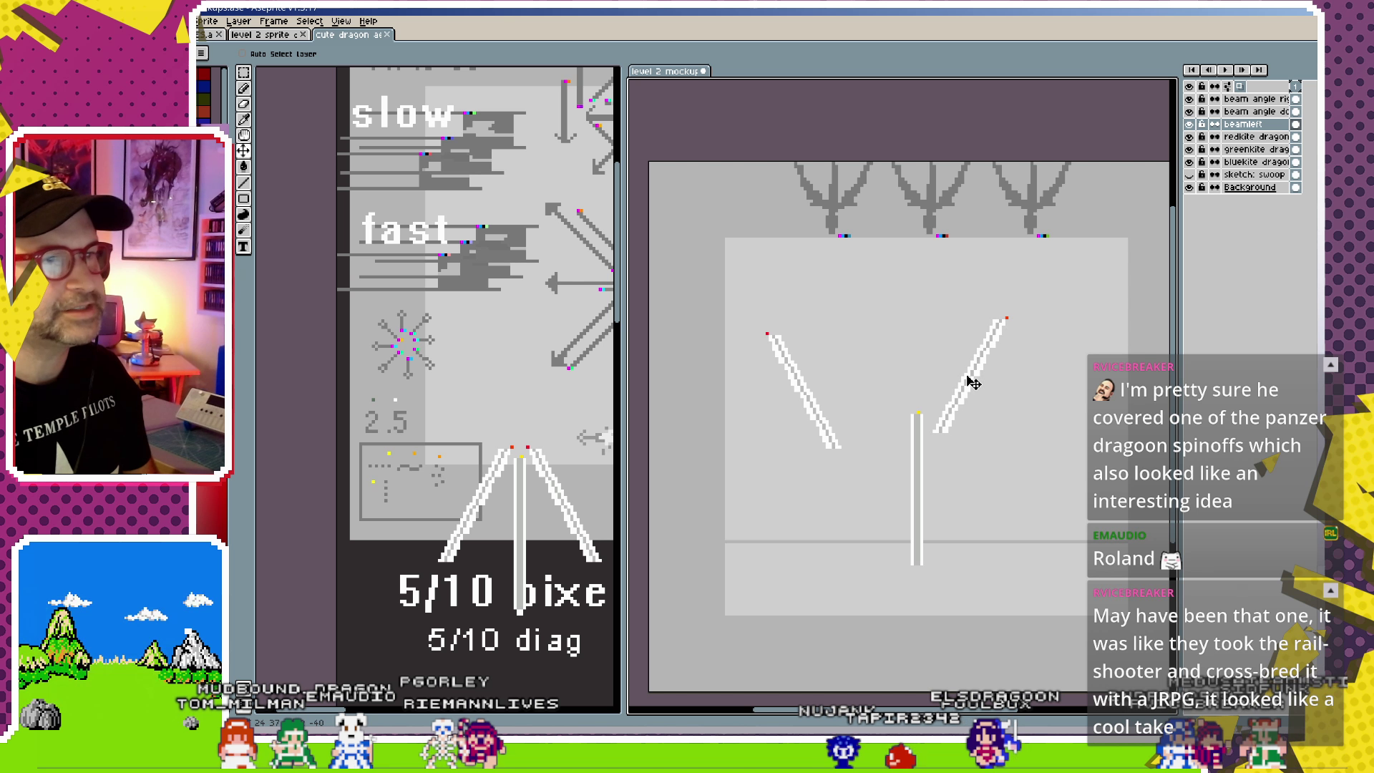
{"action": "left_click_drag", "start_coordinate": [986, 382], "coordinate": [1002, 402]}
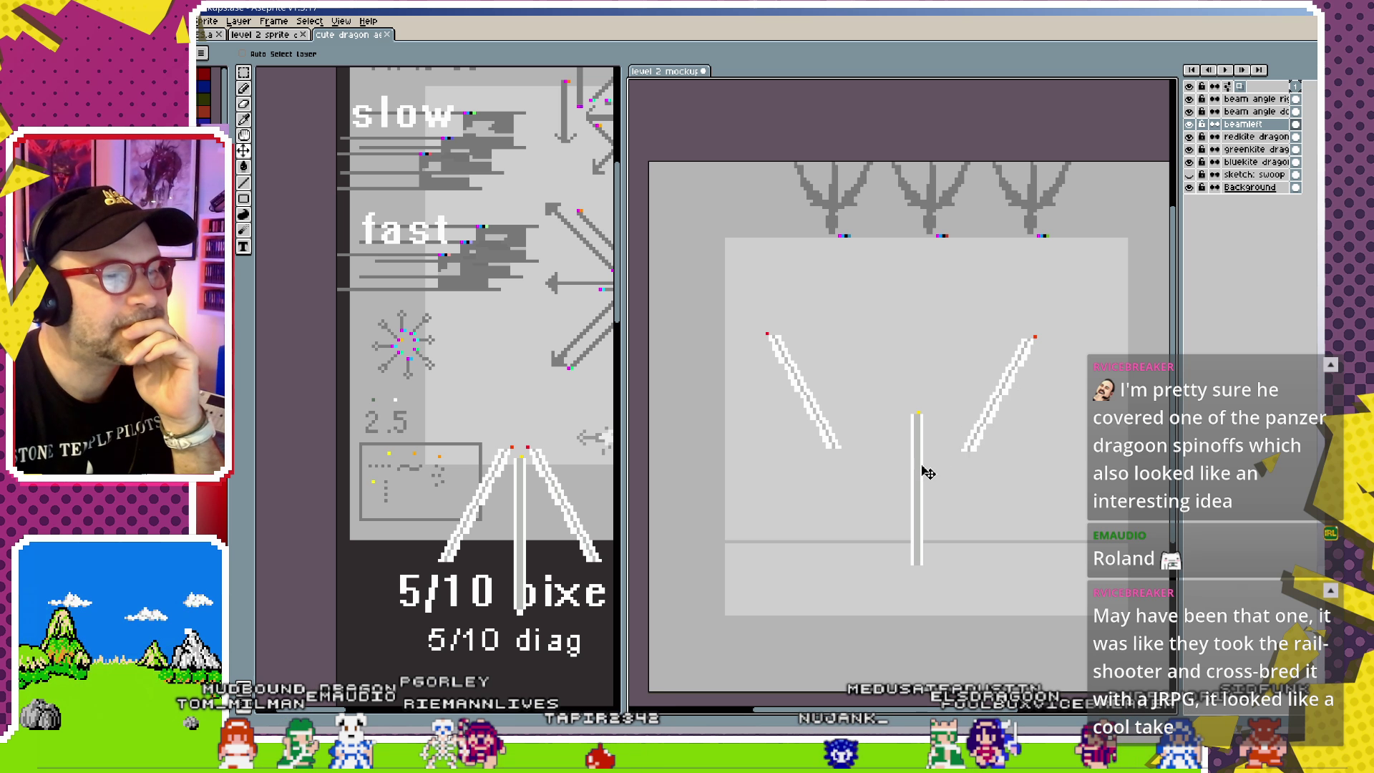
{"action": "left_click_drag", "start_coordinate": [923, 509], "coordinate": [931, 395]}
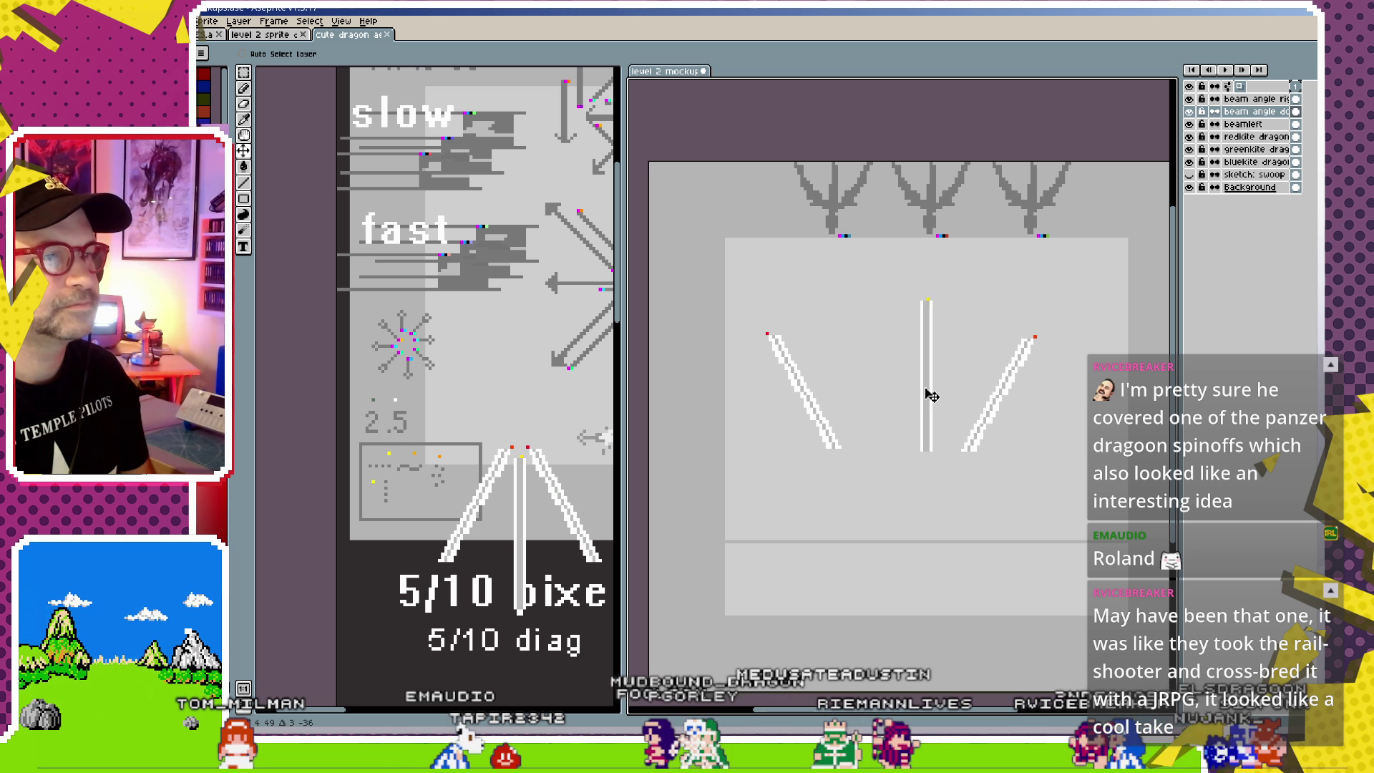
{"action": "left_click", "coordinate": [822, 411], "text": "ctrl"}
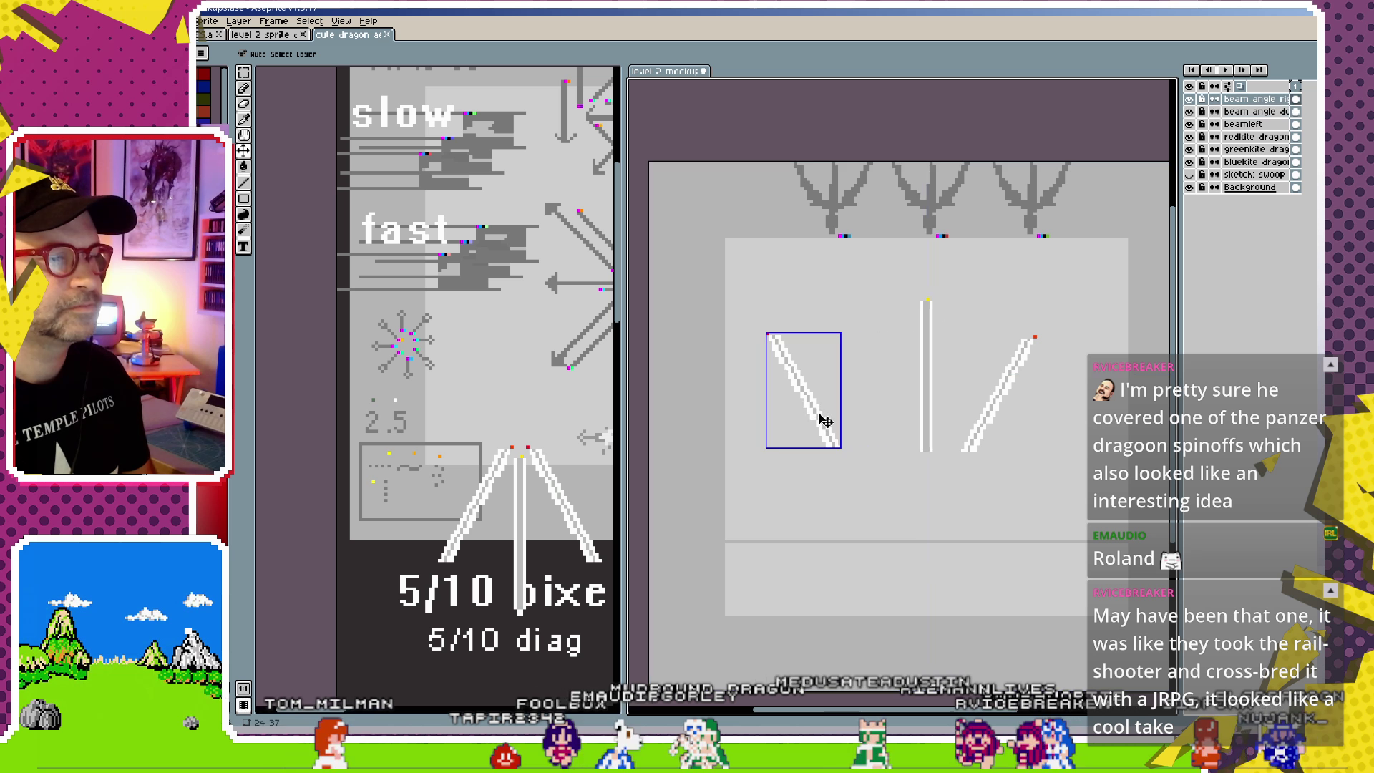
{"action": "left_click_drag", "start_coordinate": [823, 421], "coordinate": [842, 431]}
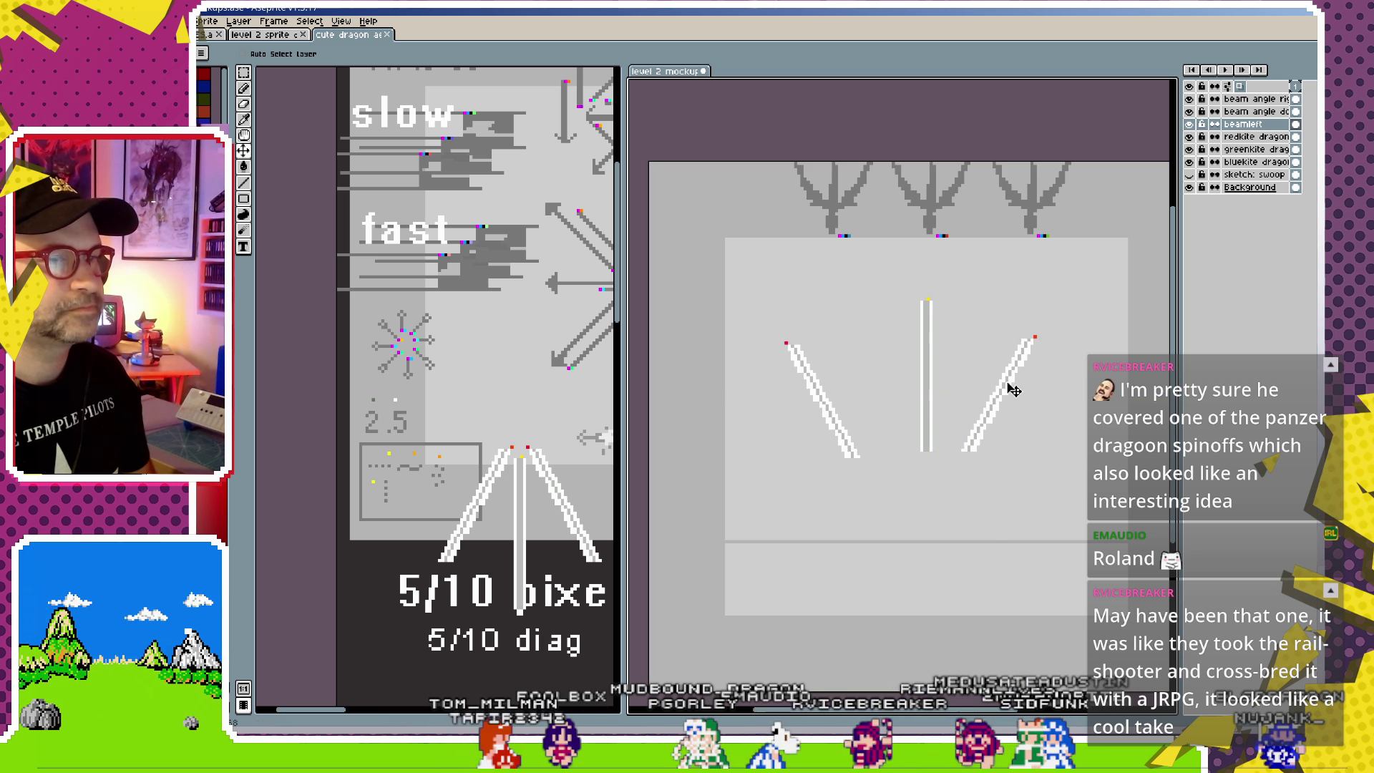
{"action": "left_click_drag", "start_coordinate": [1013, 390], "coordinate": [1044, 445]}
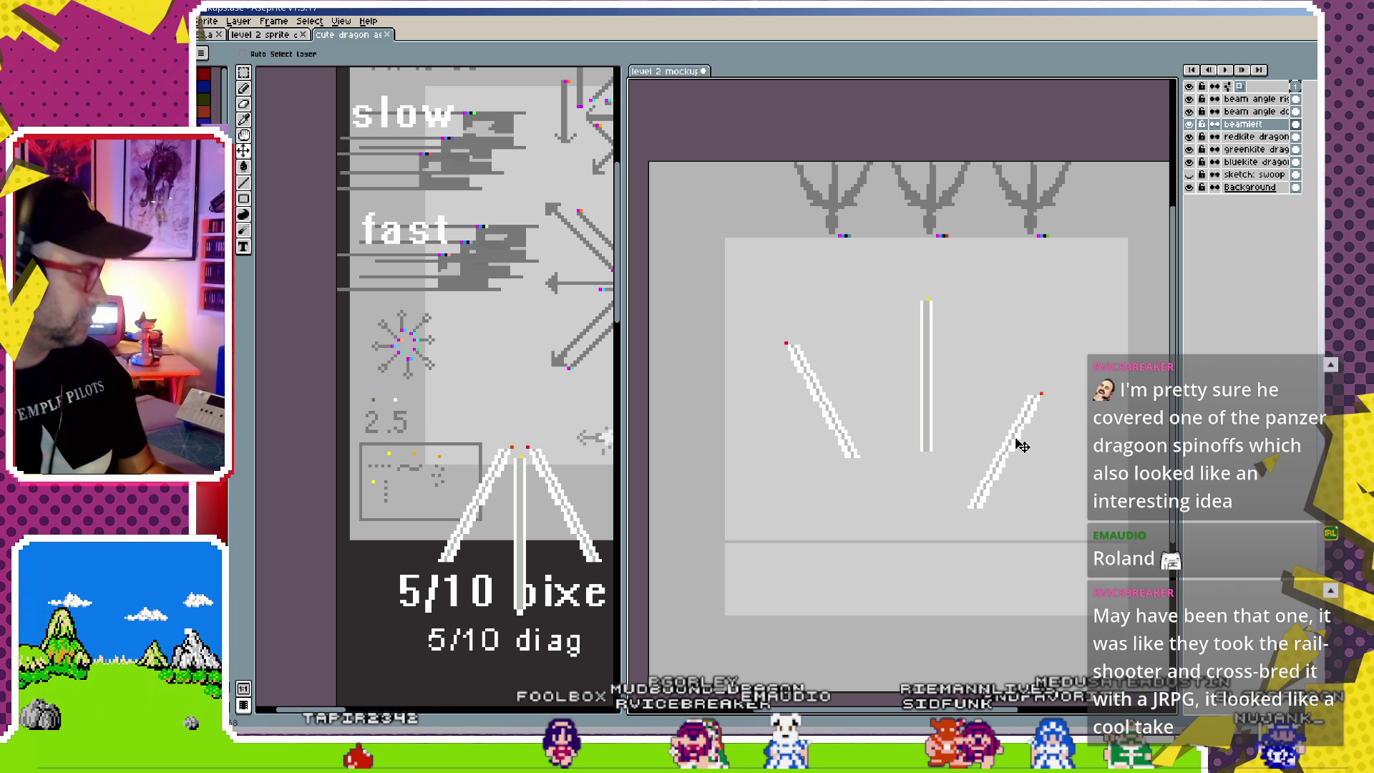
- Widen the reference sheet's editor and zoom and pan across its beam and dragon sketches
{"action": "scroll", "coordinate": [564, 336], "scroll_direction": "up", "scroll_amount": 3}
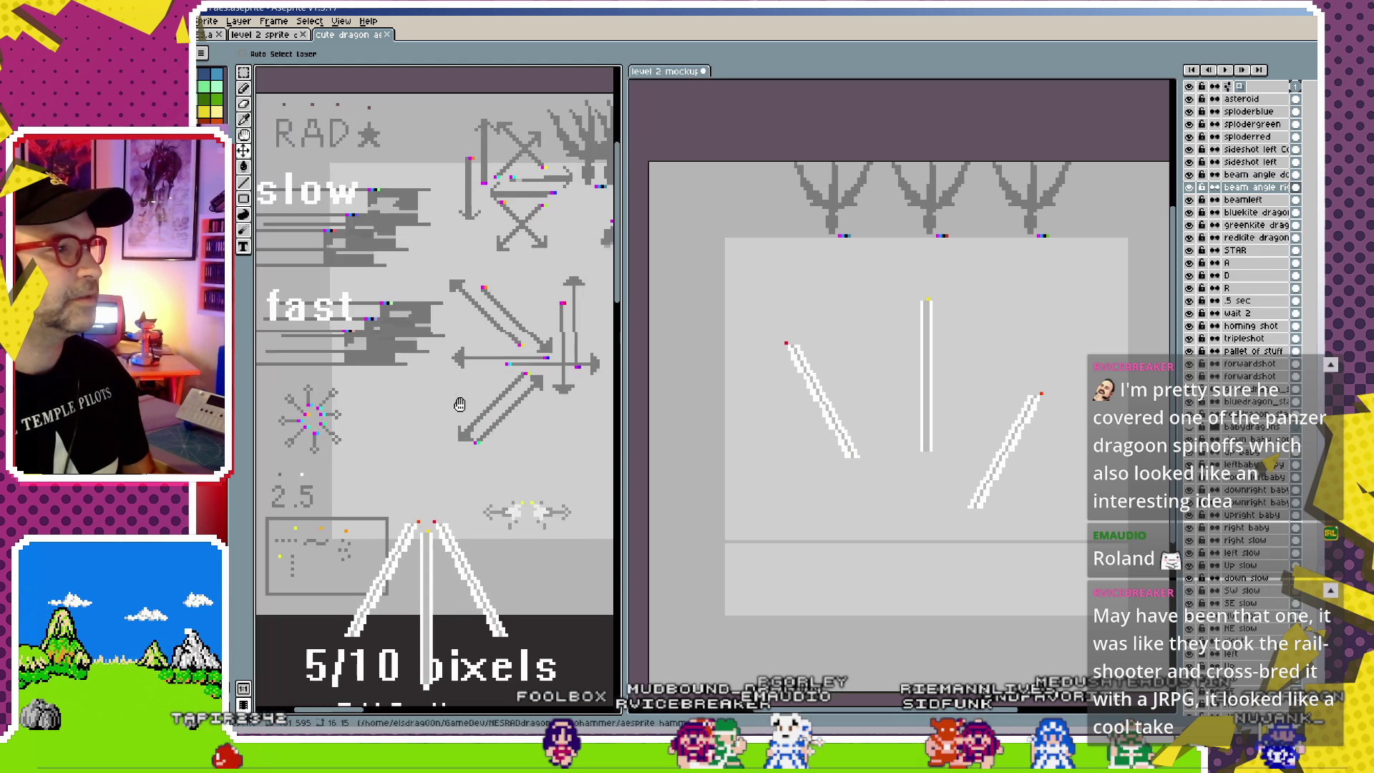
{"action": "scroll", "coordinate": [506, 358], "scroll_direction": "right", "scroll_amount": 4}
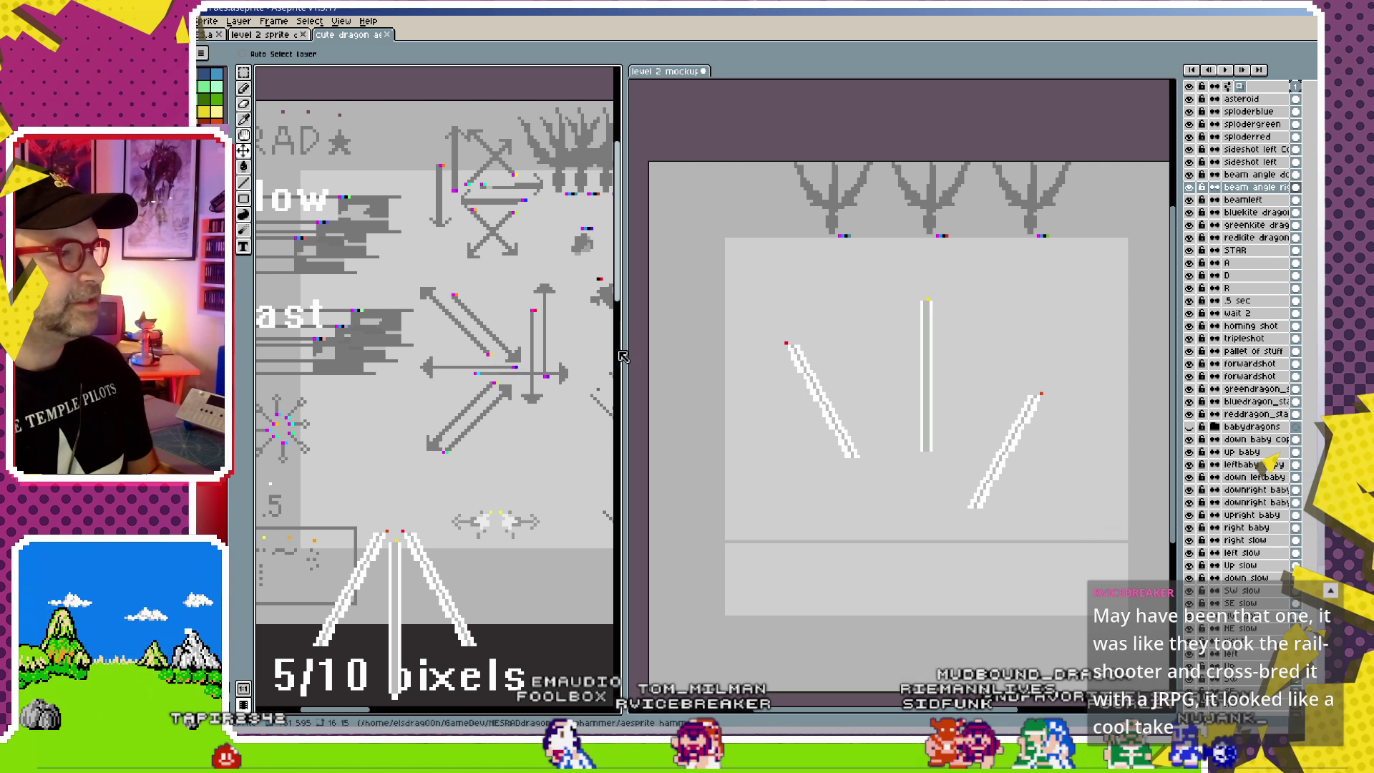
{"action": "left_click_drag", "start_coordinate": [625, 357], "coordinate": [848, 358]}
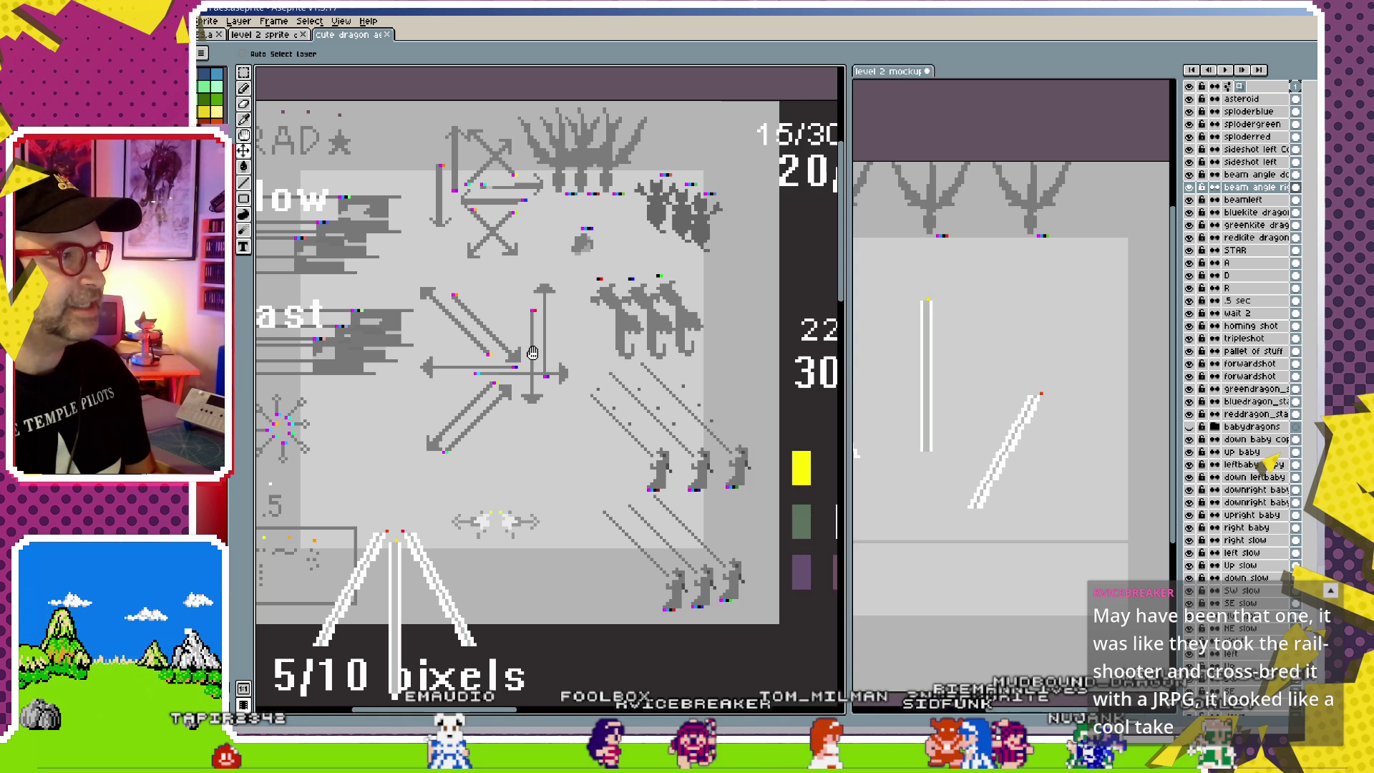
{"action": "scroll", "coordinate": [575, 274], "scroll_direction": "left", "scroll_amount": 5}
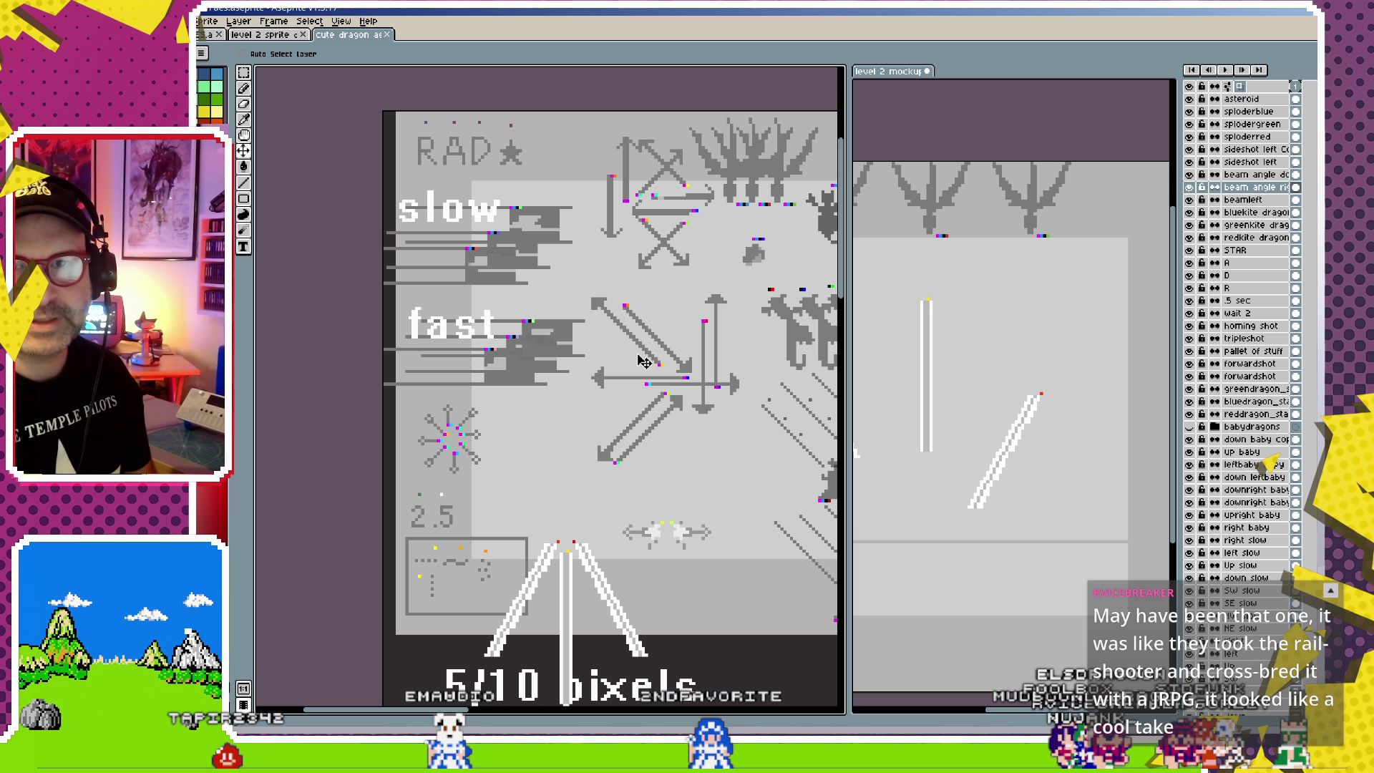
{"action": "scroll", "coordinate": [458, 434], "scroll_direction": "up", "scroll_amount": 1}
{"action": "scroll", "coordinate": [479, 428], "scroll_direction": "up", "scroll_amount": 1}
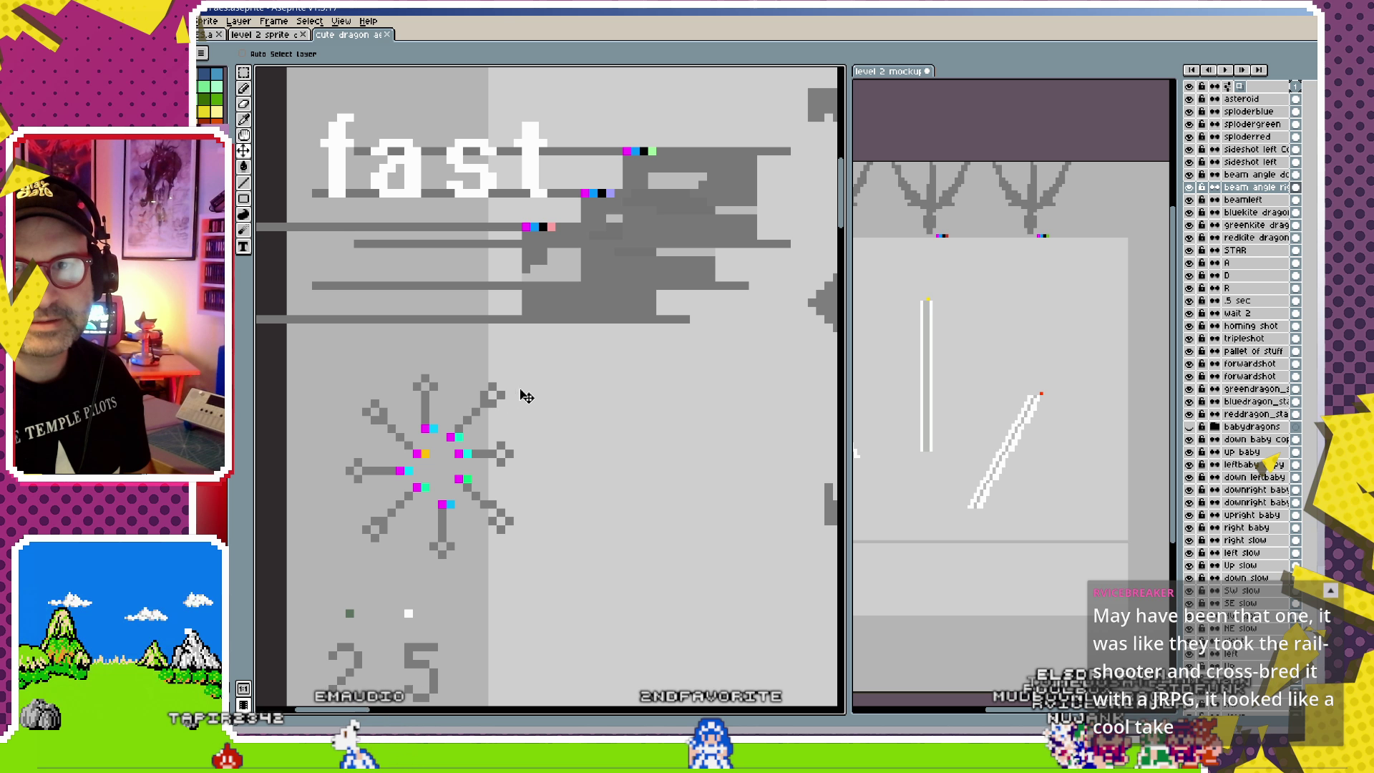
{"action": "scroll", "coordinate": [530, 398], "scroll_direction": "down", "scroll_amount": 2}
{"action": "left_click_drag", "start_coordinate": [540, 401], "coordinate": [435, 415]}
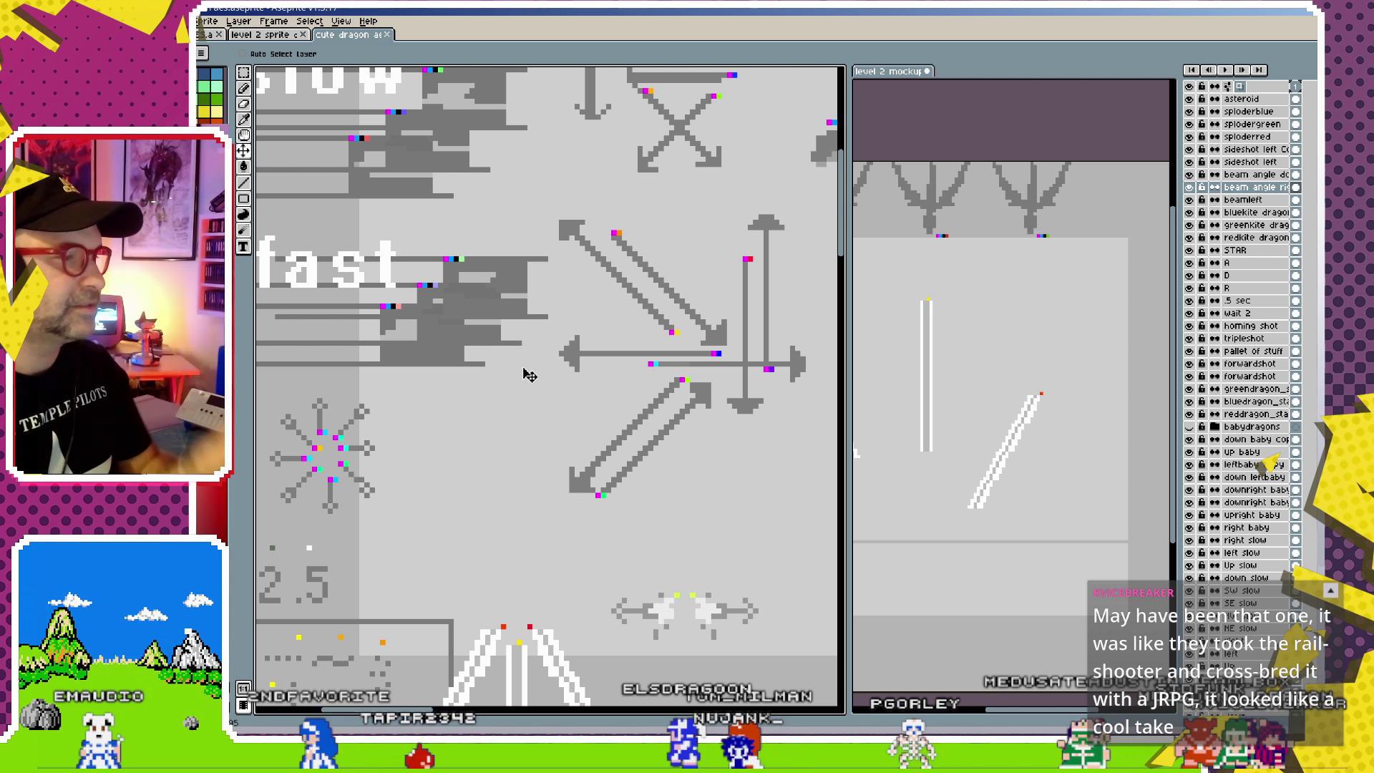
{"action": "scroll", "coordinate": [445, 429], "scroll_direction": "down", "scroll_amount": 2}
{"action": "scroll", "coordinate": [451, 465], "scroll_direction": "left", "scroll_amount": 3}
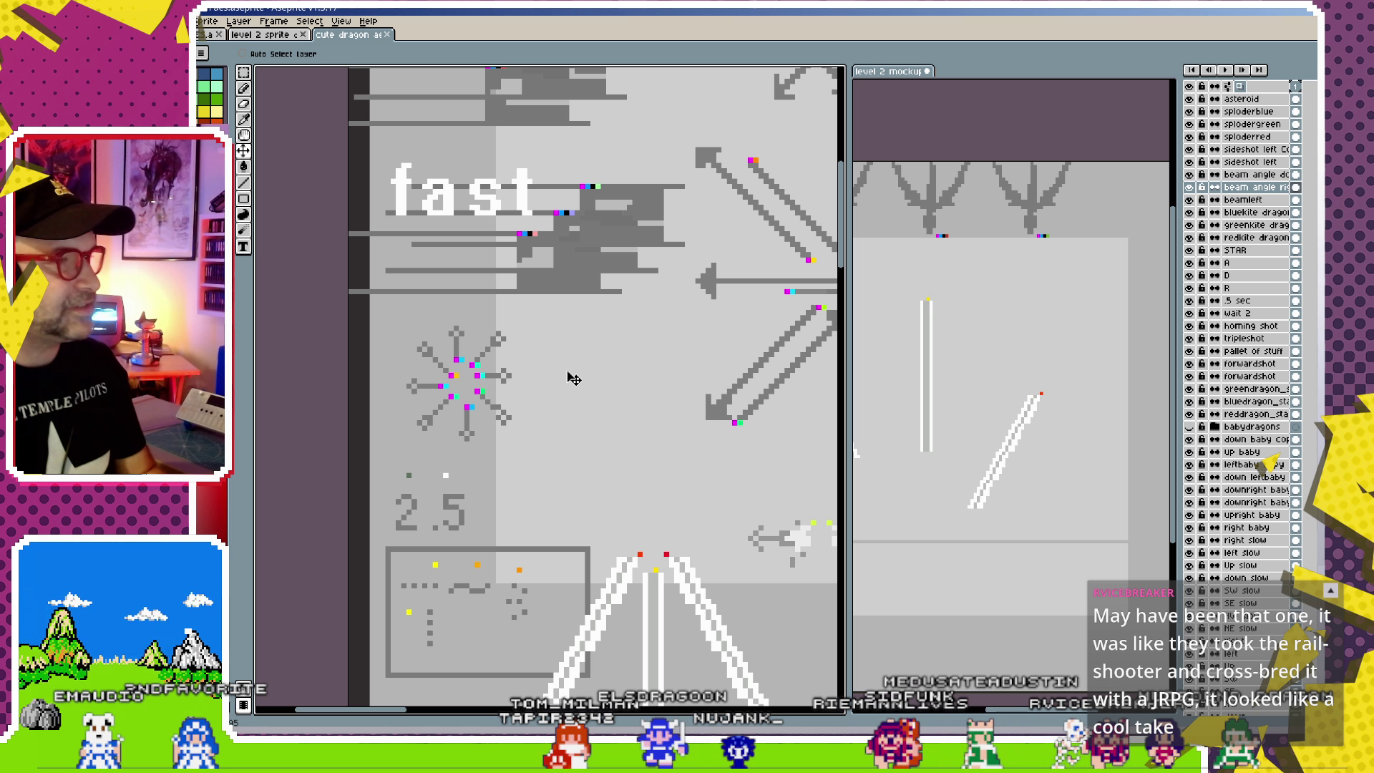
{"action": "scroll", "coordinate": [572, 429], "scroll_direction": "up", "scroll_amount": 4}
{"action": "scroll", "coordinate": [572, 430], "scroll_direction": "right", "scroll_amount": 2}
{"action": "scroll", "coordinate": [635, 432], "scroll_direction": "up", "scroll_amount": 2}
{"action": "scroll", "coordinate": [634, 432], "scroll_direction": "right", "scroll_amount": 1}
{"action": "scroll", "coordinate": [606, 420], "scroll_direction": "up", "scroll_amount": 3}
{"action": "scroll", "coordinate": [606, 421], "scroll_direction": "right", "scroll_amount": 1}
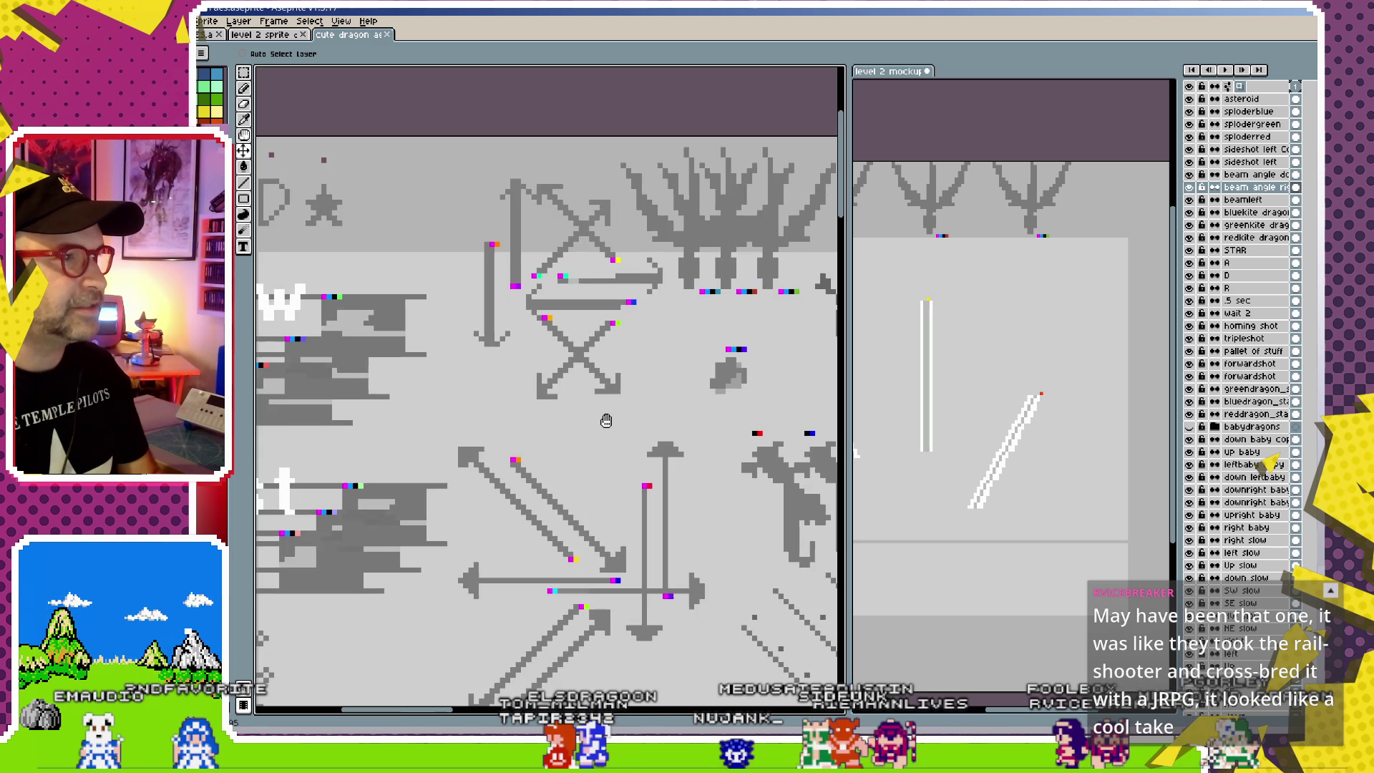
{"action": "scroll", "coordinate": [606, 421], "scroll_direction": "down", "scroll_amount": 2}
{"action": "scroll", "coordinate": [614, 428], "scroll_direction": "up", "scroll_amount": 1}
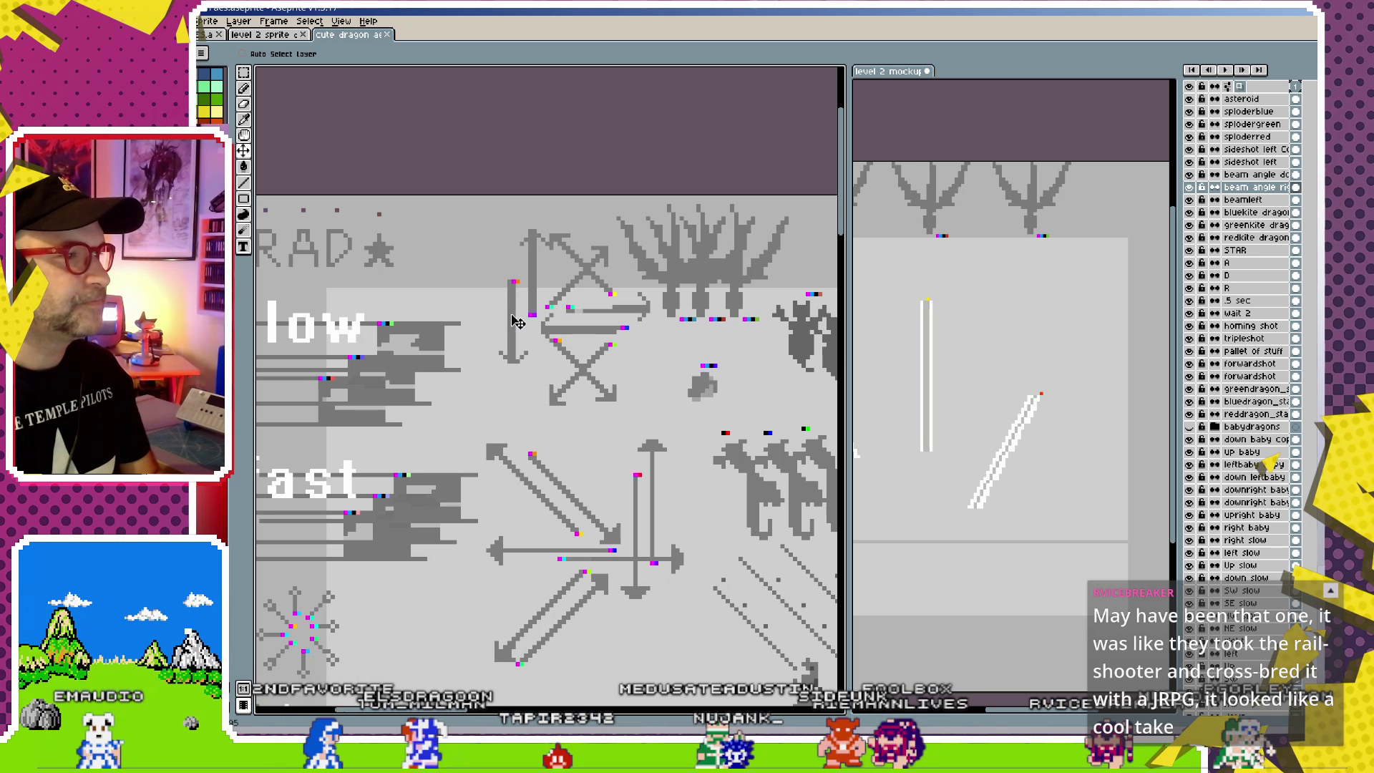
- View the mockup's beams, then pan the reference sheet to show its right-hand labels
{"action": "left_click", "coordinate": [1002, 343]}
{"action": "scroll", "coordinate": [1002, 344], "scroll_direction": "up", "scroll_amount": 1}
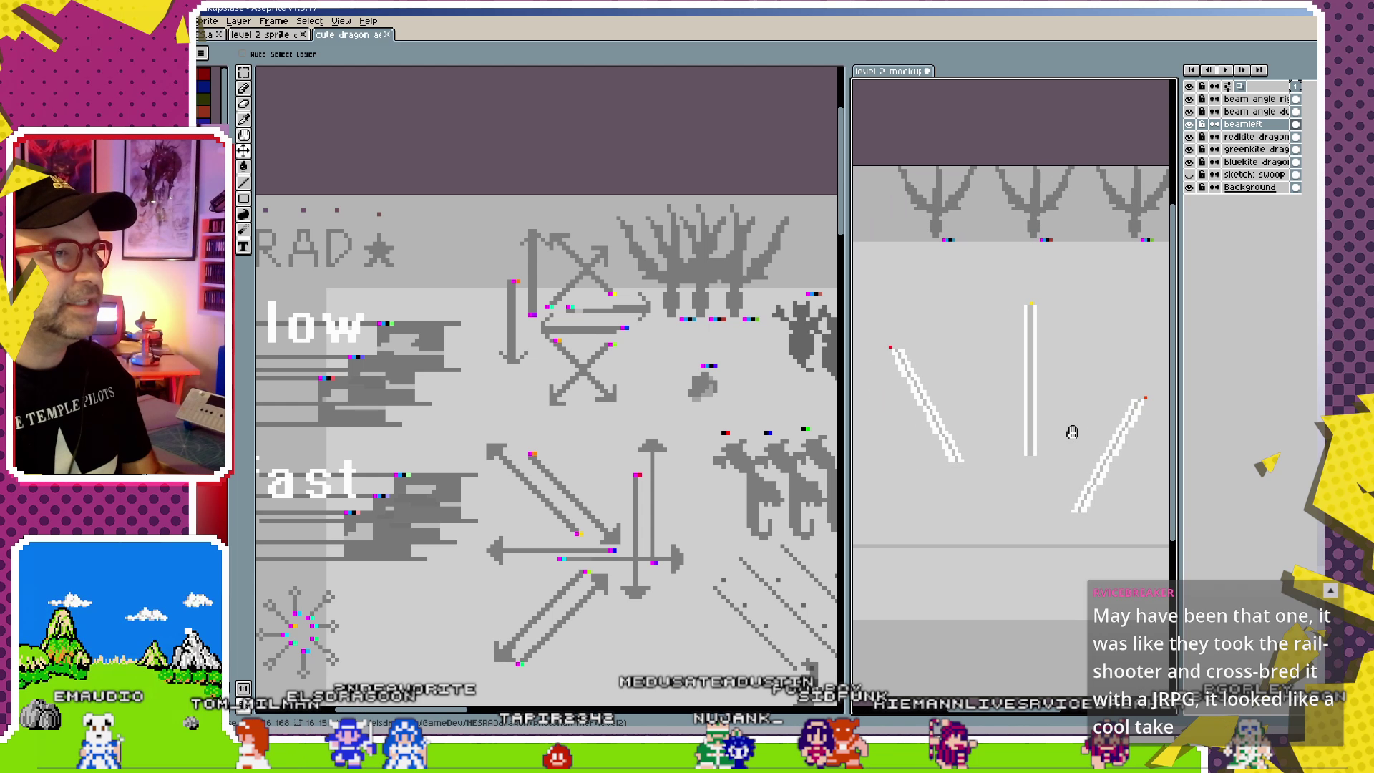
{"action": "left_click_drag", "start_coordinate": [920, 267], "coordinate": [939, 347]}
{"action": "scroll", "coordinate": [1009, 487], "scroll_direction": "right", "scroll_amount": 1}
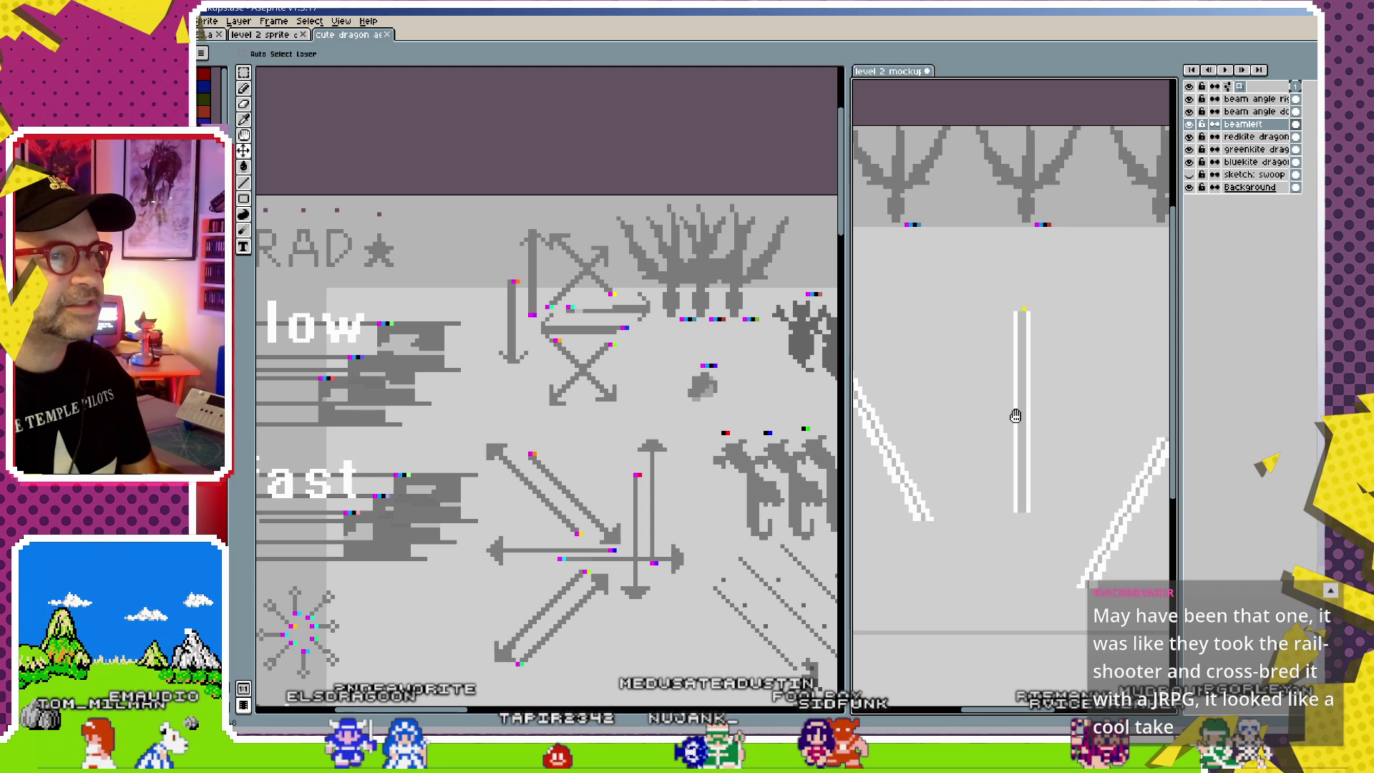
{"action": "scroll", "coordinate": [1002, 485], "scroll_direction": "right", "scroll_amount": 1}
{"action": "scroll", "coordinate": [1002, 487], "scroll_direction": "down", "scroll_amount": 1}
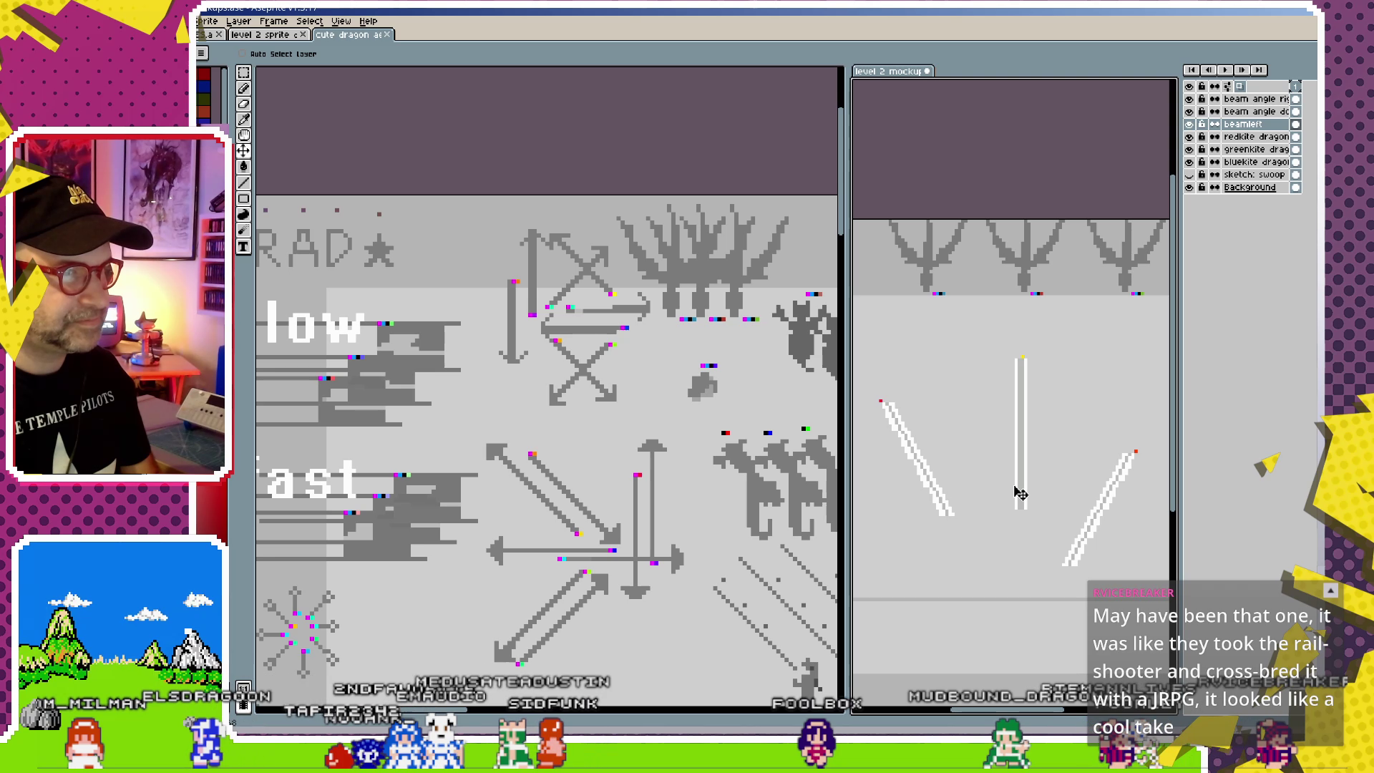
{"action": "scroll", "coordinate": [626, 501], "scroll_direction": "down", "scroll_amount": 5}
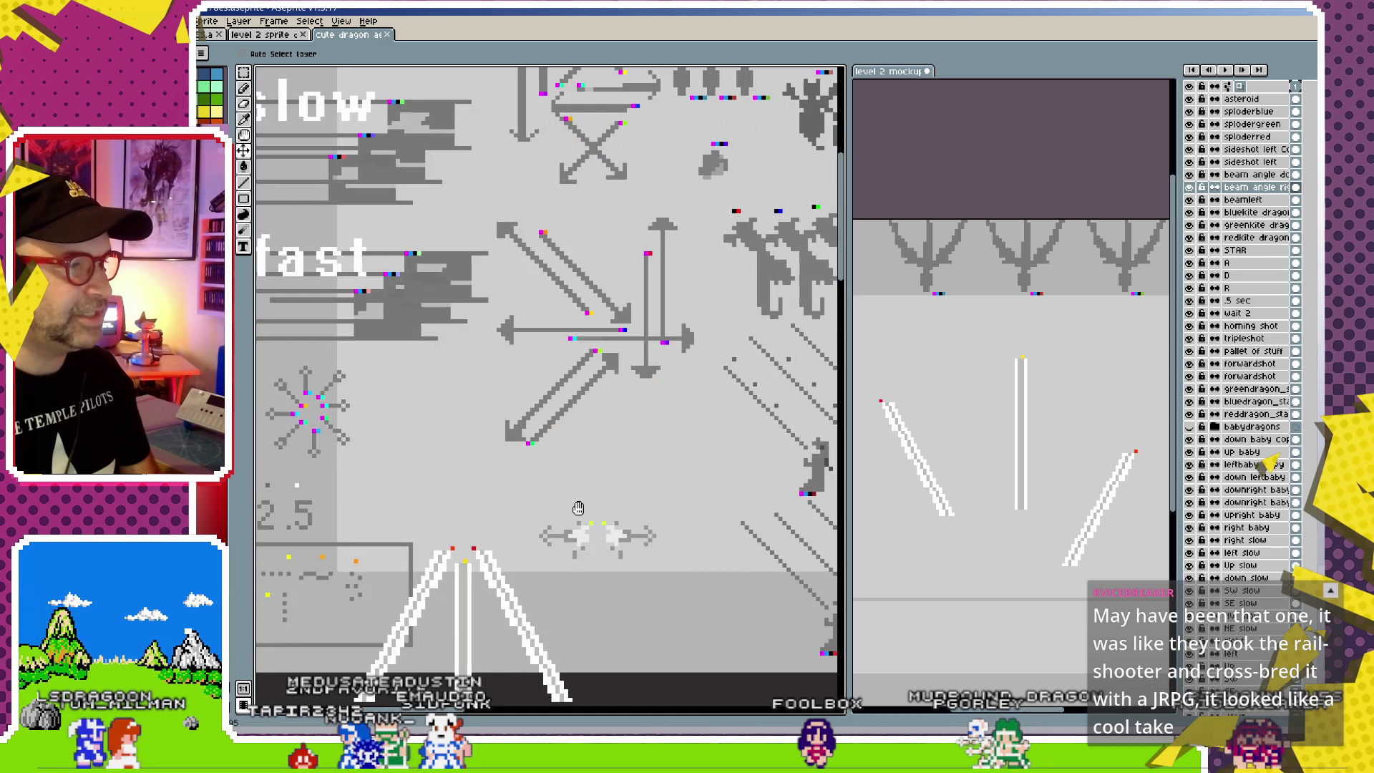
{"action": "scroll", "coordinate": [713, 458], "scroll_direction": "down", "scroll_amount": 2}
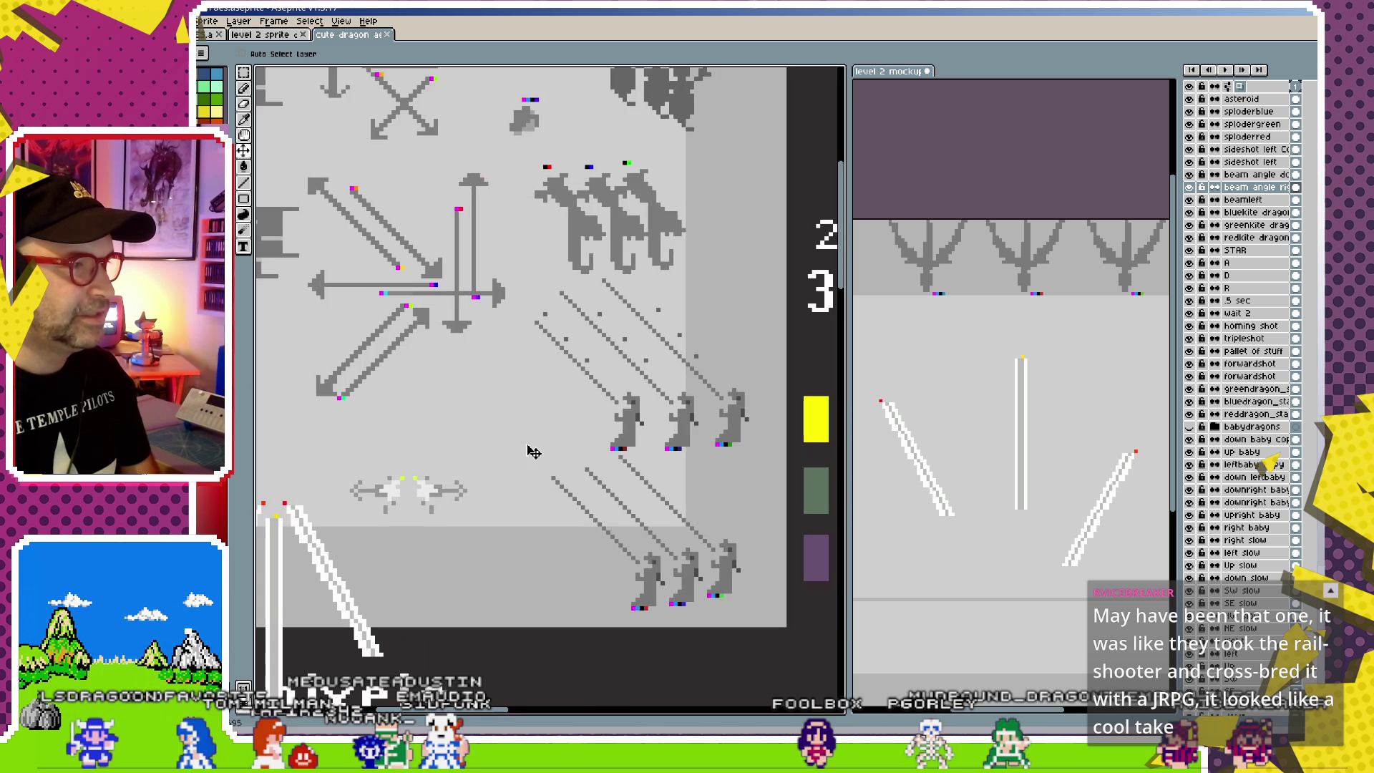
{"action": "scroll", "coordinate": [527, 450], "scroll_direction": "down", "scroll_amount": 2}
{"action": "scroll", "coordinate": [501, 451], "scroll_direction": "up", "scroll_amount": 3}
{"action": "left_click_drag", "start_coordinate": [467, 440], "coordinate": [567, 424]}
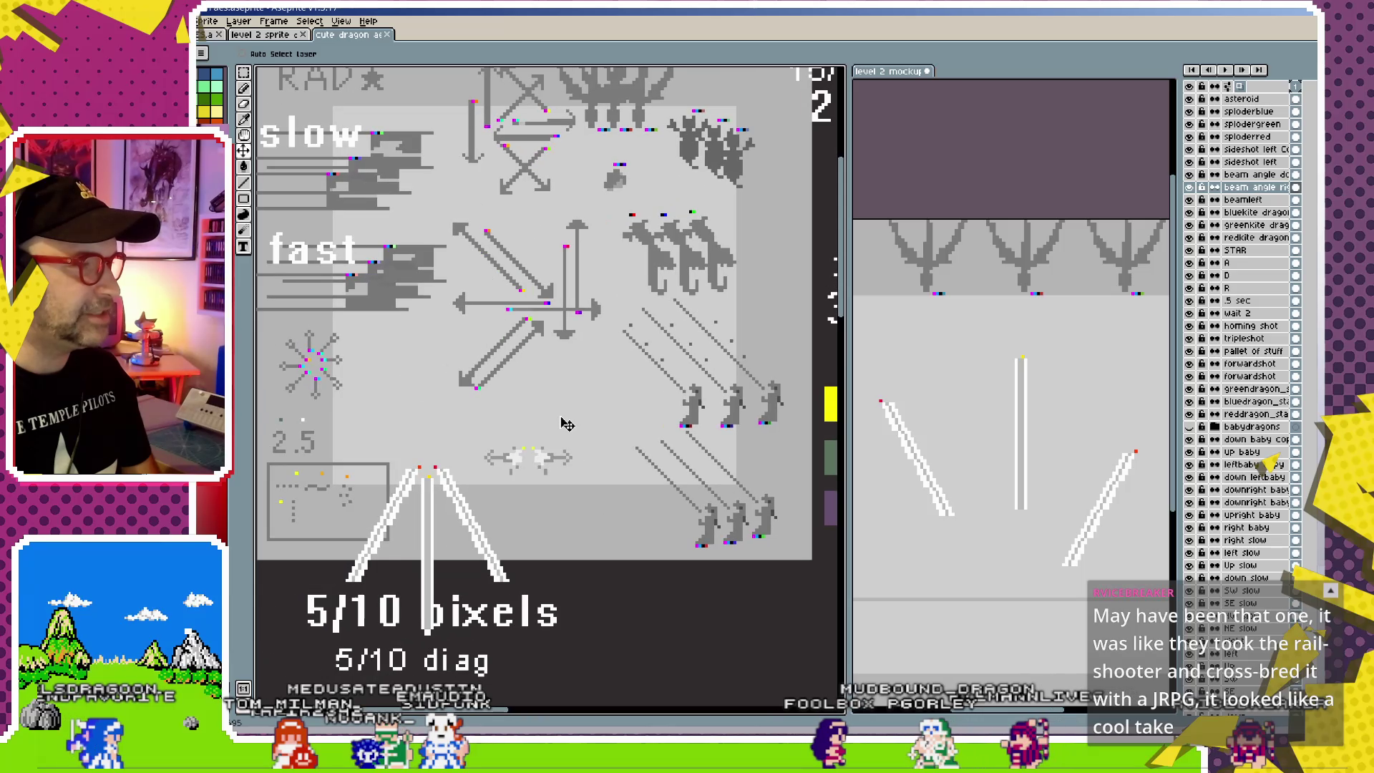
{"action": "scroll", "coordinate": [536, 444], "scroll_direction": "down", "scroll_amount": 1}
{"action": "scroll", "coordinate": [542, 494], "scroll_direction": "down", "scroll_amount": 1}
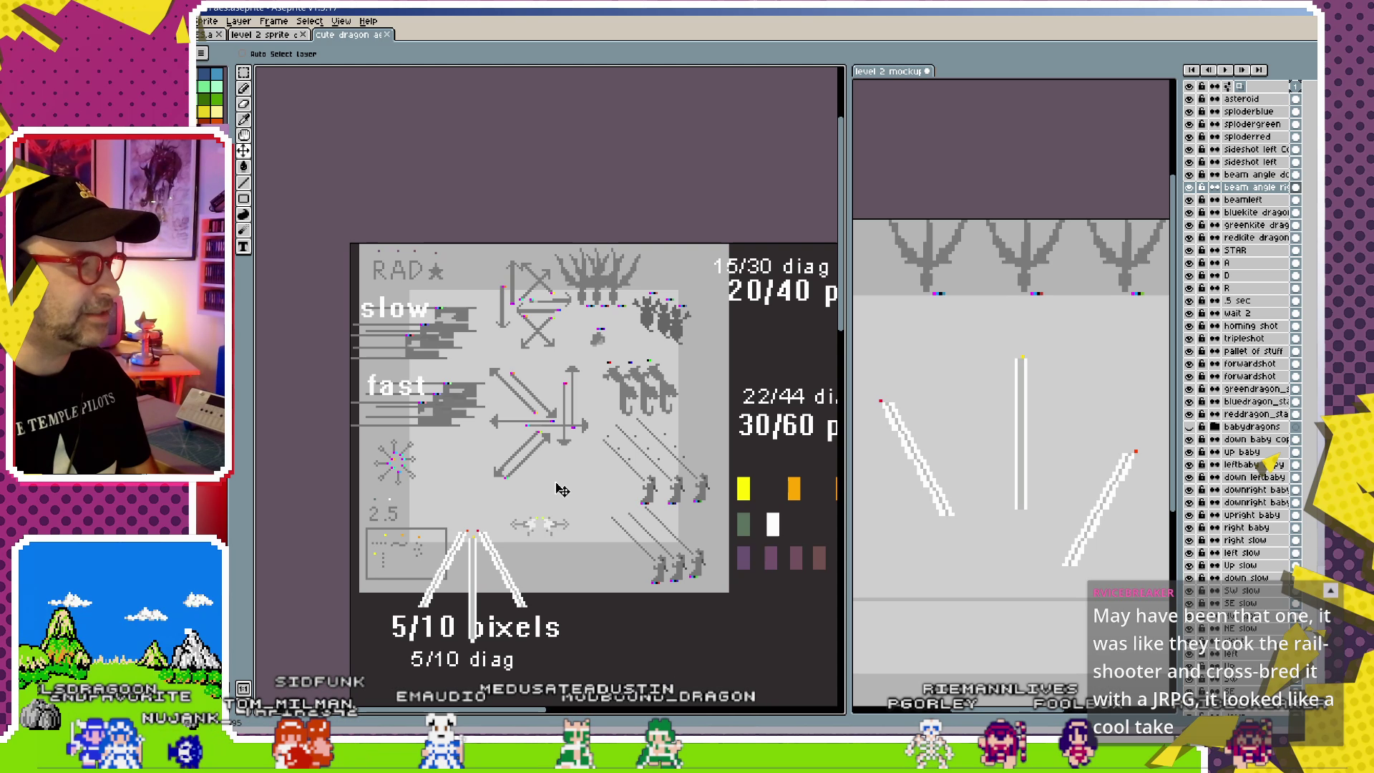
{"action": "left_click_drag", "start_coordinate": [562, 490], "coordinate": [522, 453]}
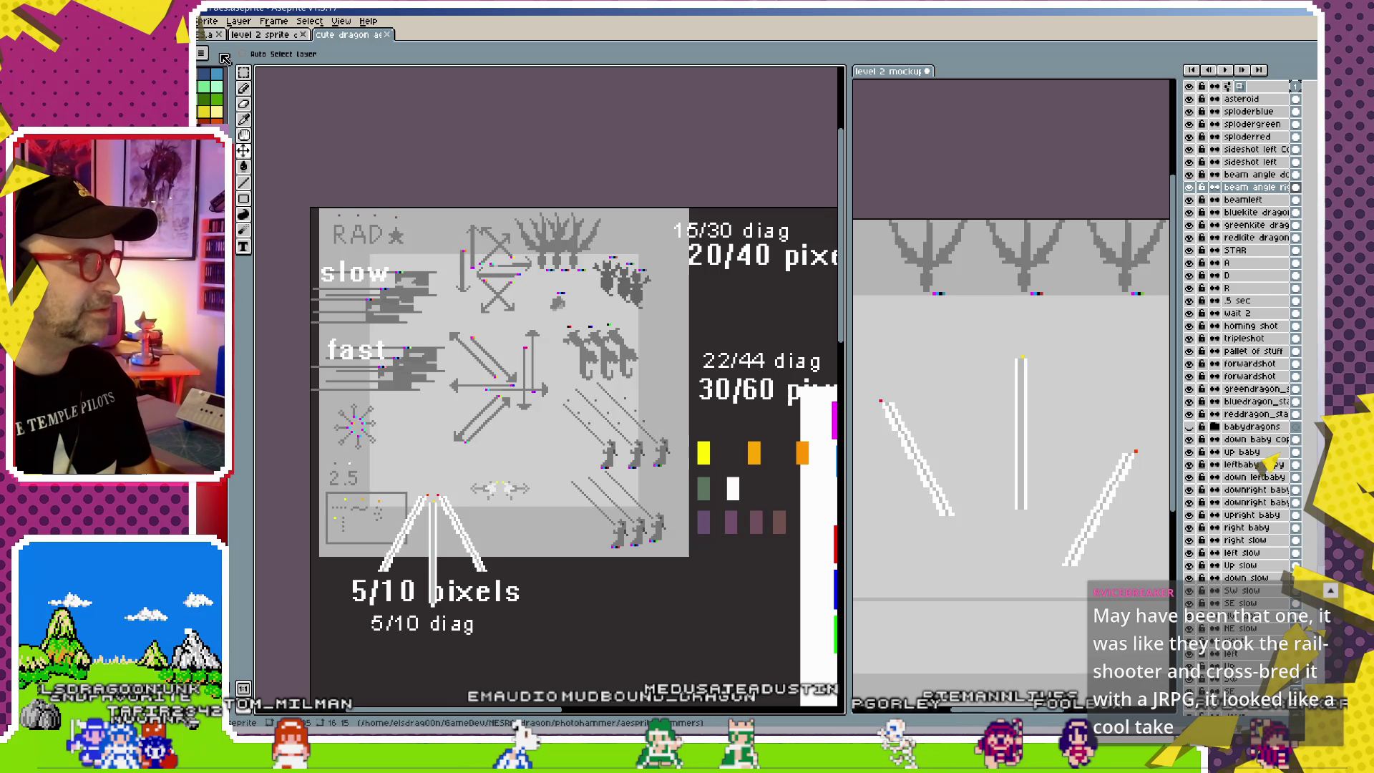
- Open lv2_greenkite with spread and lunge.png, zoom in, and box the kite body below the arrow
{"action": "key", "text": "ctrl+o"}
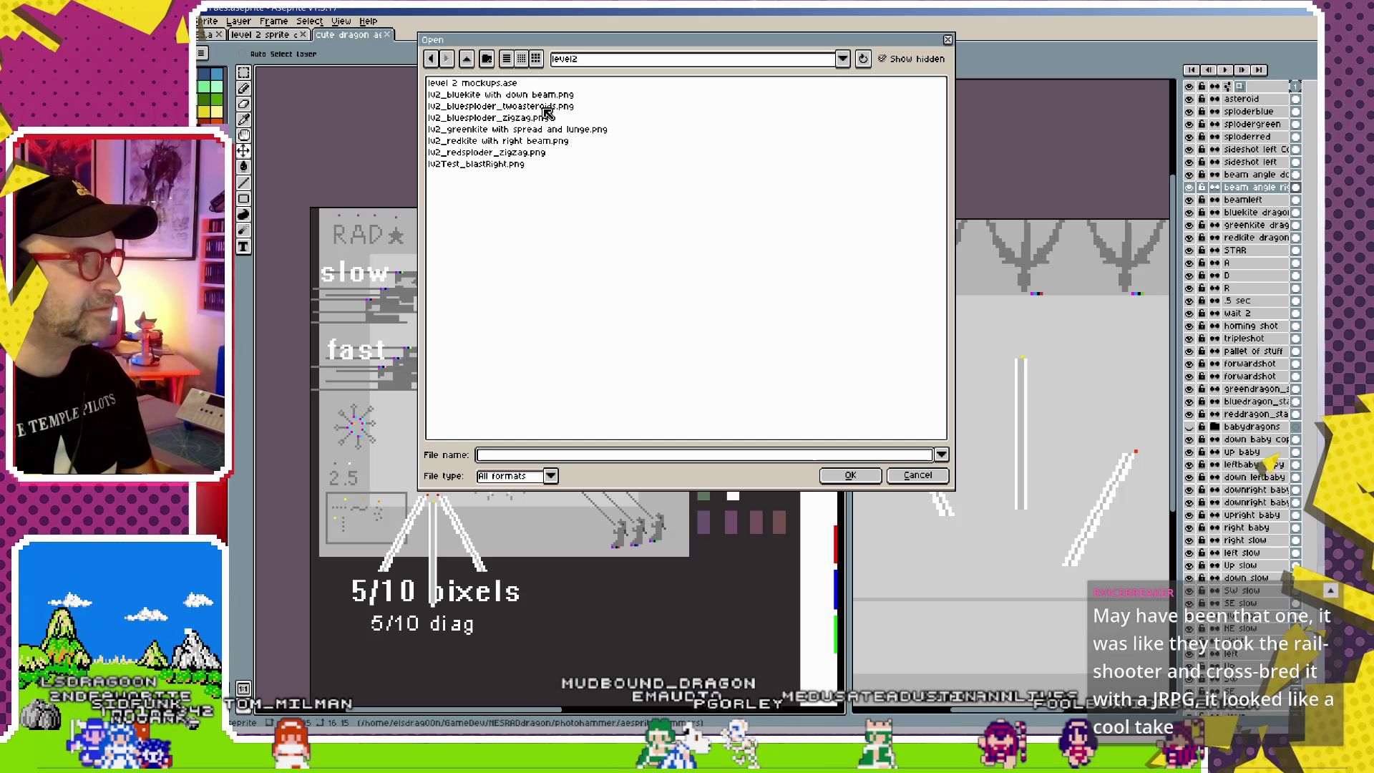
{"action": "double_click", "coordinate": [548, 130]}
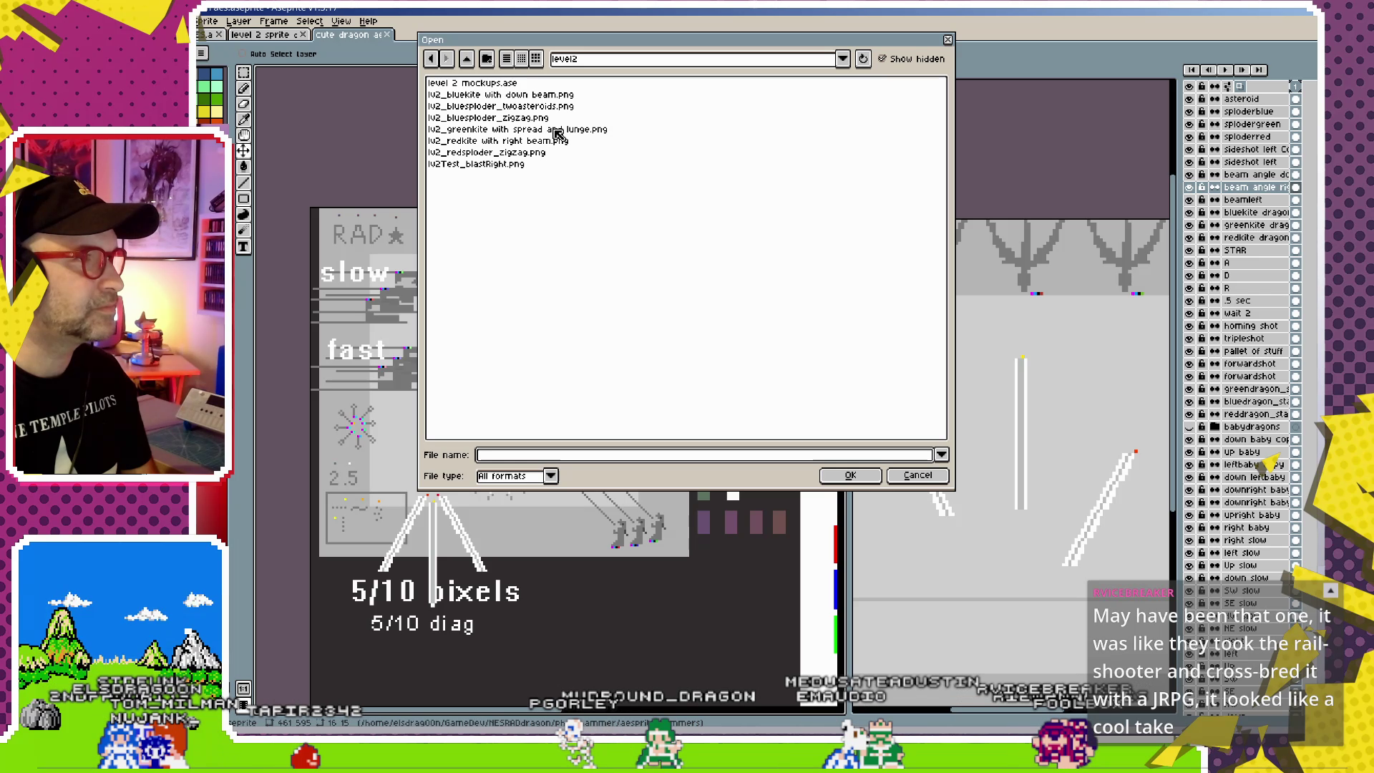
{"action": "scroll", "coordinate": [567, 362], "scroll_direction": "up", "scroll_amount": 4}
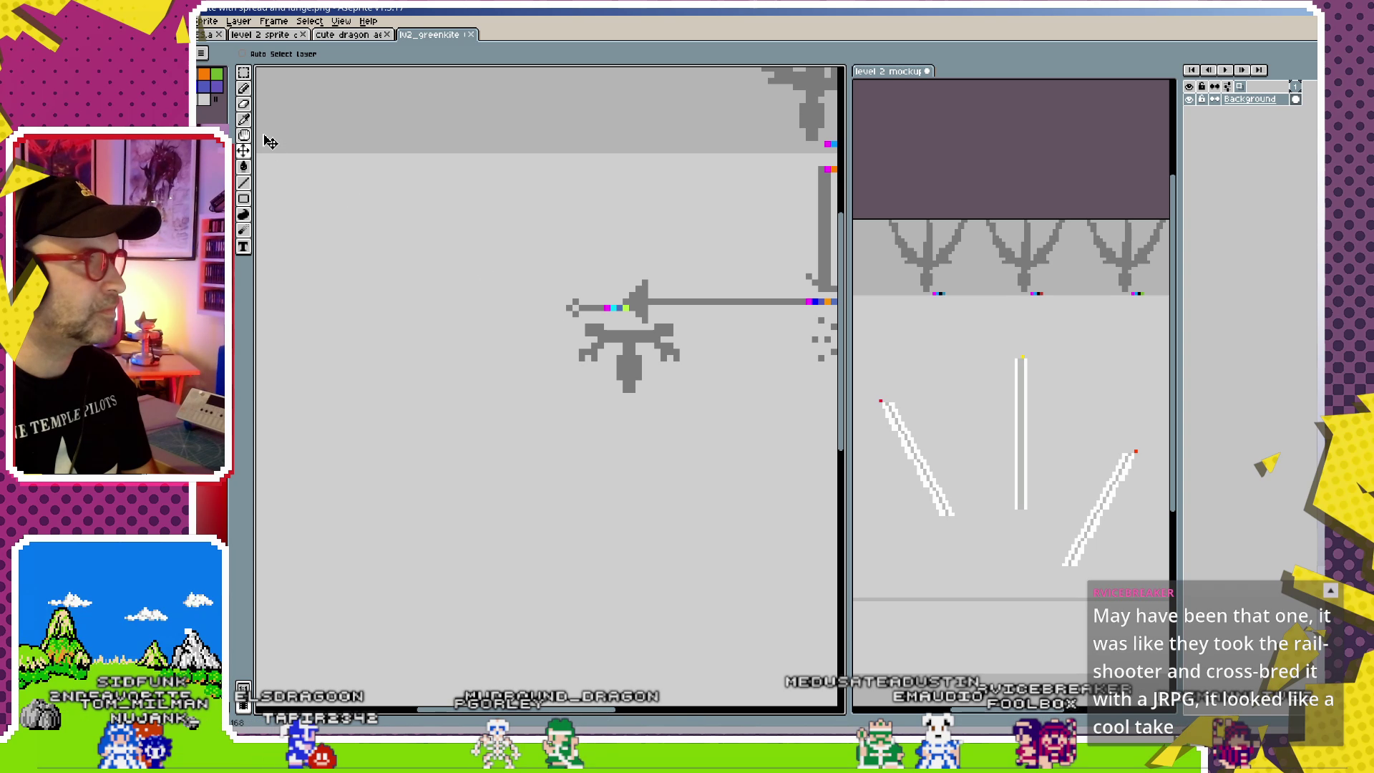
{"action": "key", "text": "m"}
{"action": "scroll", "coordinate": [555, 334], "scroll_direction": "up", "scroll_amount": 1}
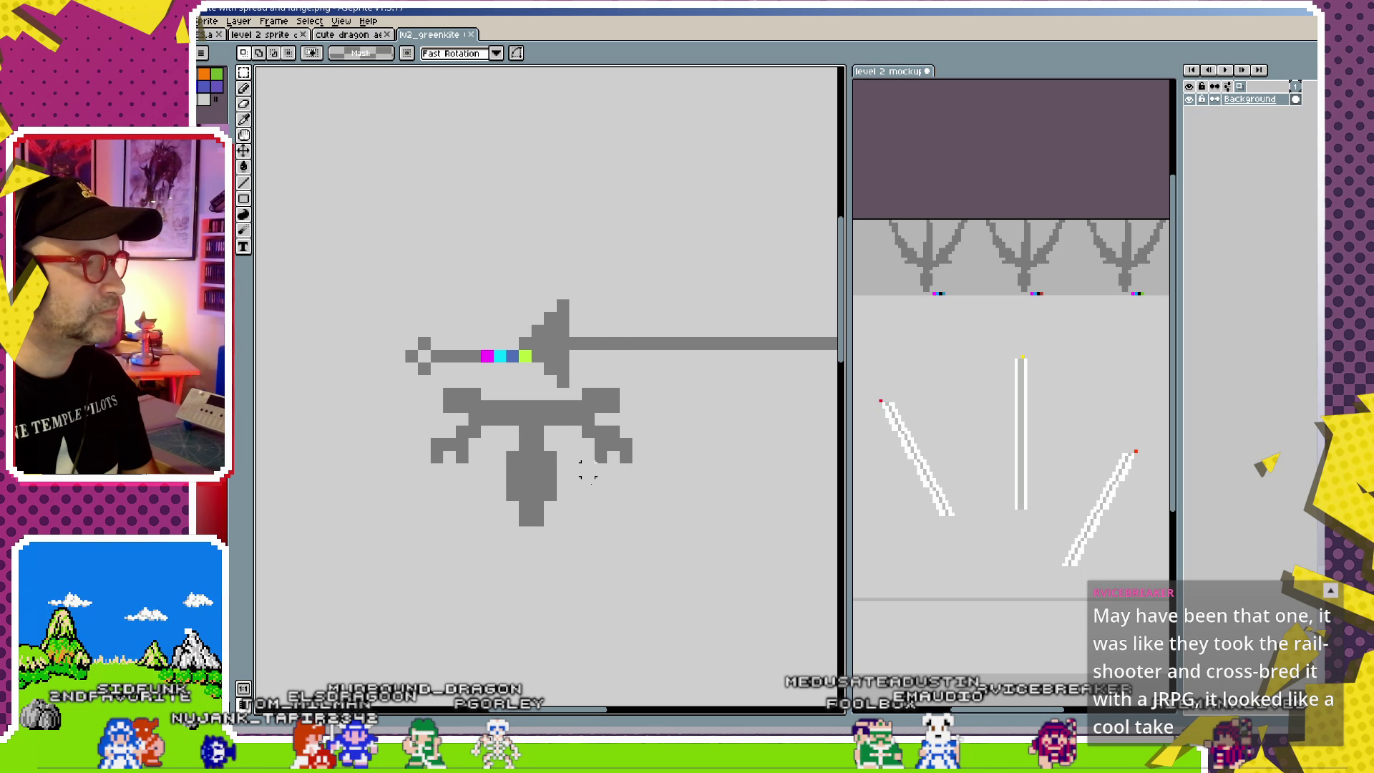
{"action": "left_click_drag", "start_coordinate": [405, 377], "coordinate": [403, 373]}
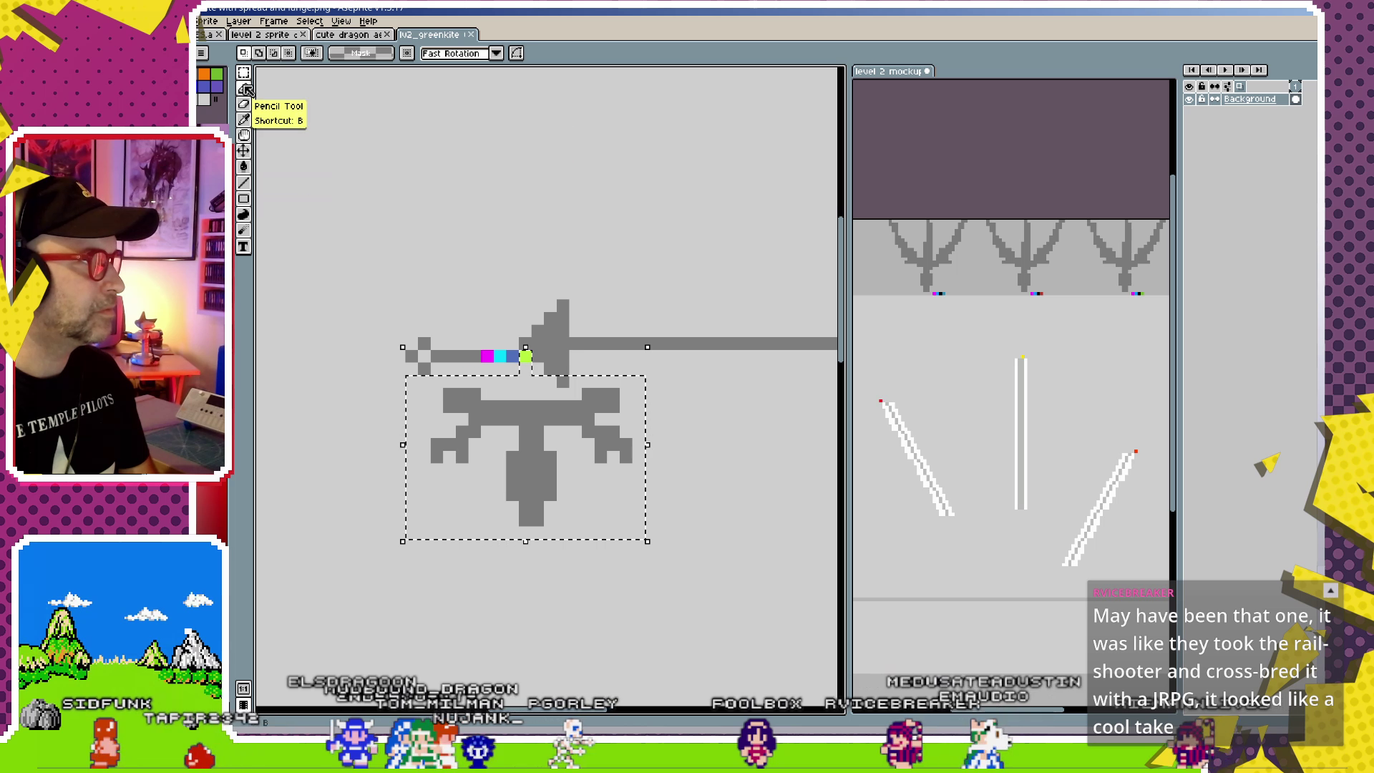
- Select just the grey kite body pixels under the arrow and enter transform mode
{"action": "mouse_move", "coordinate": [247, 79]}
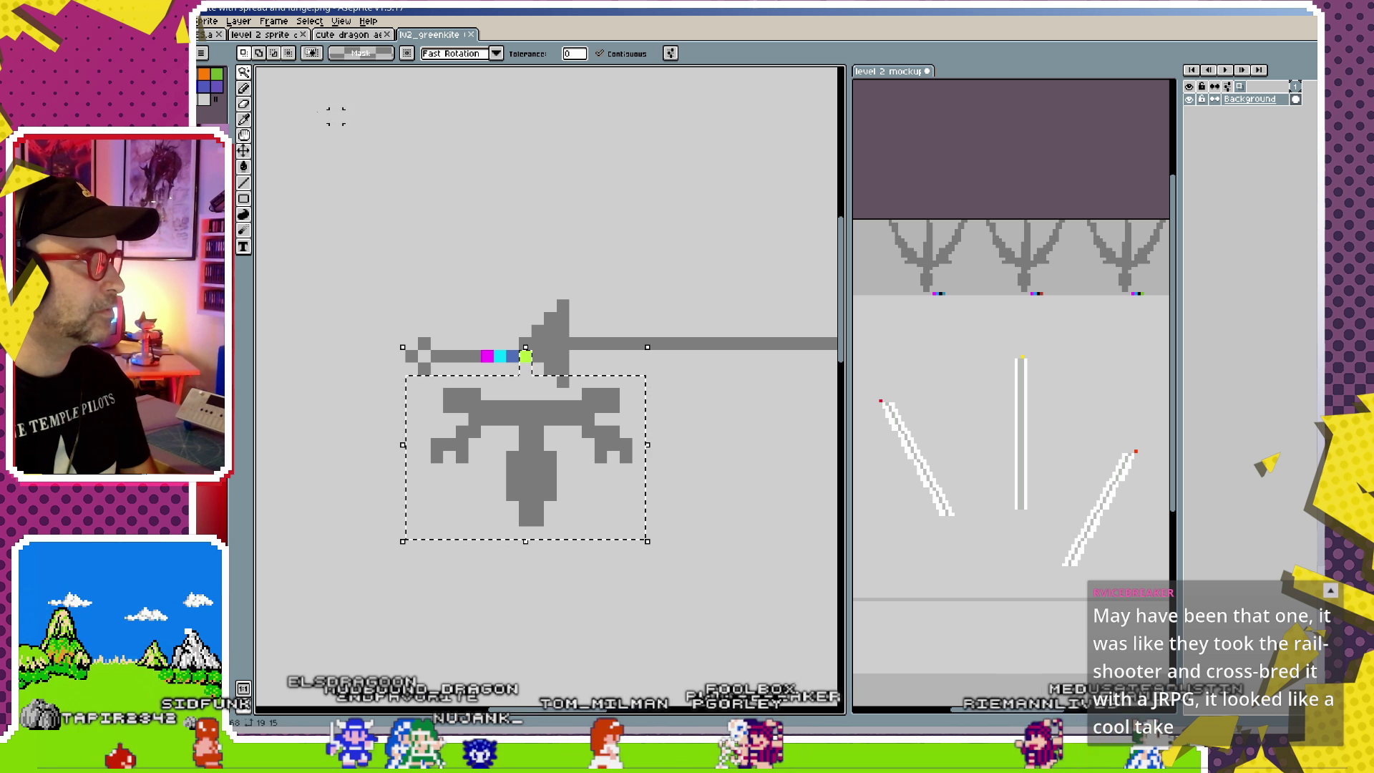
{"action": "key", "text": "i"}
{"action": "key", "text": "m"}
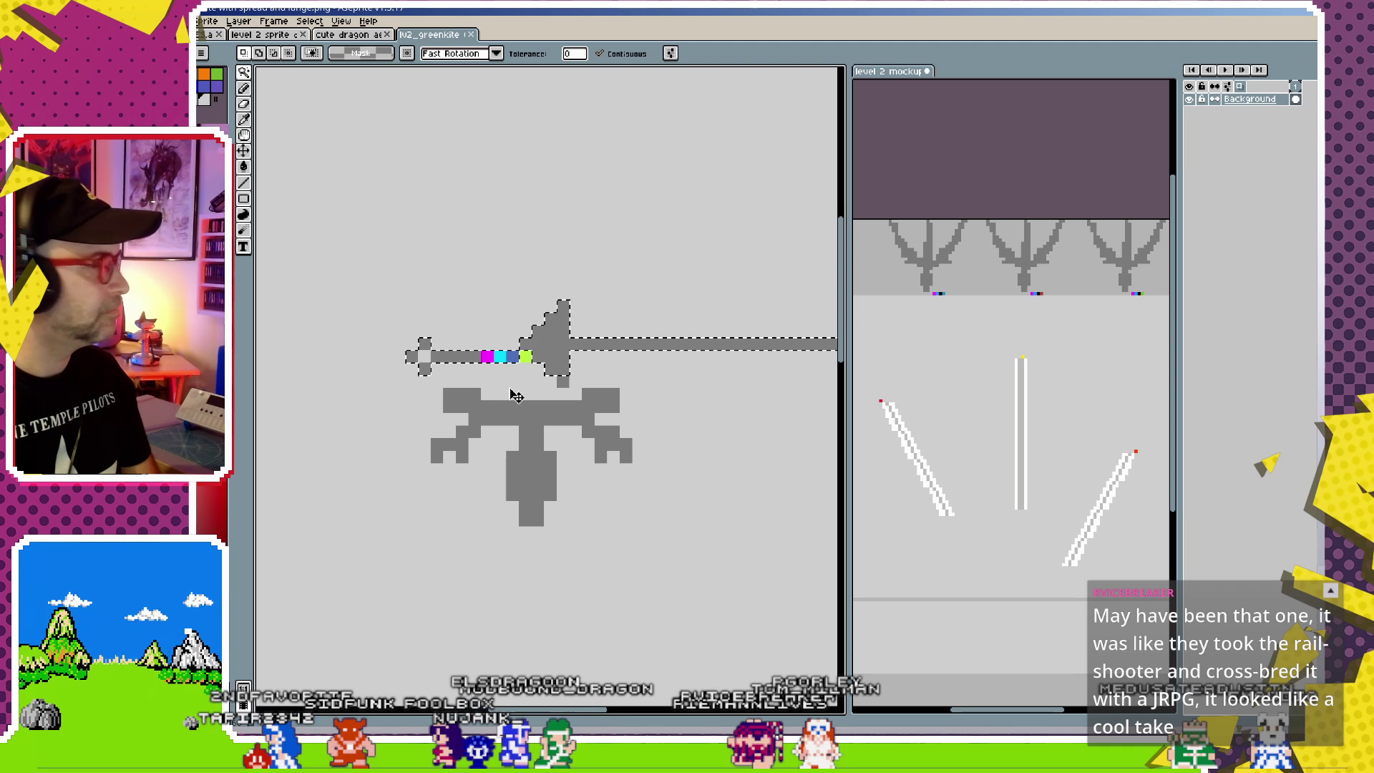
{"action": "left_click", "coordinate": [520, 417]}
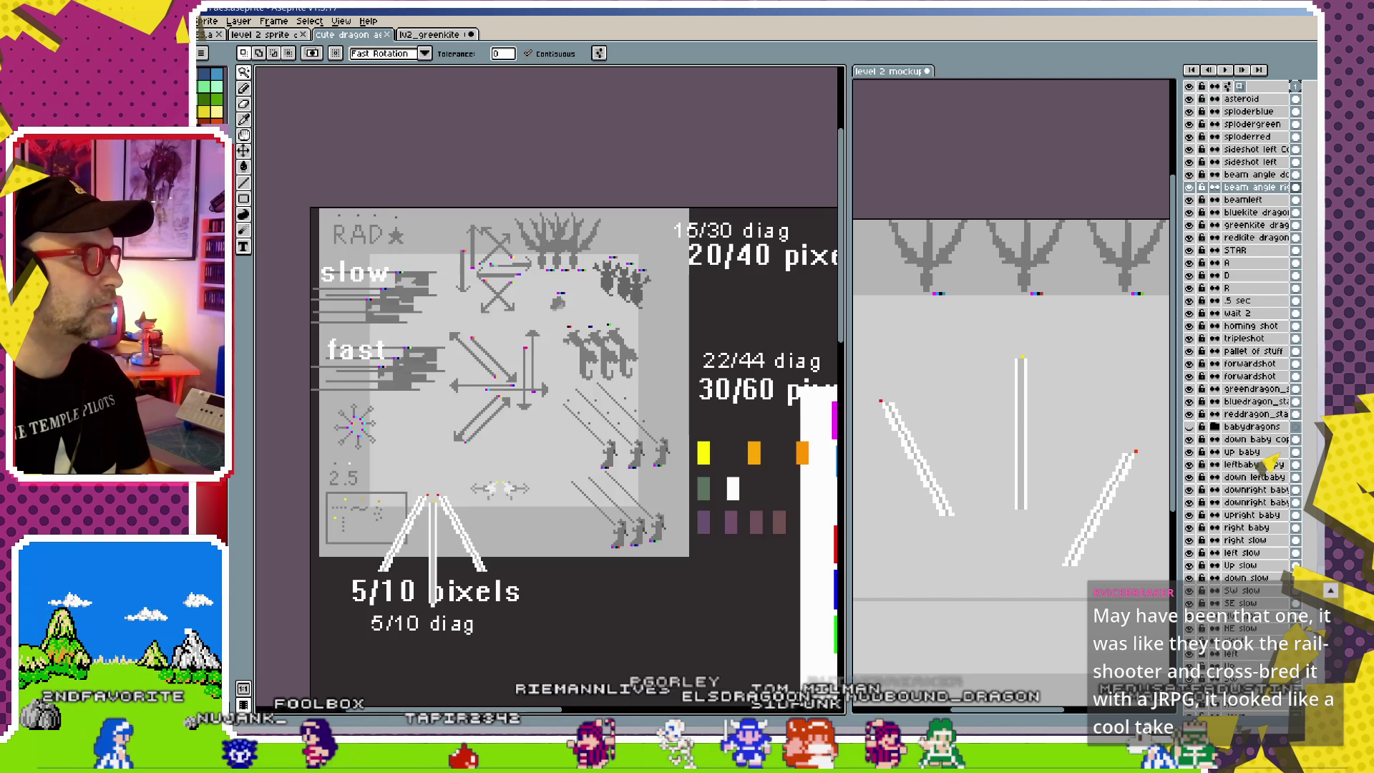
- Paste the sprite onto the cute dragon sheet and add a new layer named lunge
{"action": "left_click", "coordinate": [351, 34]}
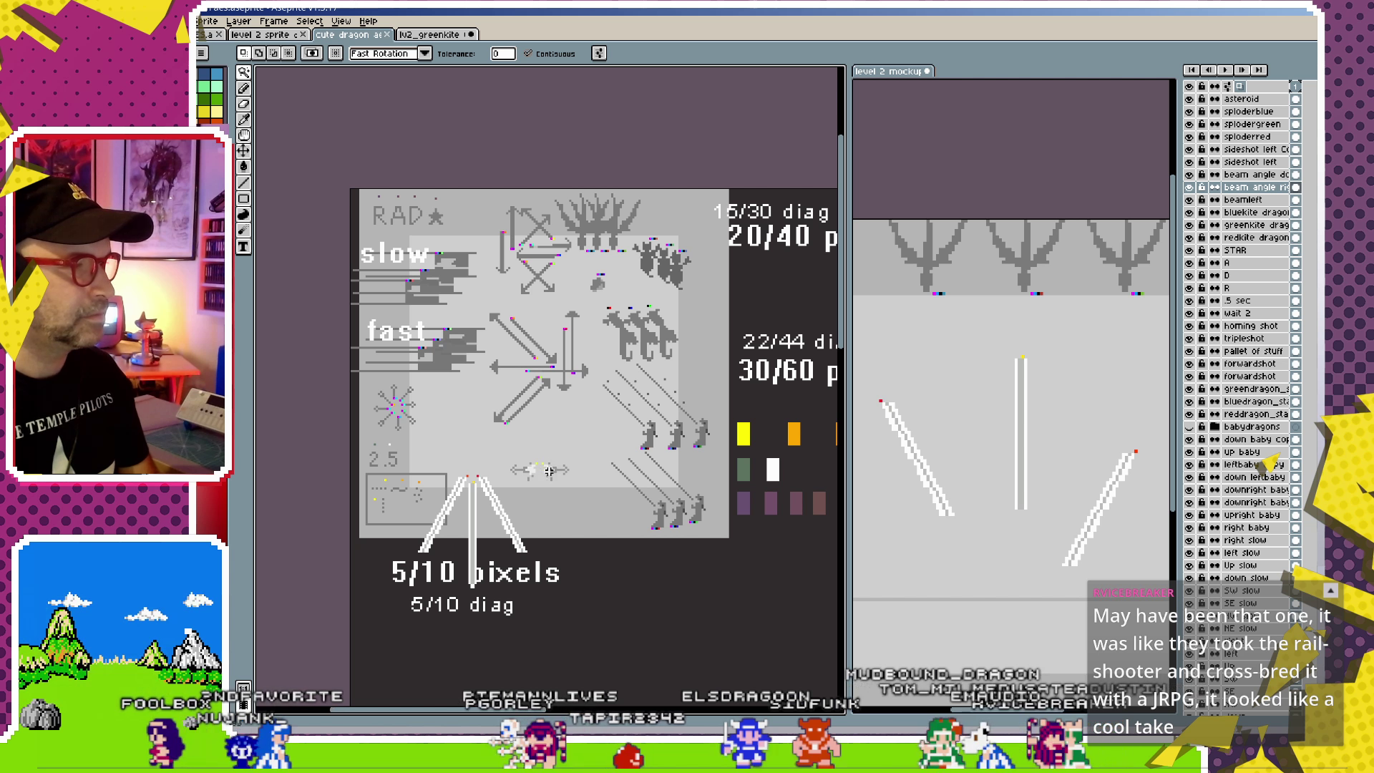
{"action": "key", "text": "ctrl+v"}
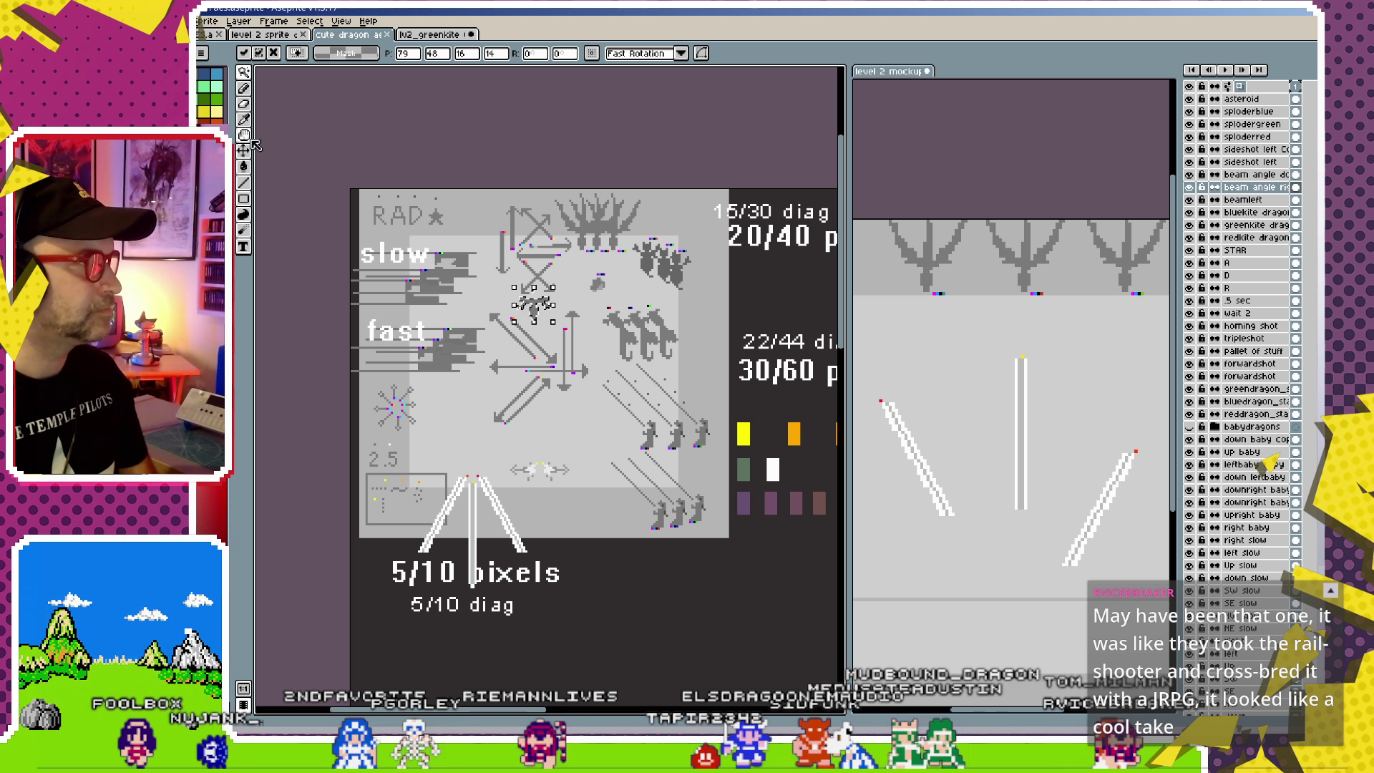
{"action": "left_click", "coordinate": [246, 149]}
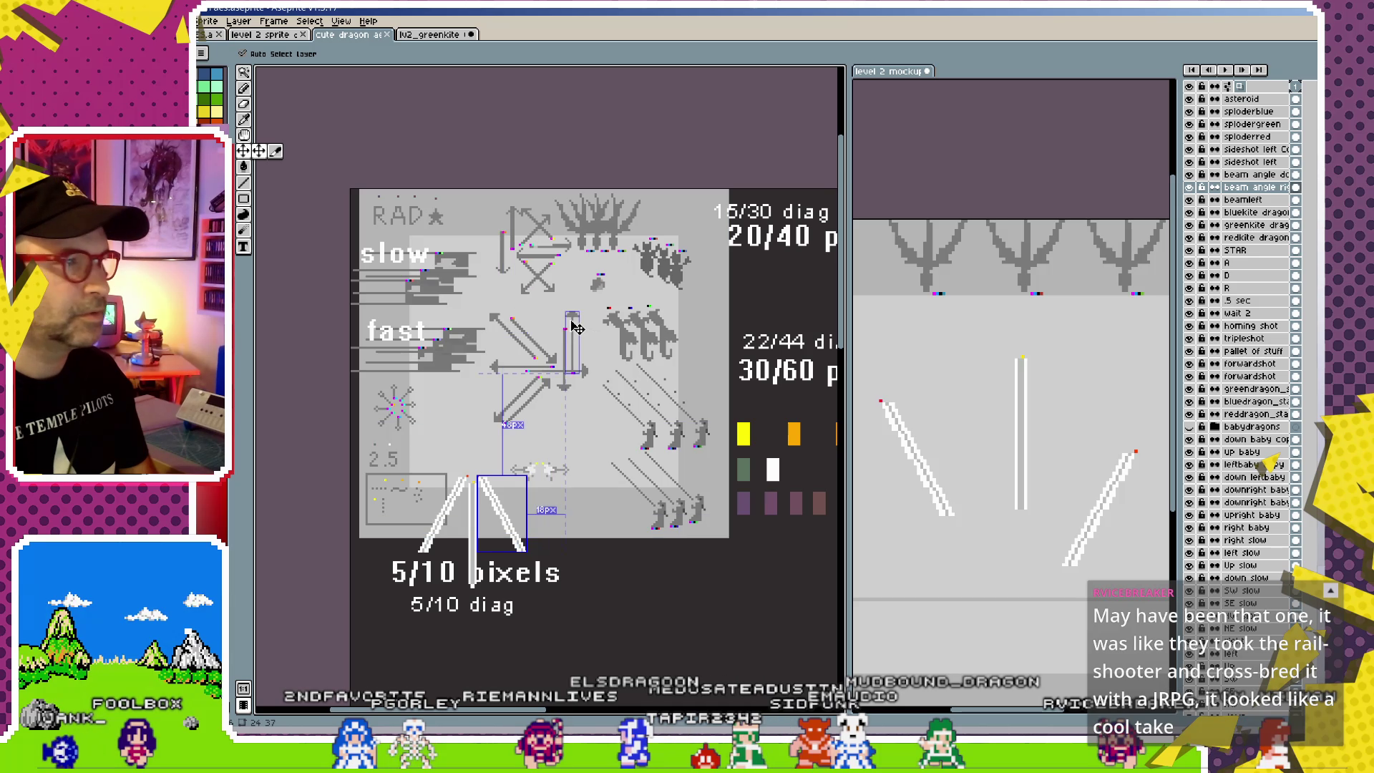
{"action": "left_click", "coordinate": [238, 21]}
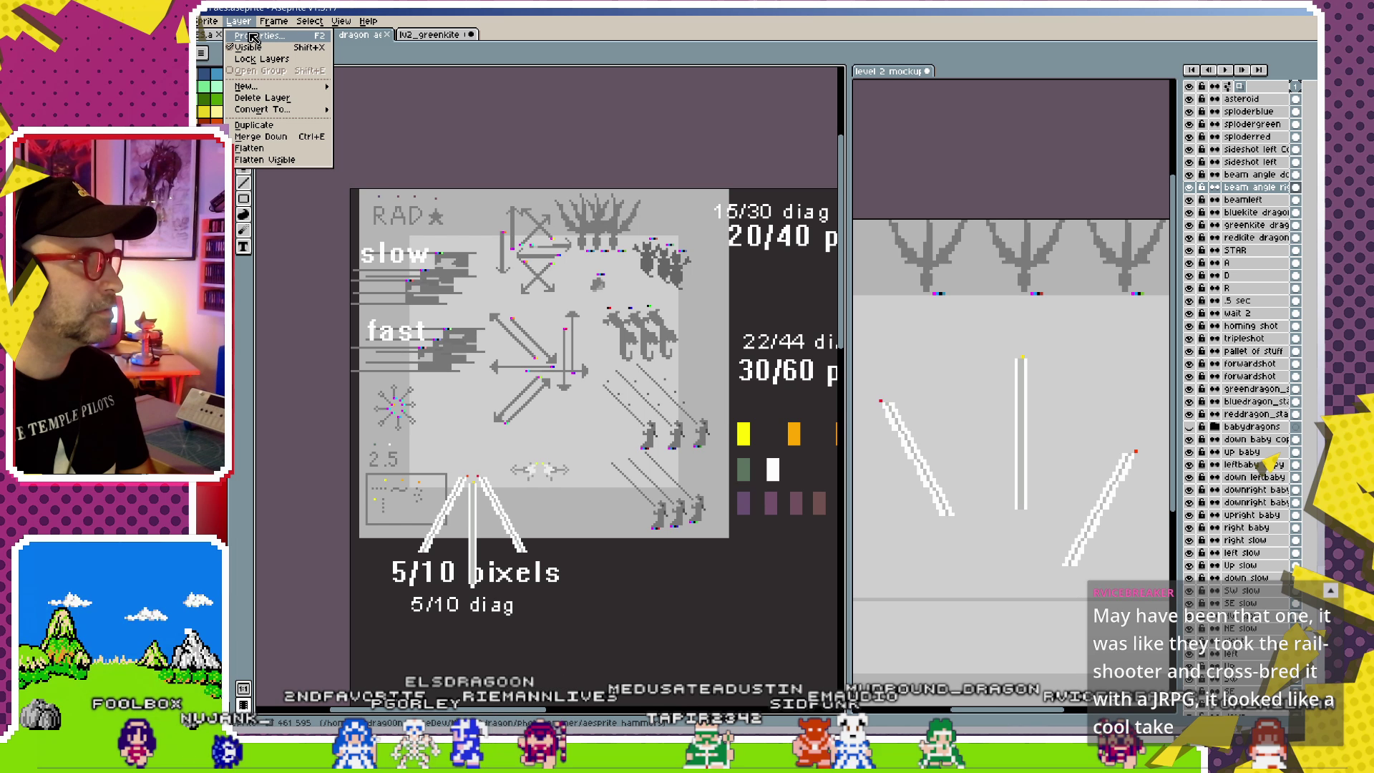
{"action": "mouse_move", "coordinate": [255, 87]}
{"action": "left_click", "coordinate": [373, 86]}
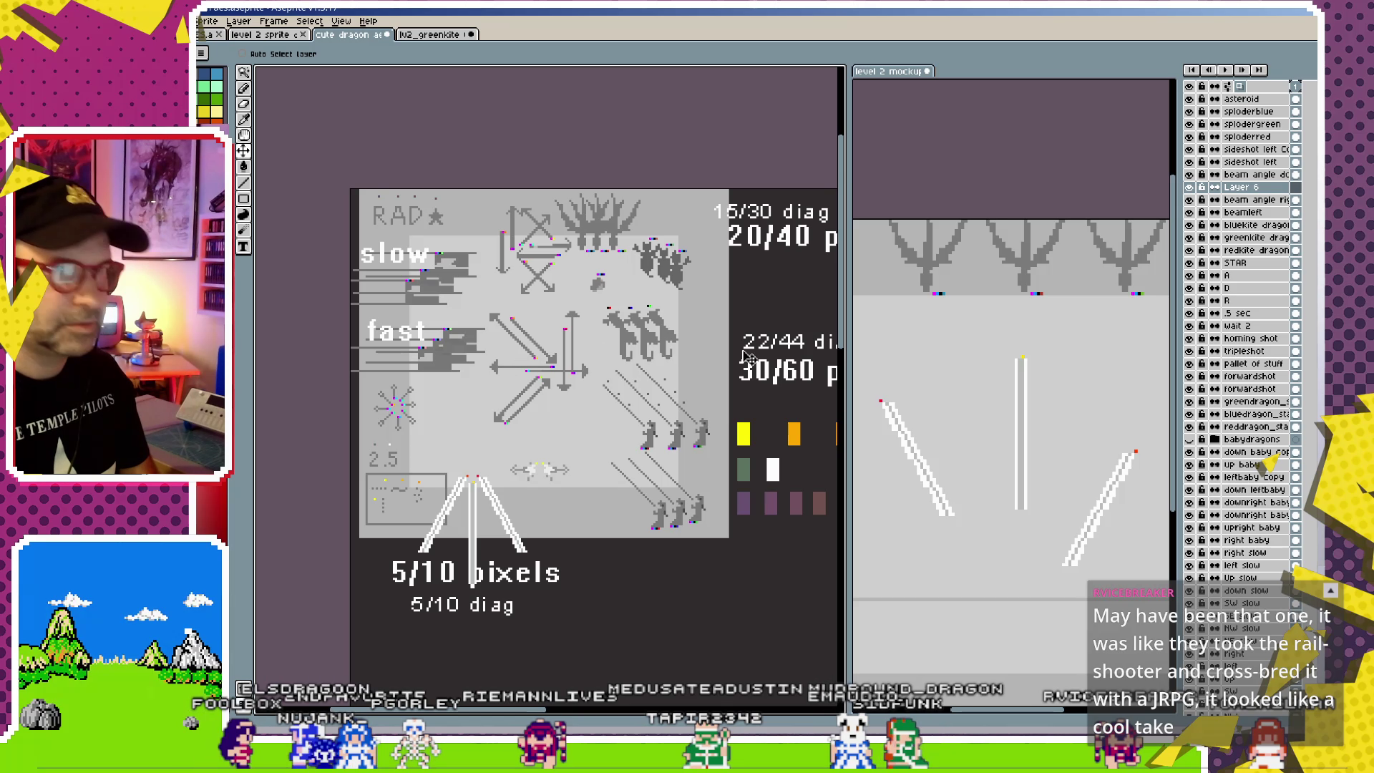
{"action": "double_click", "coordinate": [1240, 188]}
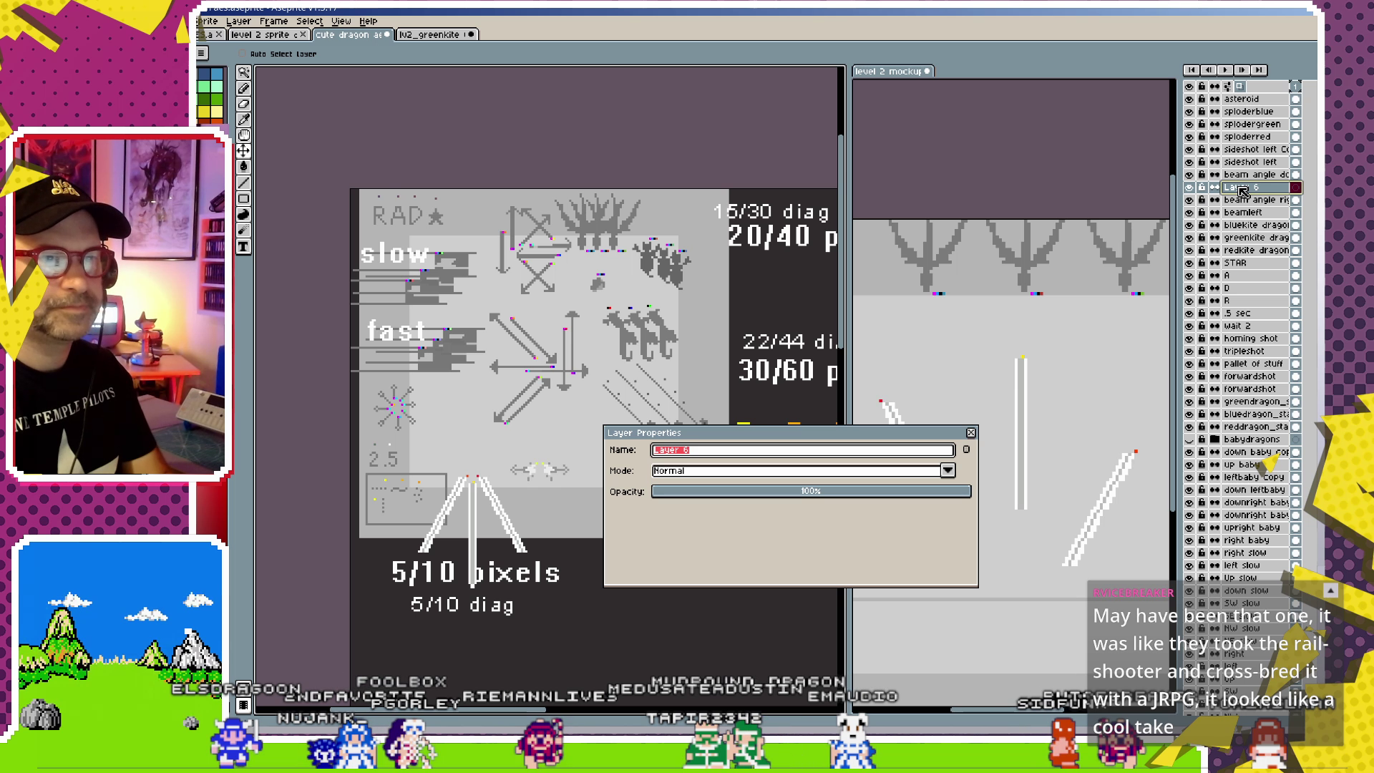
{"action": "type", "text": "ge"}
{"action": "key", "text": "Return"}
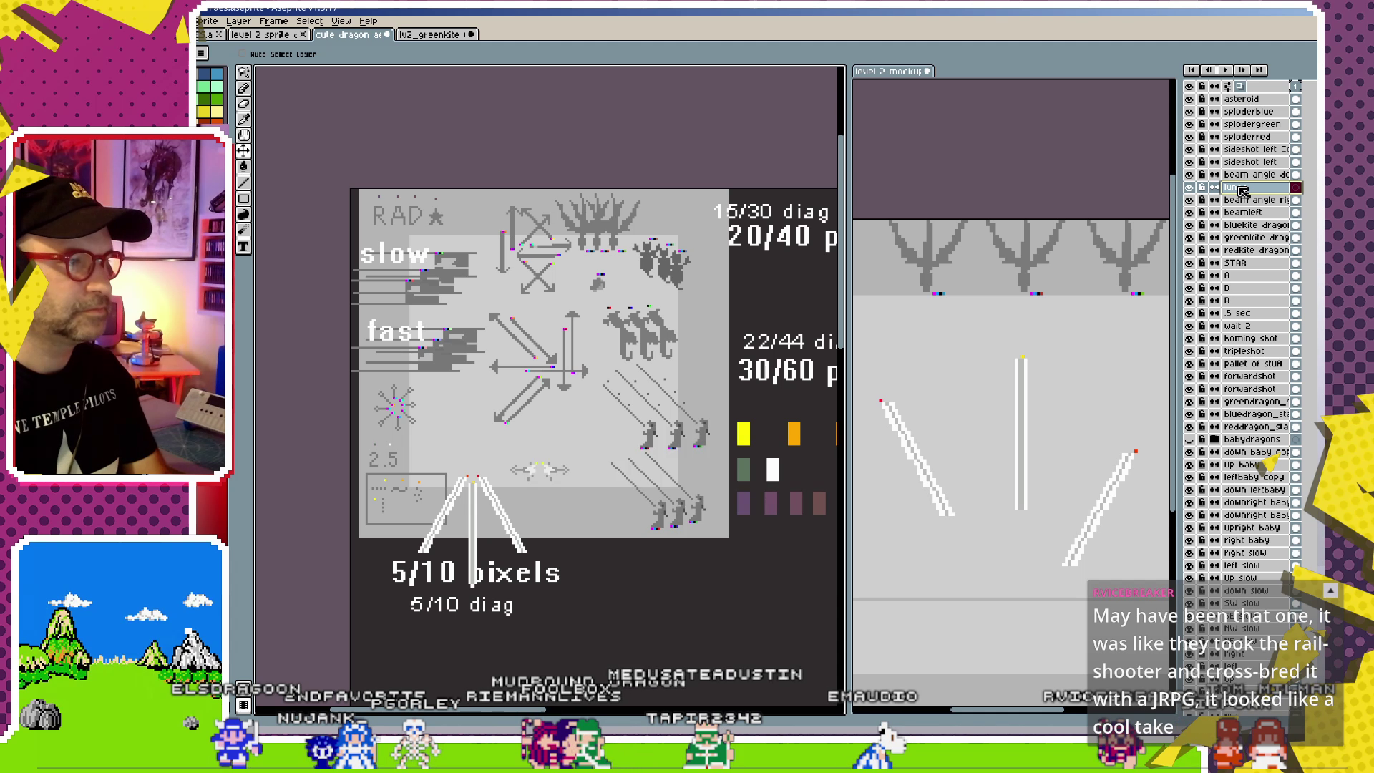
- Paste the sprite onto the lunge layer and move it down above the double-headed arrow
{"action": "key", "text": "ctrl+v"}
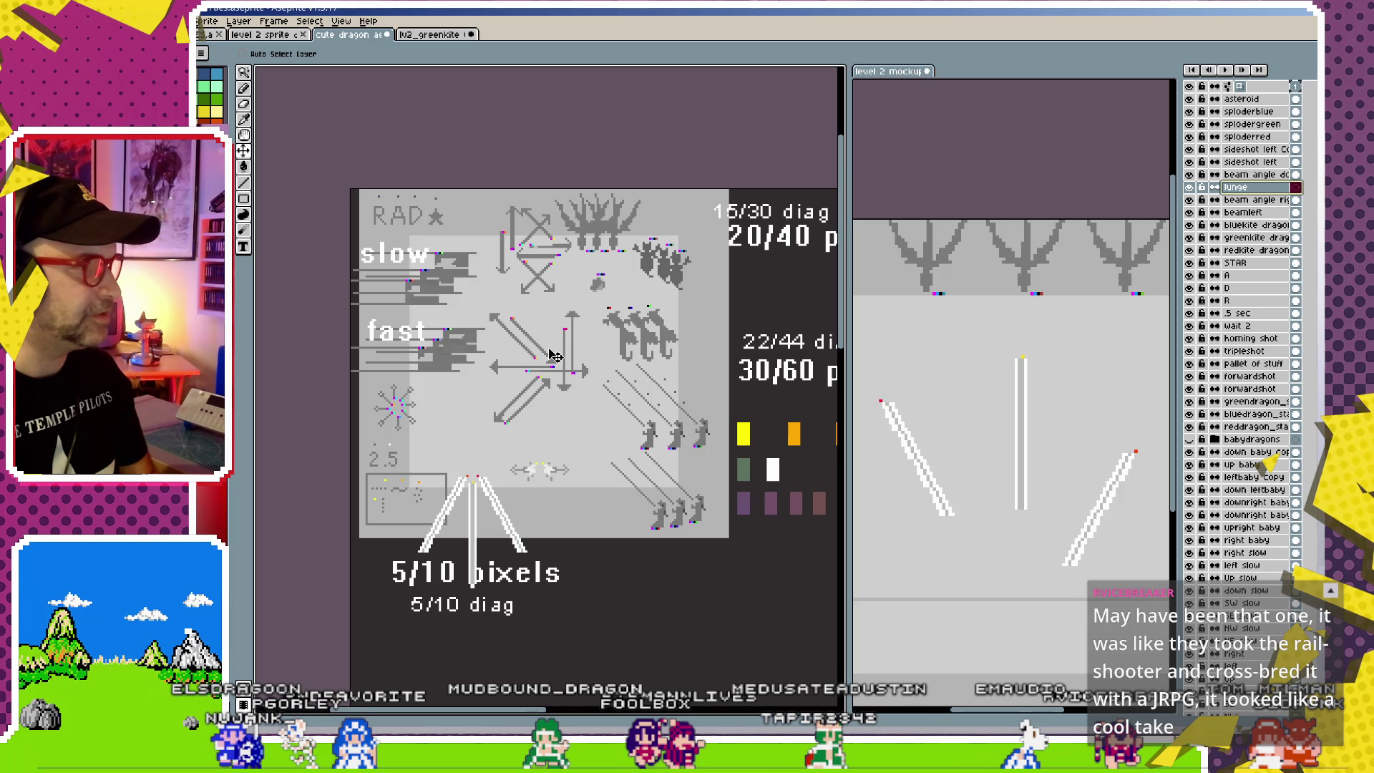
{"action": "left_click", "coordinate": [246, 151]}
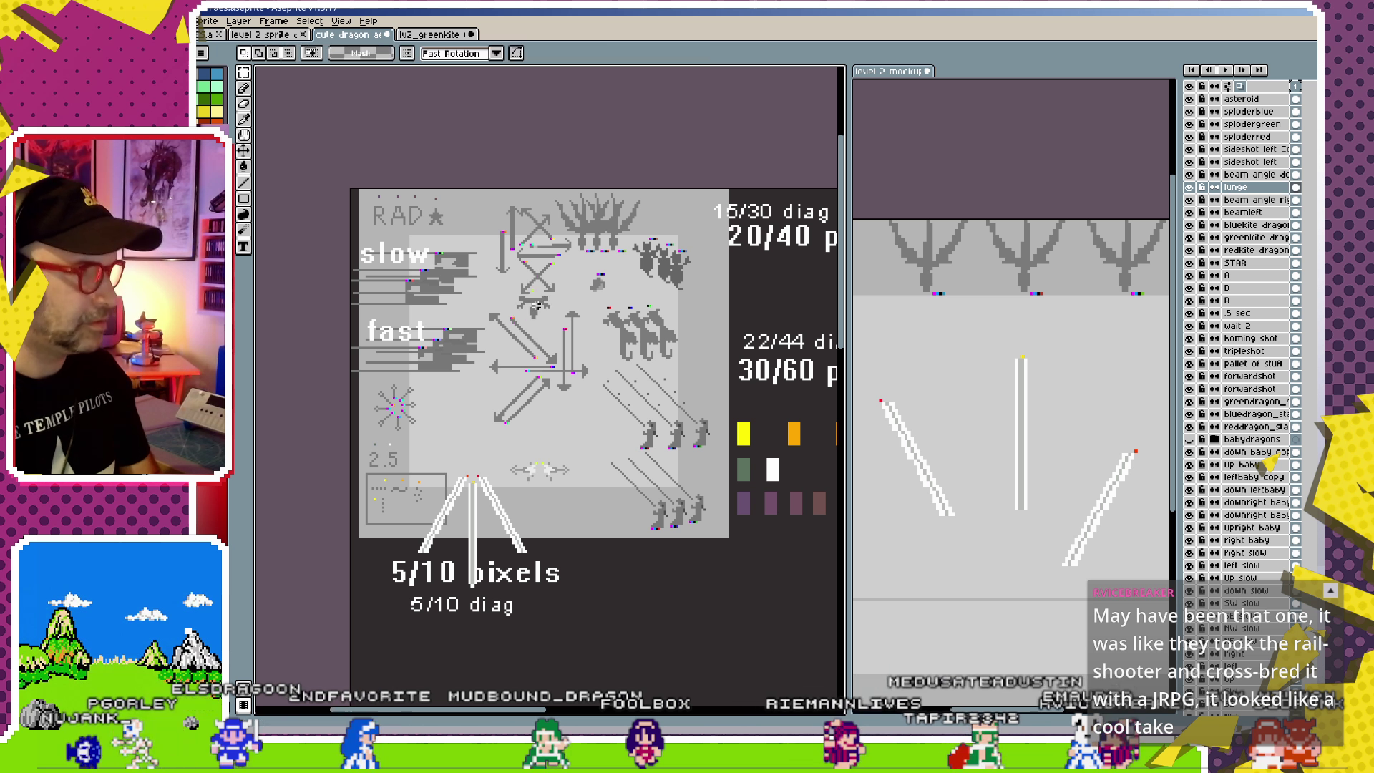
{"action": "left_click_drag", "start_coordinate": [539, 307], "coordinate": [555, 449]}
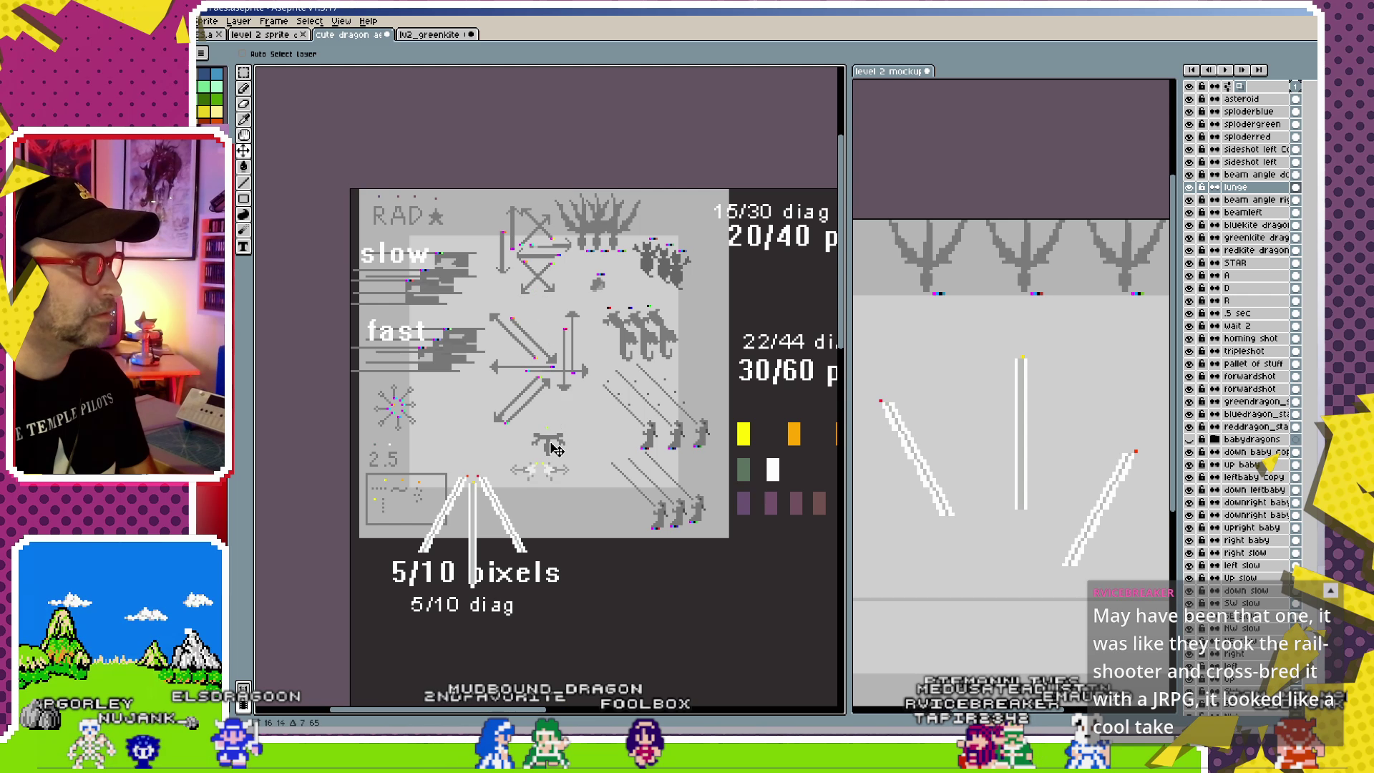
{"action": "scroll", "coordinate": [551, 450], "scroll_direction": "up", "scroll_amount": 2}
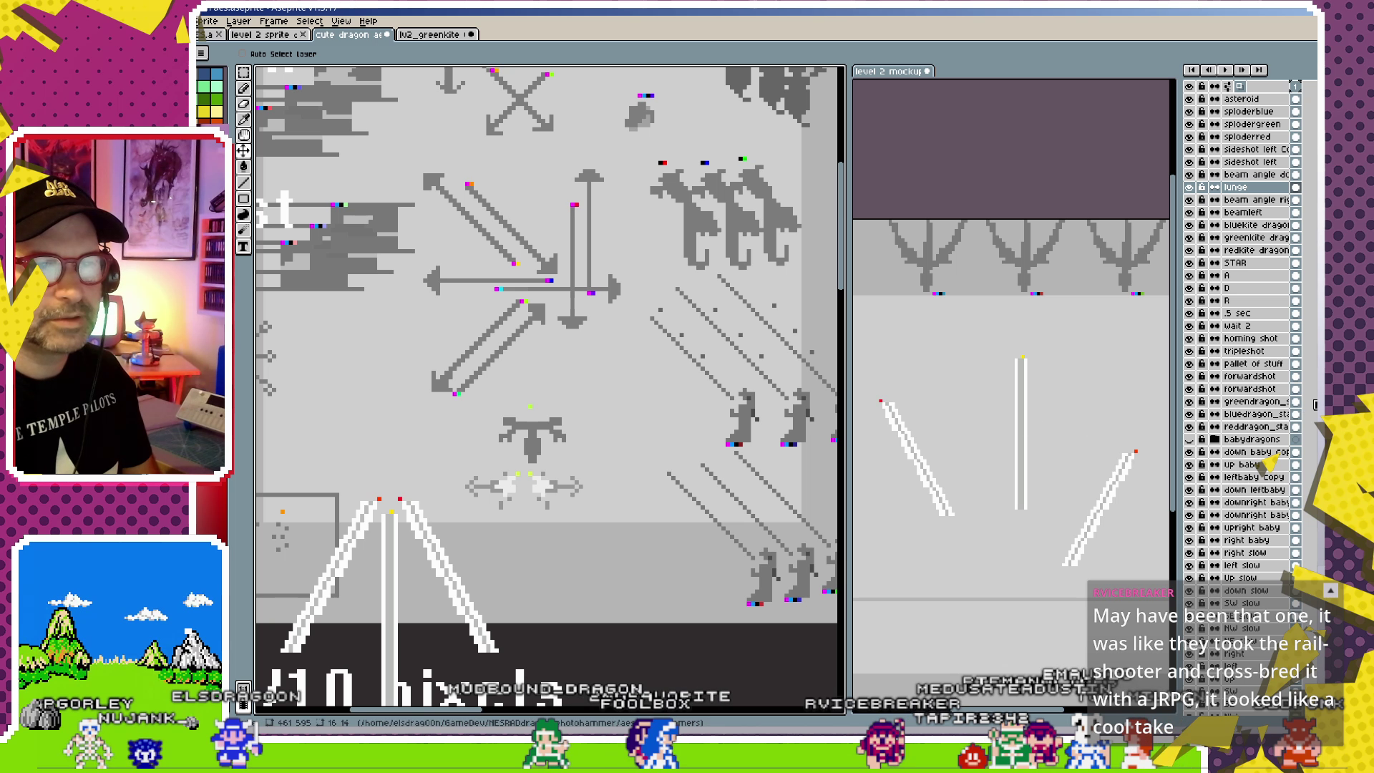
{"action": "scroll", "coordinate": [1222, 505], "scroll_direction": "down", "scroll_amount": 2}
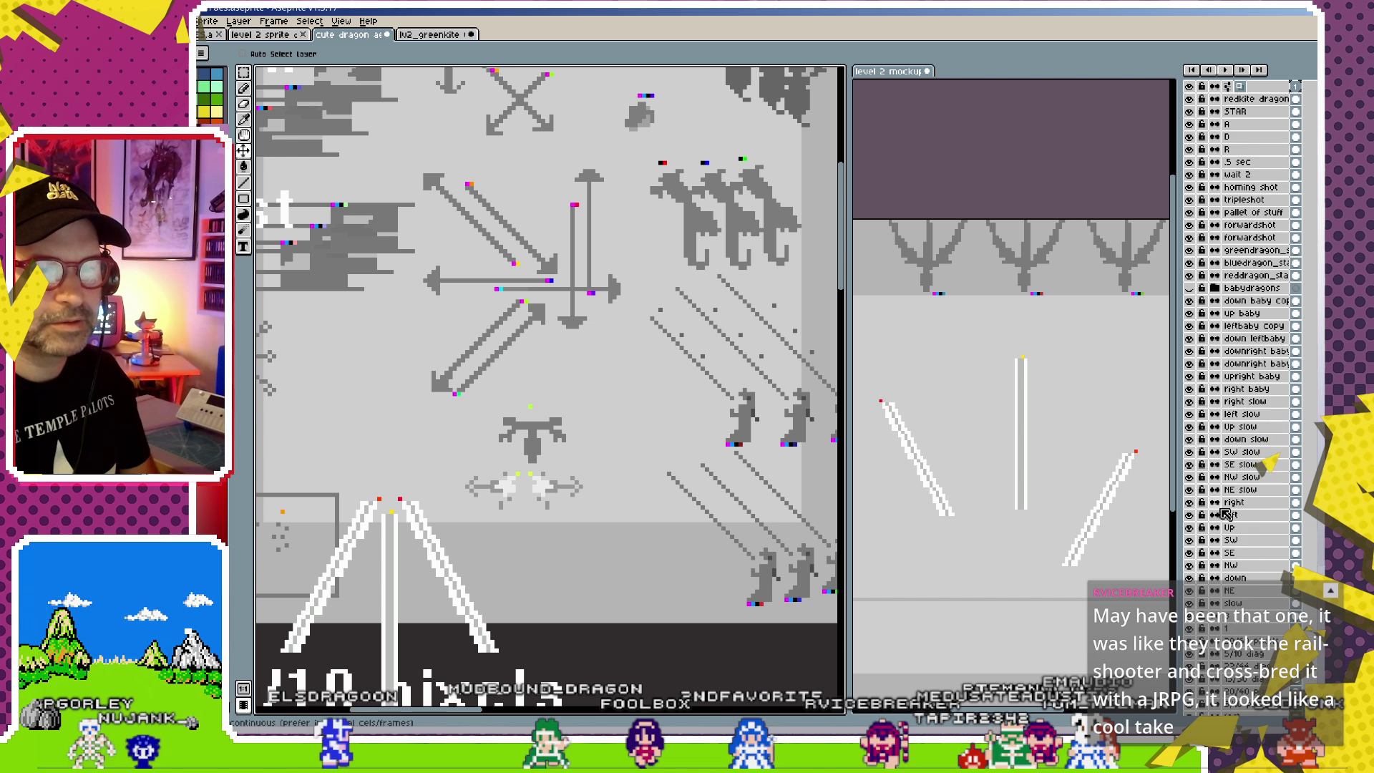
{"action": "scroll", "coordinate": [1223, 510], "scroll_direction": "down", "scroll_amount": 10}
{"action": "scroll", "coordinate": [1226, 517], "scroll_direction": "up", "scroll_amount": 15}
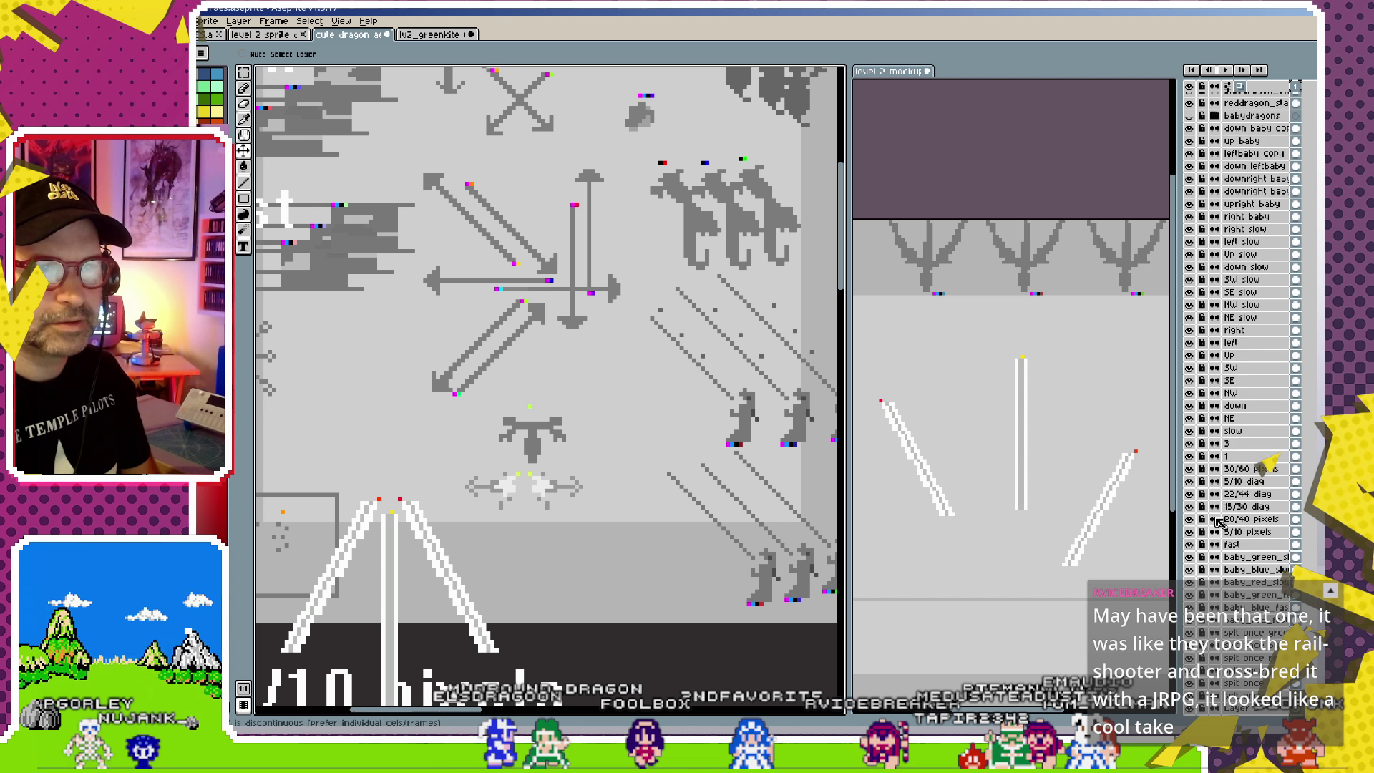
{"action": "scroll", "coordinate": [1218, 522], "scroll_direction": "up", "scroll_amount": 1}
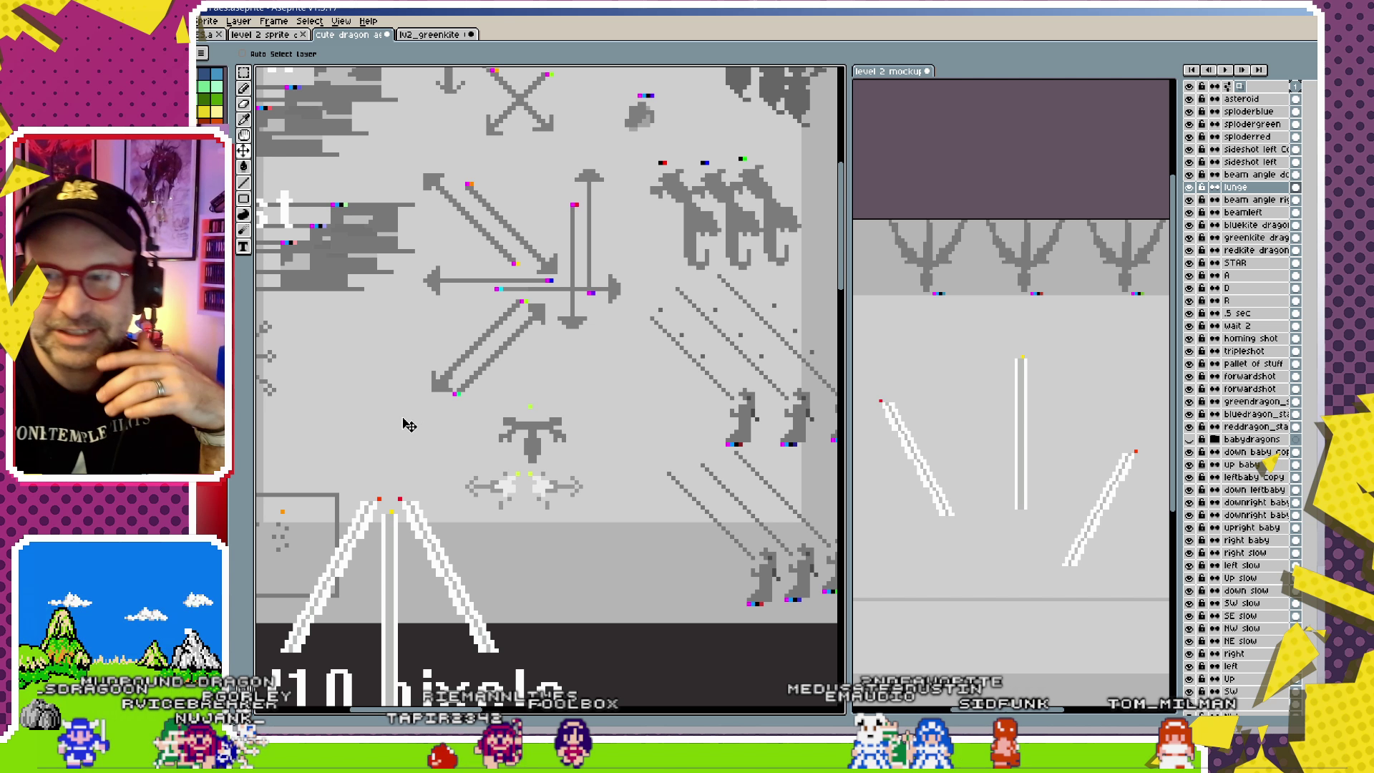
- Enlarge and pan the sprite sheet, then drag the splitter left so the full mockup fits
{"action": "scroll", "coordinate": [523, 345], "scroll_direction": "down", "scroll_amount": 2}
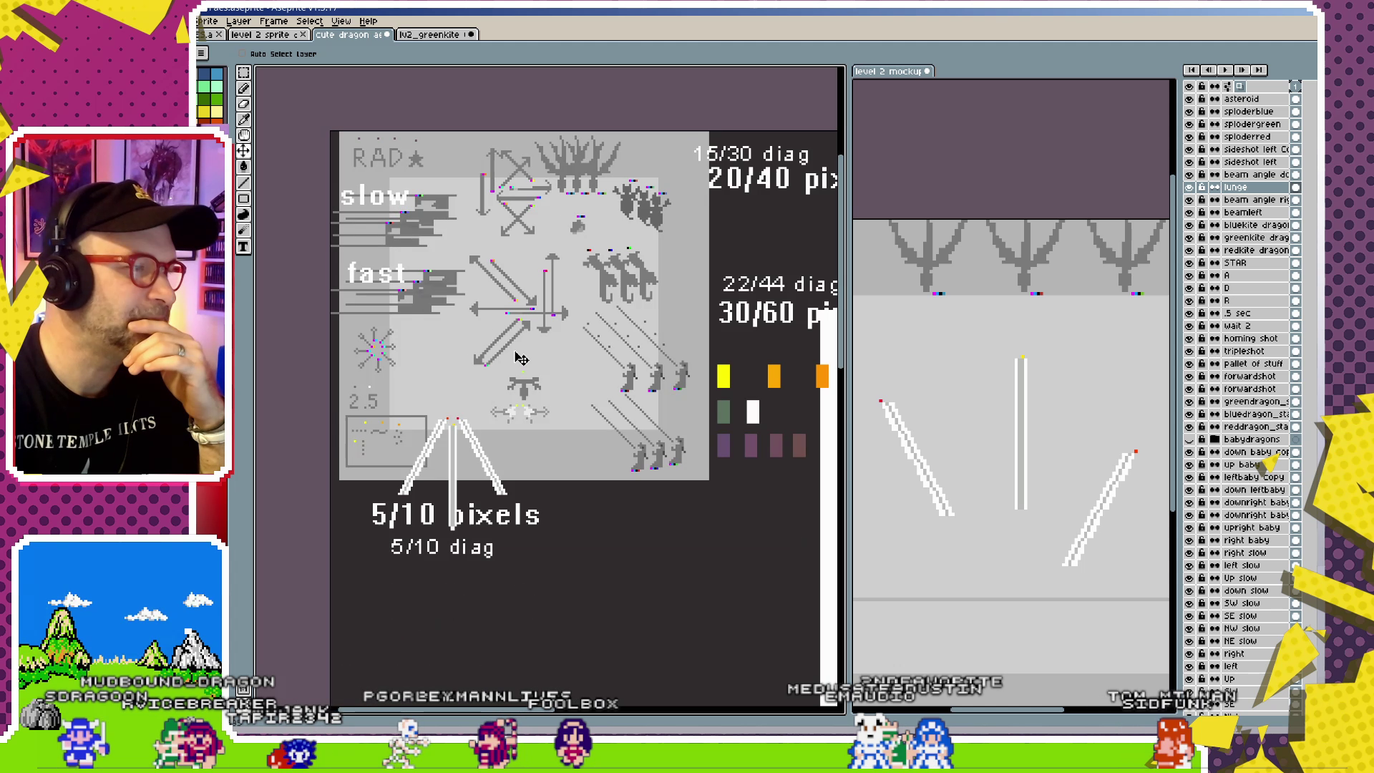
{"action": "scroll", "coordinate": [529, 361], "scroll_direction": "up", "scroll_amount": 1}
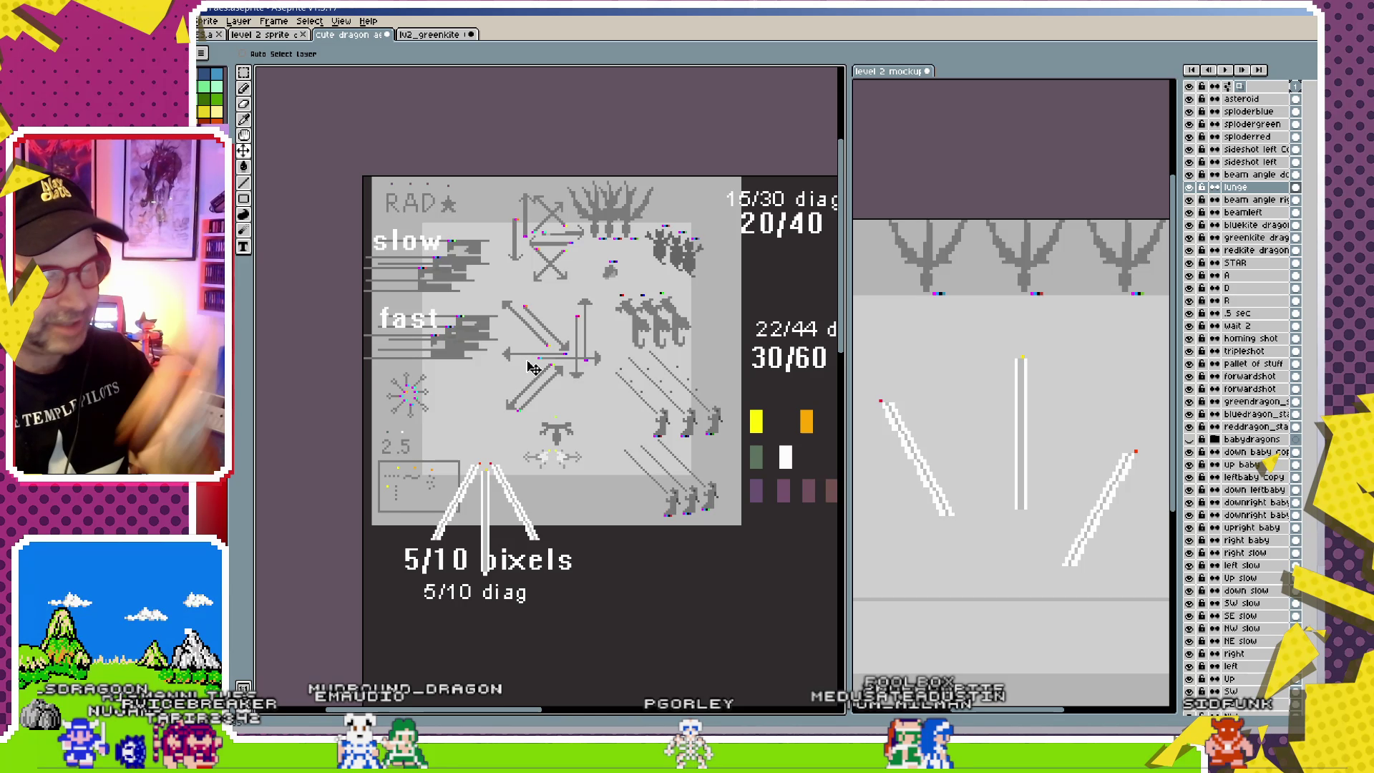
{"action": "scroll", "coordinate": [533, 367], "scroll_direction": "up", "scroll_amount": 1}
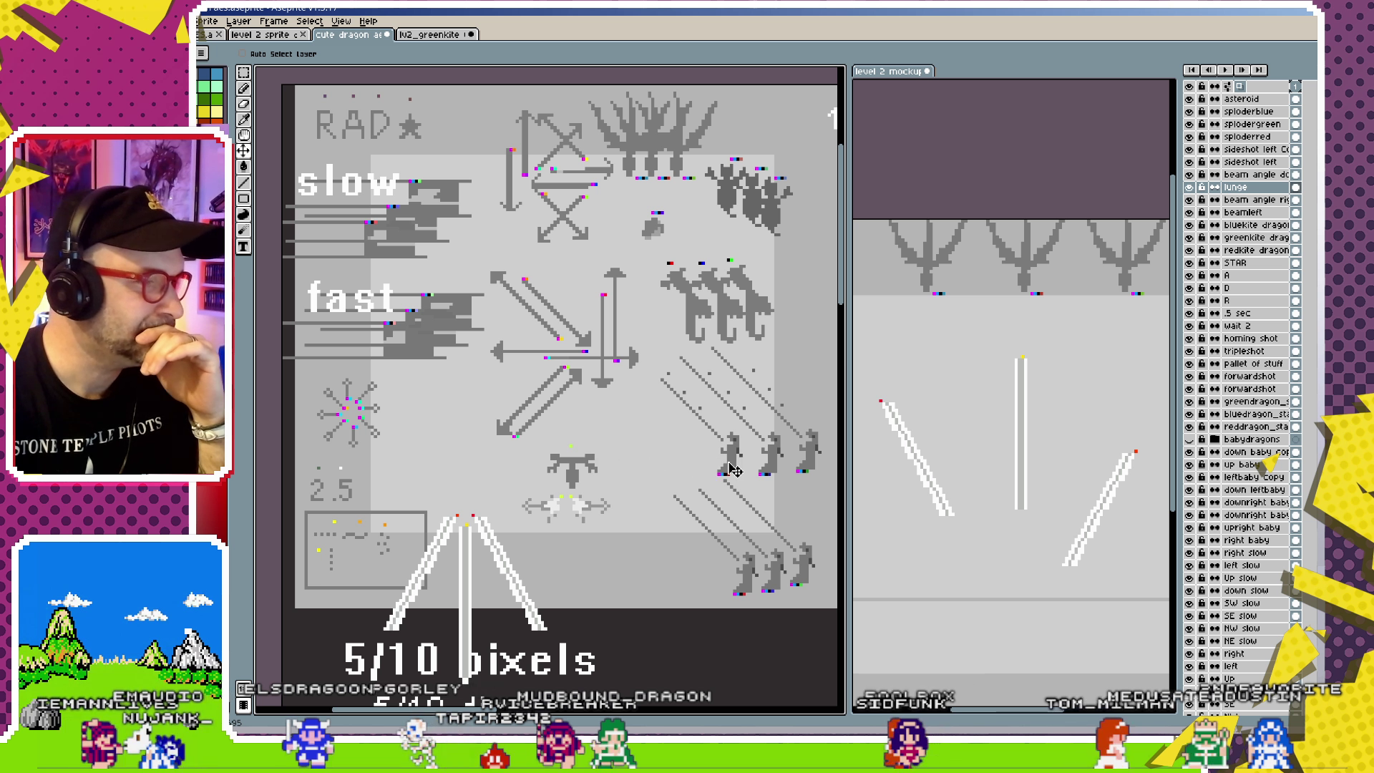
{"action": "scroll", "coordinate": [731, 468], "scroll_direction": "down", "scroll_amount": 1}
{"action": "scroll", "coordinate": [698, 469], "scroll_direction": "up", "scroll_amount": 1}
{"action": "scroll", "coordinate": [664, 468], "scroll_direction": "down", "scroll_amount": 1}
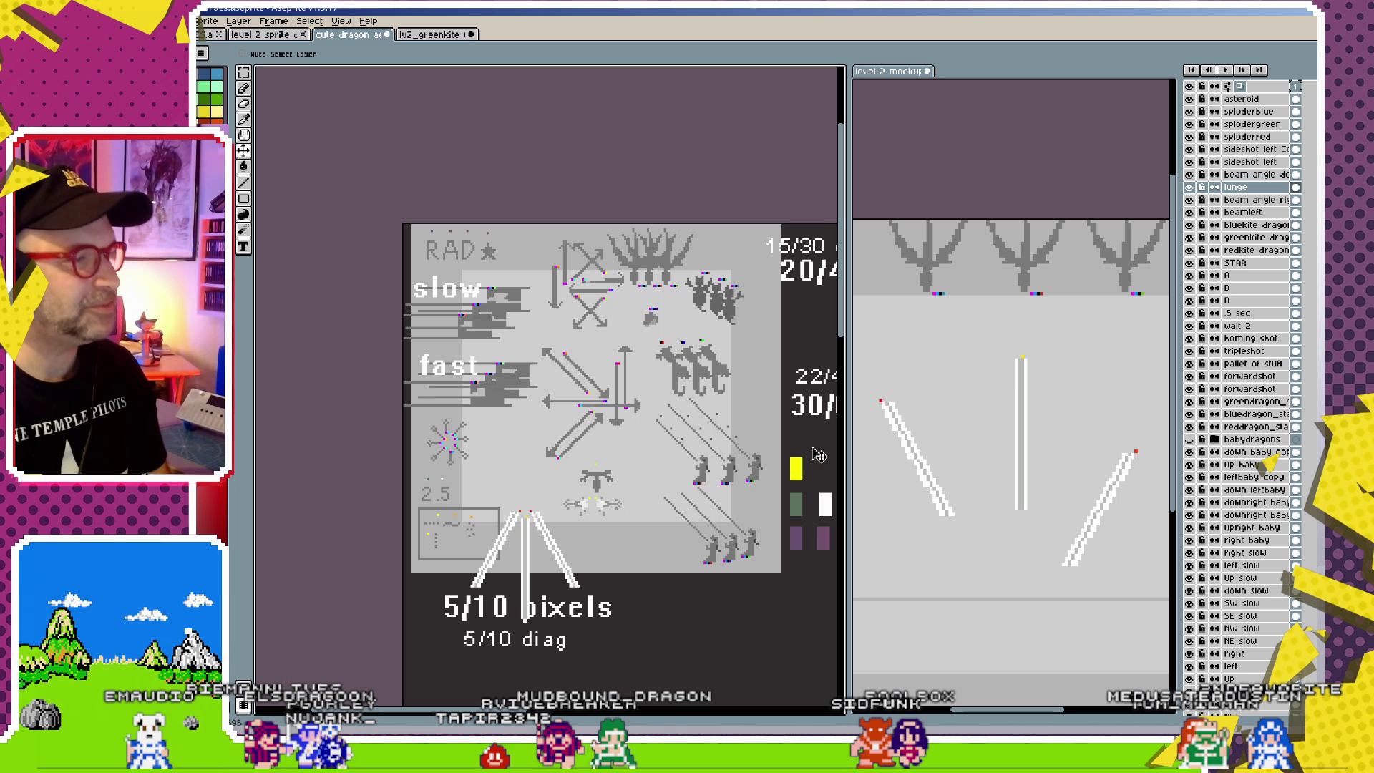
{"action": "scroll", "coordinate": [705, 446], "scroll_direction": "down", "scroll_amount": 1}
{"action": "scroll", "coordinate": [465, 329], "scroll_direction": "up", "scroll_amount": 1}
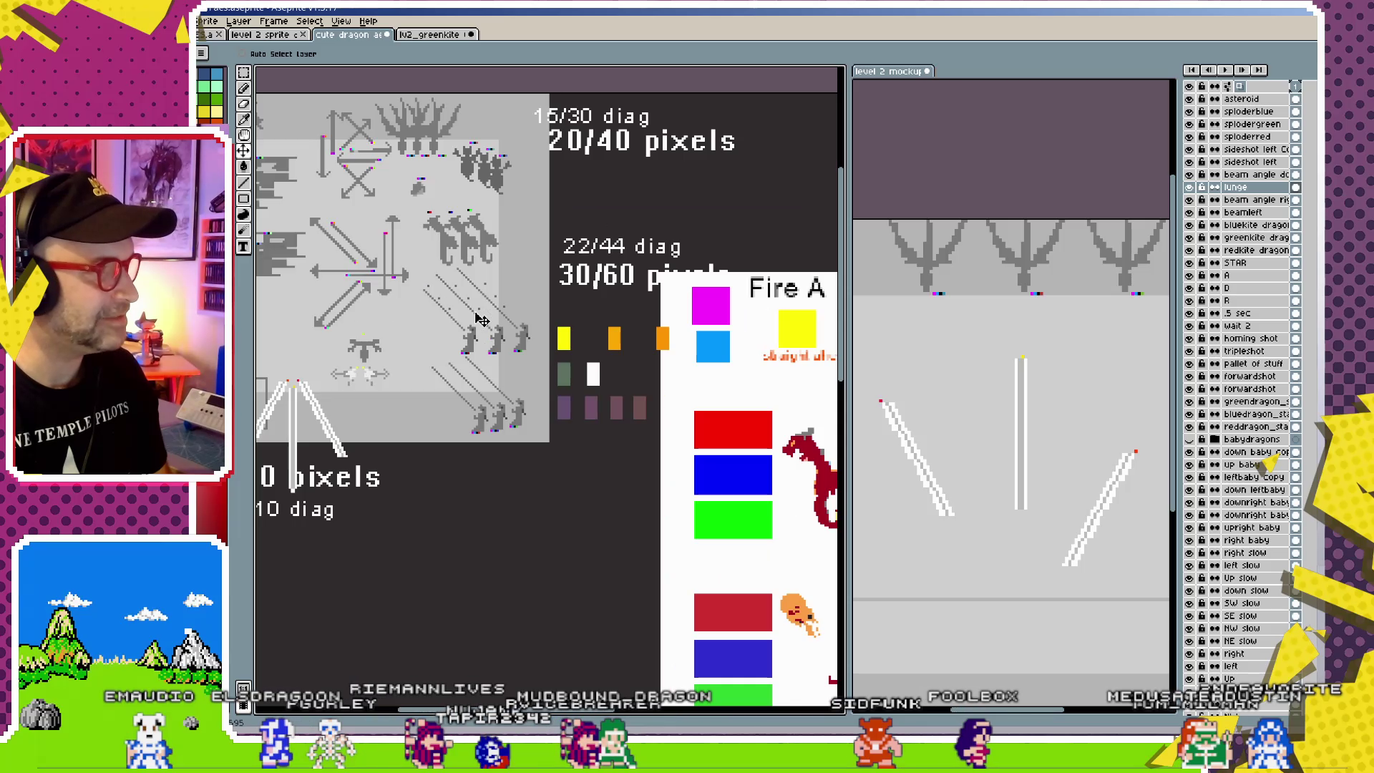
{"action": "left_click_drag", "start_coordinate": [485, 338], "coordinate": [519, 359]}
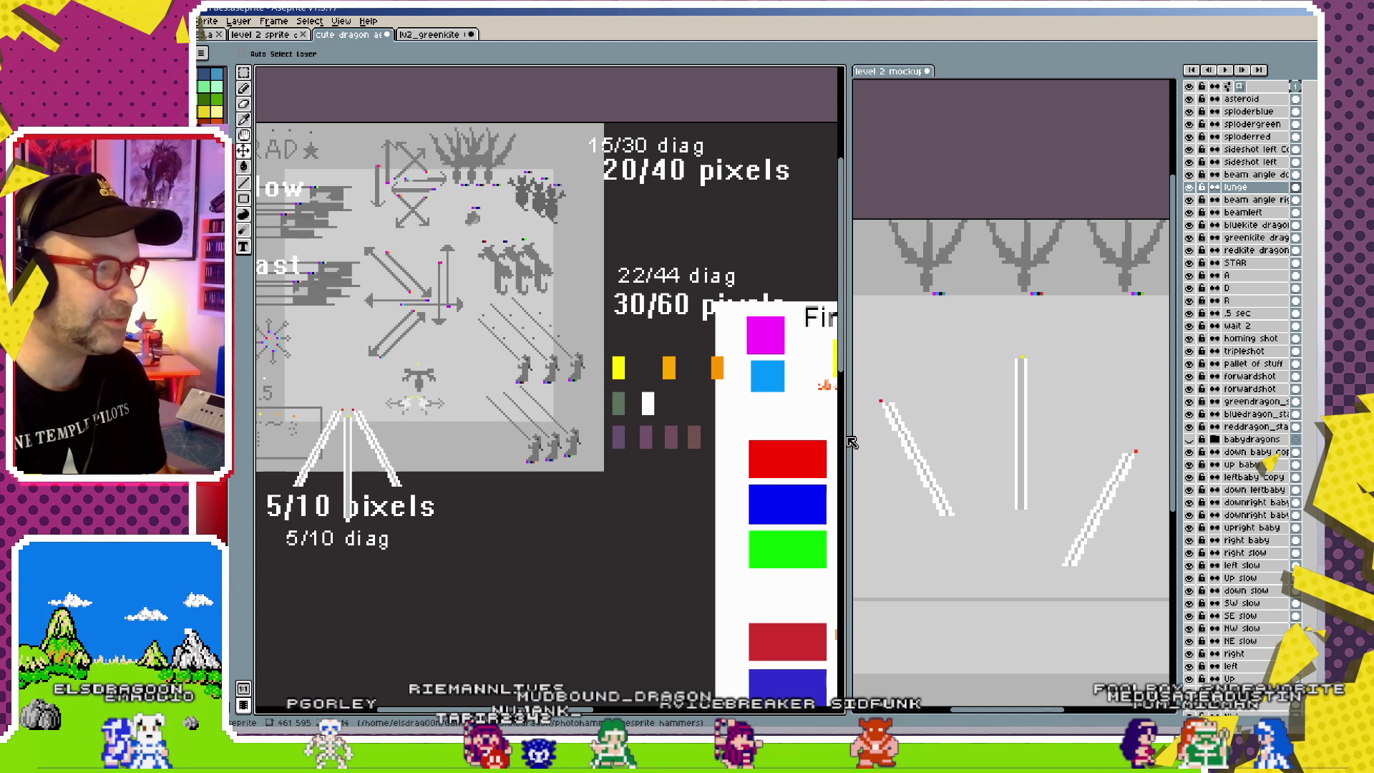
{"action": "left_click_drag", "start_coordinate": [848, 435], "coordinate": [692, 435]}
{"action": "scroll", "coordinate": [466, 423], "scroll_direction": "up", "scroll_amount": 1}
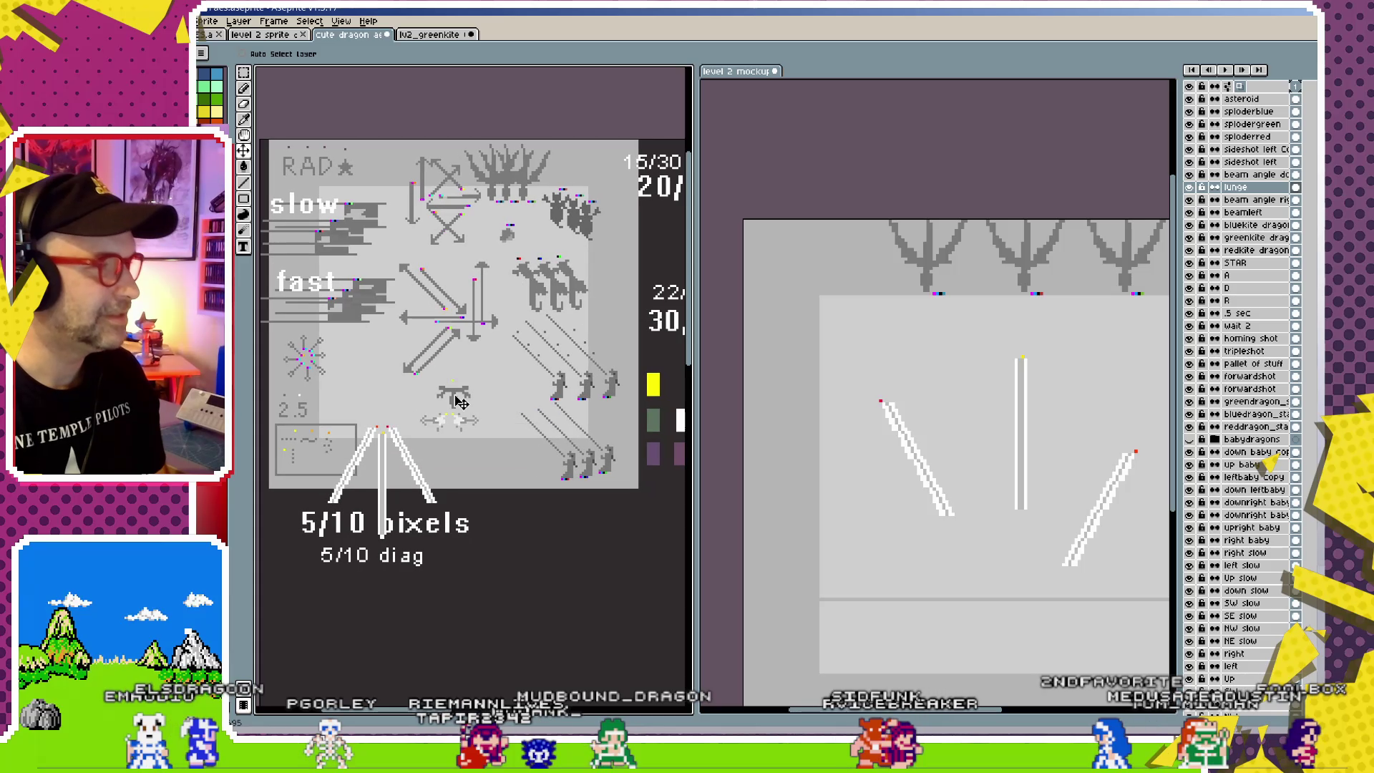
{"action": "scroll", "coordinate": [466, 421], "scroll_direction": "up", "scroll_amount": 1}
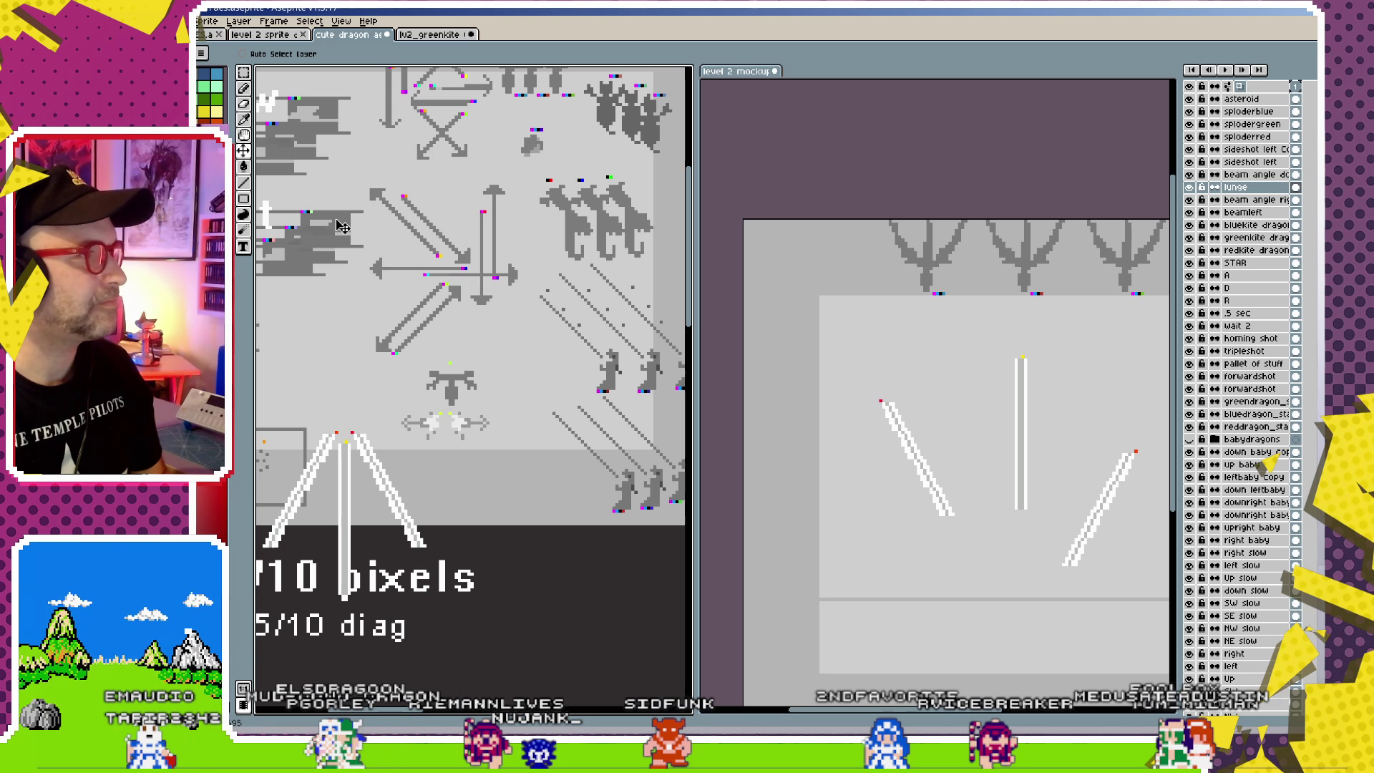
- Paste the grey down slow arrow into the mockup and set it above the middle beam
{"action": "left_click_drag", "start_coordinate": [468, 147], "coordinate": [458, 219]}
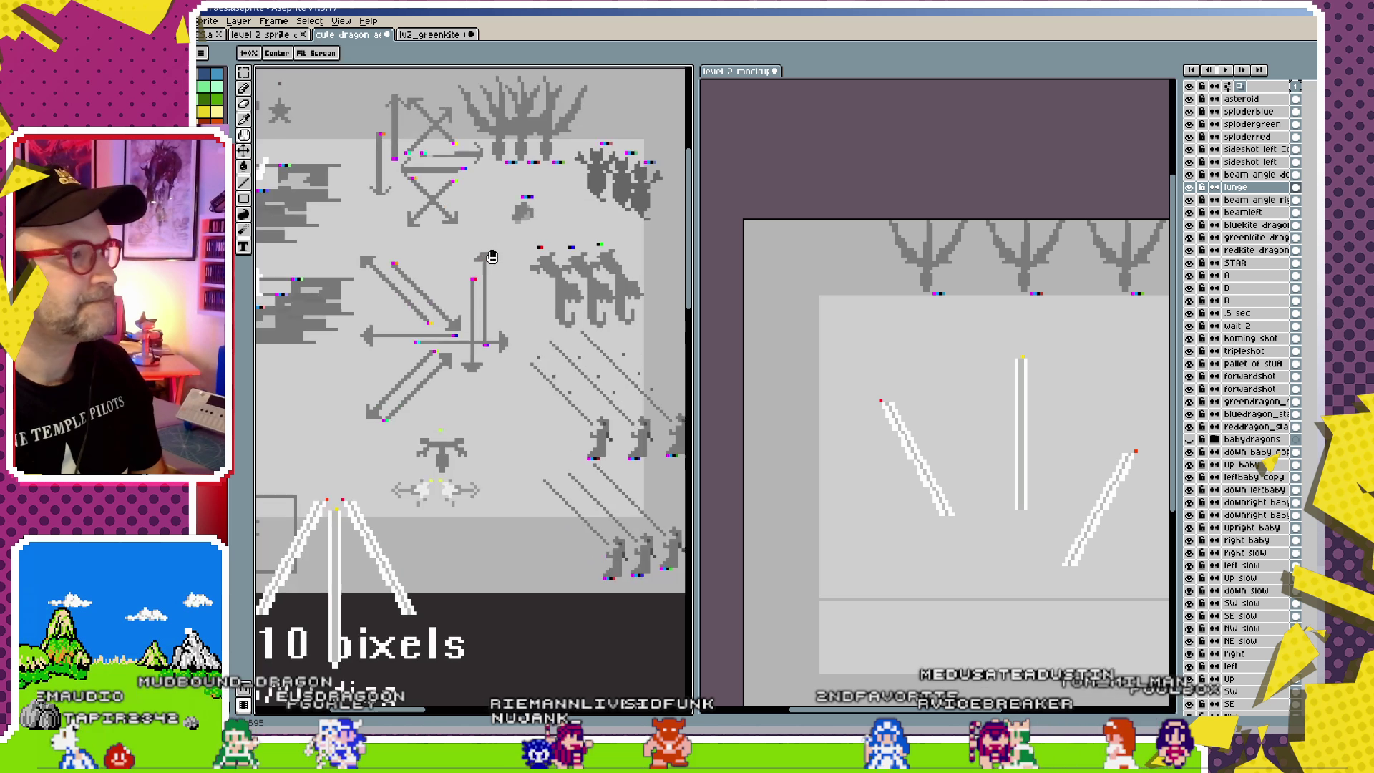
{"action": "left_click", "coordinate": [384, 181], "text": "ctrl"}
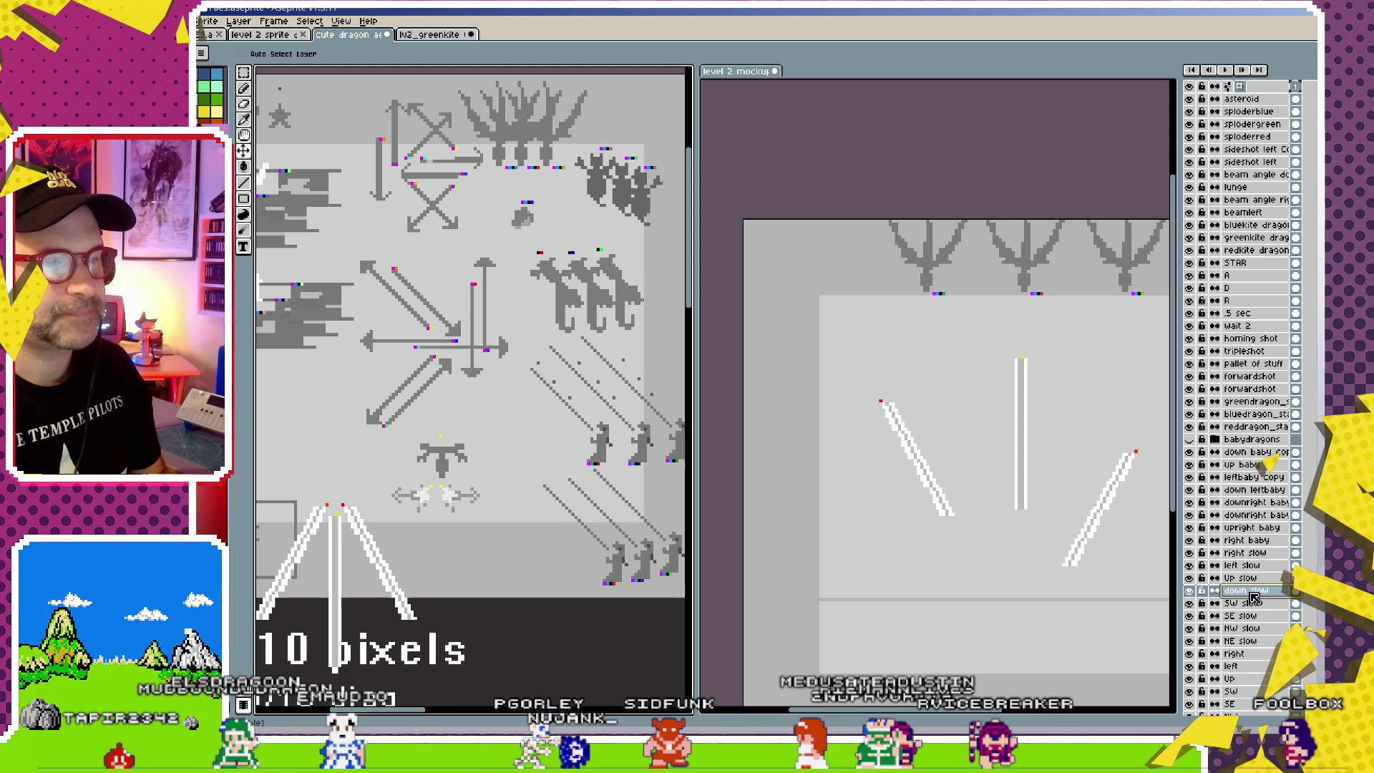
{"action": "left_click", "coordinate": [930, 357]}
{"action": "key", "text": "ctrl+v"}
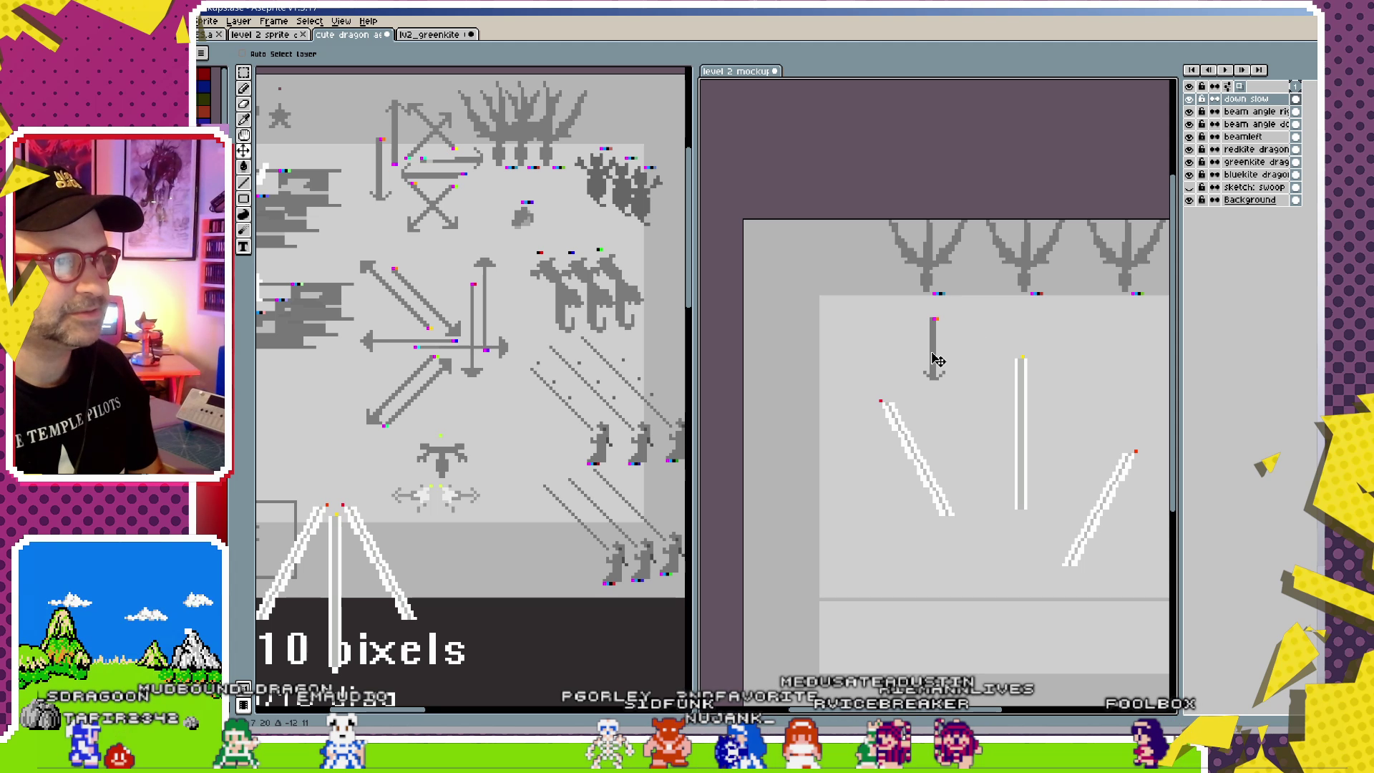
{"action": "left_click_drag", "start_coordinate": [921, 347], "coordinate": [927, 345]}
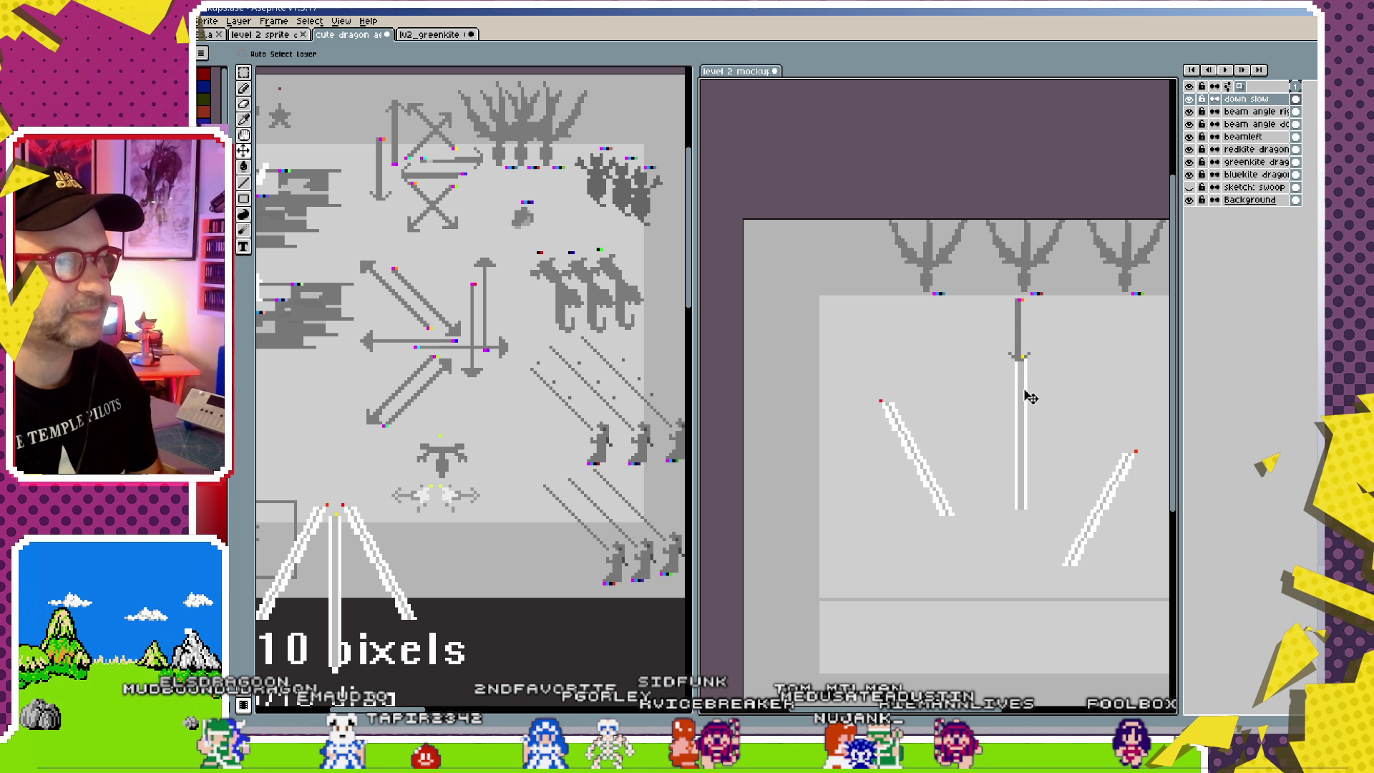
{"action": "left_click_drag", "start_coordinate": [1021, 351], "coordinate": [1023, 351]}
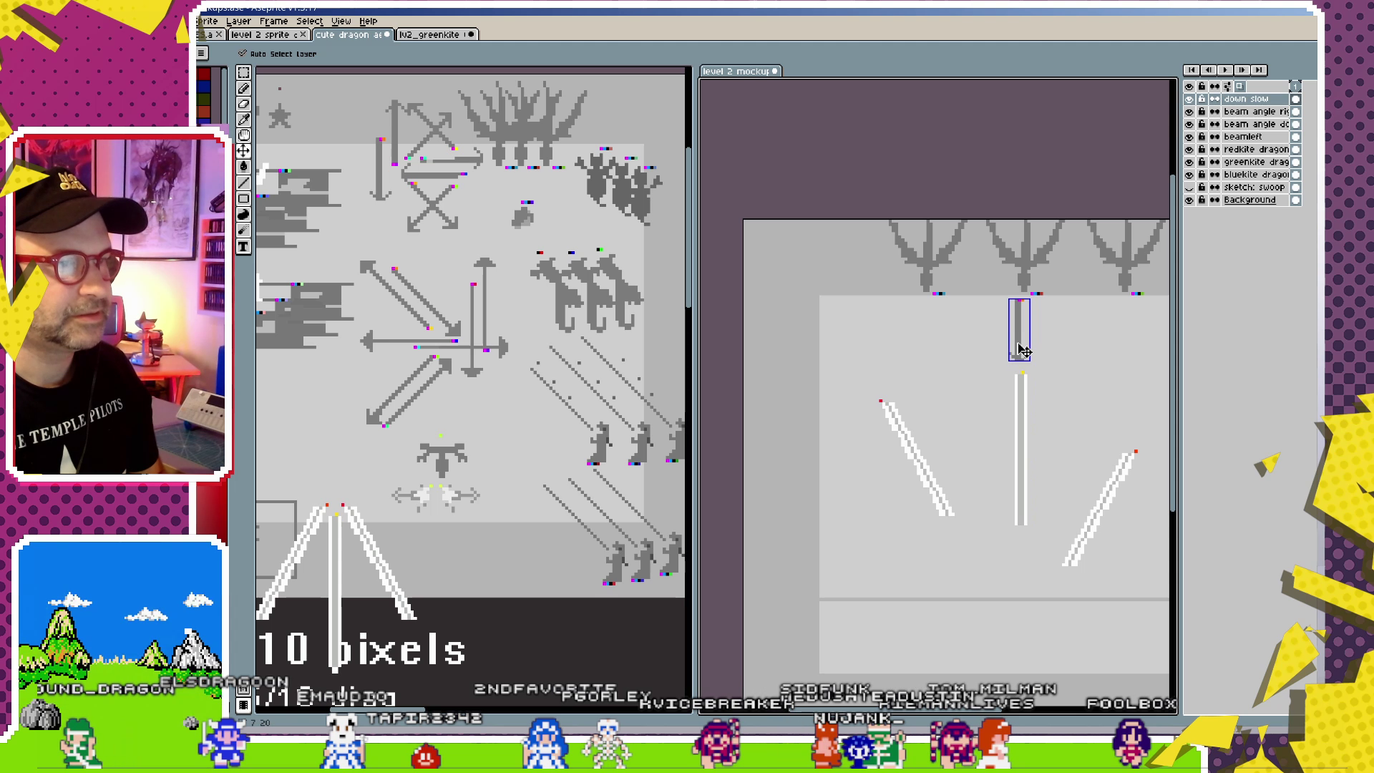
- Duplicate the down slow arrow, stack the copy below the left dragon's arrow, and deselect
{"action": "key", "text": "ctrl+j"}
{"action": "left_click", "coordinate": [927, 342]}
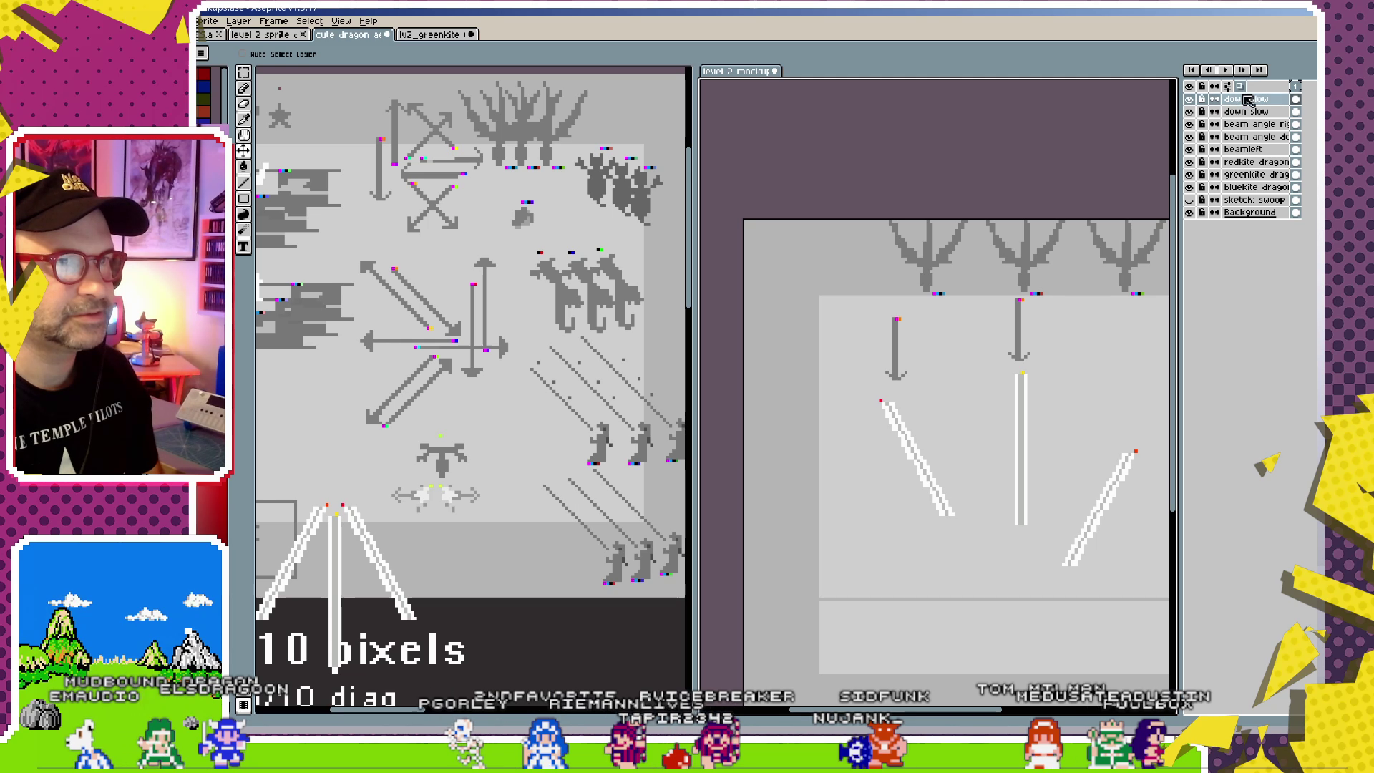
{"action": "left_click_drag", "start_coordinate": [954, 380], "coordinate": [980, 363]}
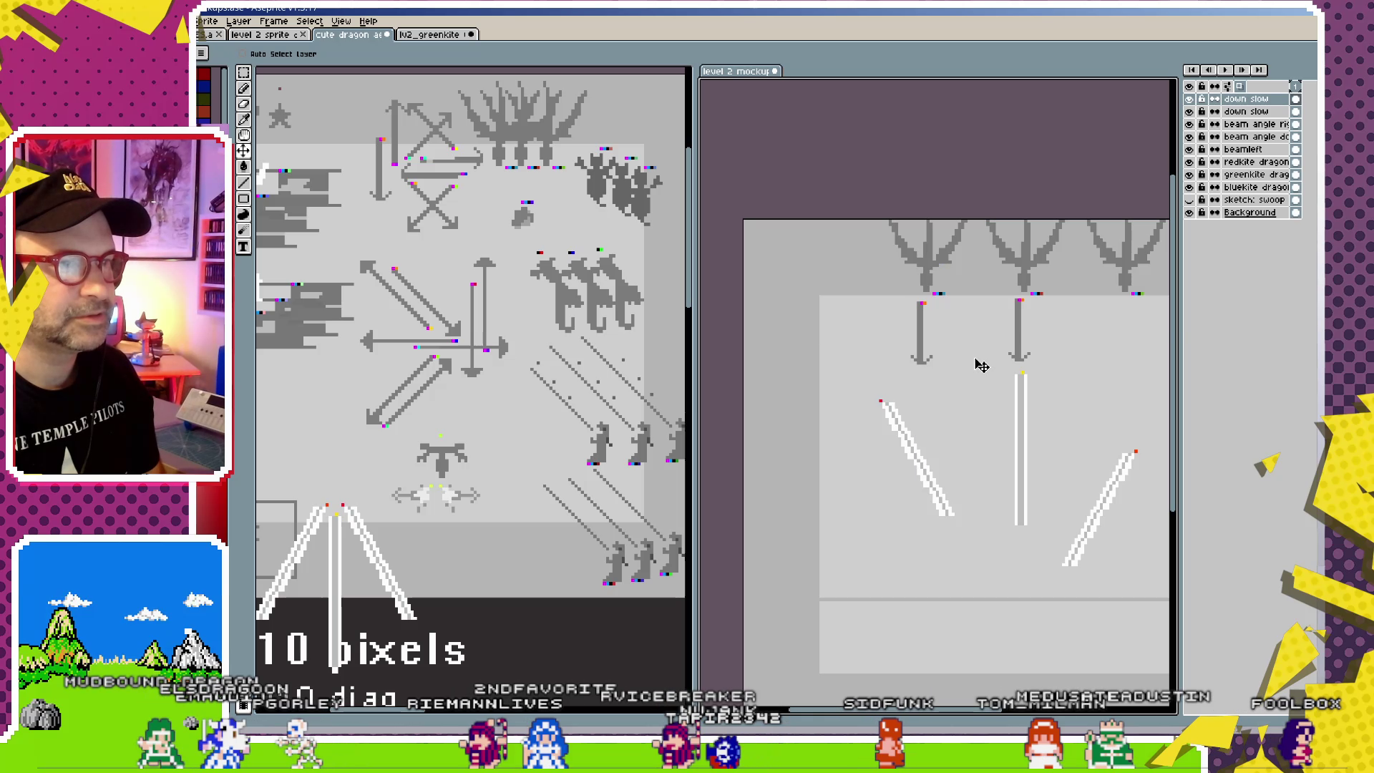
{"action": "left_click_drag", "start_coordinate": [1241, 108], "coordinate": [1243, 112]}
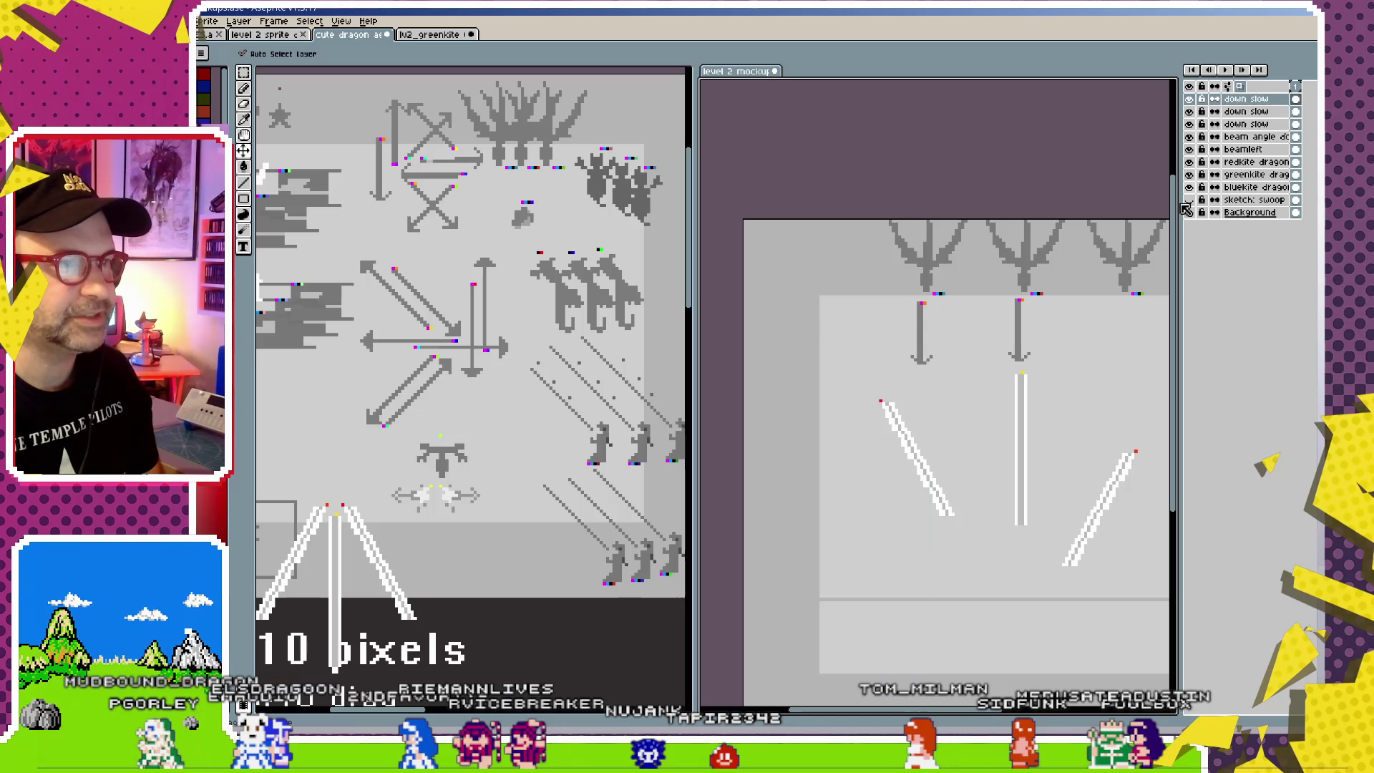
{"action": "left_click_drag", "start_coordinate": [957, 409], "coordinate": [951, 421]}
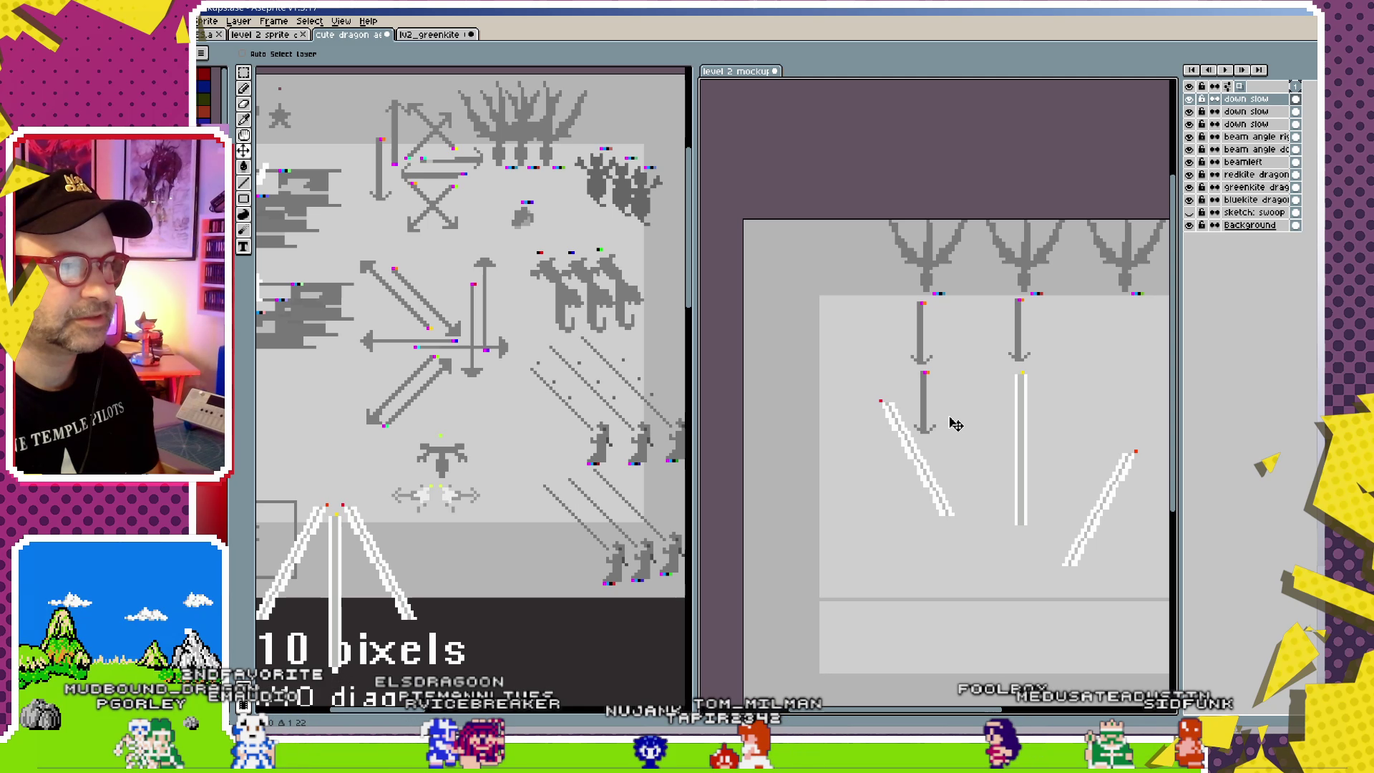
{"action": "left_click_drag", "start_coordinate": [1087, 358], "coordinate": [927, 395]}
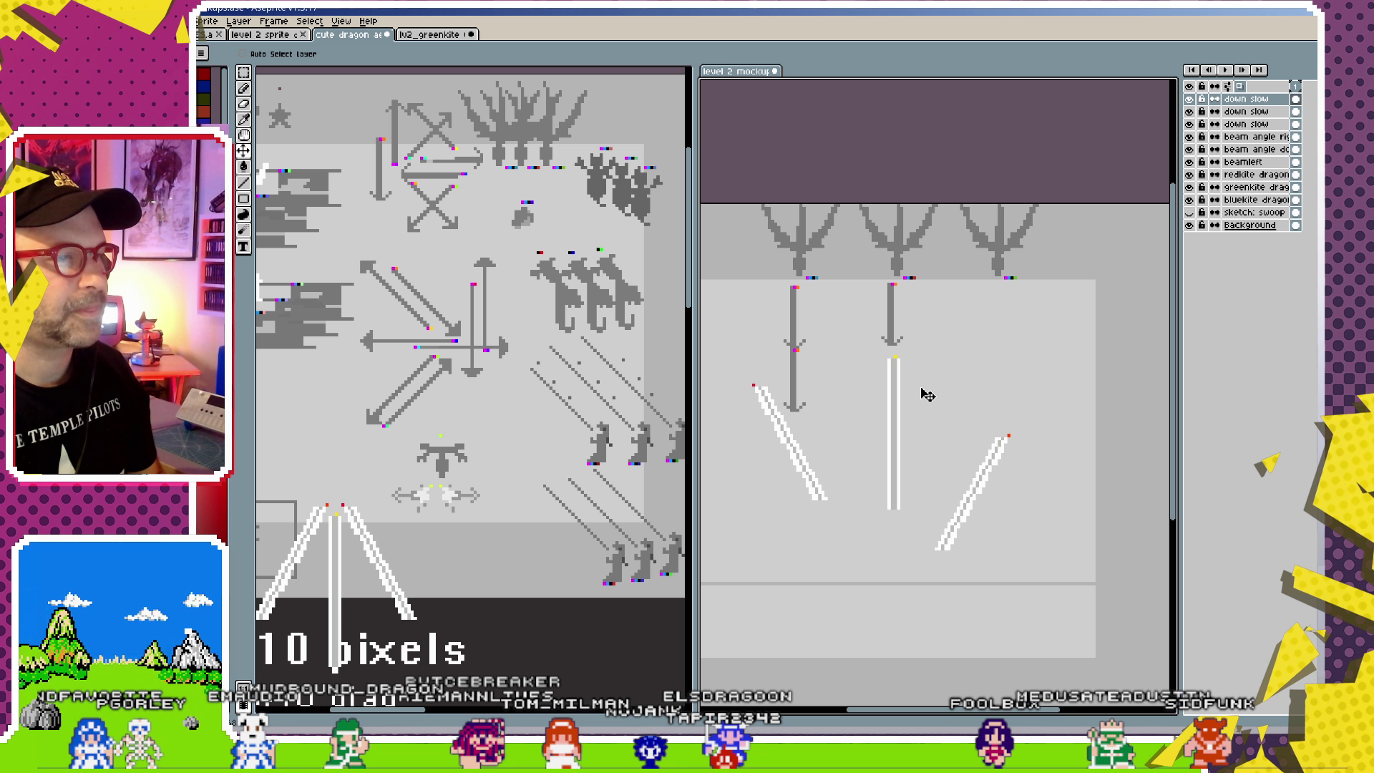
{"action": "key", "text": "ctrl+d"}
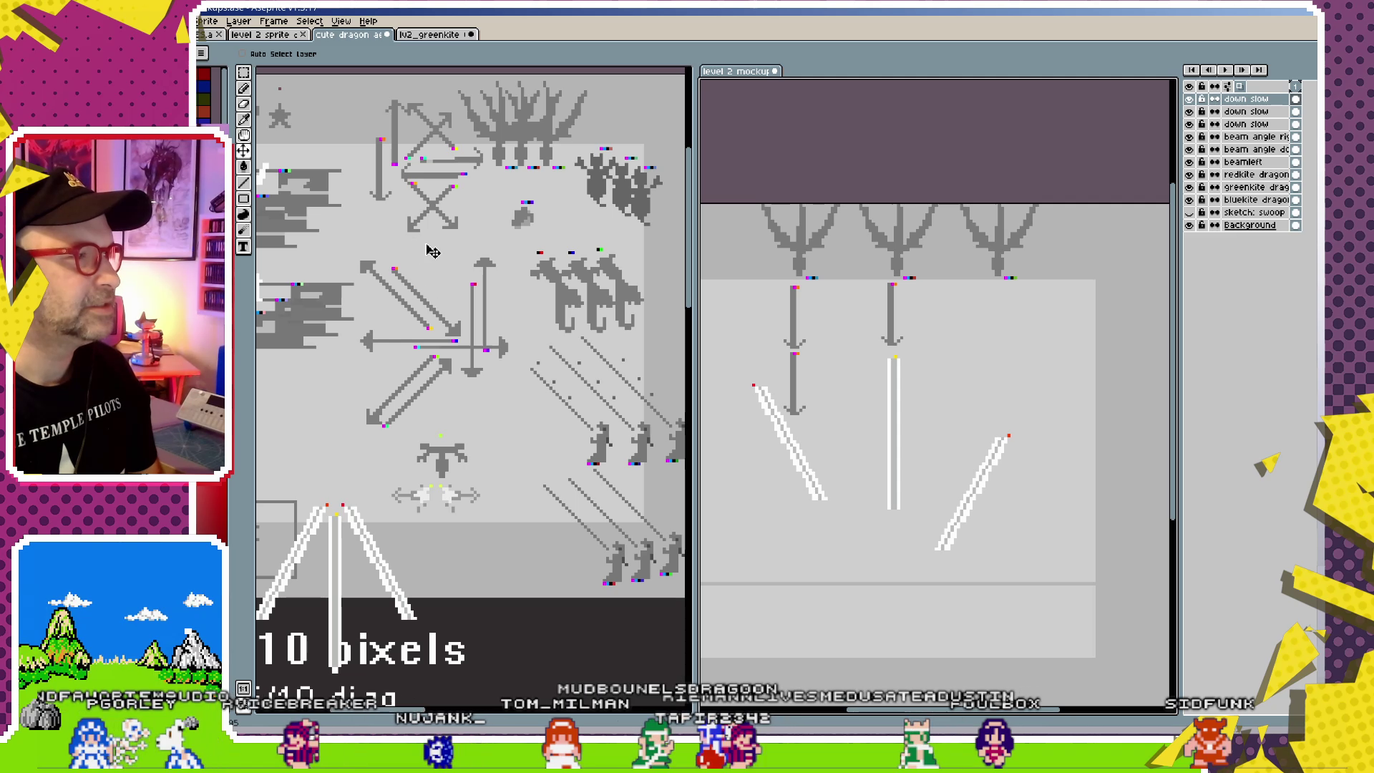
- Paste a slow down arrow beneath the right dragon, replacing the plain down arrow first pasted
{"action": "left_click", "coordinate": [433, 361]}
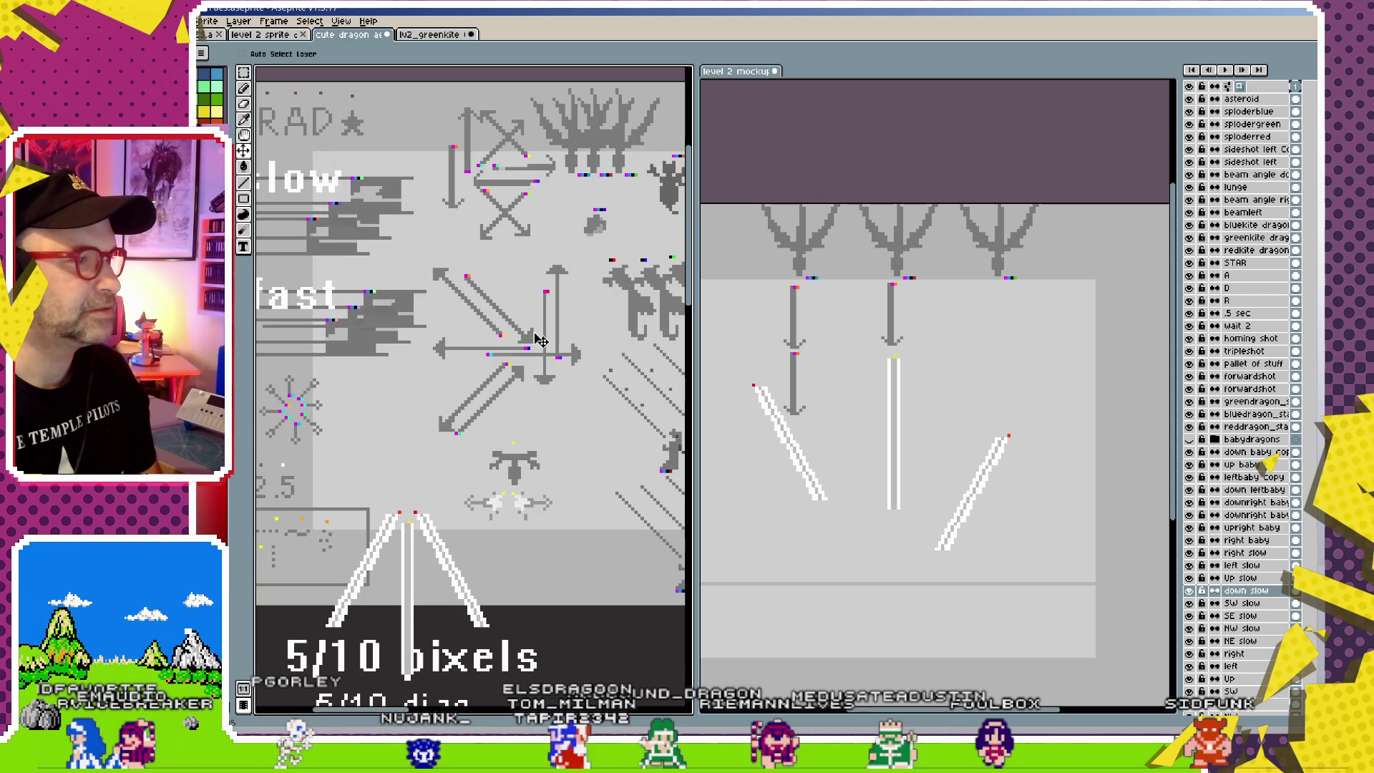
{"action": "left_click", "coordinate": [550, 342], "text": "ctrl"}
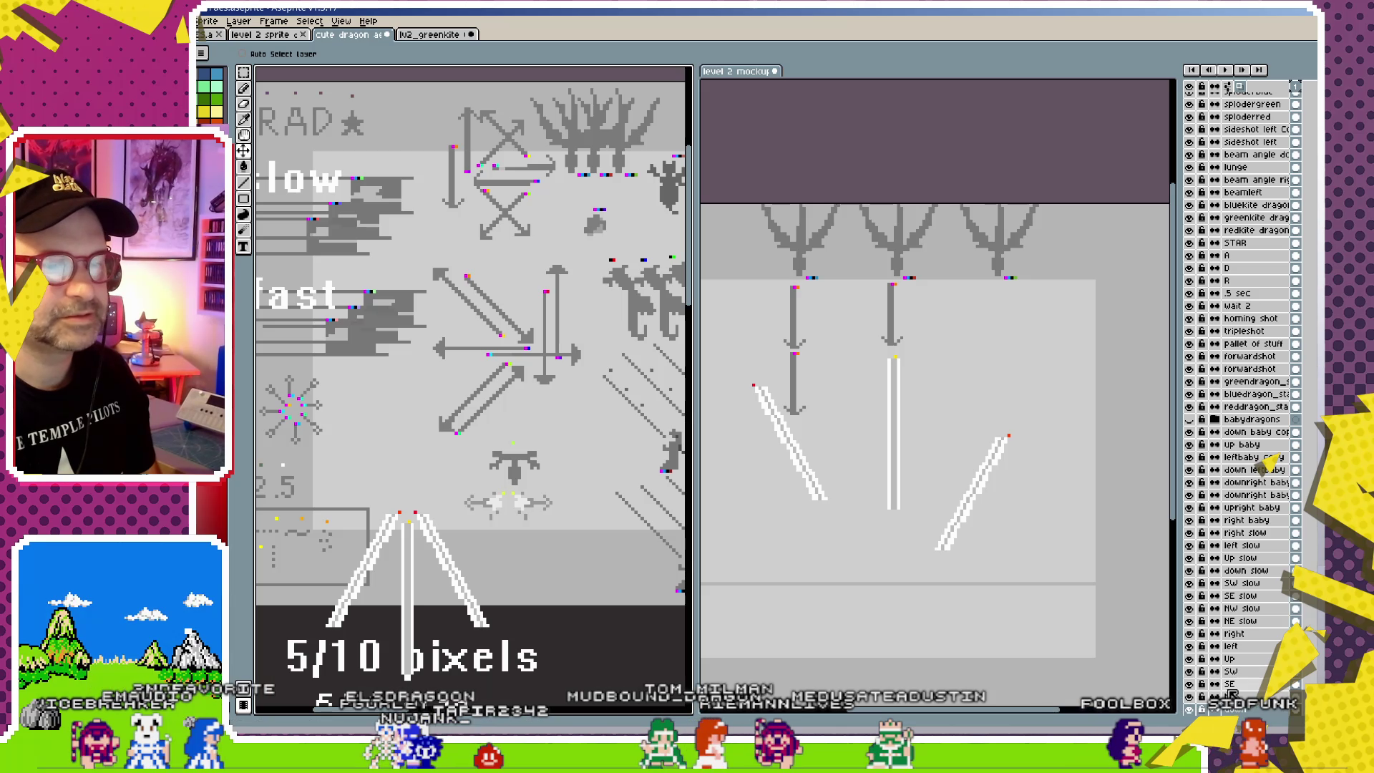
{"action": "key", "text": "ctrl+c"}
{"action": "key", "text": "ctrl+v"}
{"action": "left_click_drag", "start_coordinate": [800, 348], "coordinate": [1014, 347]}
{"action": "key", "text": "Return"}
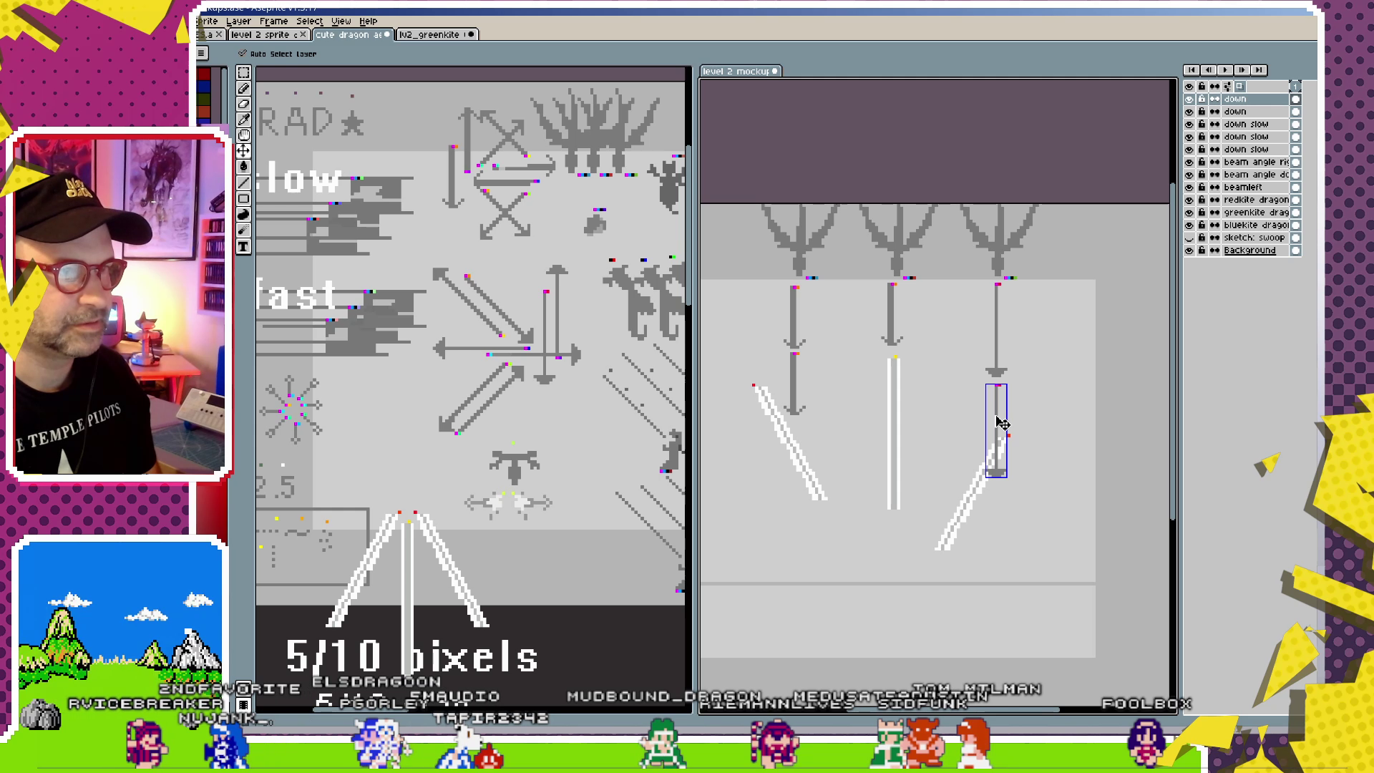
{"action": "key", "text": "ctrl+z"}
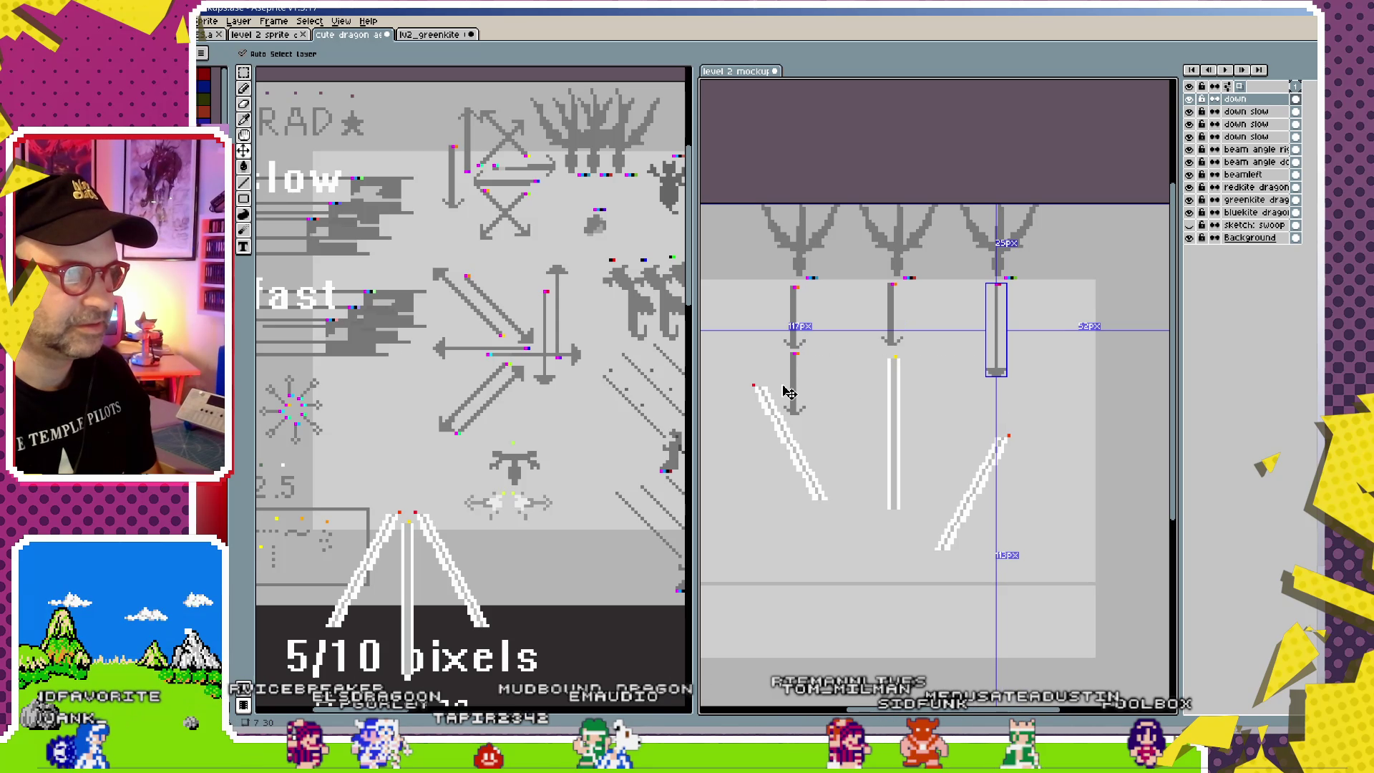
{"action": "left_click", "coordinate": [1249, 113]}
{"action": "key", "text": "ctrl+v"}
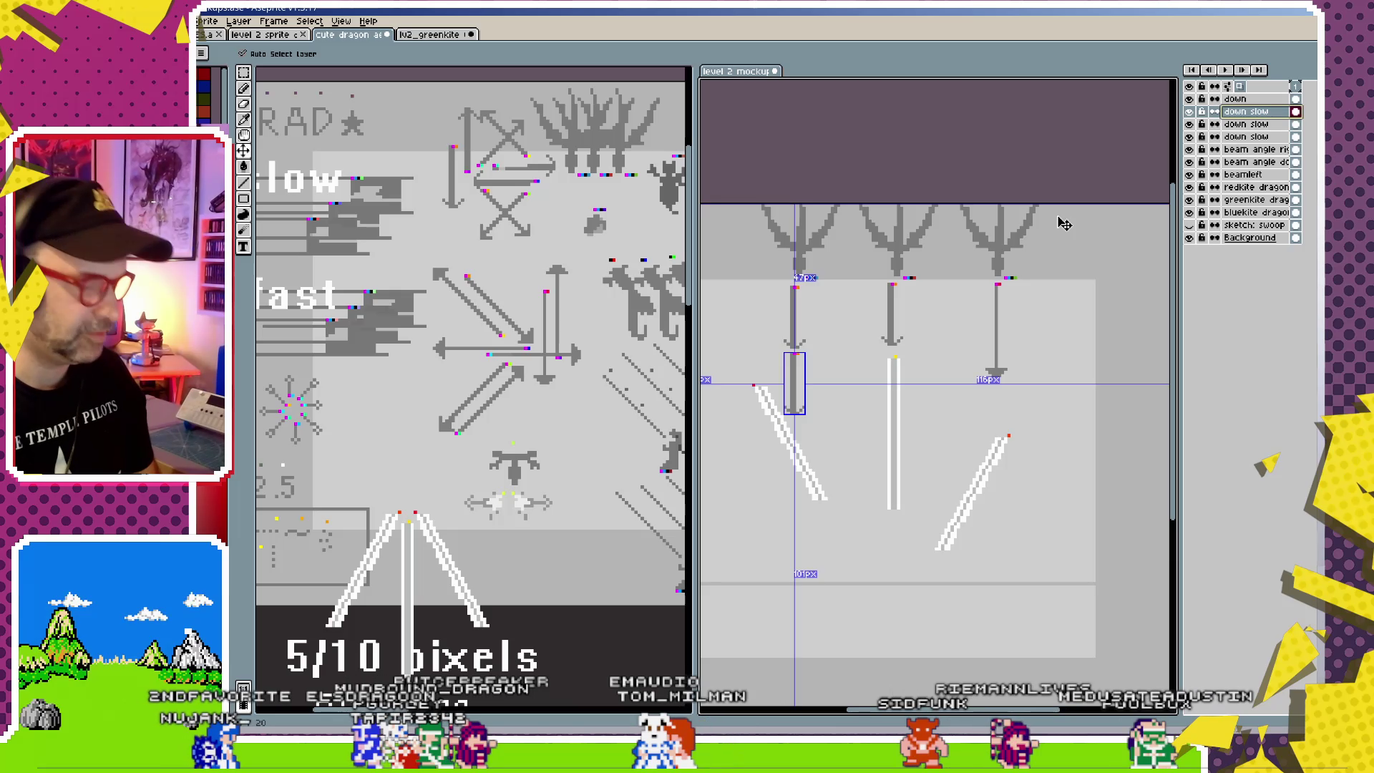
{"action": "left_click_drag", "start_coordinate": [813, 384], "coordinate": [1028, 413]}
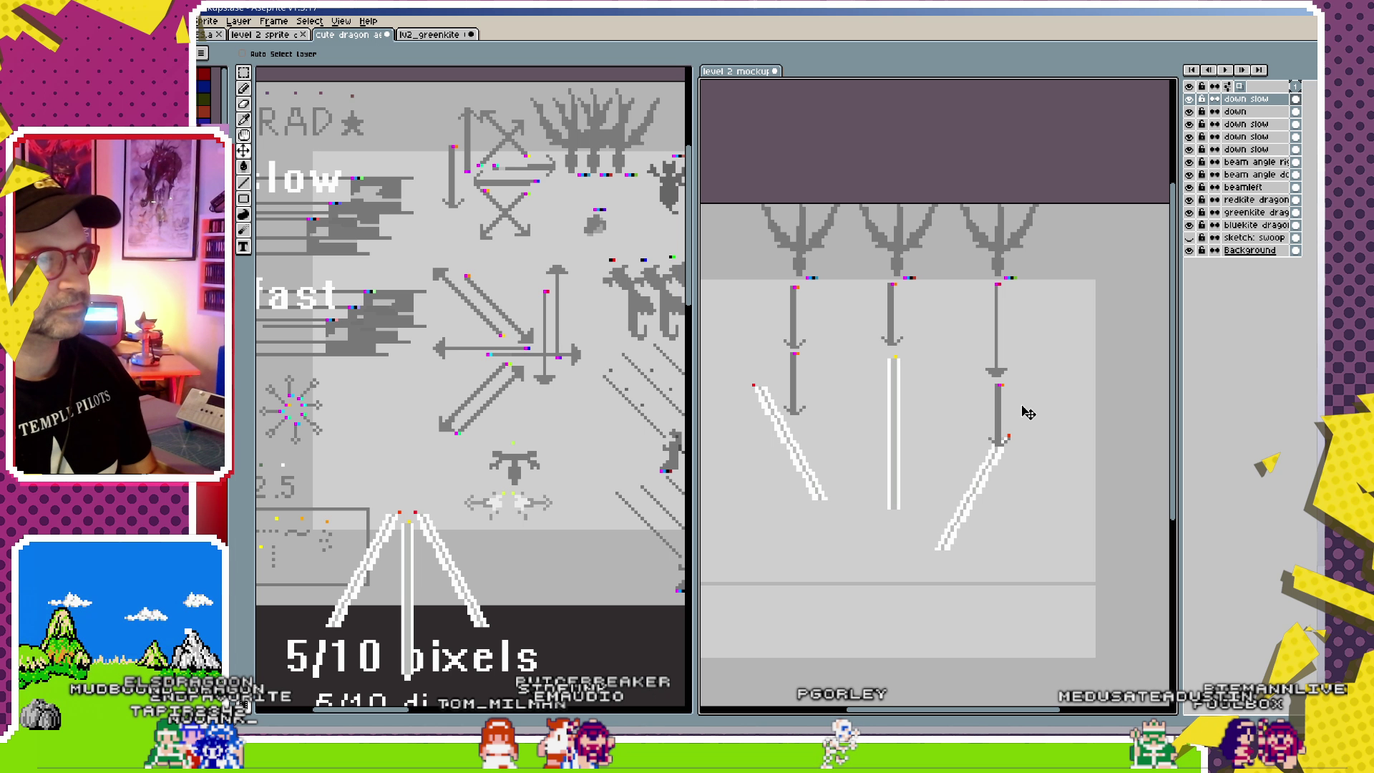
- Reposition the middle white beam so it starts at its arrow's tip
{"action": "left_click", "coordinate": [898, 421], "text": "ctrl"}
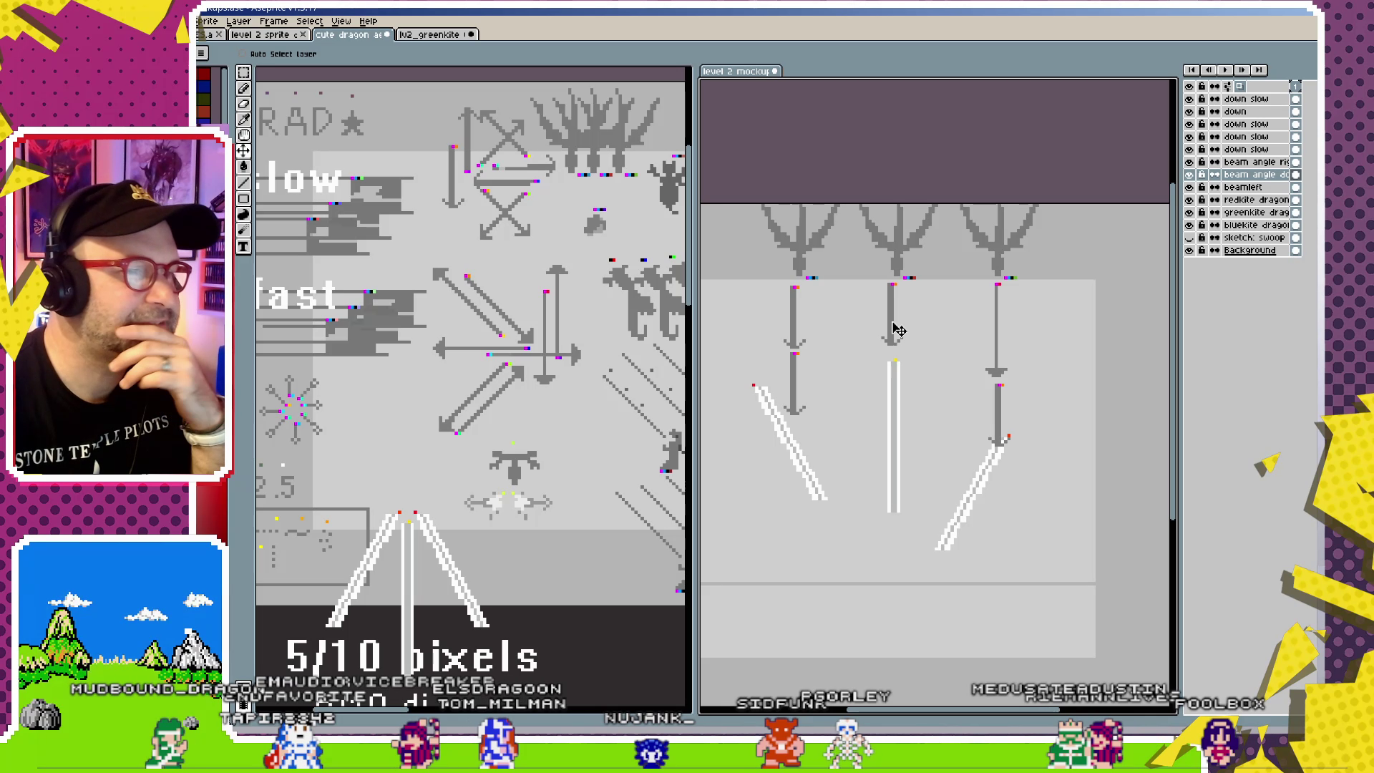
{"action": "scroll", "coordinate": [913, 313], "scroll_direction": "up", "scroll_amount": 2}
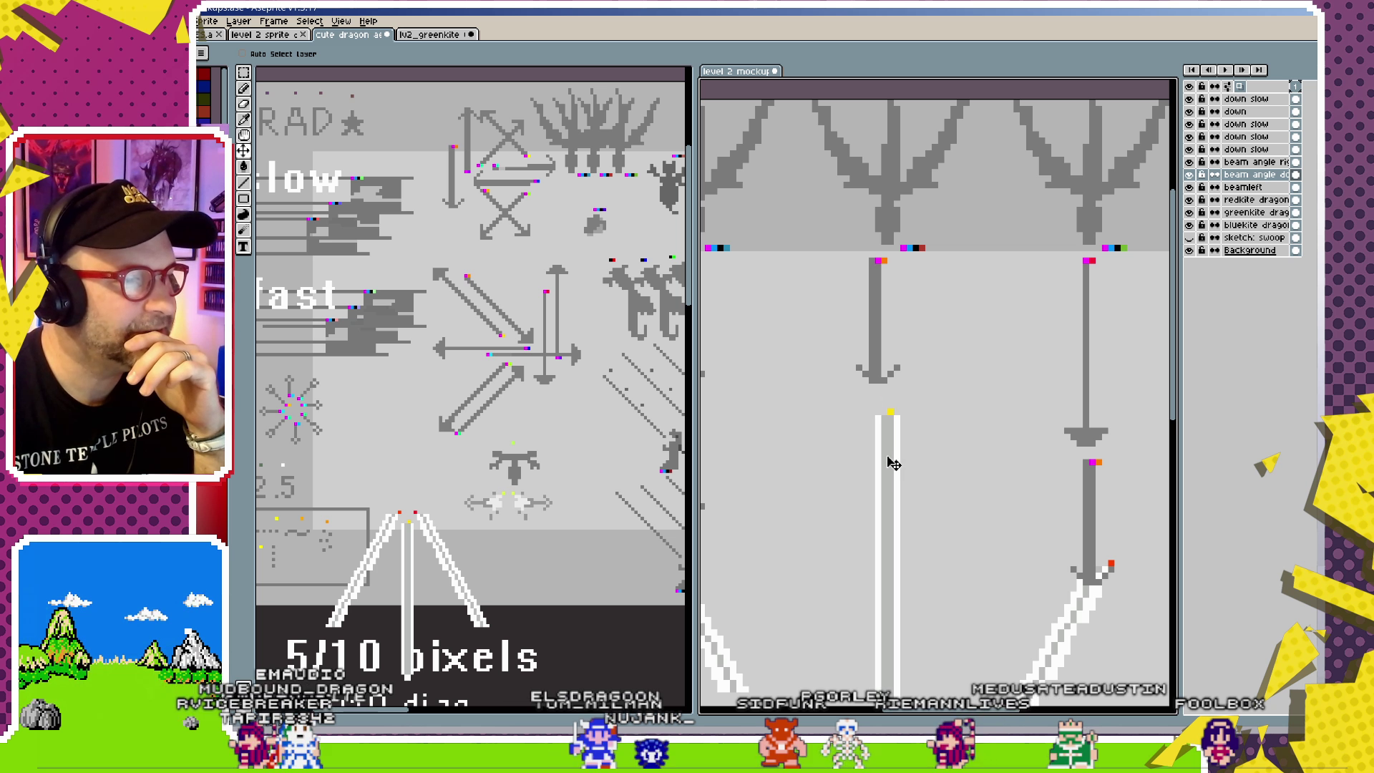
{"action": "left_click_drag", "start_coordinate": [891, 456], "coordinate": [888, 449]}
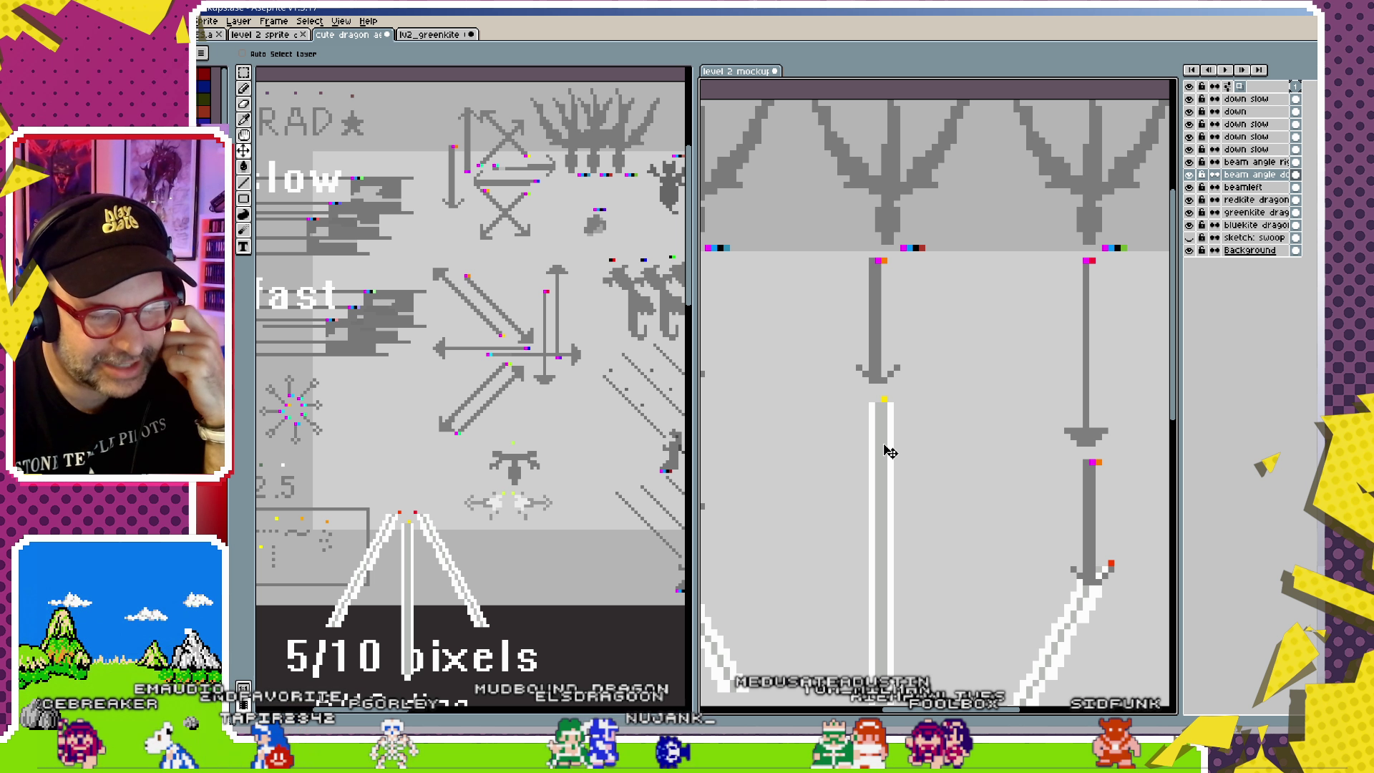
{"action": "scroll", "coordinate": [885, 445], "scroll_direction": "up", "scroll_amount": 1}
{"action": "mouse_move", "coordinate": [884, 445]}
{"action": "left_mouse_down"}
{"action": "mouse_move", "coordinate": [910, 276]}
{"action": "mouse_move", "coordinate": [894, 270]}
{"action": "mouse_move", "coordinate": [880, 439]}
{"action": "left_mouse_up"}
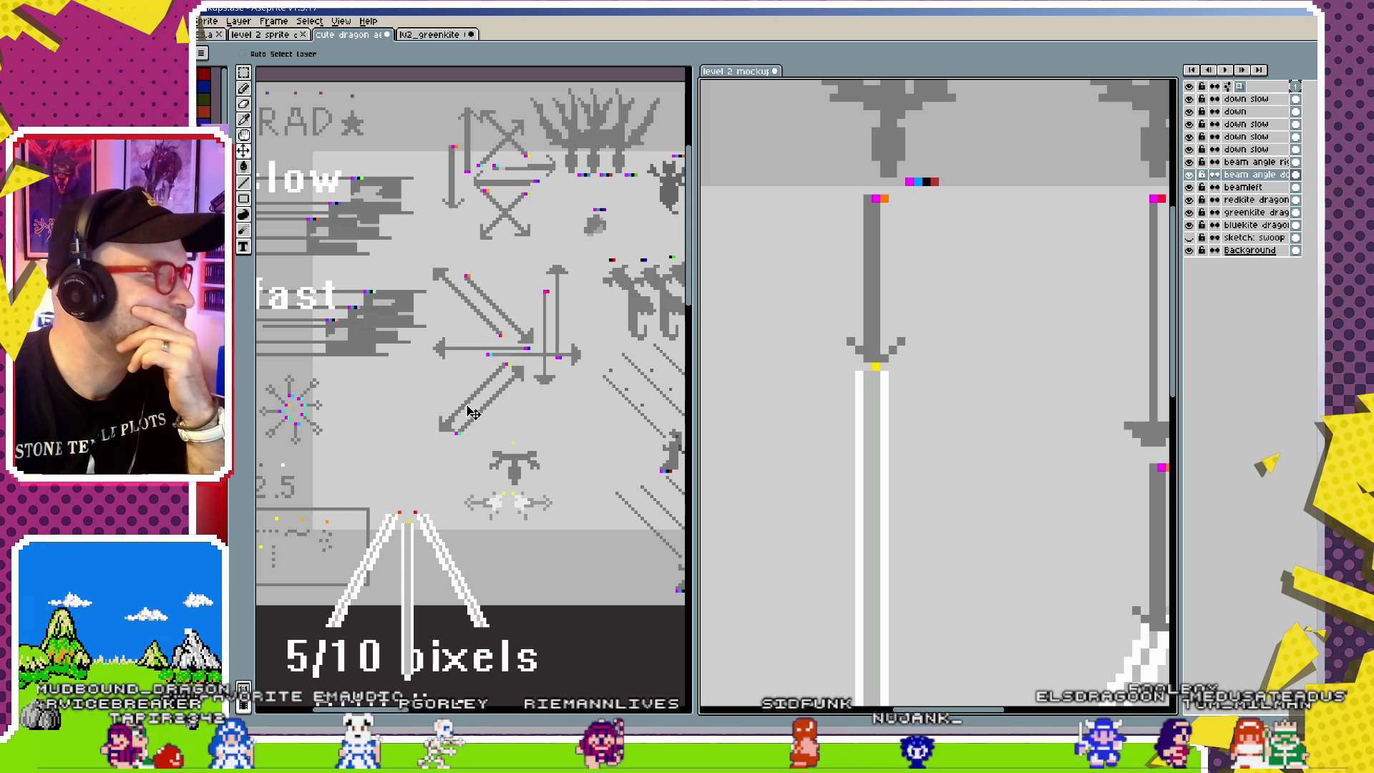
{"action": "left_click_drag", "start_coordinate": [472, 413], "coordinate": [538, 384]}
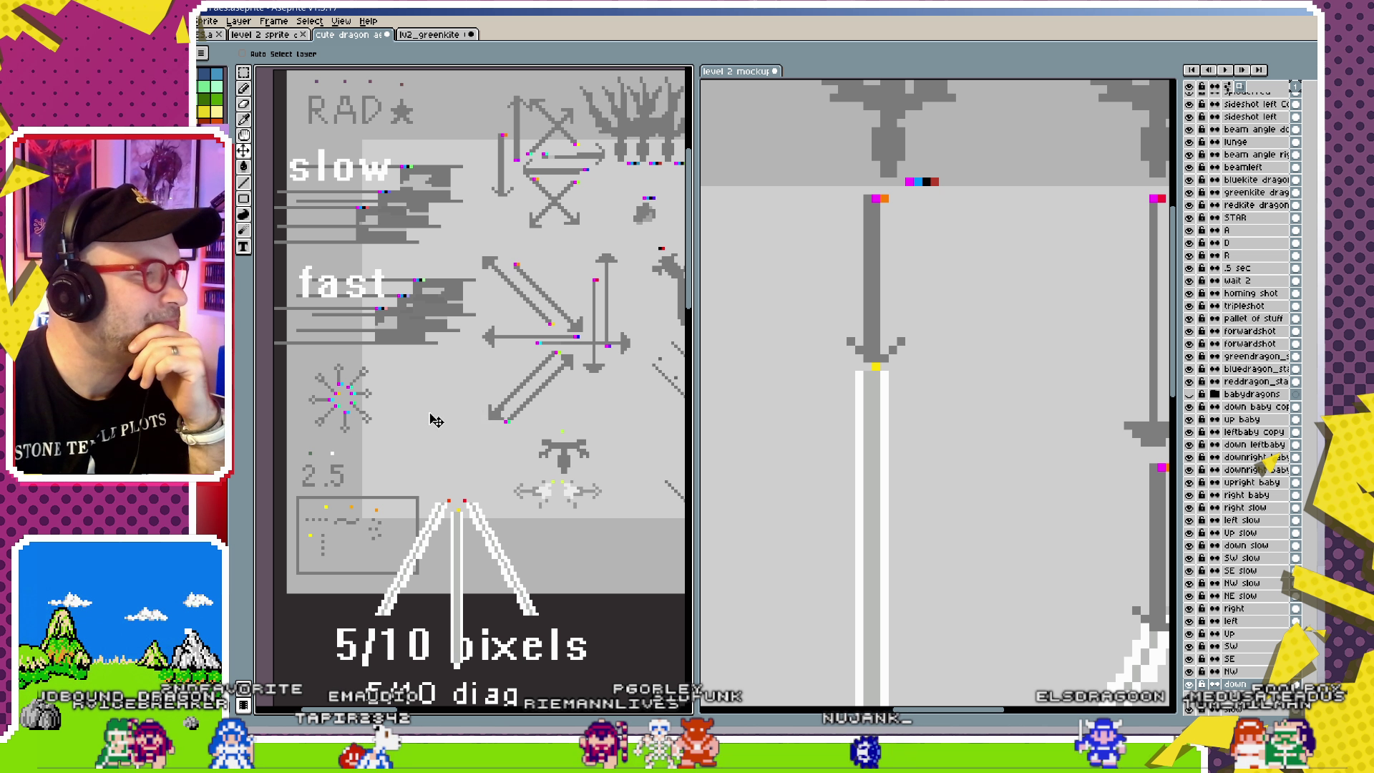
{"action": "mouse_move", "coordinate": [436, 420]}
{"action": "left_mouse_down"}
{"action": "mouse_move", "coordinate": [401, 377]}
{"action": "mouse_move", "coordinate": [465, 414]}
{"action": "mouse_move", "coordinate": [456, 483]}
{"action": "left_mouse_up"}
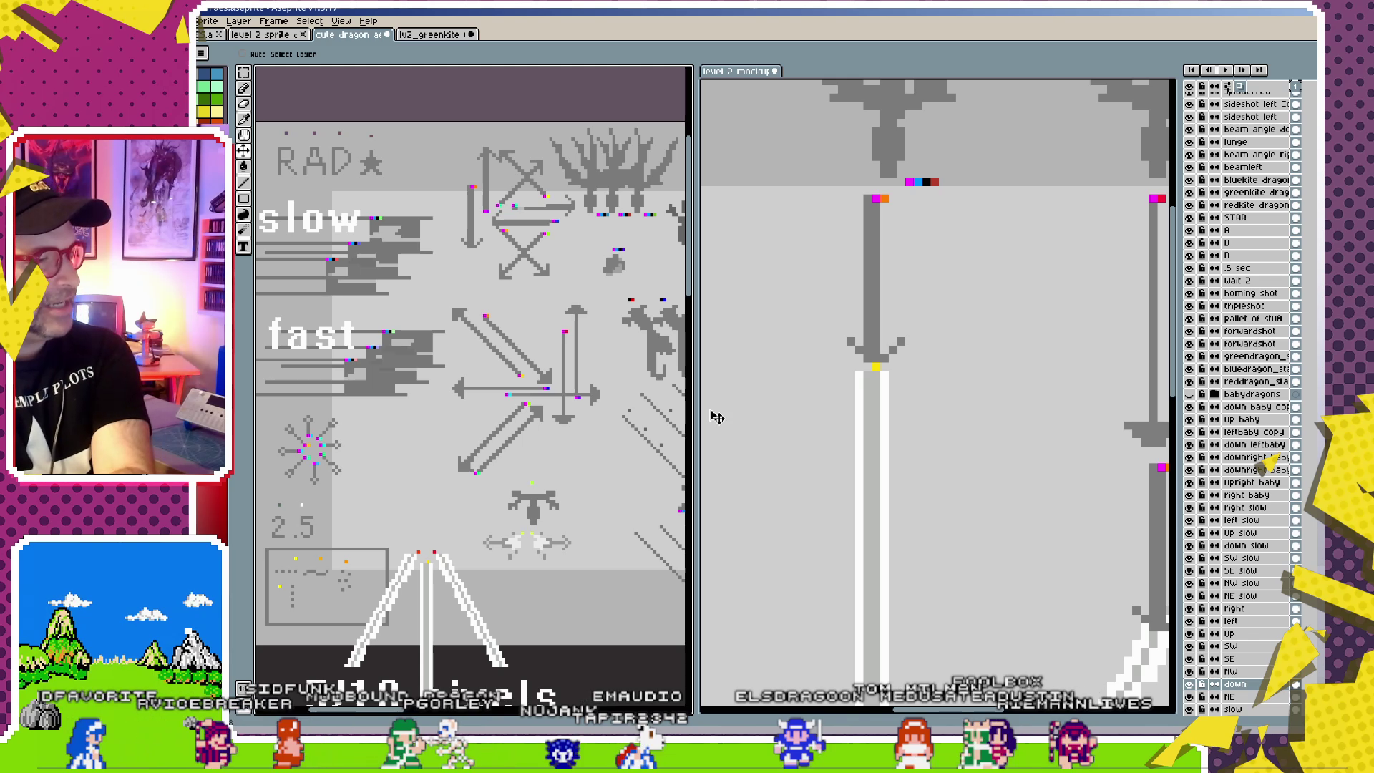
{"action": "left_click_drag", "start_coordinate": [876, 405], "coordinate": [879, 413]}
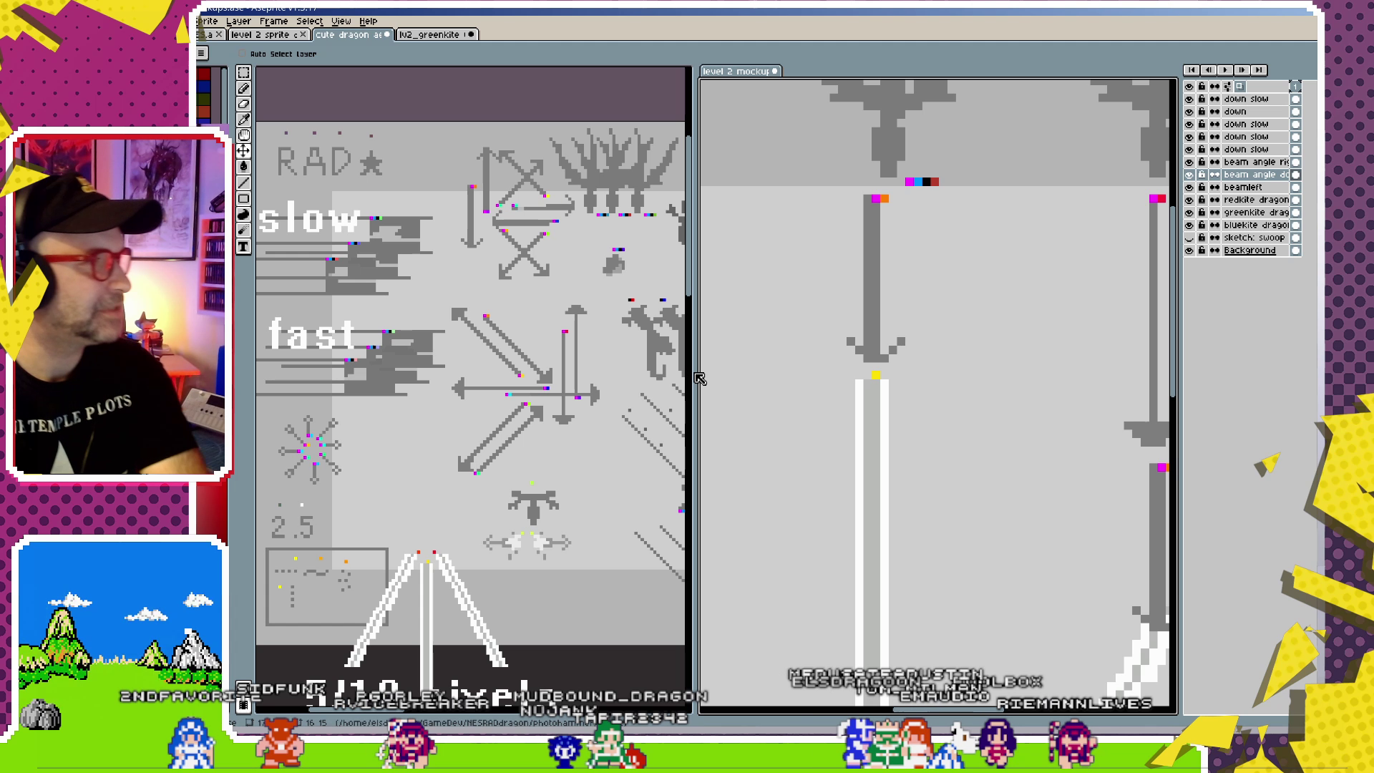
{"action": "scroll", "coordinate": [629, 406], "scroll_direction": "right", "scroll_amount": 5}
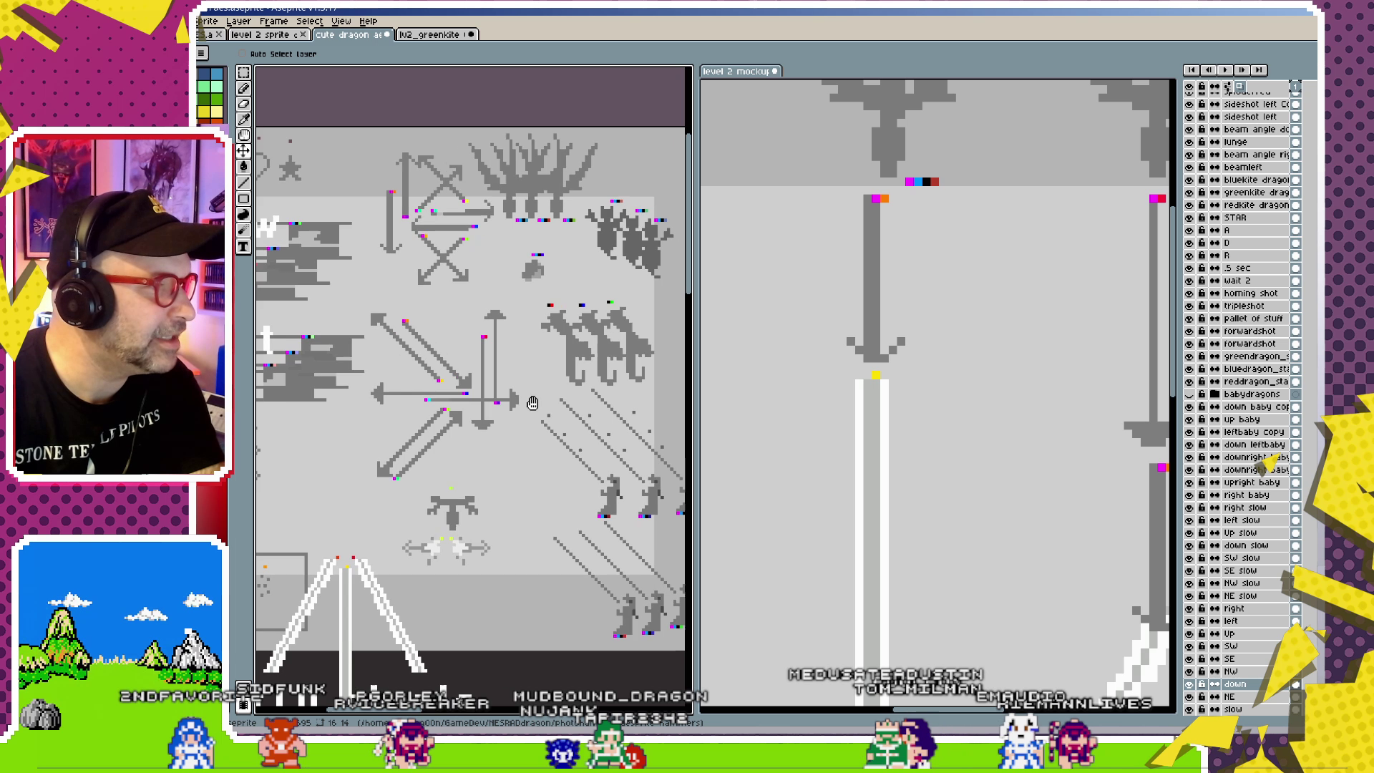
{"action": "scroll", "coordinate": [909, 453], "scroll_direction": "down", "scroll_amount": 2}
- Drag the right and left angled beams down so each starts at its lower arrow's tip
{"action": "scroll", "coordinate": [910, 457], "scroll_direction": "down", "scroll_amount": 1}
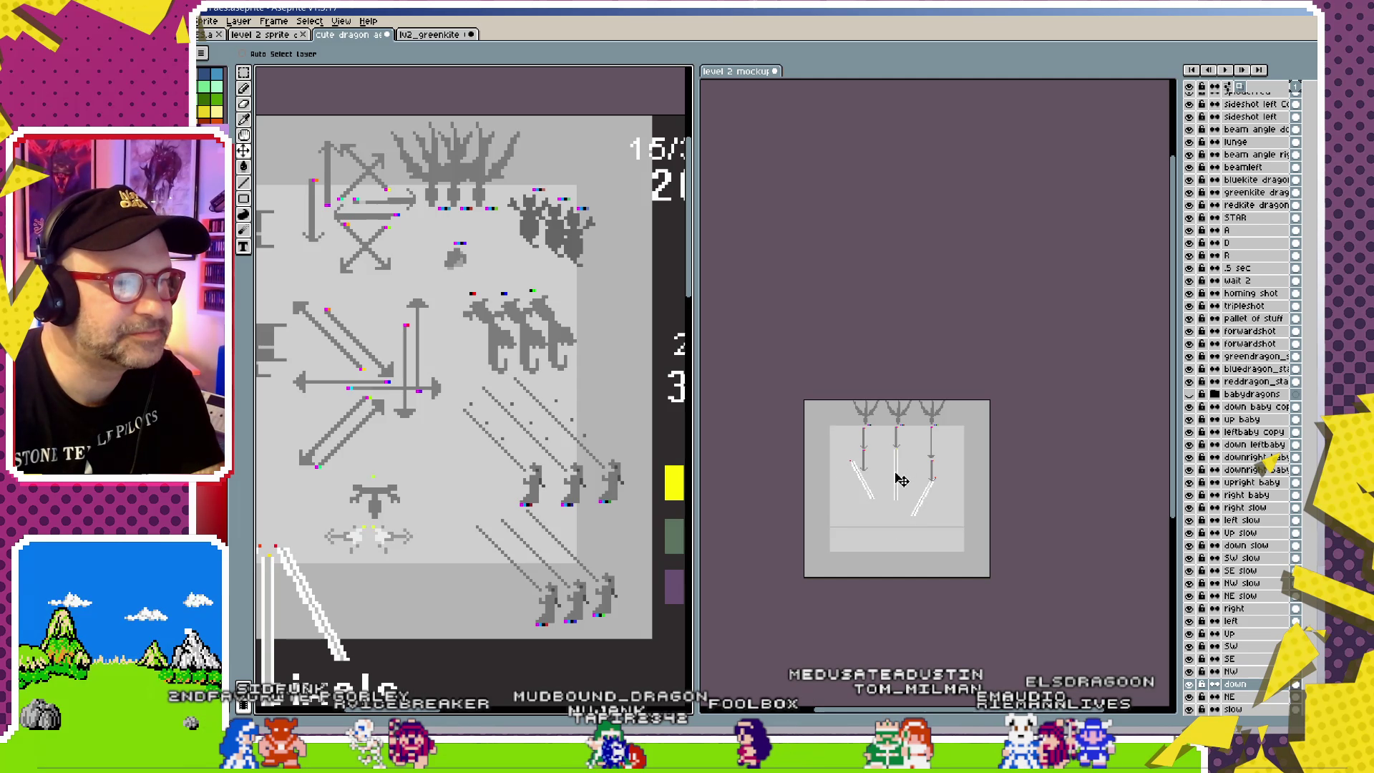
{"action": "scroll", "coordinate": [912, 462], "scroll_direction": "up", "scroll_amount": 1}
{"action": "left_click", "coordinate": [915, 465]}
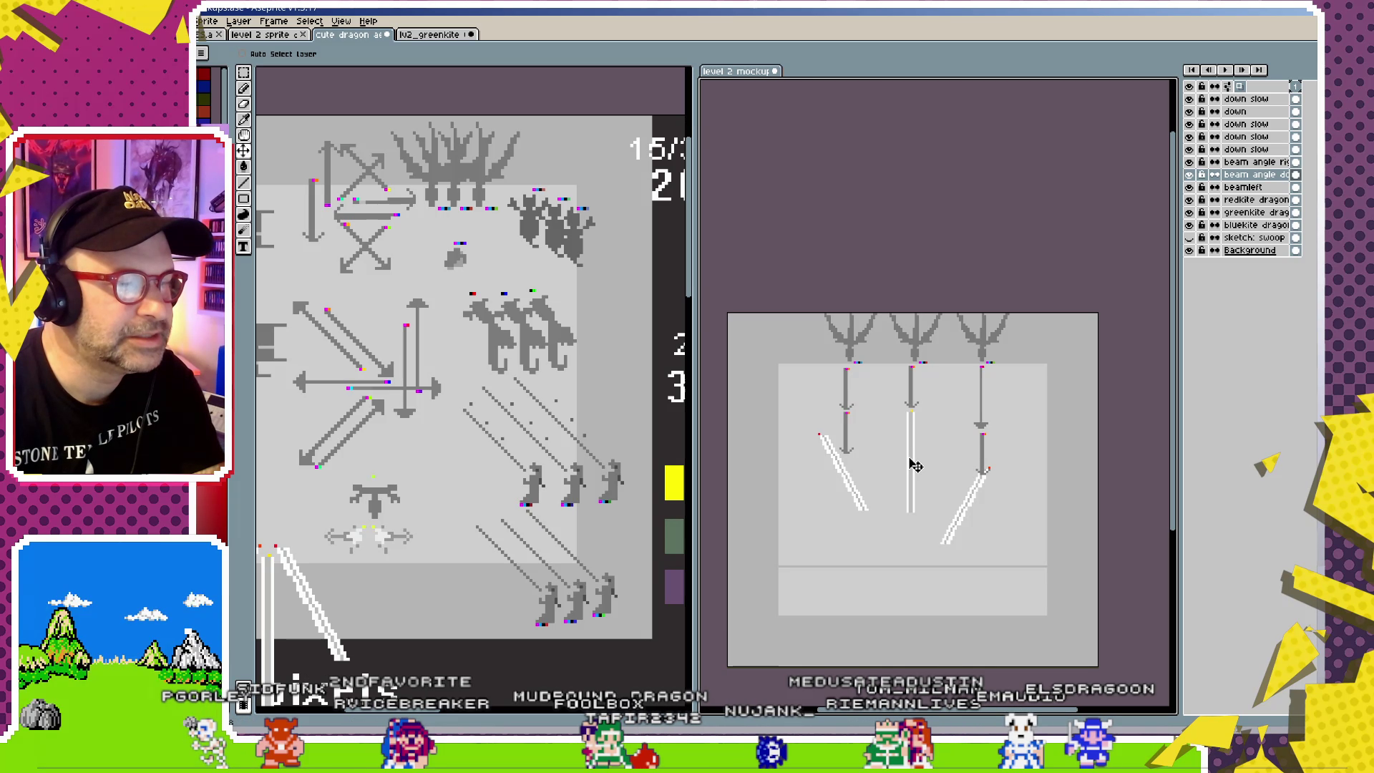
{"action": "scroll", "coordinate": [915, 465], "scroll_direction": "up", "scroll_amount": 1}
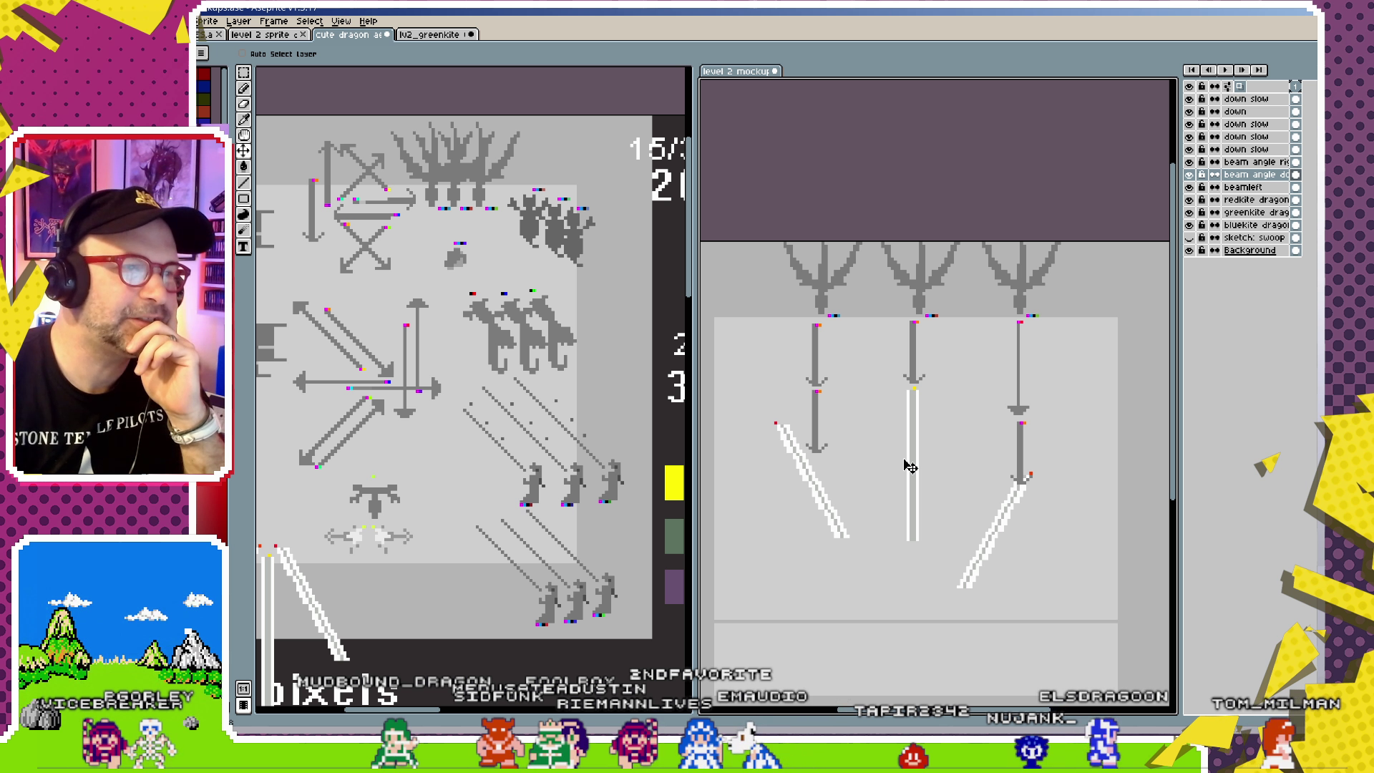
{"action": "left_click", "coordinate": [1010, 519], "text": "ctrl"}
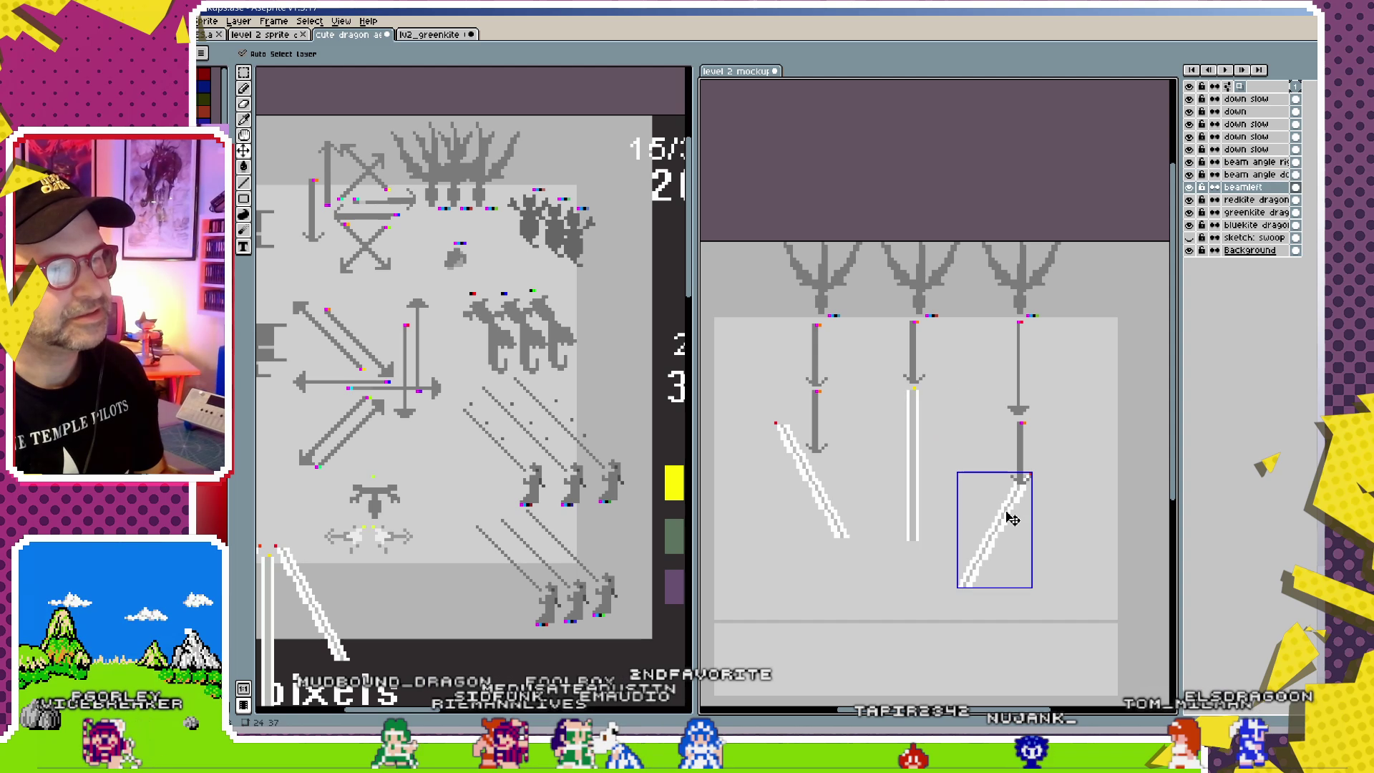
{"action": "left_click_drag", "start_coordinate": [1010, 519], "coordinate": [1003, 538]}
{"action": "left_click", "coordinate": [819, 493], "text": "ctrl"}
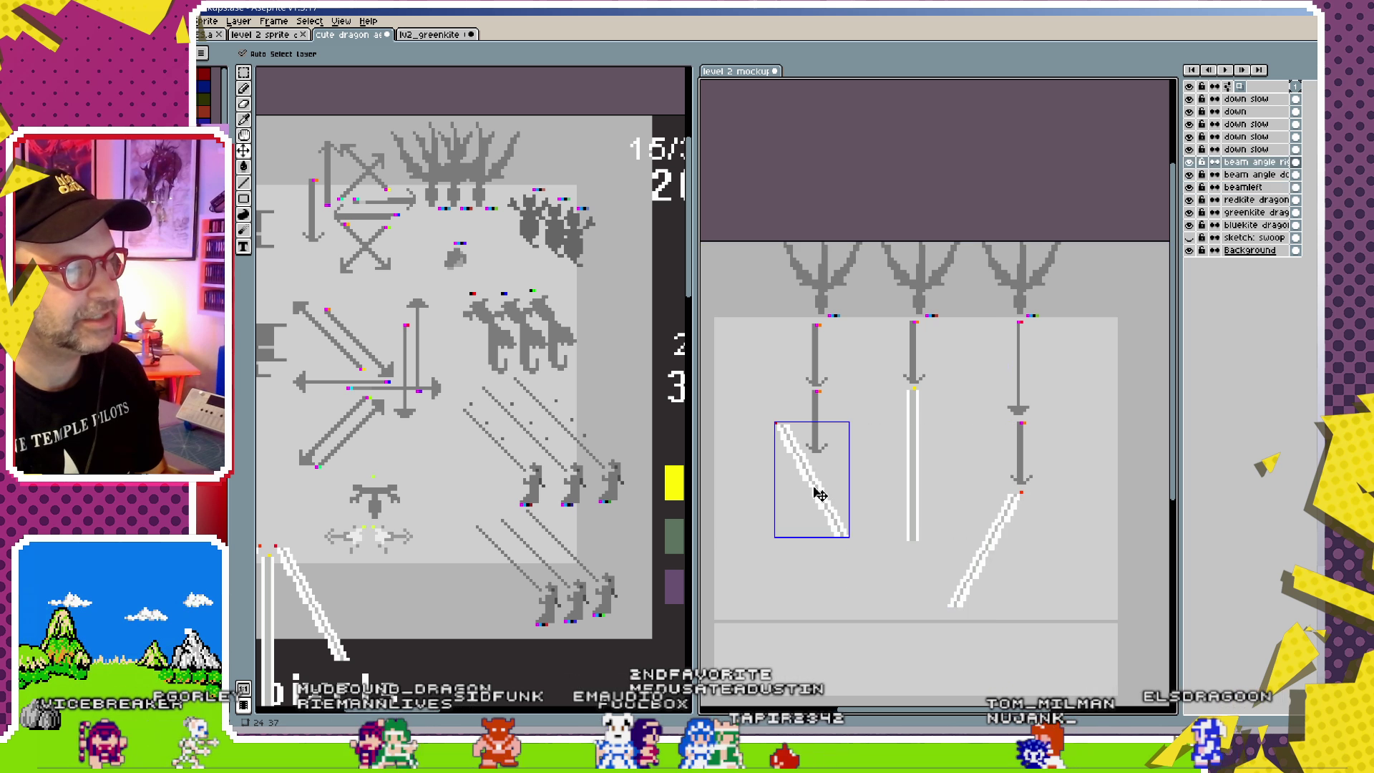
{"action": "left_click_drag", "start_coordinate": [819, 494], "coordinate": [848, 522]}
{"action": "left_click", "coordinate": [380, 534], "text": "ctrl"}
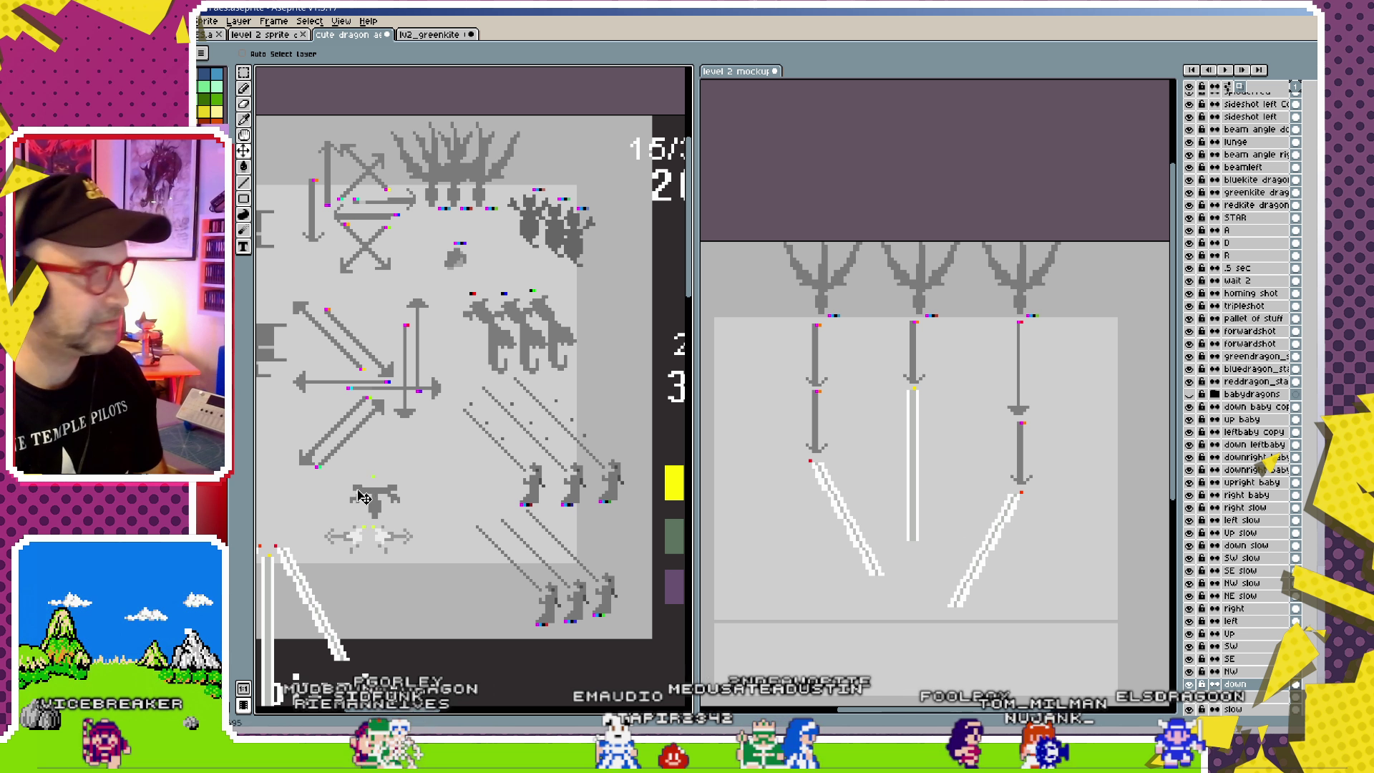
{"action": "left_click", "coordinate": [1238, 142]}
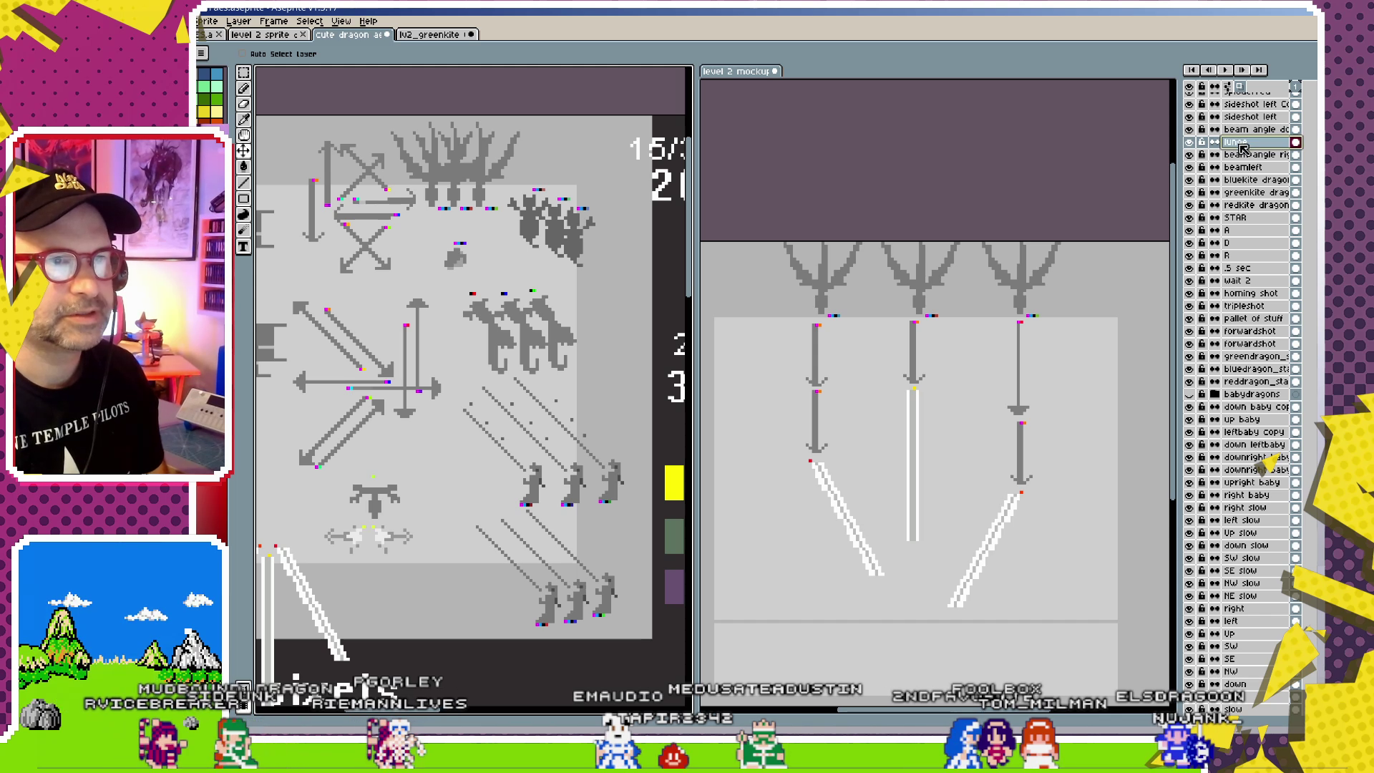
- Copy the lunge icon from the sprite sheet into the mockup beside the middle beam
{"action": "key", "text": "ctrl+c"}
{"action": "left_click", "coordinate": [874, 482]}
{"action": "key", "text": "ctrl+v"}
{"action": "left_click_drag", "start_coordinate": [914, 580], "coordinate": [949, 368]}
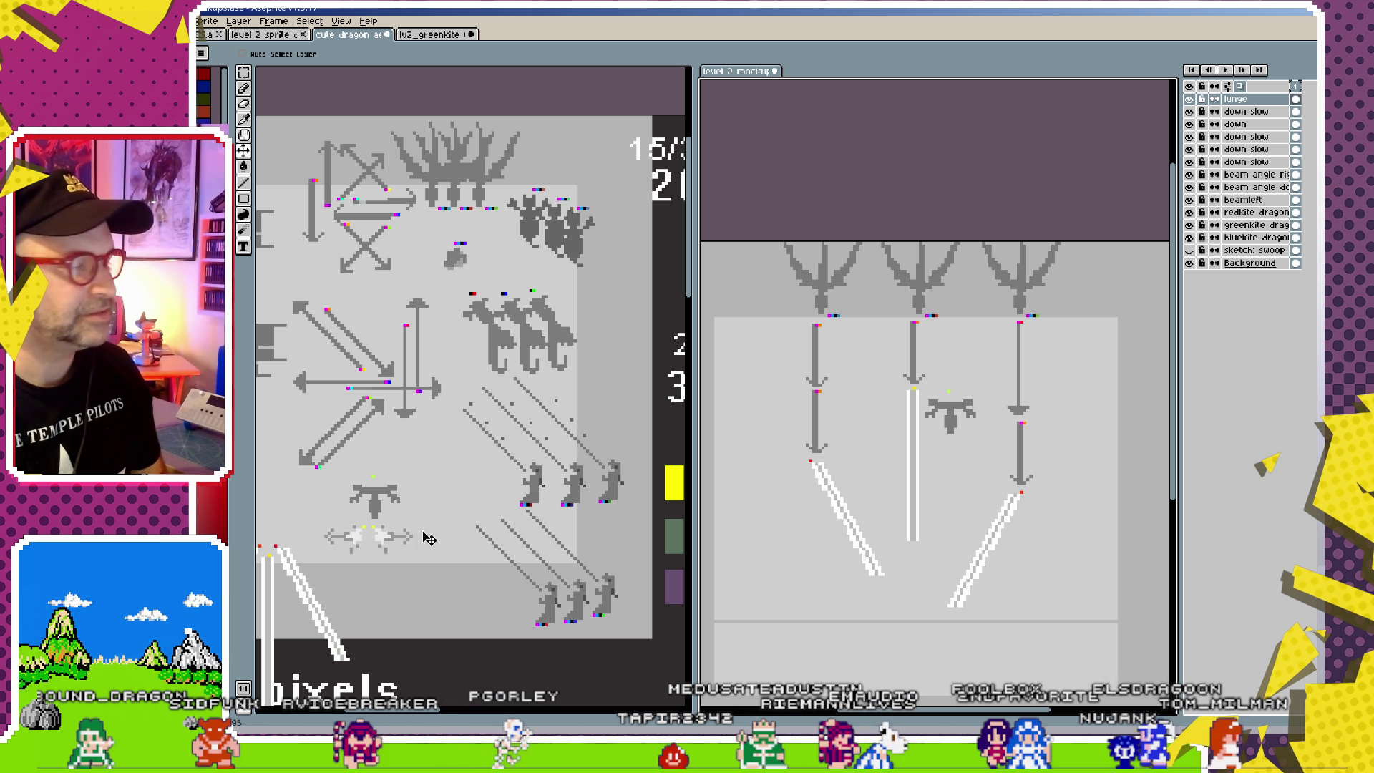
{"action": "scroll", "coordinate": [408, 515], "scroll_direction": "left", "scroll_amount": 5}
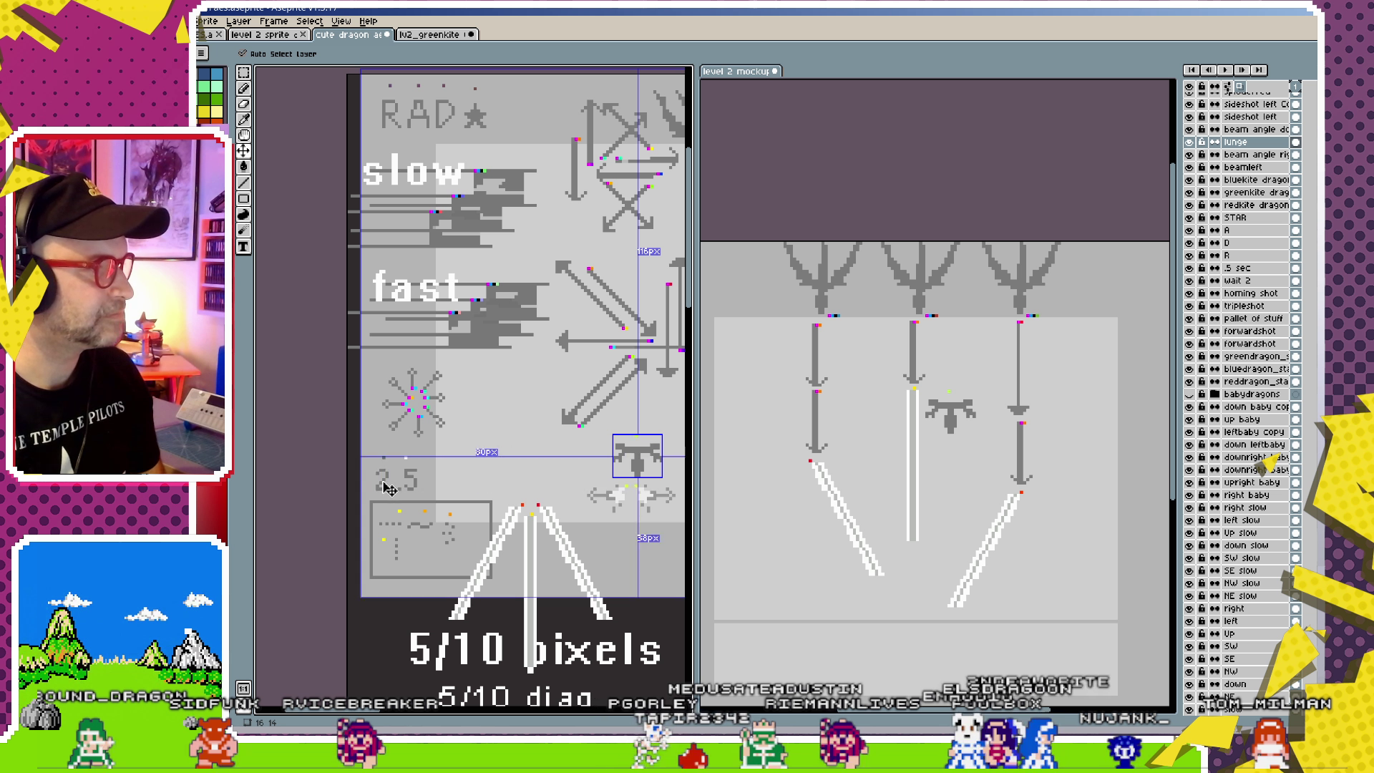
{"action": "left_click", "coordinate": [886, 428]}
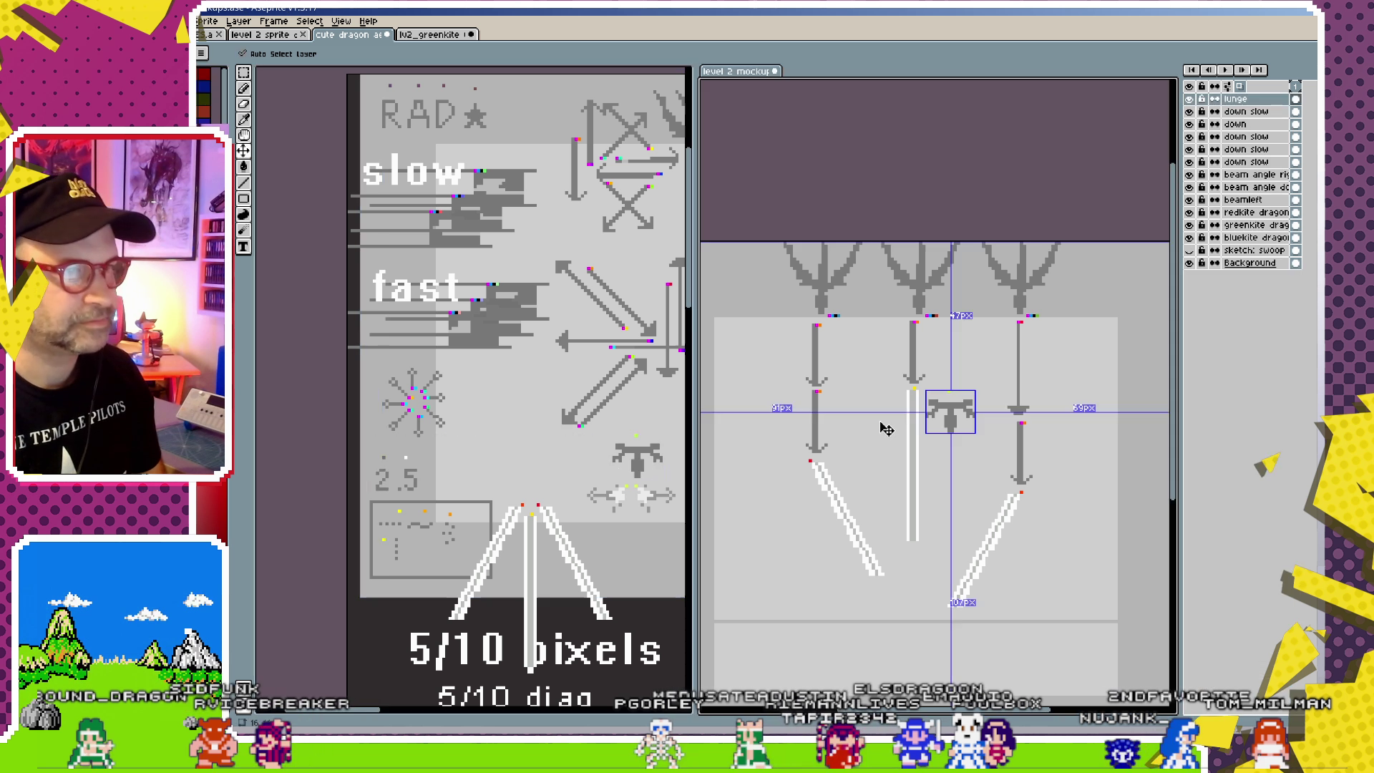
{"action": "key", "text": "ctrl+v"}
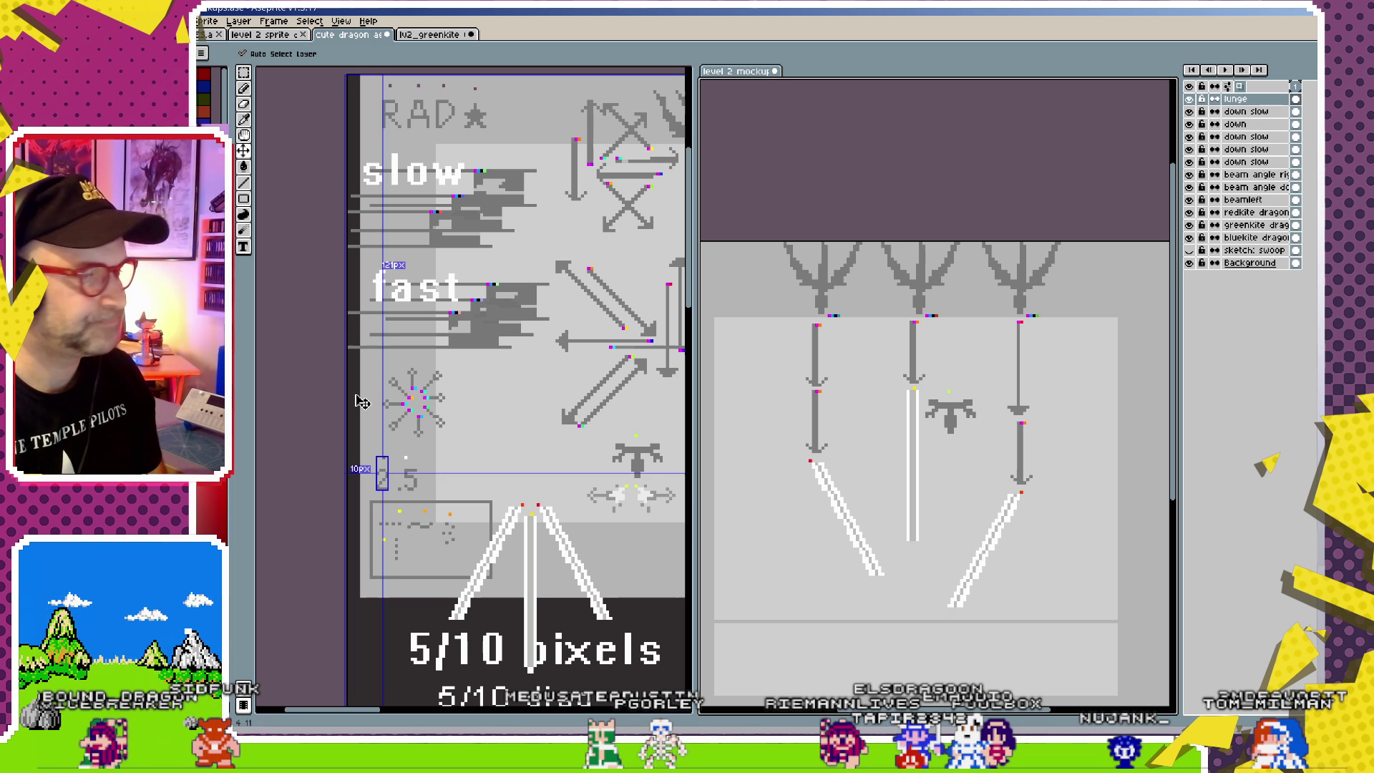
{"action": "key", "text": "ctrl+z"}
- Paste the wait '2' label into the mockup and move the lunge icon next to it
{"action": "left_click", "coordinate": [497, 434]}
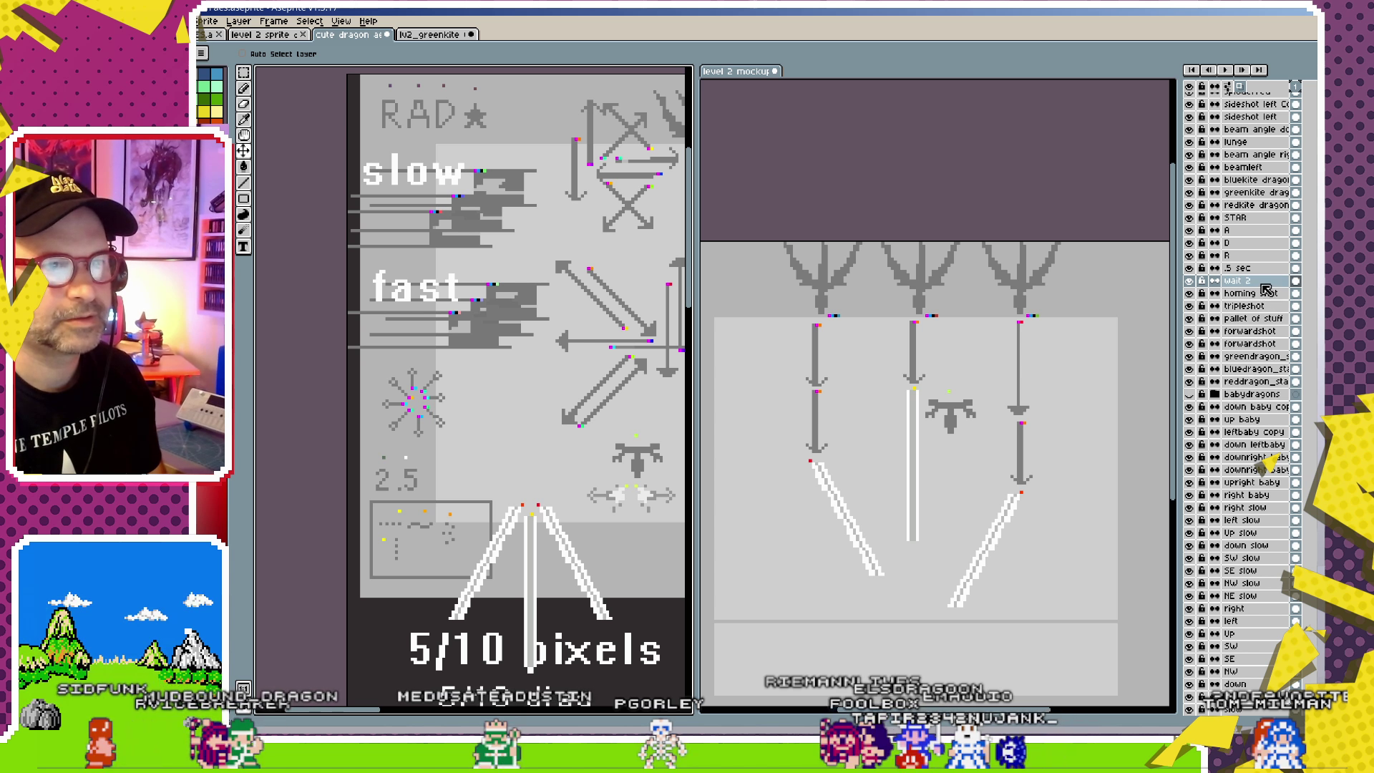
{"action": "left_click", "coordinate": [966, 468]}
{"action": "key", "text": "ctrl+v"}
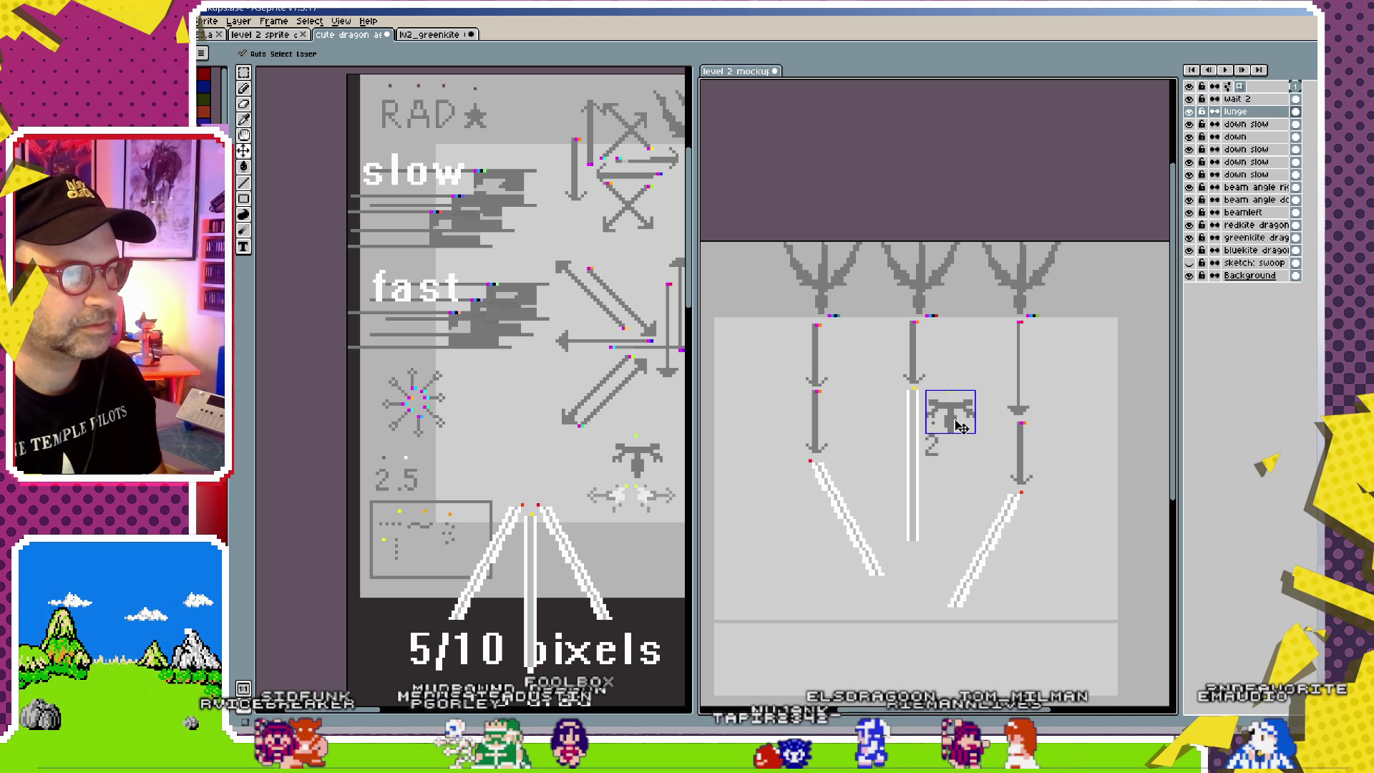
{"action": "left_click_drag", "start_coordinate": [957, 425], "coordinate": [975, 457]}
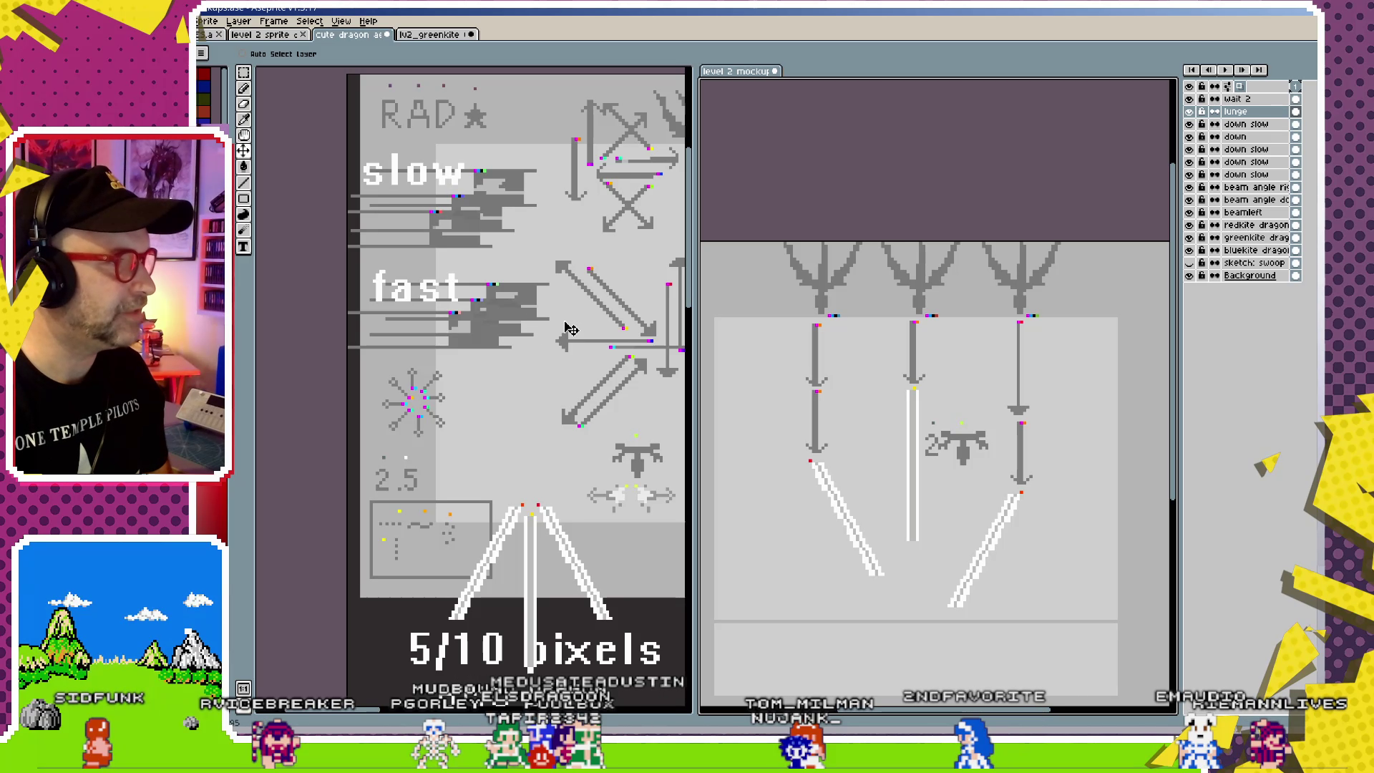
{"action": "key", "text": "ctrl"}
{"action": "left_click", "coordinate": [573, 346], "text": "ctrl"}
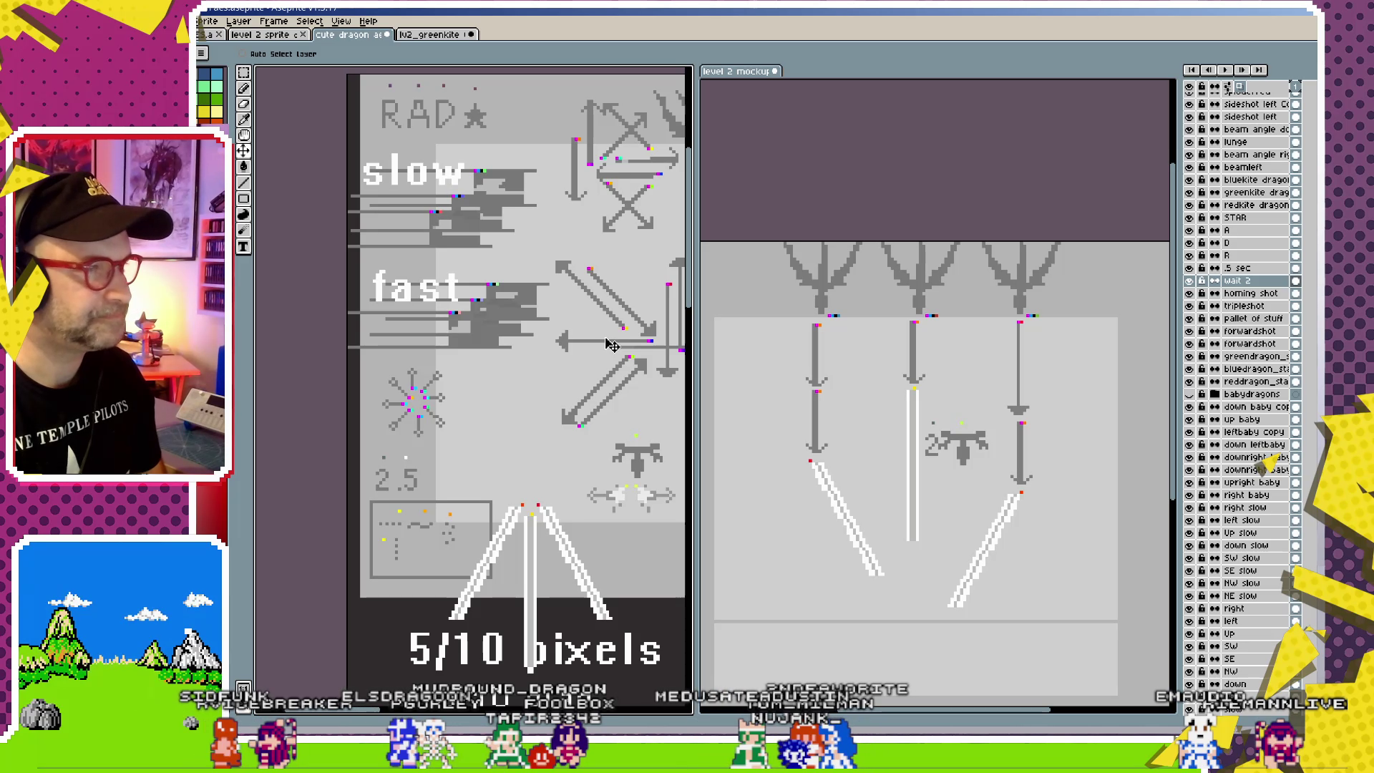
- Place the grey left arrow so it points left from the top of the left diagonal beam
{"action": "left_click", "coordinate": [578, 347], "text": "ctrl"}
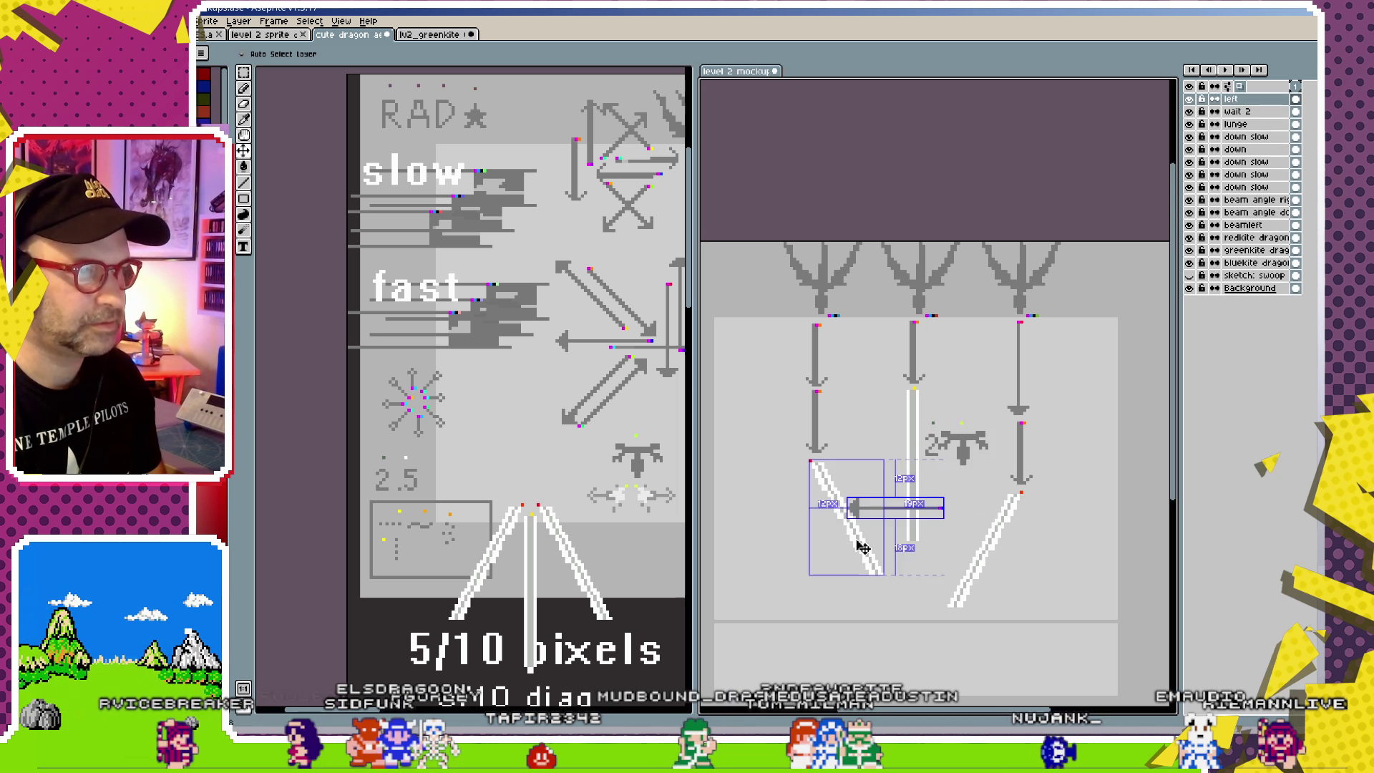
{"action": "left_click_drag", "start_coordinate": [858, 546], "coordinate": [1033, 488]}
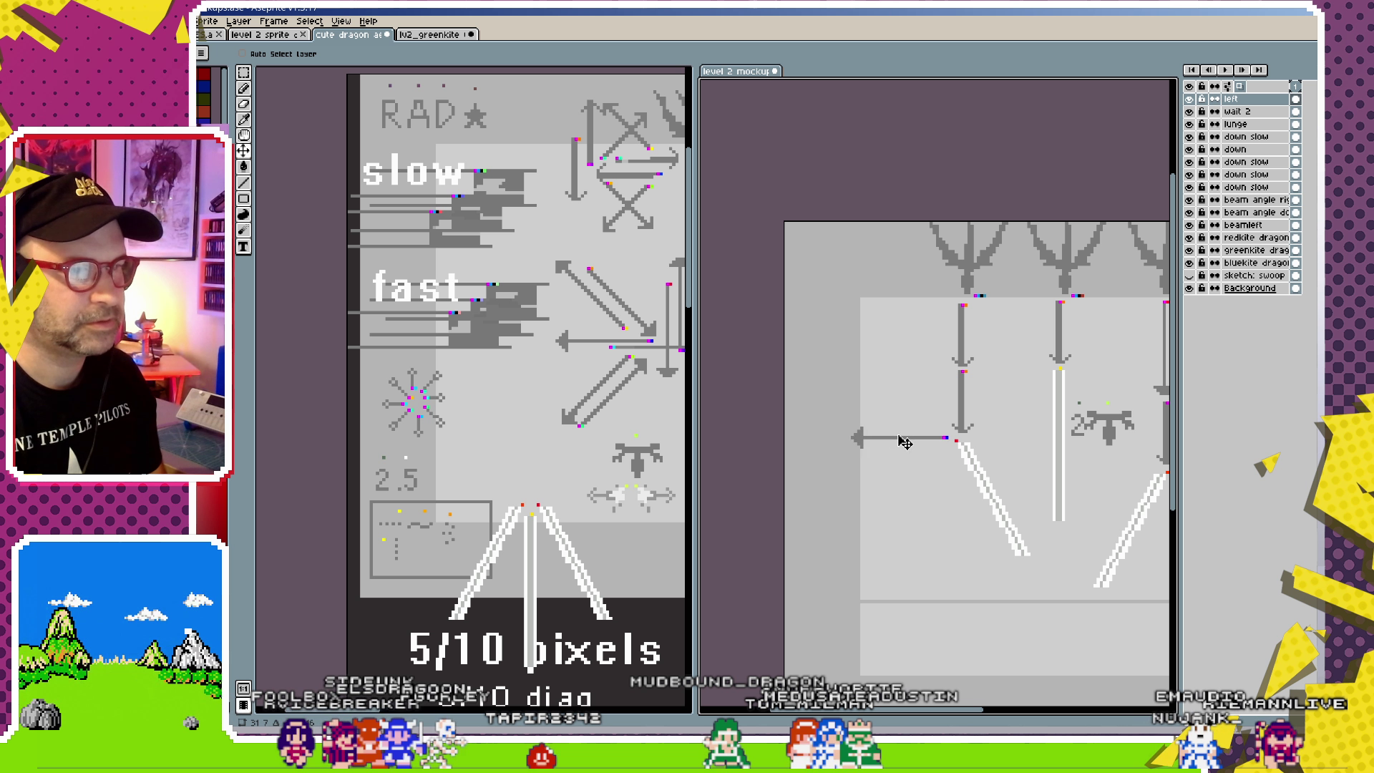
{"action": "left_click_drag", "start_coordinate": [998, 468], "coordinate": [963, 488]}
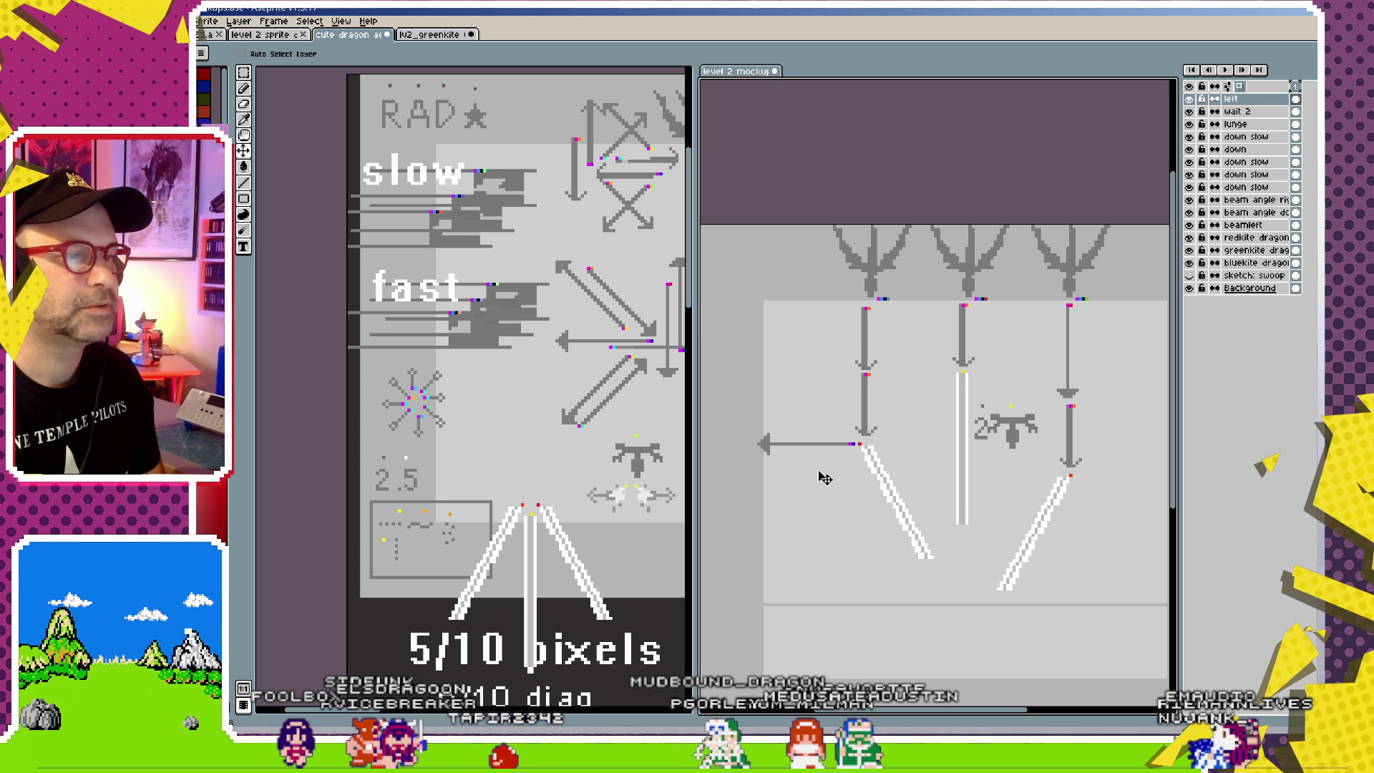
{"action": "left_click_drag", "start_coordinate": [672, 394], "coordinate": [543, 410]}
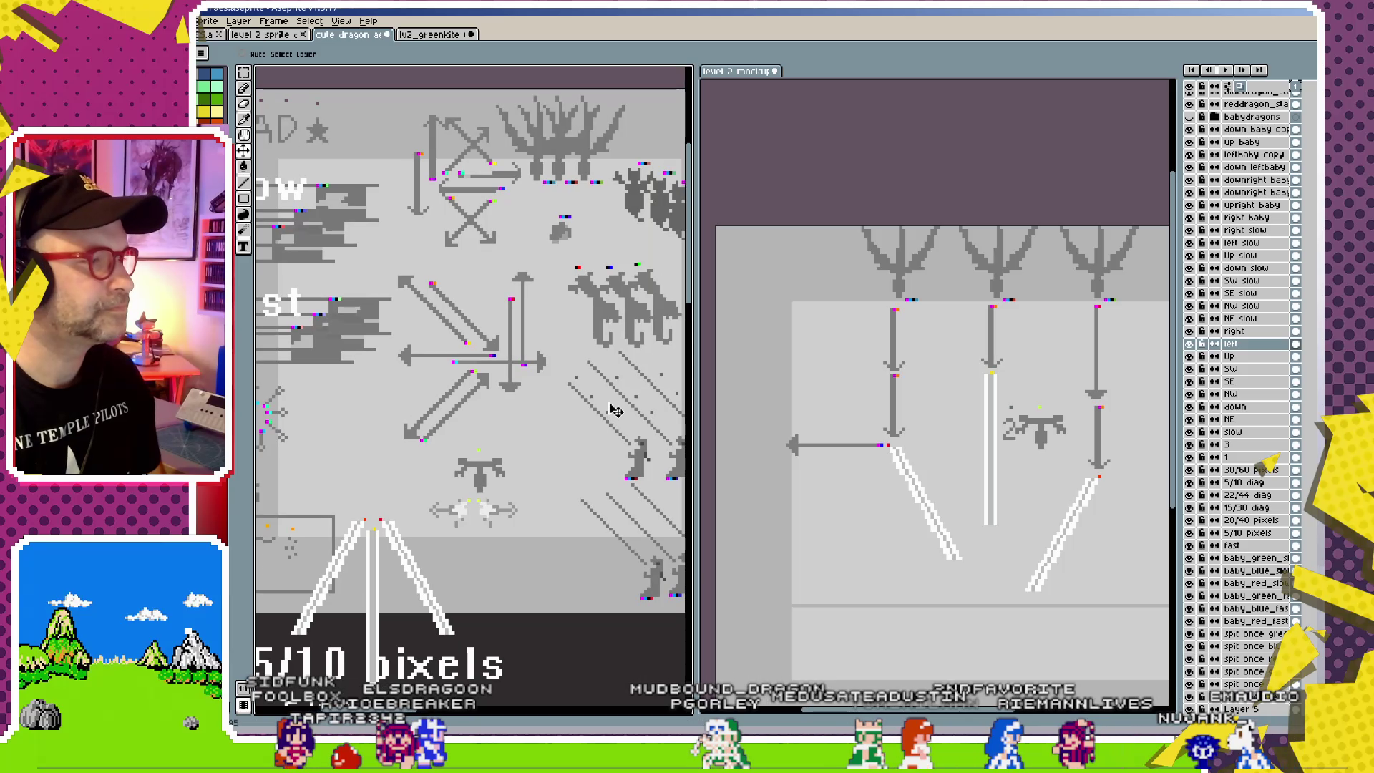
{"action": "left_click", "coordinate": [805, 445]}
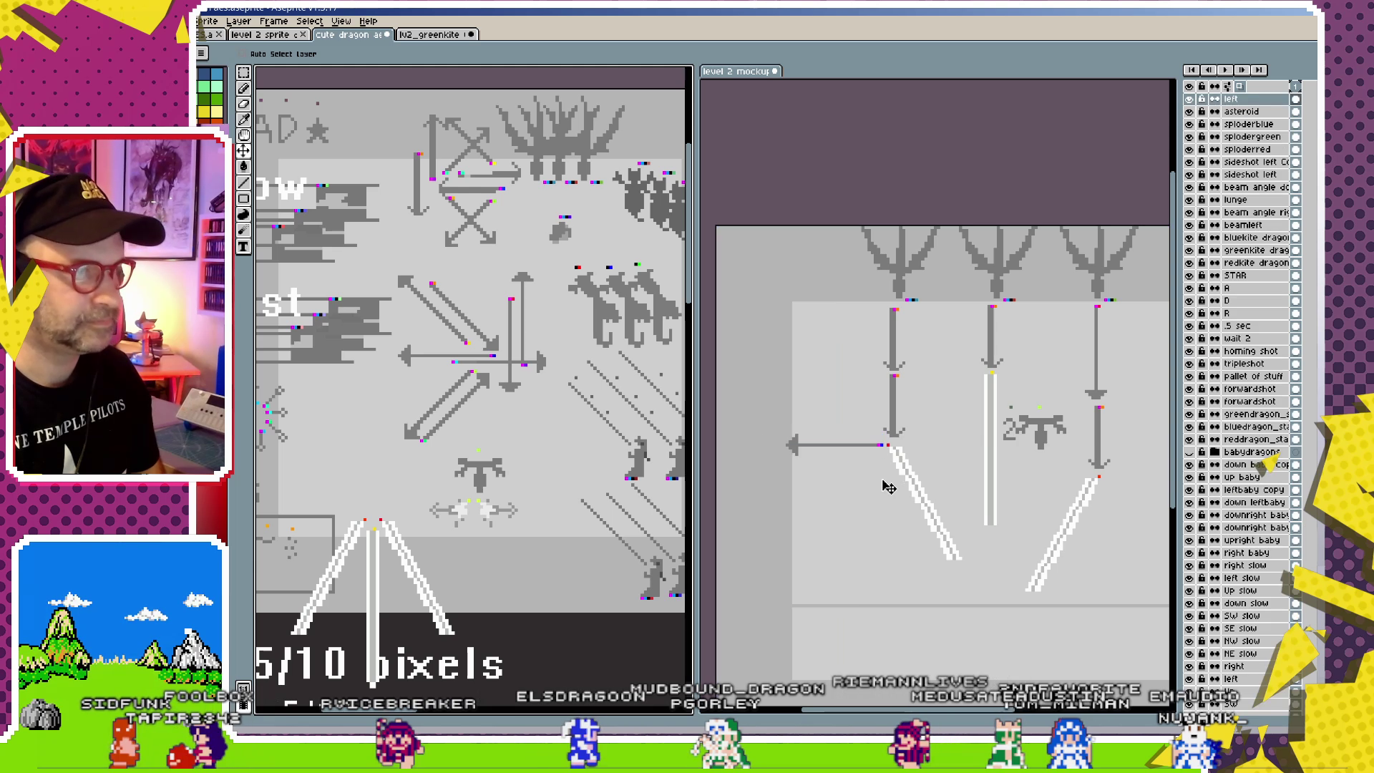
{"action": "left_click", "coordinate": [890, 472]}
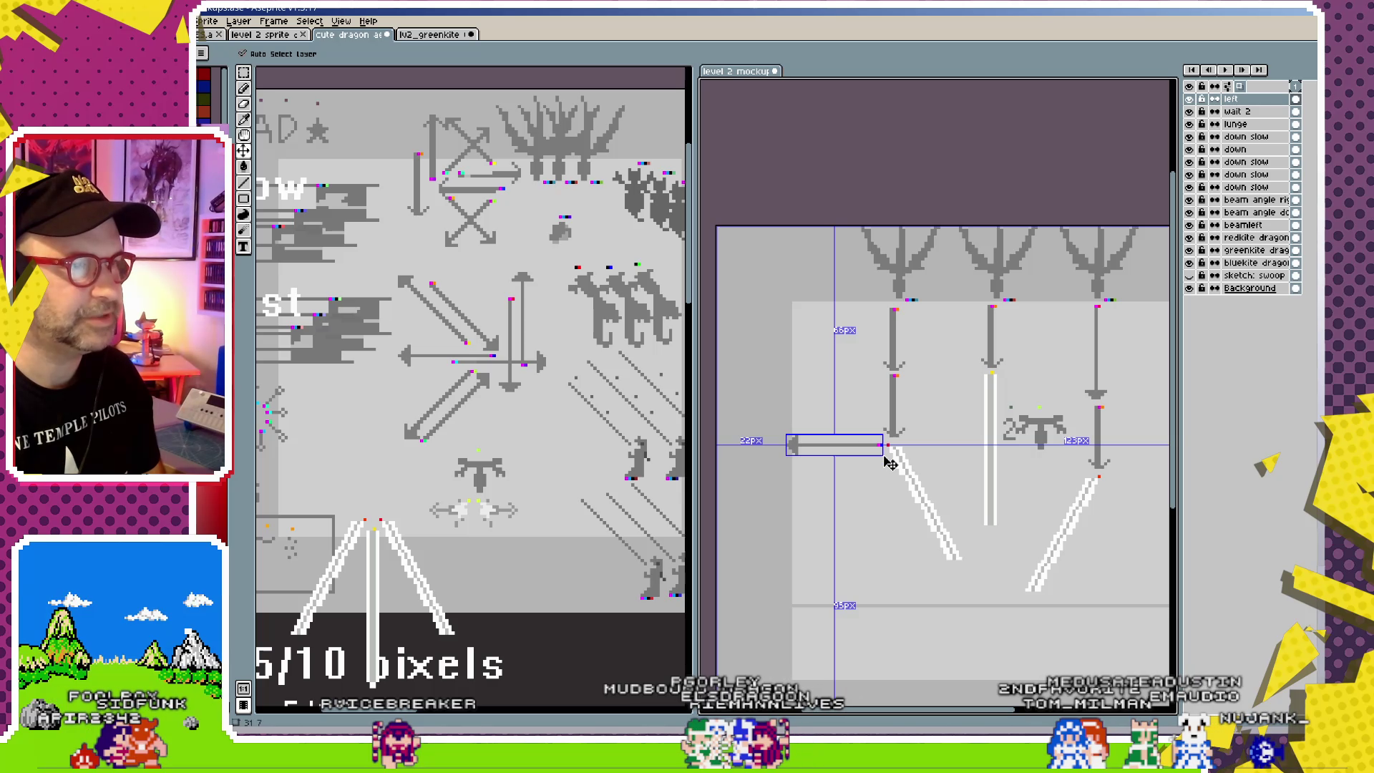
{"action": "scroll", "coordinate": [889, 472], "scroll_direction": "down", "scroll_amount": 1}
{"action": "scroll", "coordinate": [886, 498], "scroll_direction": "down", "scroll_amount": 2}
{"action": "scroll", "coordinate": [886, 507], "scroll_direction": "up", "scroll_amount": 1}
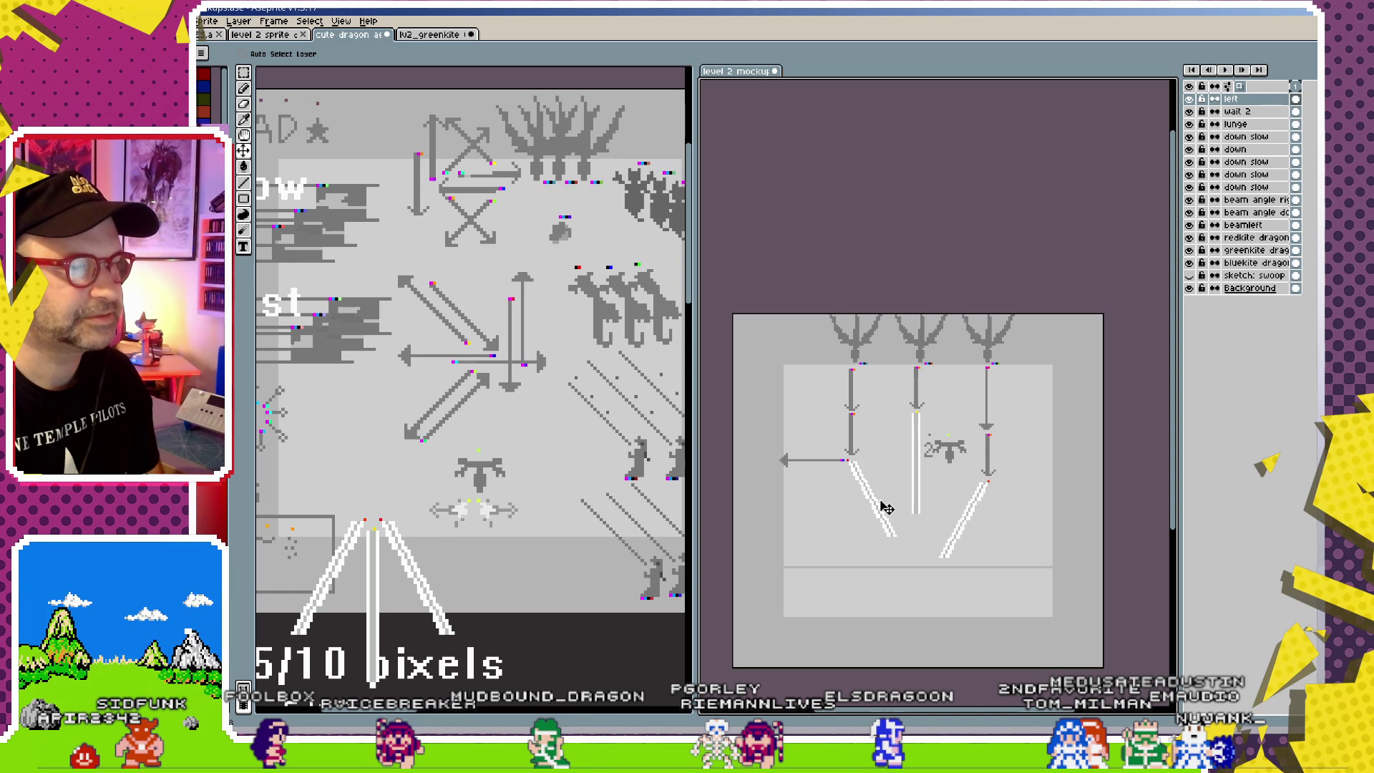
- Zoom out the sprite sheet and drag only the left layer below NE slow
{"action": "left_click", "coordinate": [542, 368]}
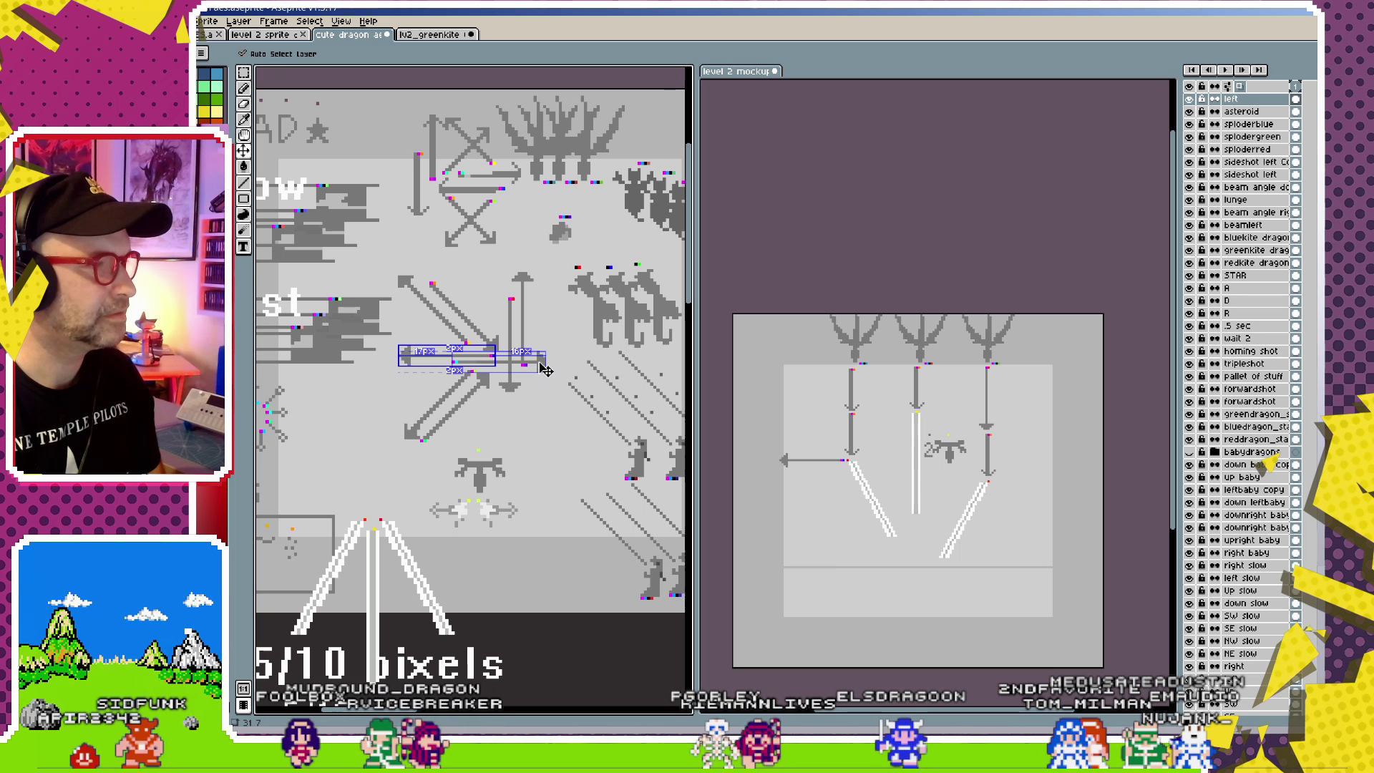
{"action": "left_click", "coordinate": [546, 368]}
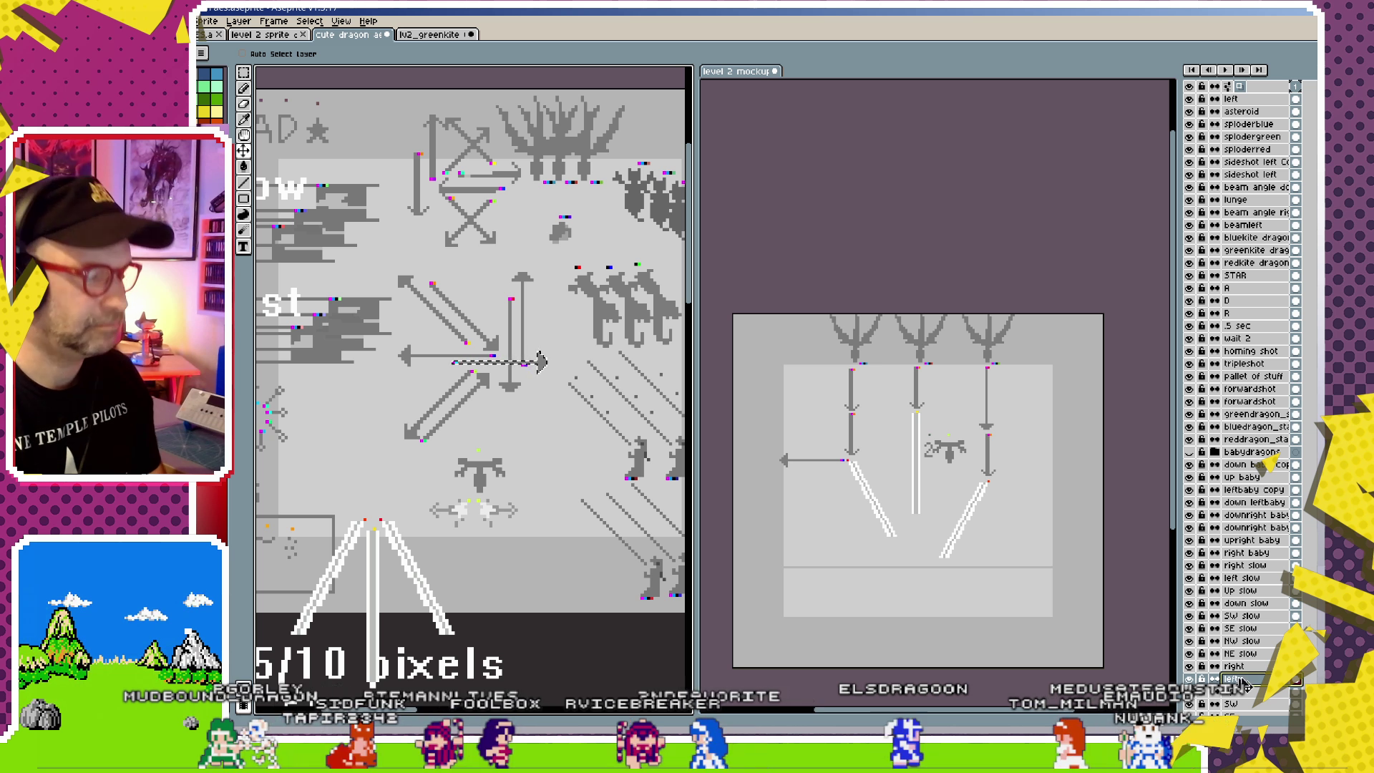
{"action": "left_click", "coordinate": [1240, 666]}
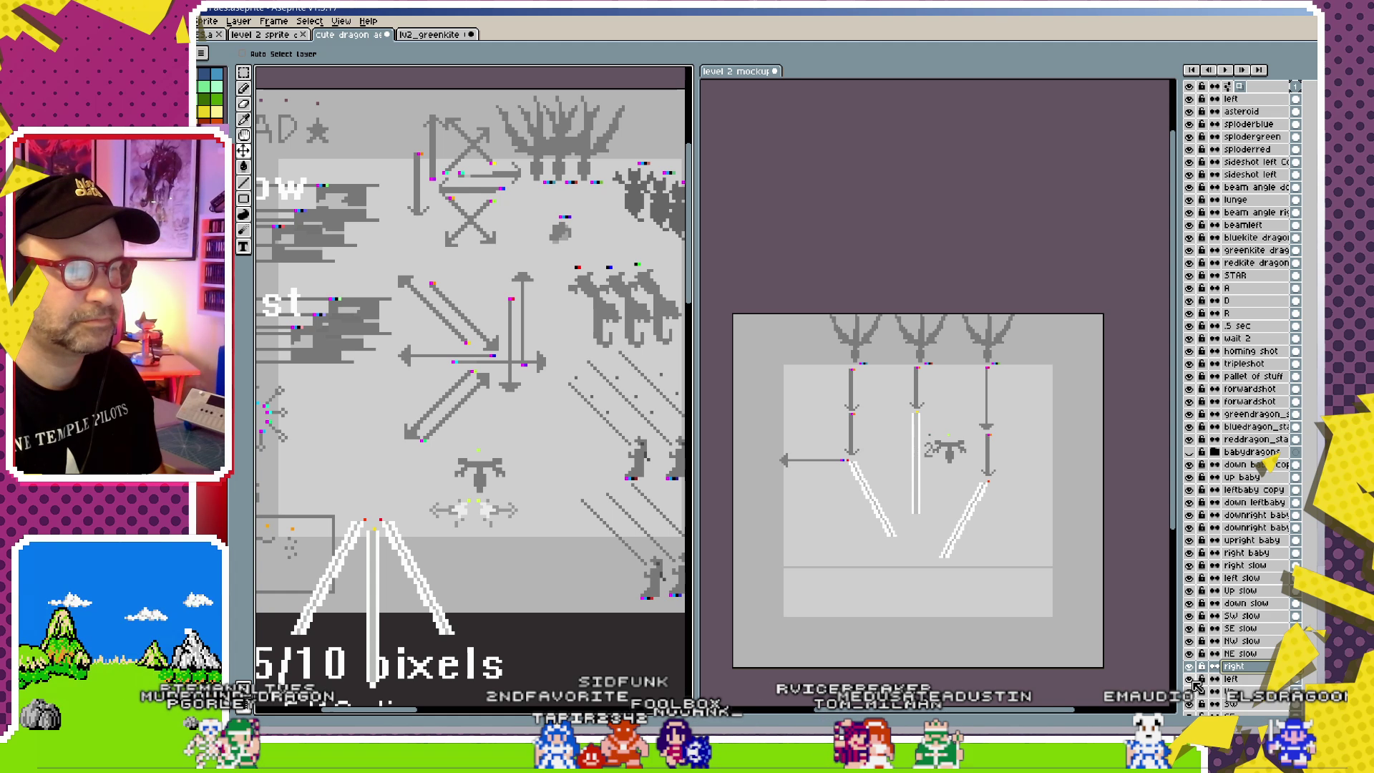
{"action": "key", "text": "minus"}
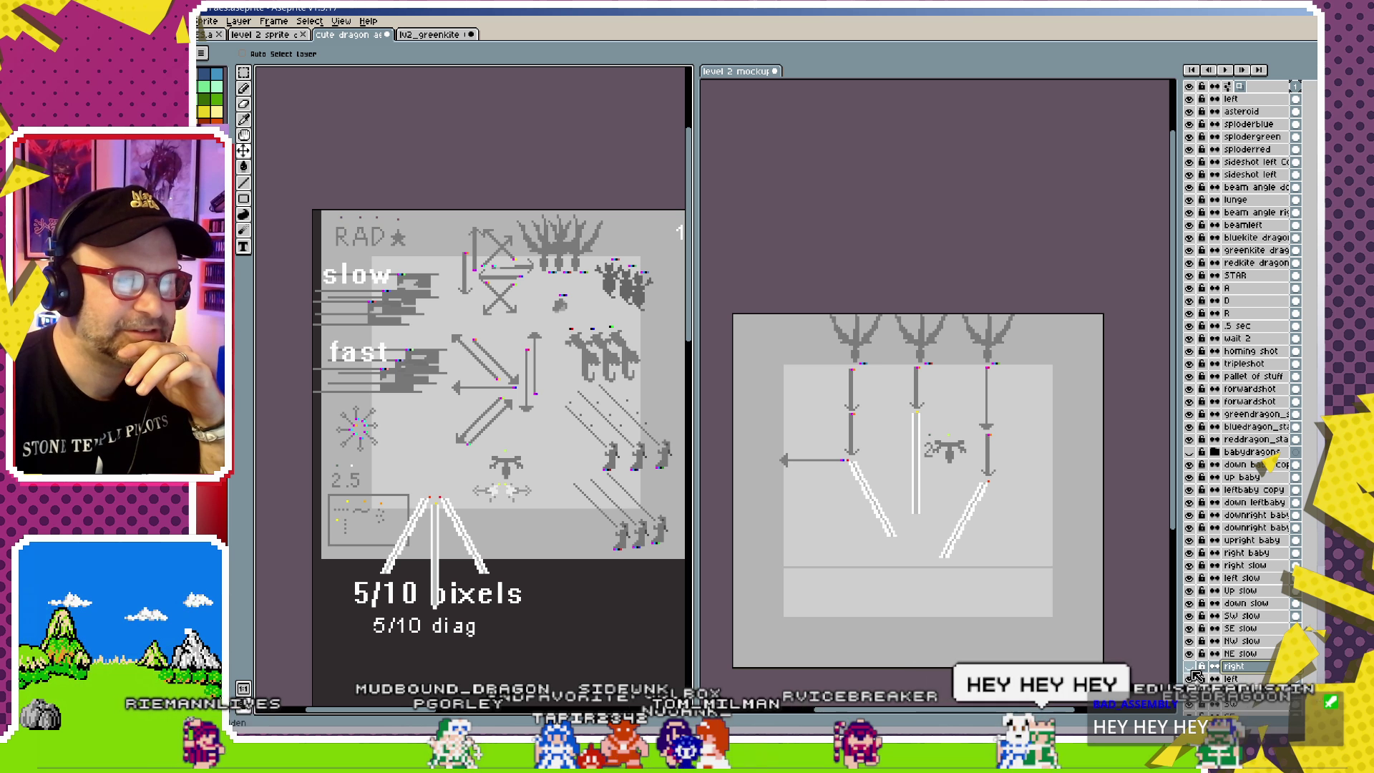
{"action": "key", "text": "ctrl"}
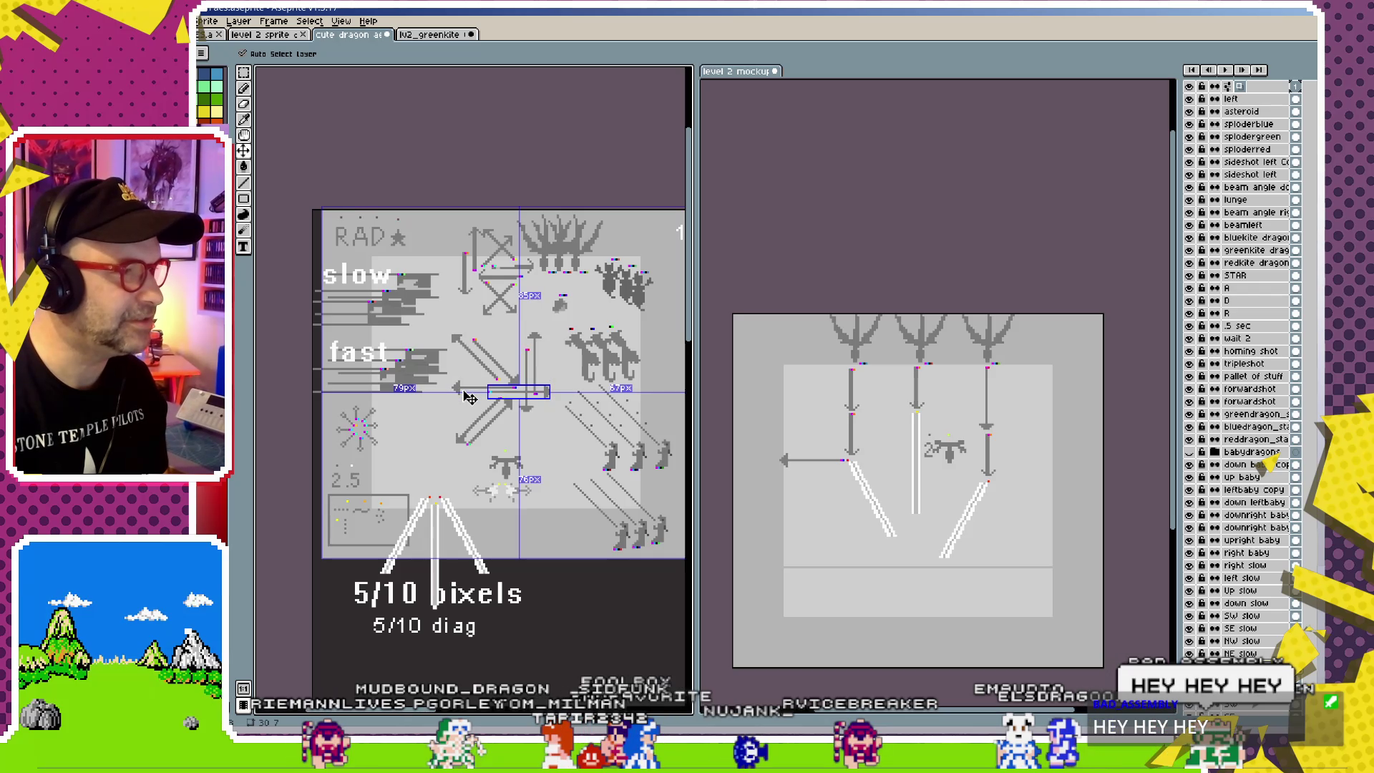
{"action": "left_click", "coordinate": [474, 391], "text": "ctrl"}
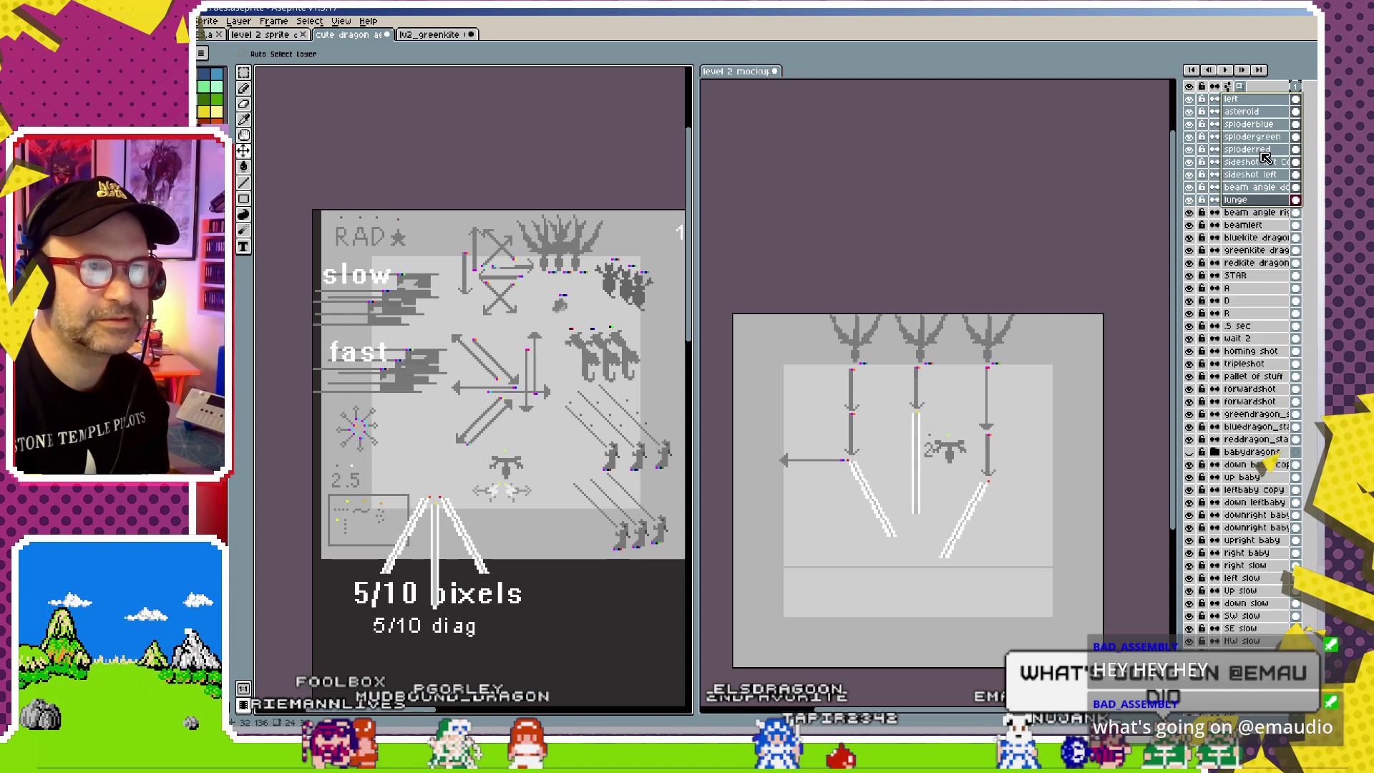
{"action": "left_click", "coordinate": [1250, 99]}
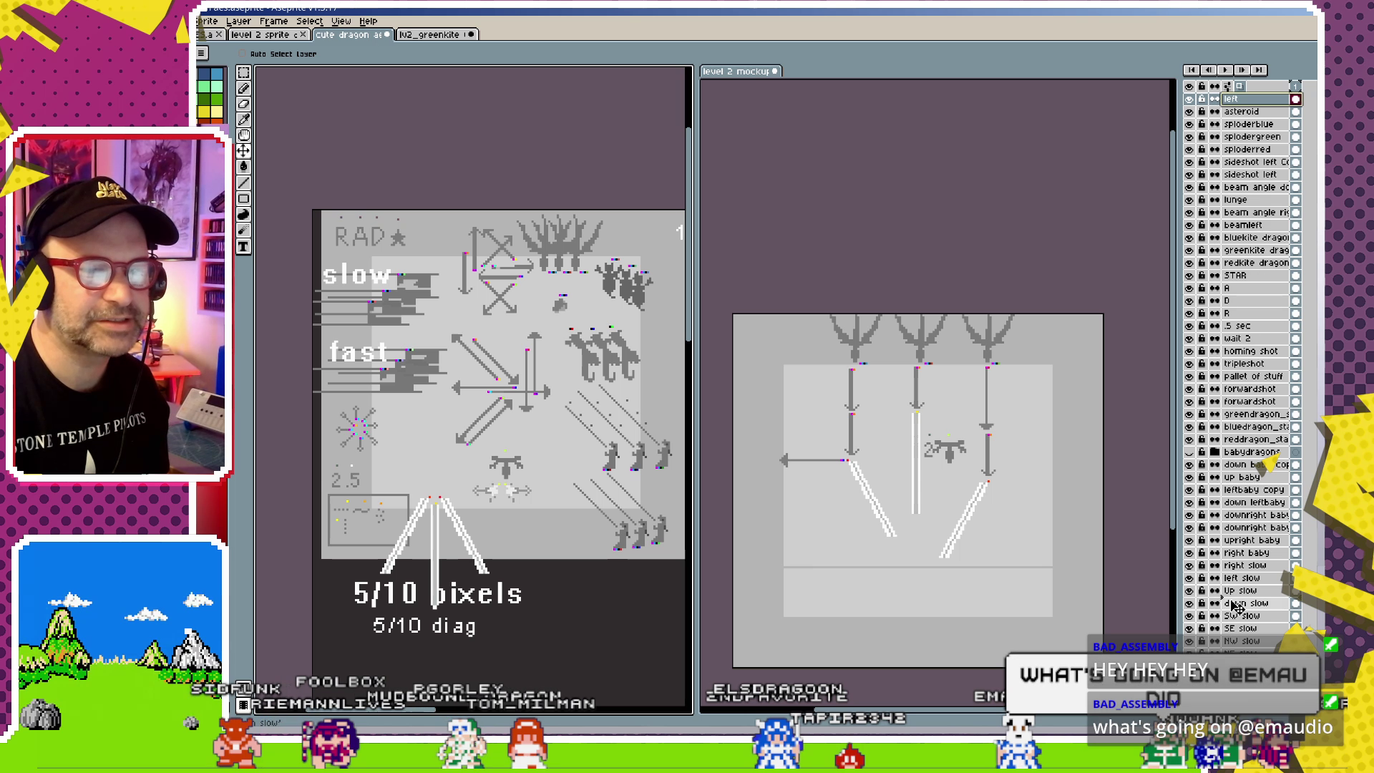
{"action": "left_click_drag", "start_coordinate": [1250, 640], "coordinate": [1251, 649]}
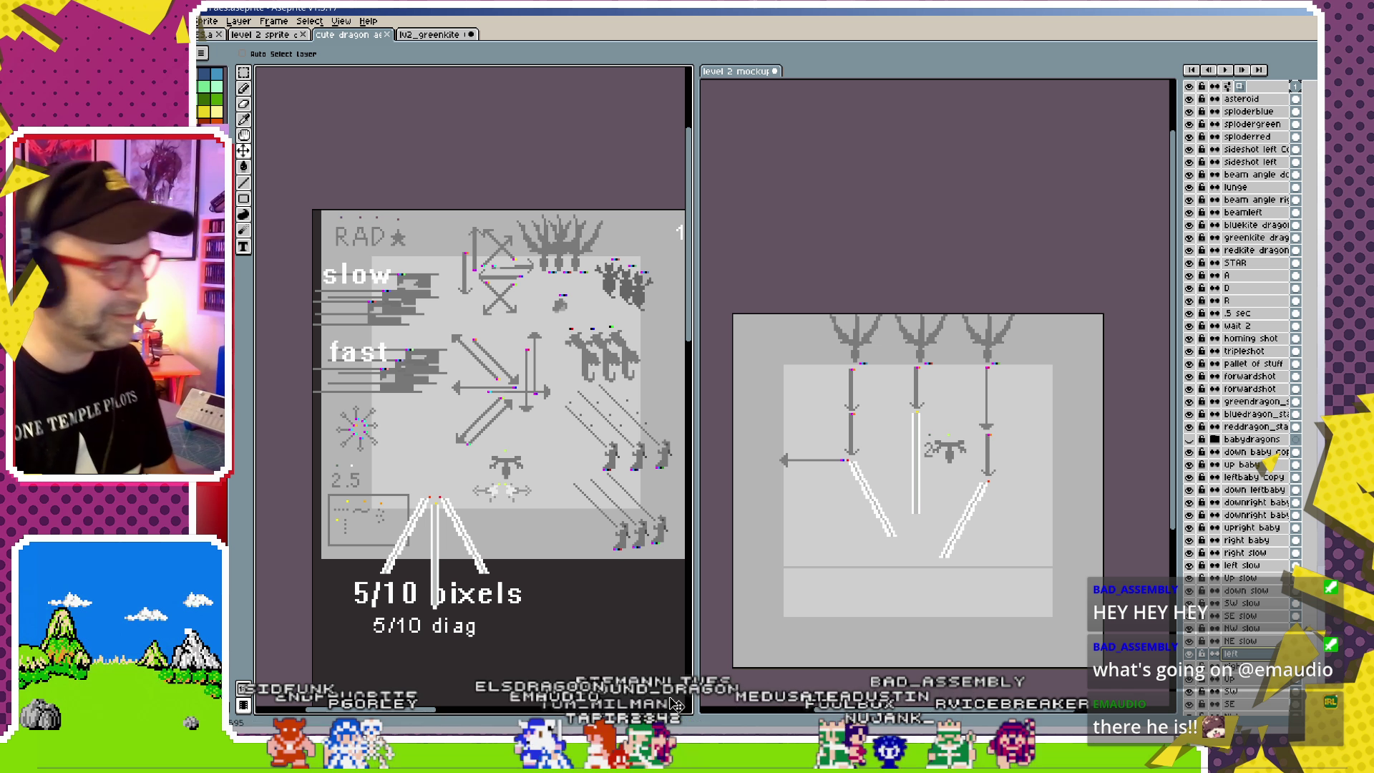
- Launch Zen Browser and switch to Google Meet
{"action": "mouse_move", "coordinate": [606, 716]}
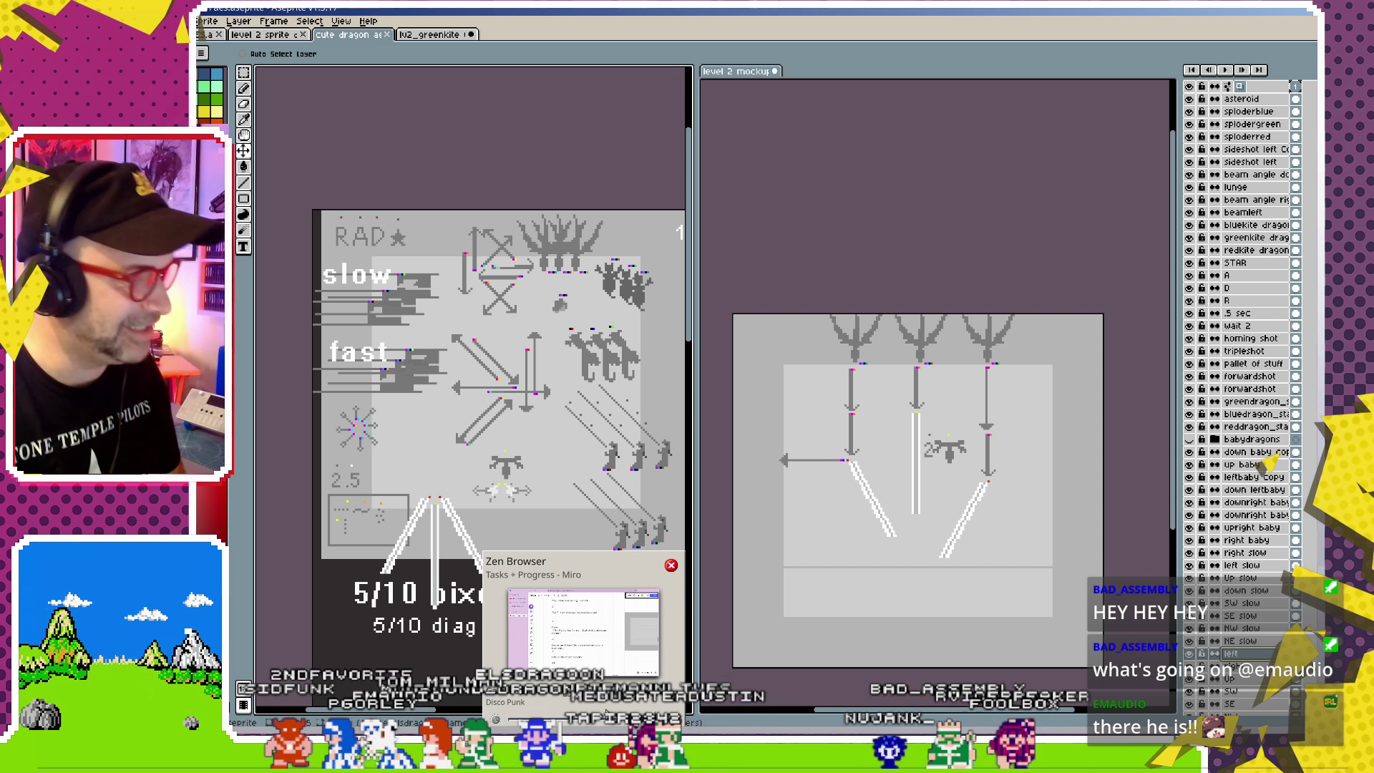
{"action": "mouse_move", "coordinate": [701, 723]}
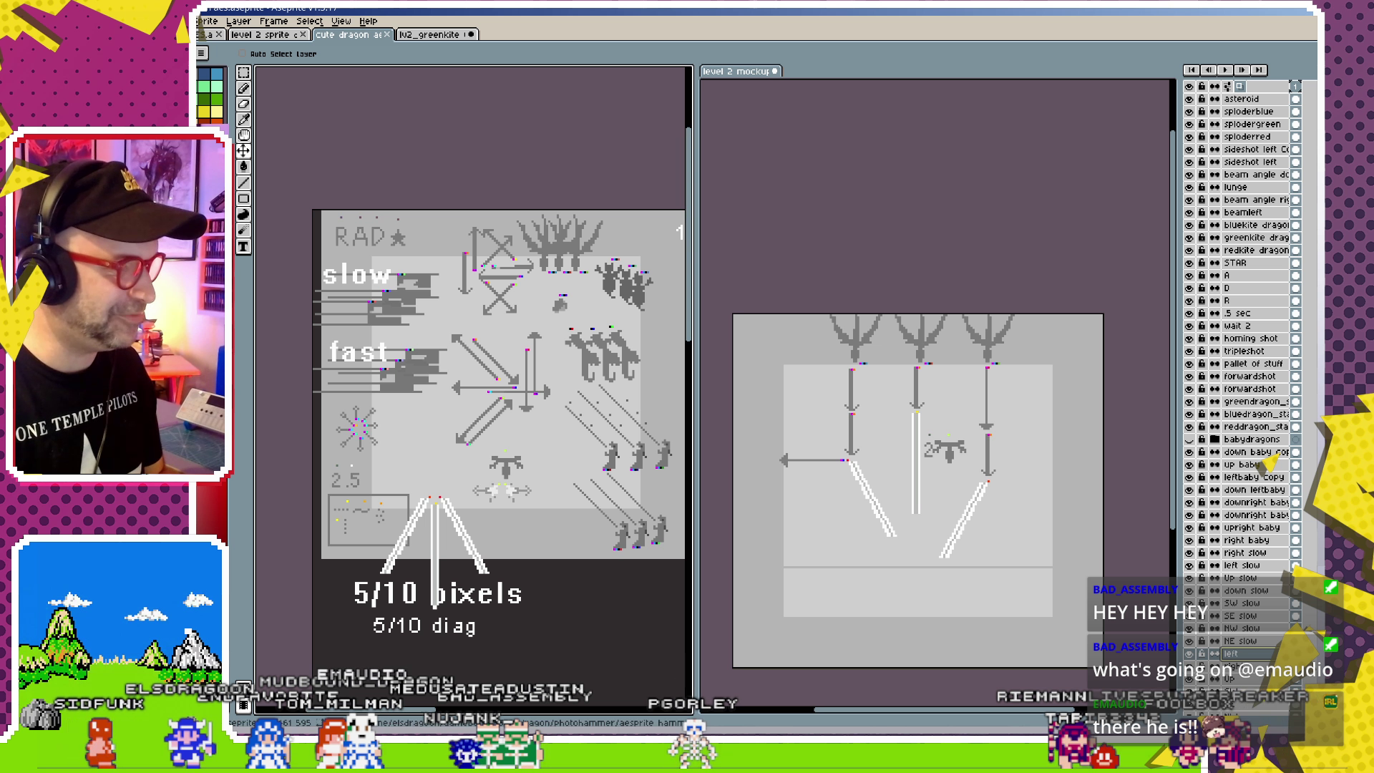
{"action": "key", "text": "super"}
{"action": "left_click", "coordinate": [551, 528]}
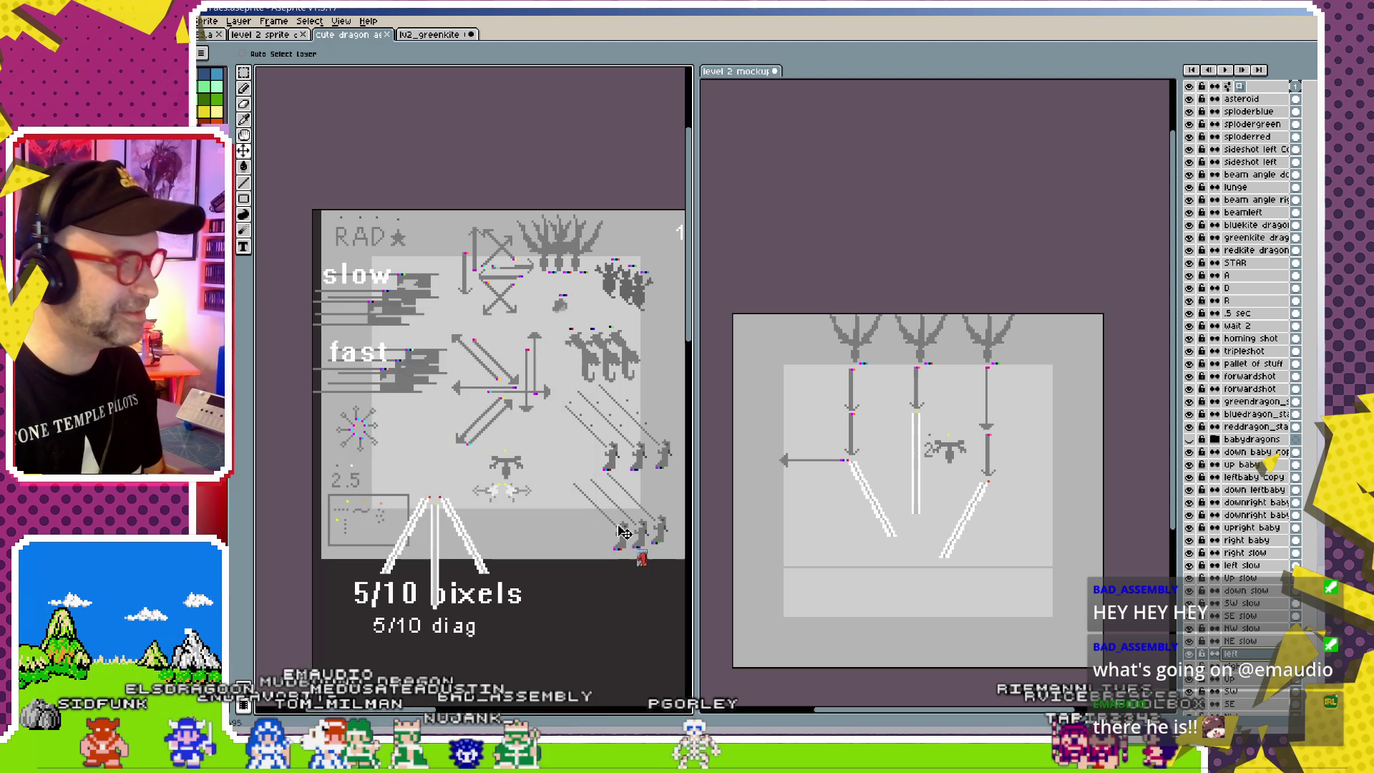
{"action": "key", "text": "alt+Tab"}
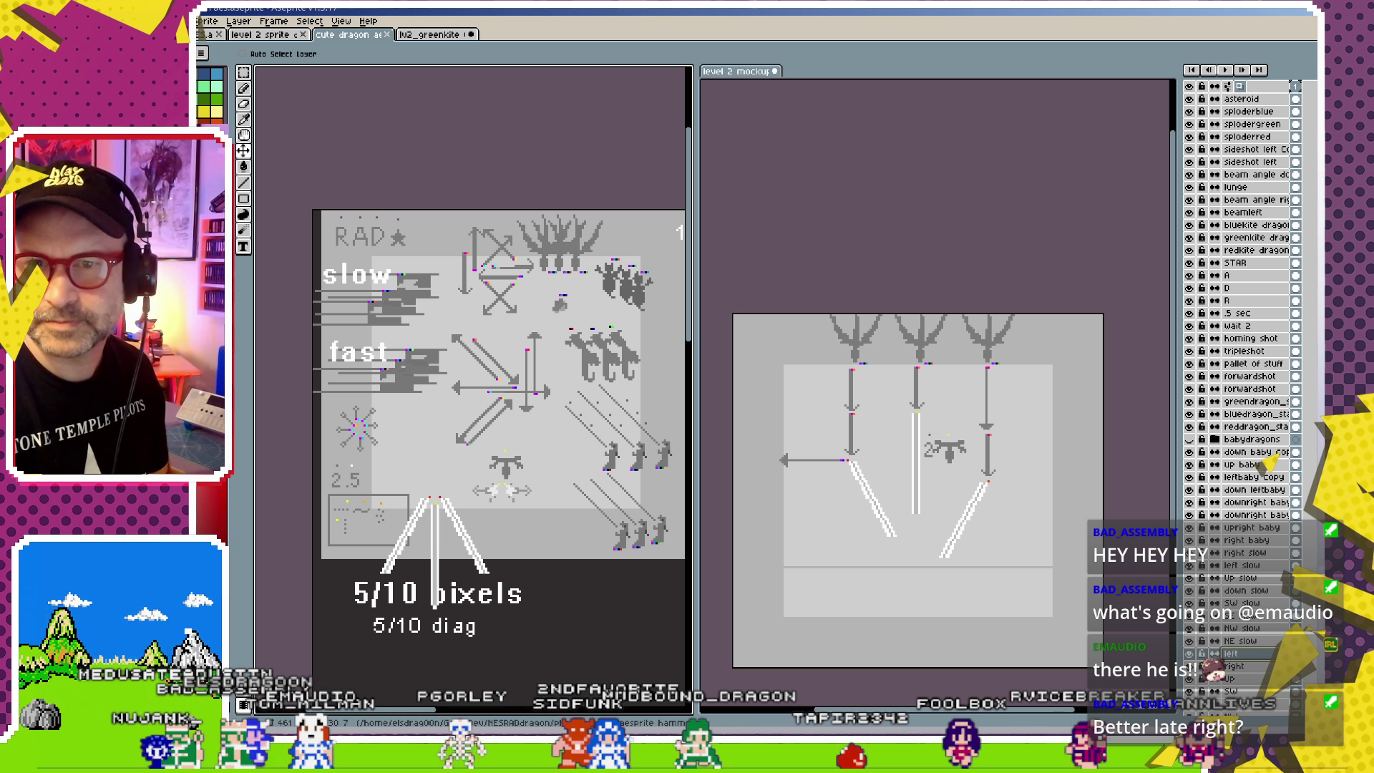
- Switch to qpwgraph showing the Streaming with Roland Patchbay 2 routing graph
{"action": "key", "text": "super"}
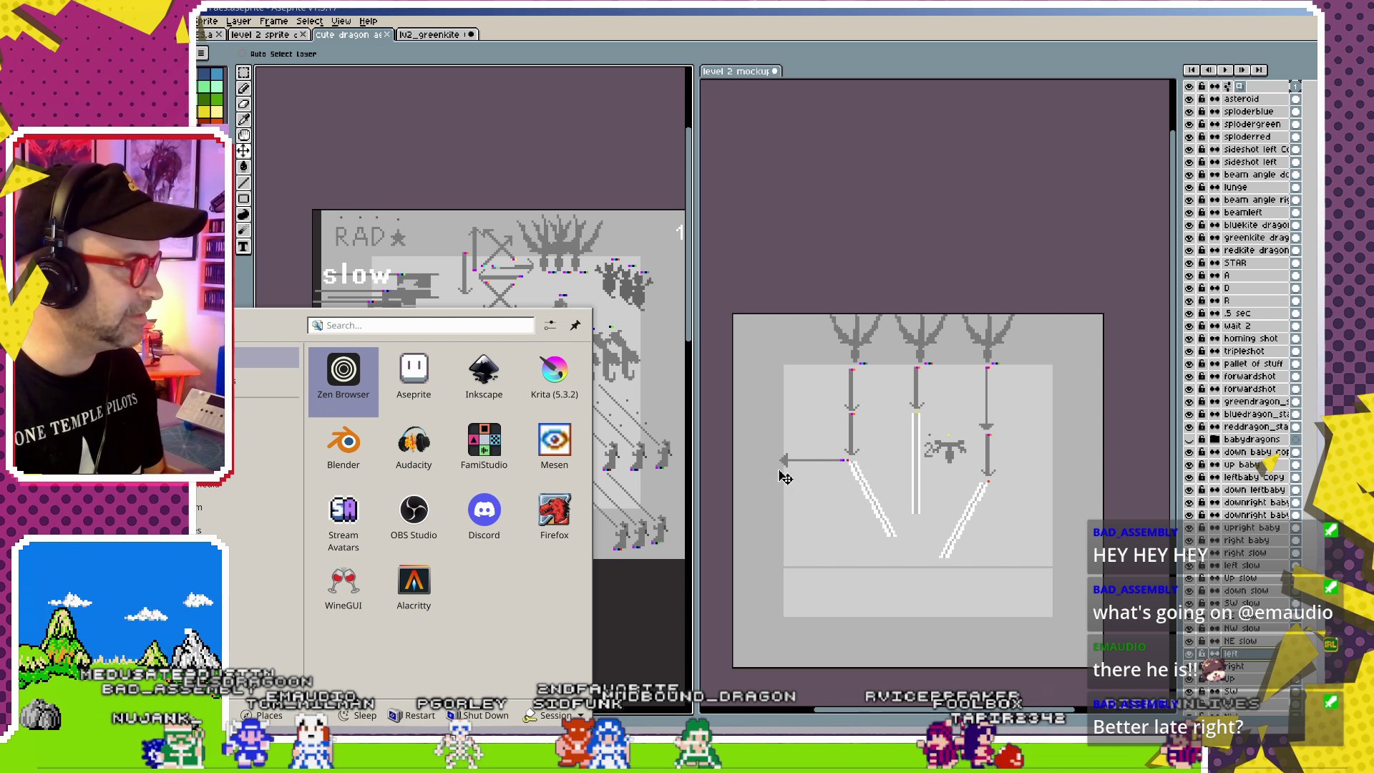
{"action": "key", "text": "Escape"}
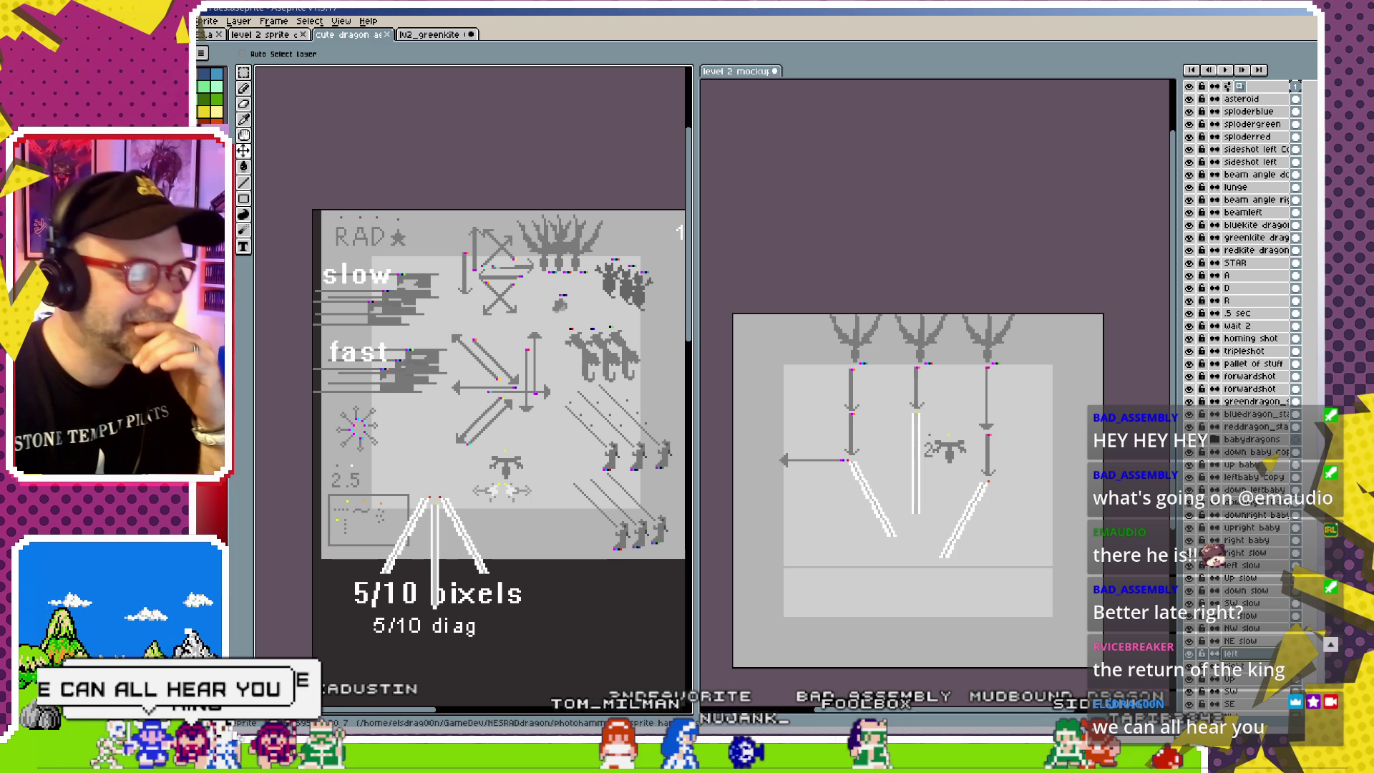
{"action": "key", "text": "alt+Tab"}
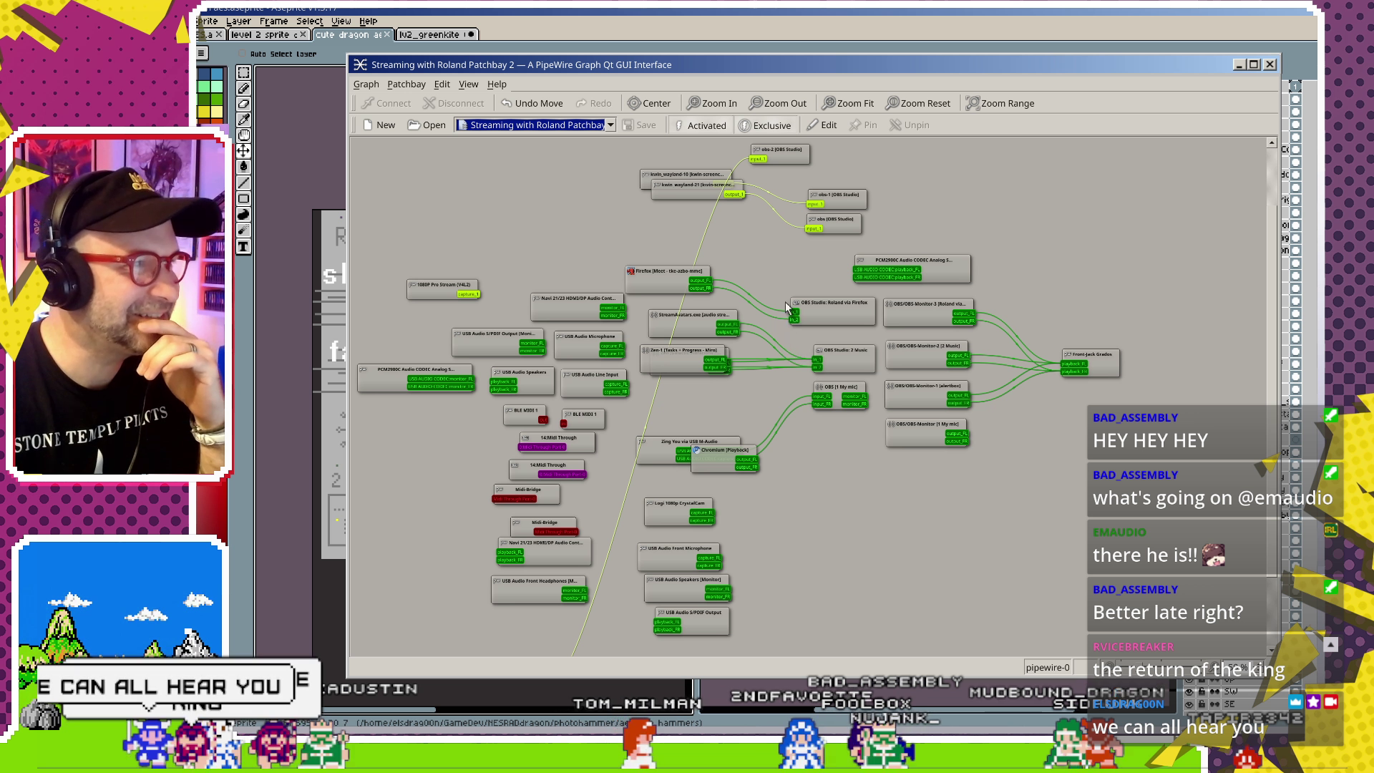
- Rearrange graph nodes: nudge Zen-1 up, lower kwin_wayland-21, shift kwin_wayland-22 down and right
{"action": "scroll", "coordinate": [686, 444], "scroll_direction": "down", "scroll_amount": 1}
{"action": "scroll", "coordinate": [586, 590], "scroll_direction": "down", "scroll_amount": 1}
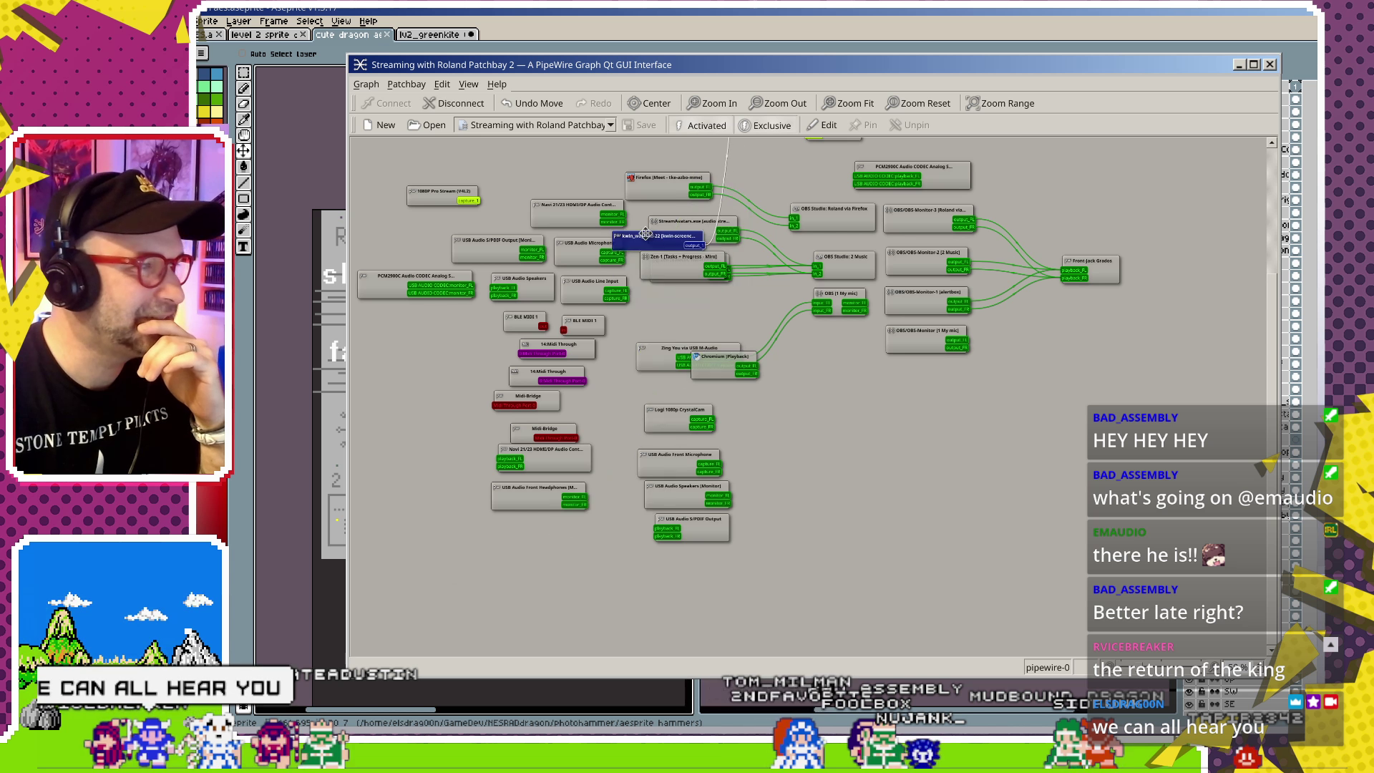
{"action": "left_click_drag", "start_coordinate": [646, 233], "coordinate": [592, 190]}
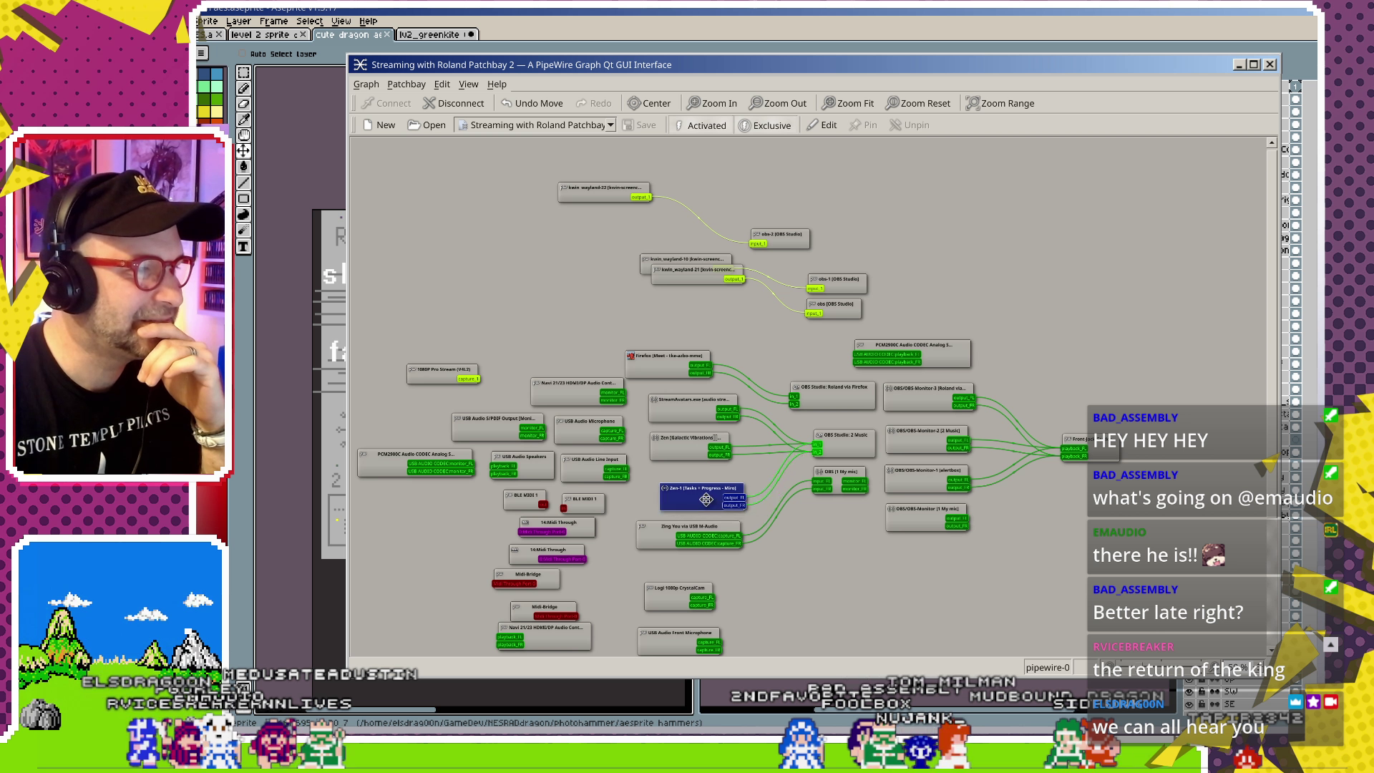
{"action": "left_click_drag", "start_coordinate": [706, 498], "coordinate": [705, 486]}
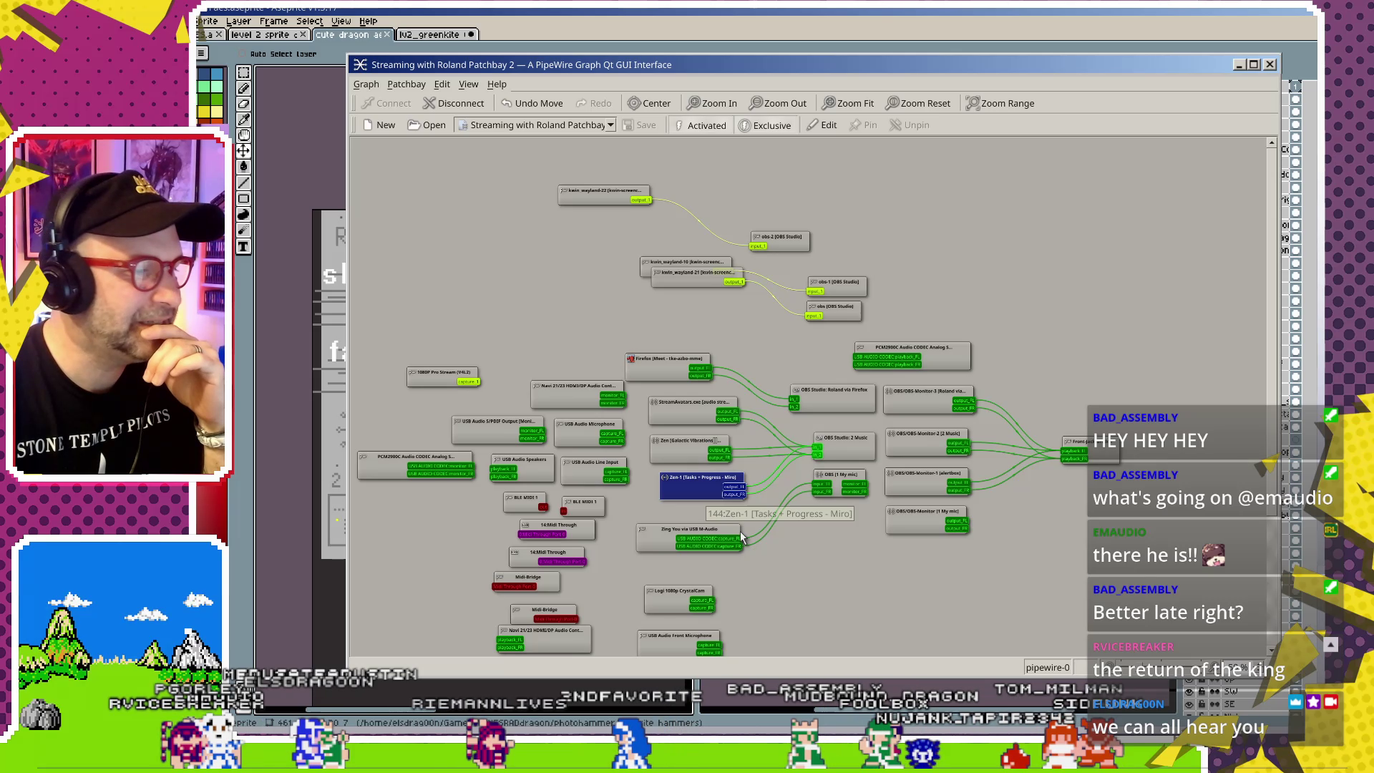
{"action": "scroll", "coordinate": [742, 538], "scroll_direction": "down", "scroll_amount": 2}
{"action": "left_click_drag", "start_coordinate": [664, 282], "coordinate": [704, 279]}
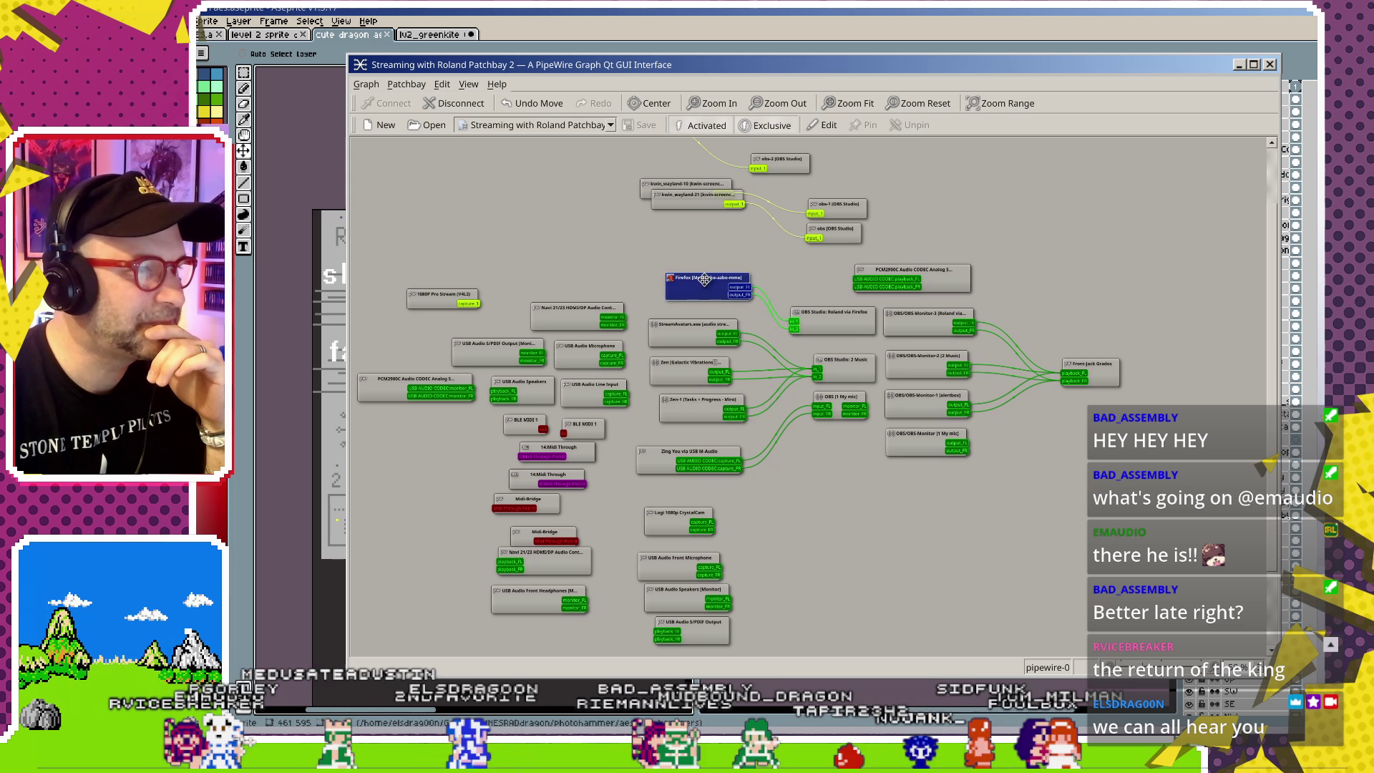
{"action": "scroll", "coordinate": [810, 476], "scroll_direction": "up", "scroll_amount": 2}
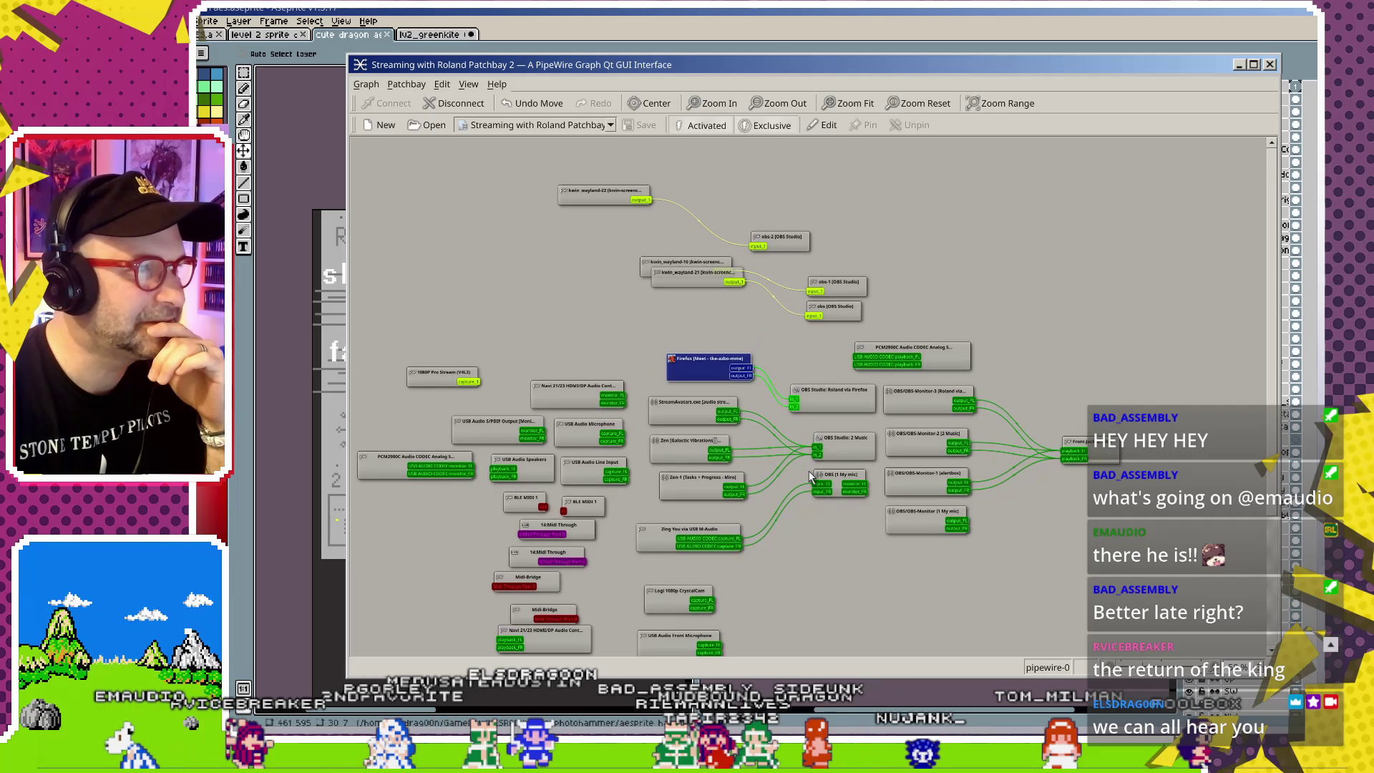
{"action": "left_click_drag", "start_coordinate": [695, 278], "coordinate": [695, 295]}
{"action": "left_click_drag", "start_coordinate": [607, 199], "coordinate": [637, 205]}
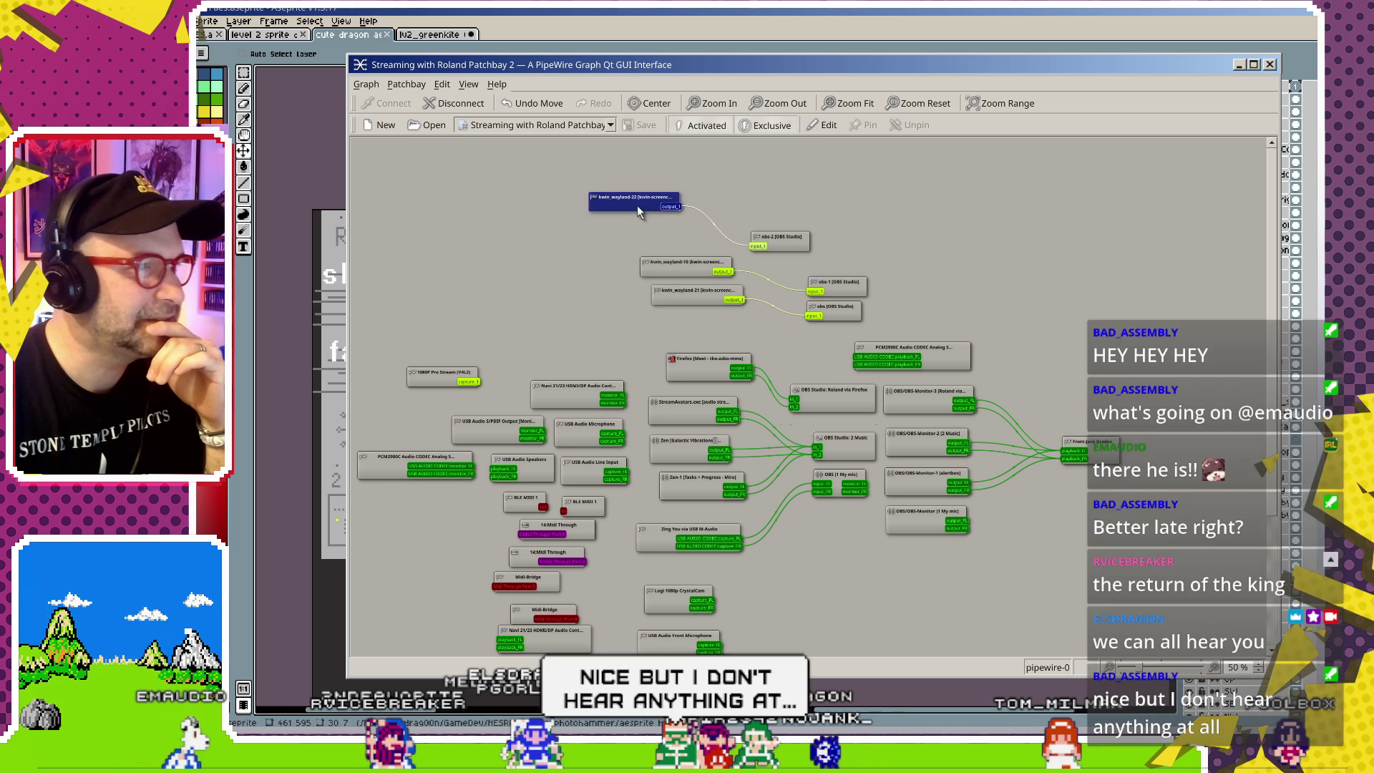
- Dismiss the launcher and qpwgraph, returning to Aseprite's dragon sheet and level 2 mockup
{"action": "key", "text": "super"}
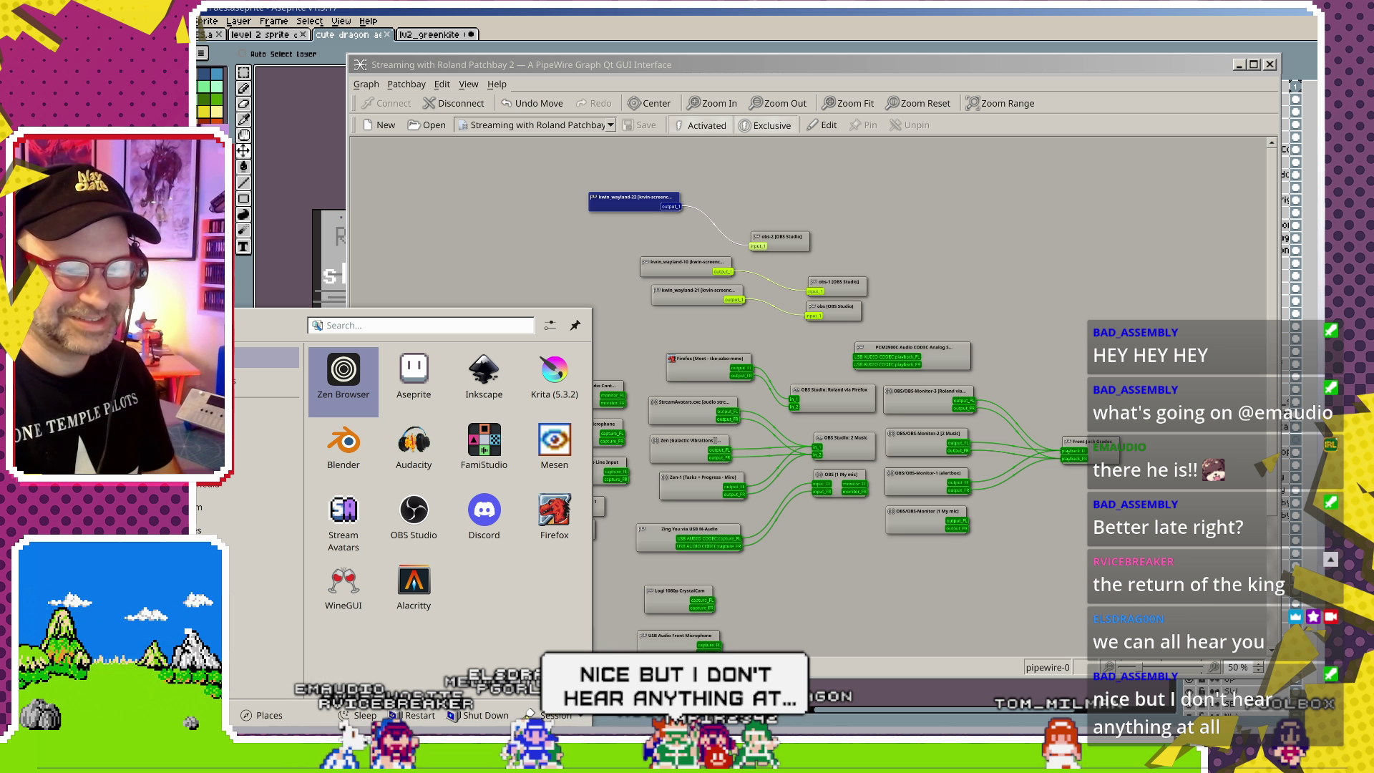
{"action": "key", "text": "Escape"}
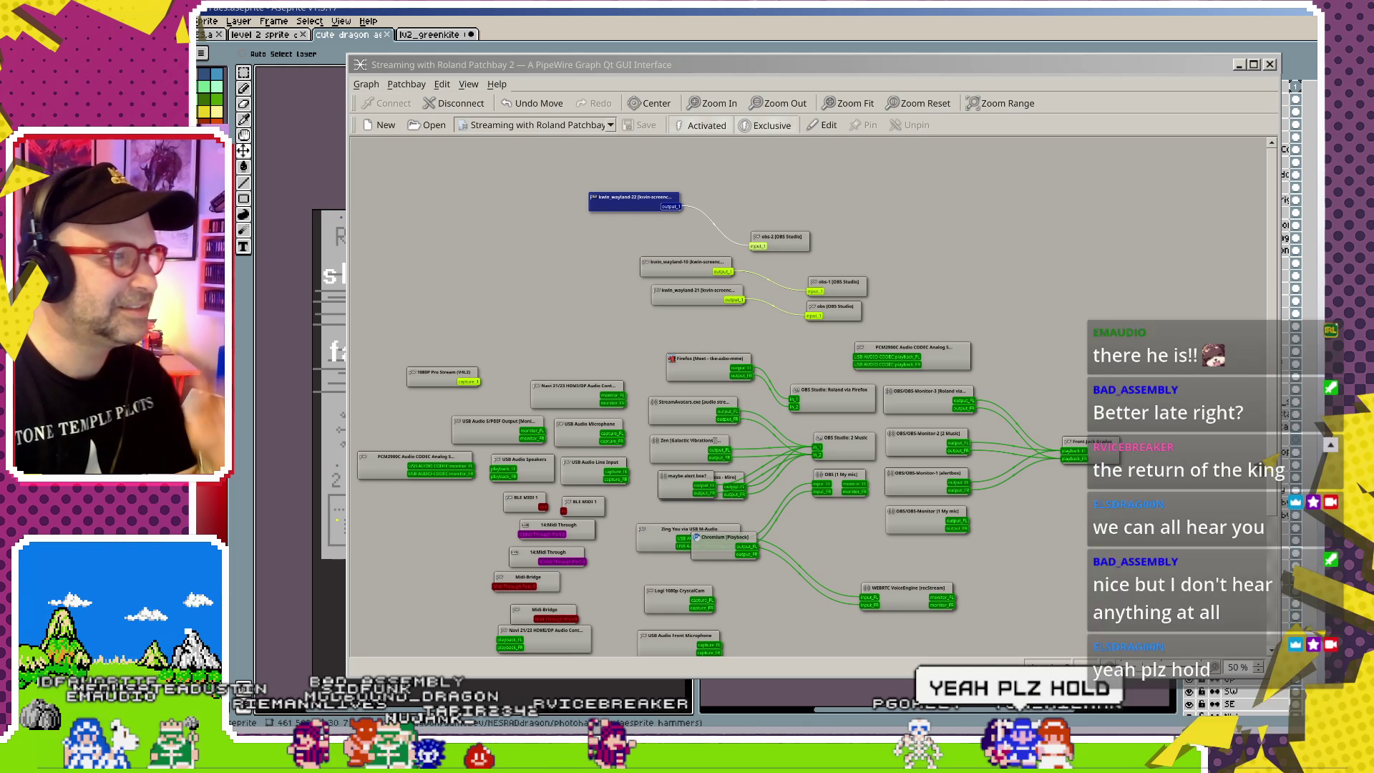
{"action": "scroll", "coordinate": [762, 465], "scroll_direction": "down", "scroll_amount": 2}
{"action": "scroll", "coordinate": [763, 465], "scroll_direction": "up", "scroll_amount": 1}
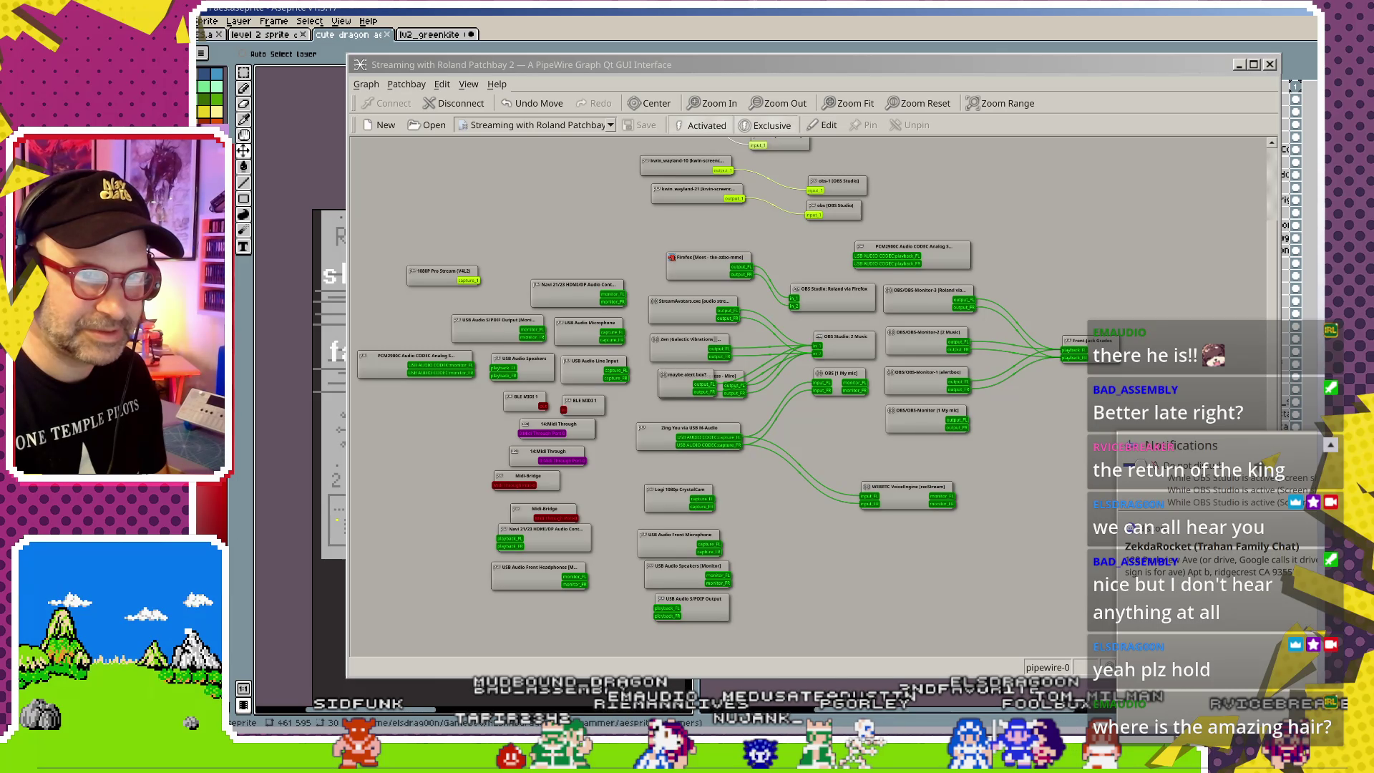
{"action": "left_click", "coordinate": [1131, 448]}
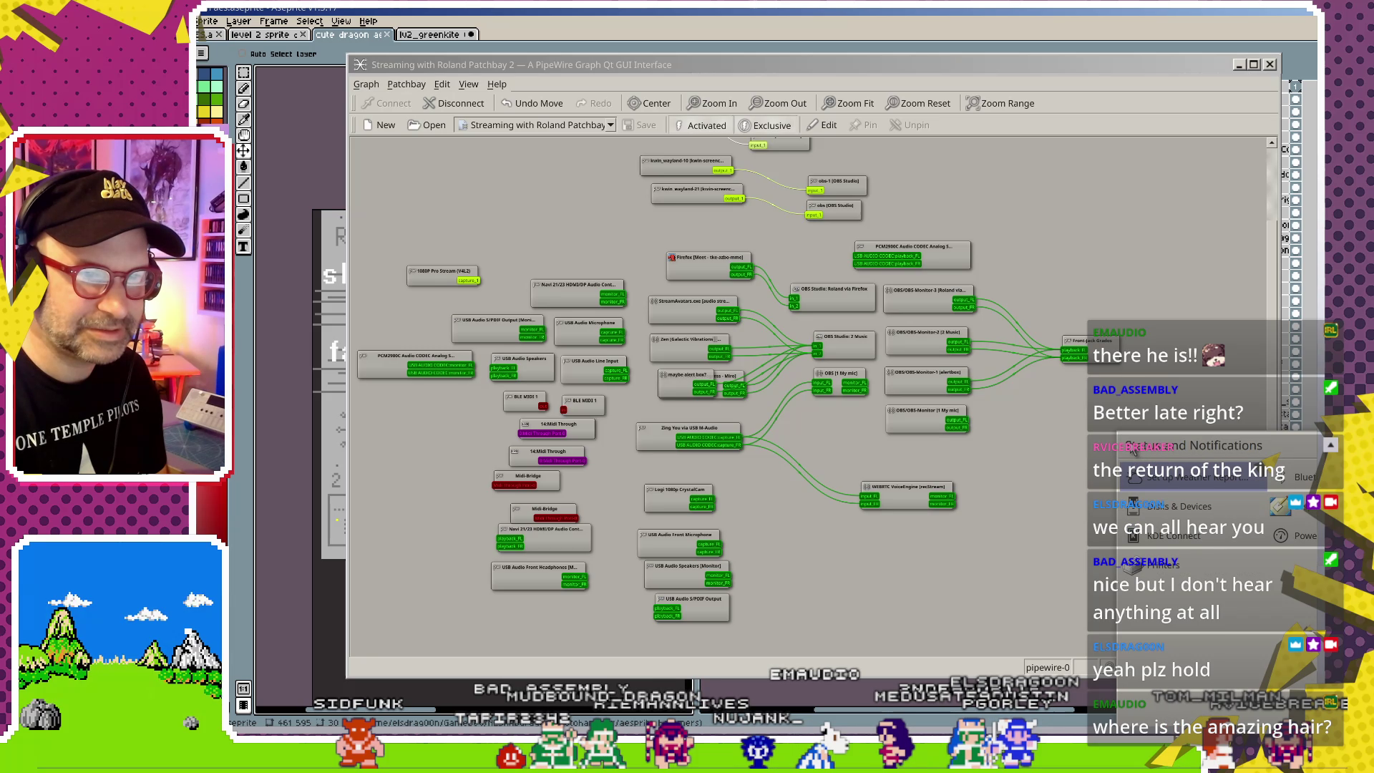
{"action": "key", "text": "alt+Tab"}
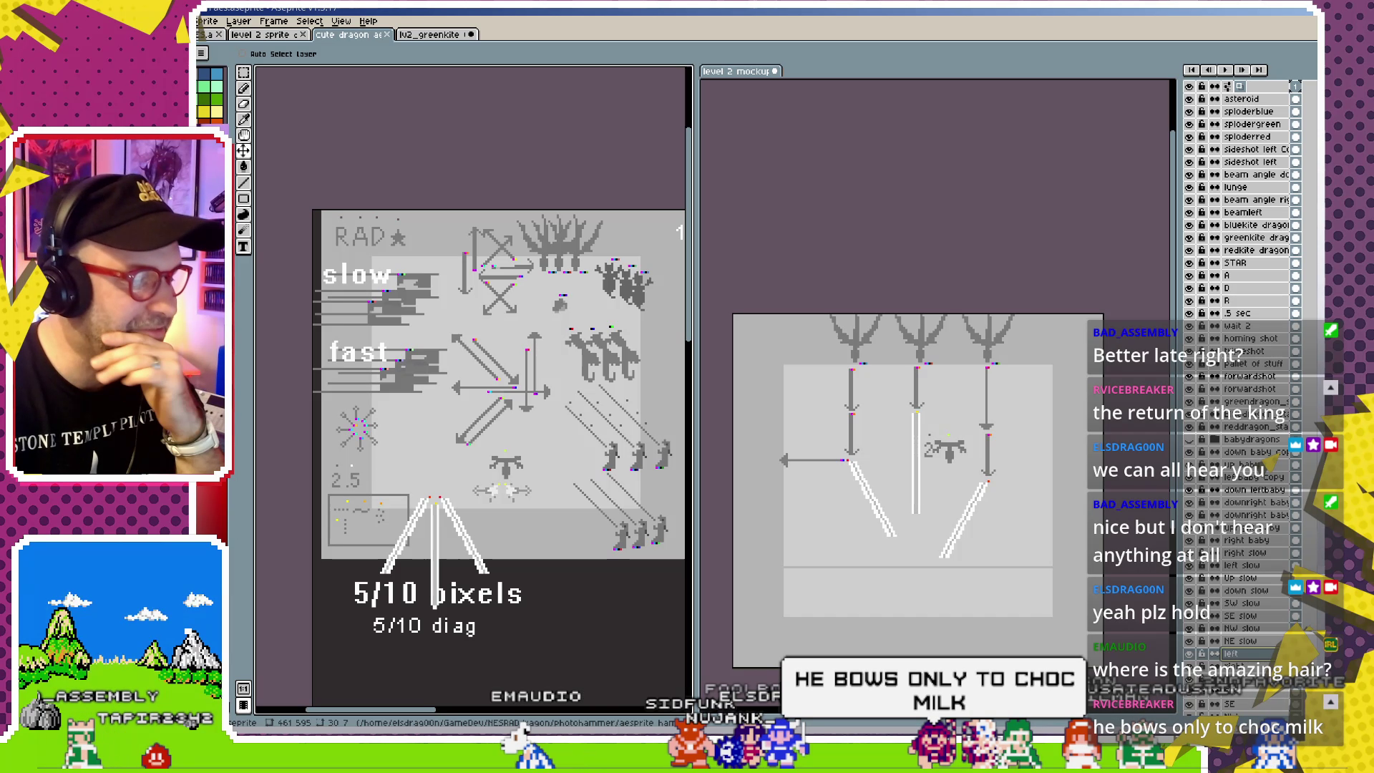
- Bring the qpwgraph patchbay back over Aseprite and reposition the Firefox node
{"action": "key", "text": "alt+Tab"}
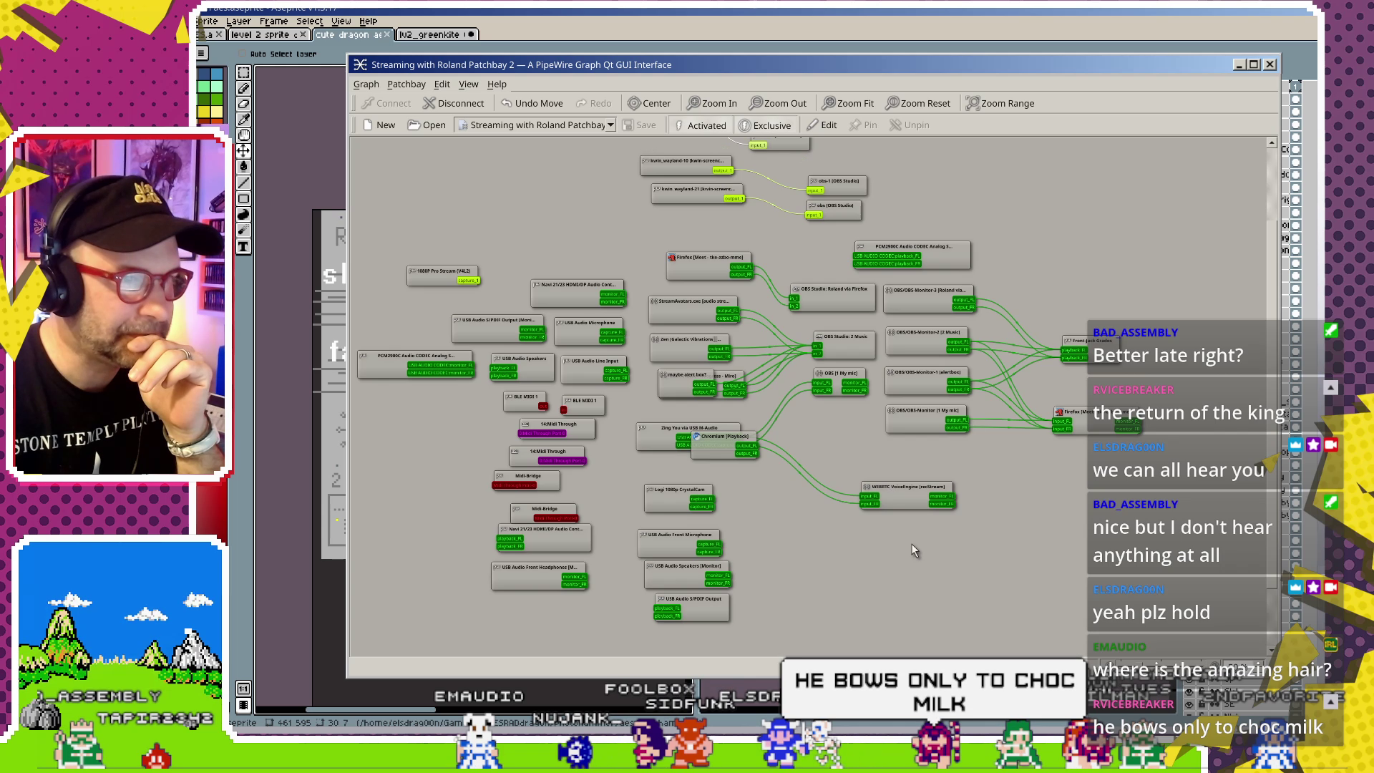
{"action": "left_click_drag", "start_coordinate": [1092, 423], "coordinate": [1097, 446]}
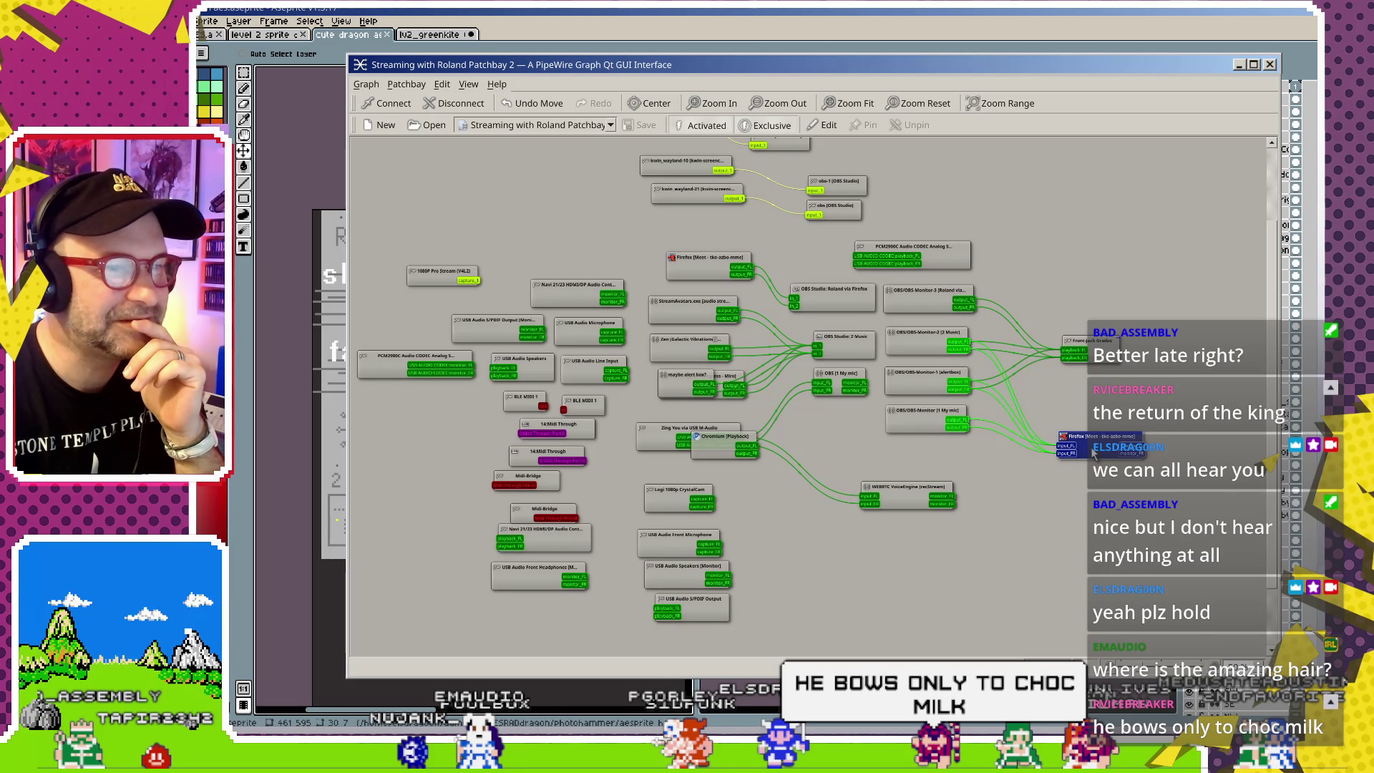
{"action": "scroll", "coordinate": [1019, 521], "scroll_direction": "up", "scroll_amount": 3}
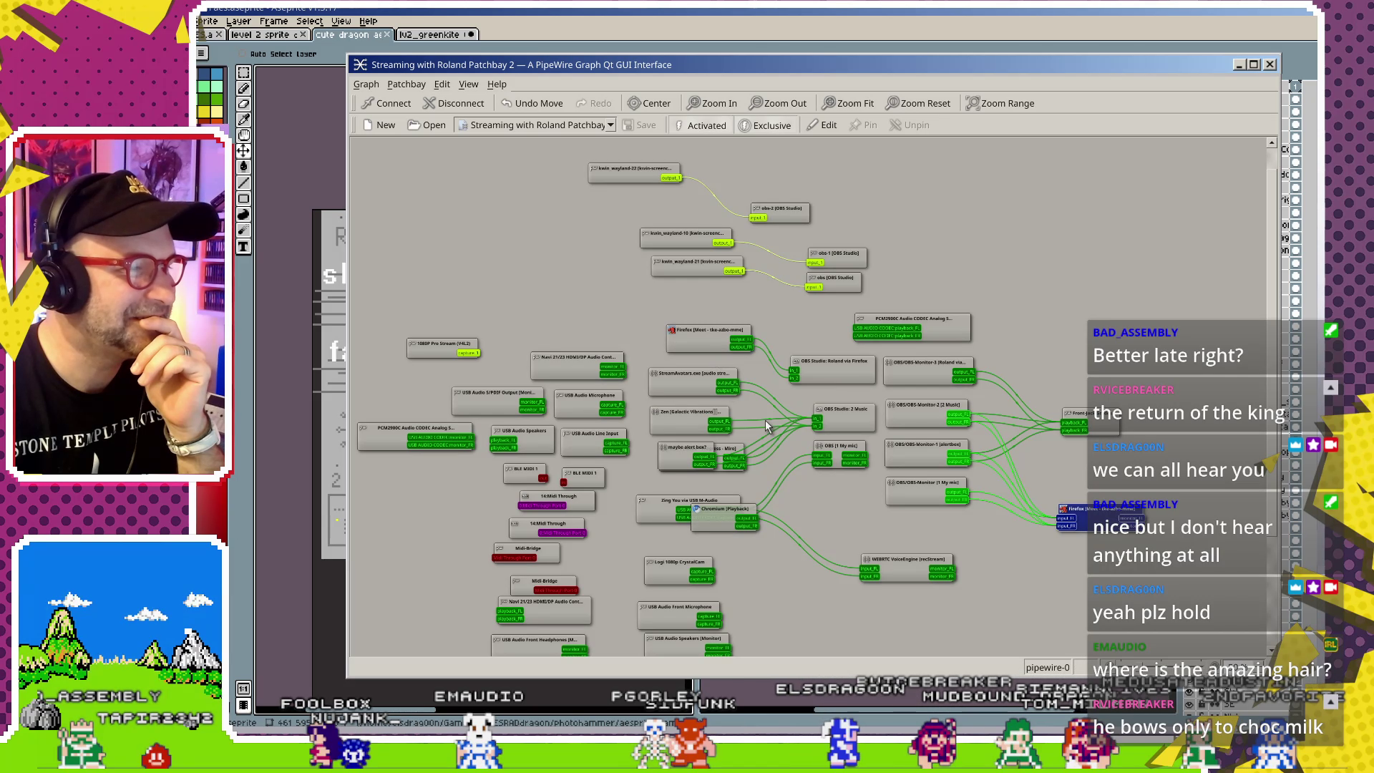
{"action": "scroll", "coordinate": [766, 419], "scroll_direction": "down", "scroll_amount": 3}
{"action": "left_click_drag", "start_coordinate": [696, 435], "coordinate": [794, 526]}
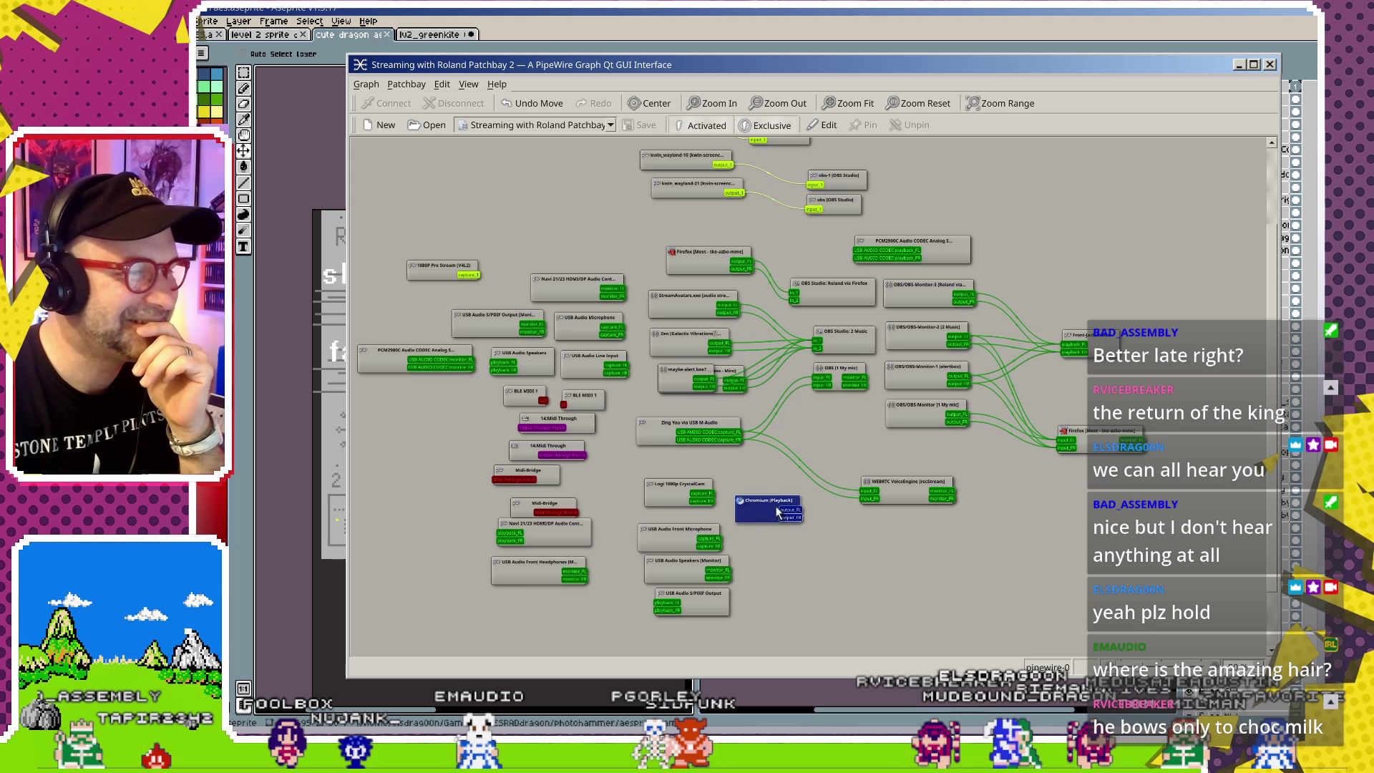
{"action": "left_click_drag", "start_coordinate": [1095, 431], "coordinate": [1095, 409]}
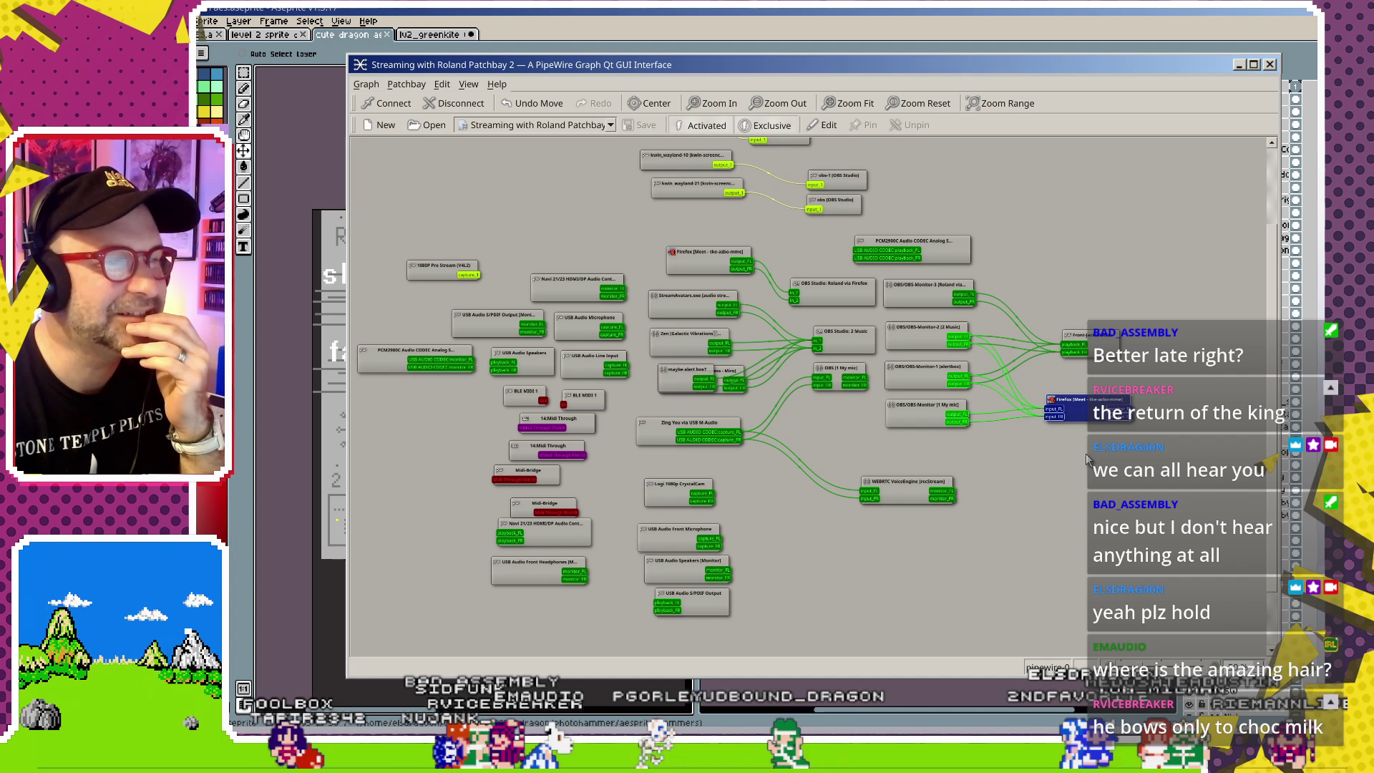
{"action": "scroll", "coordinate": [1074, 445], "scroll_direction": "up", "scroll_amount": 2}
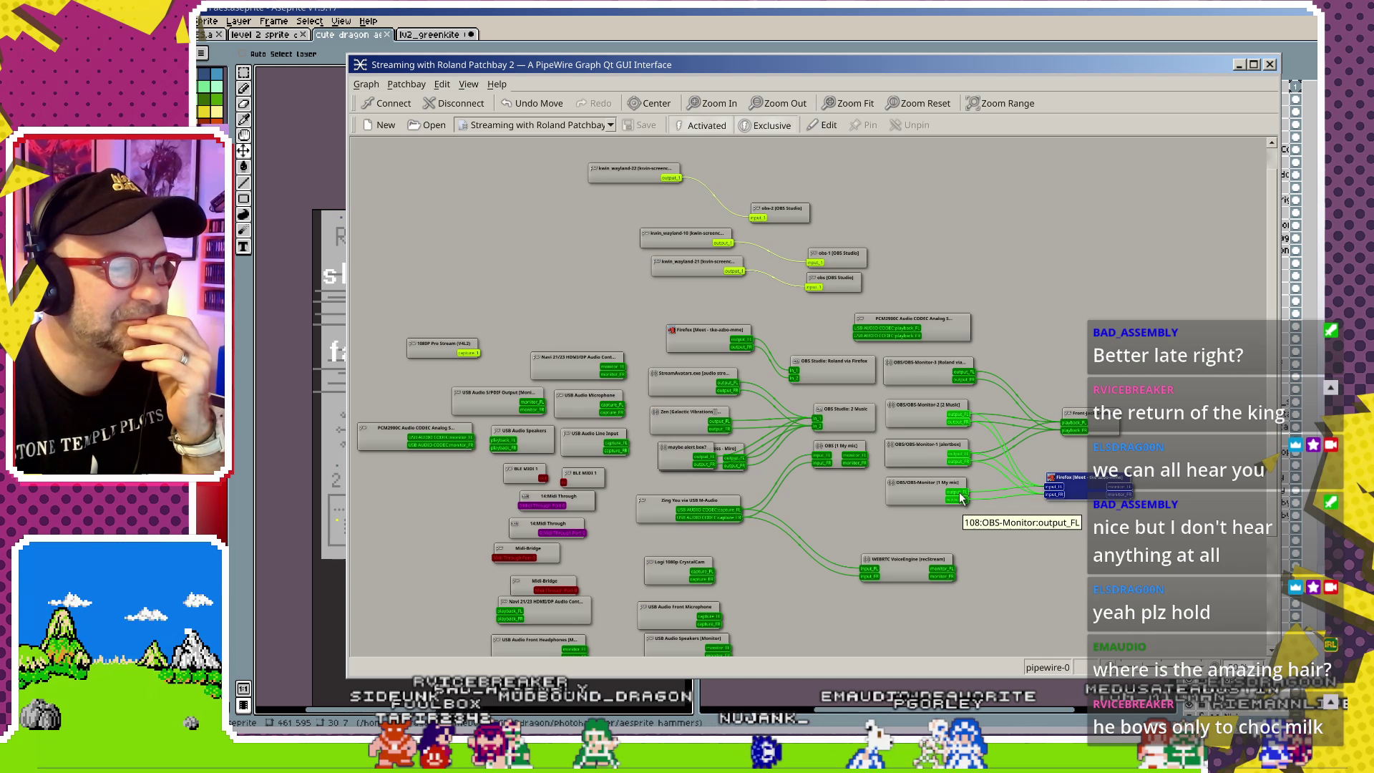
- Try a link from OBS-Monitor output_FL and move the kwin_wayland-22 node down and right
{"action": "left_click_drag", "start_coordinate": [961, 498], "coordinate": [959, 501]}
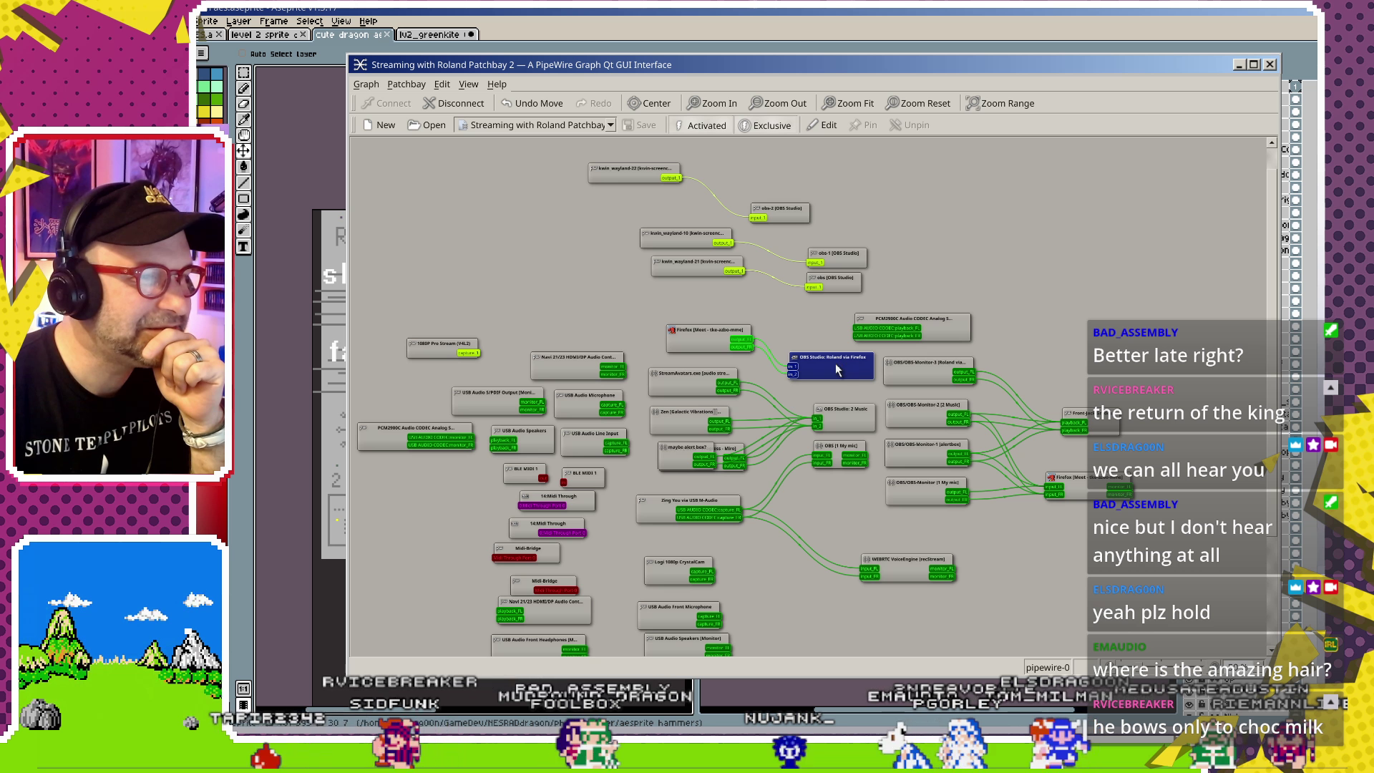
{"action": "left_click", "coordinate": [702, 334]}
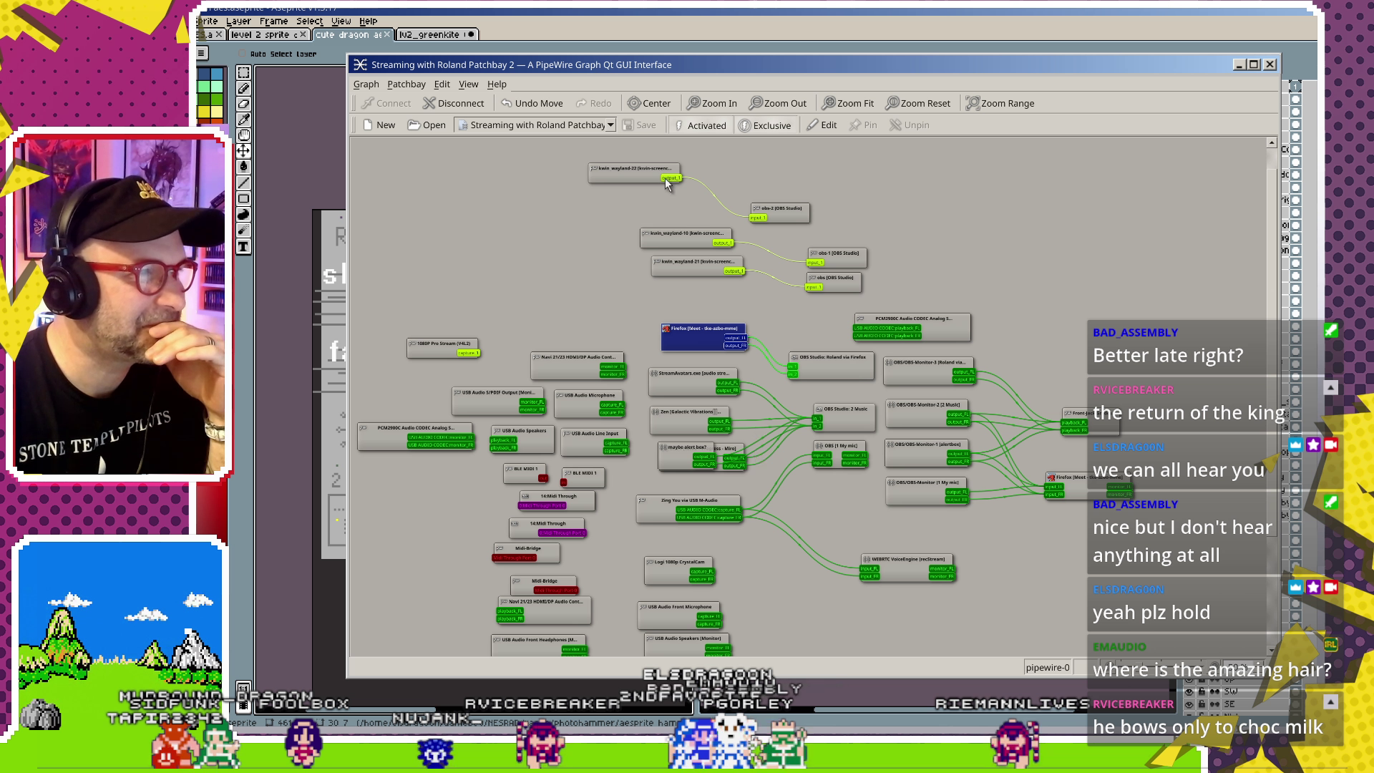
{"action": "left_click_drag", "start_coordinate": [638, 170], "coordinate": [676, 200]}
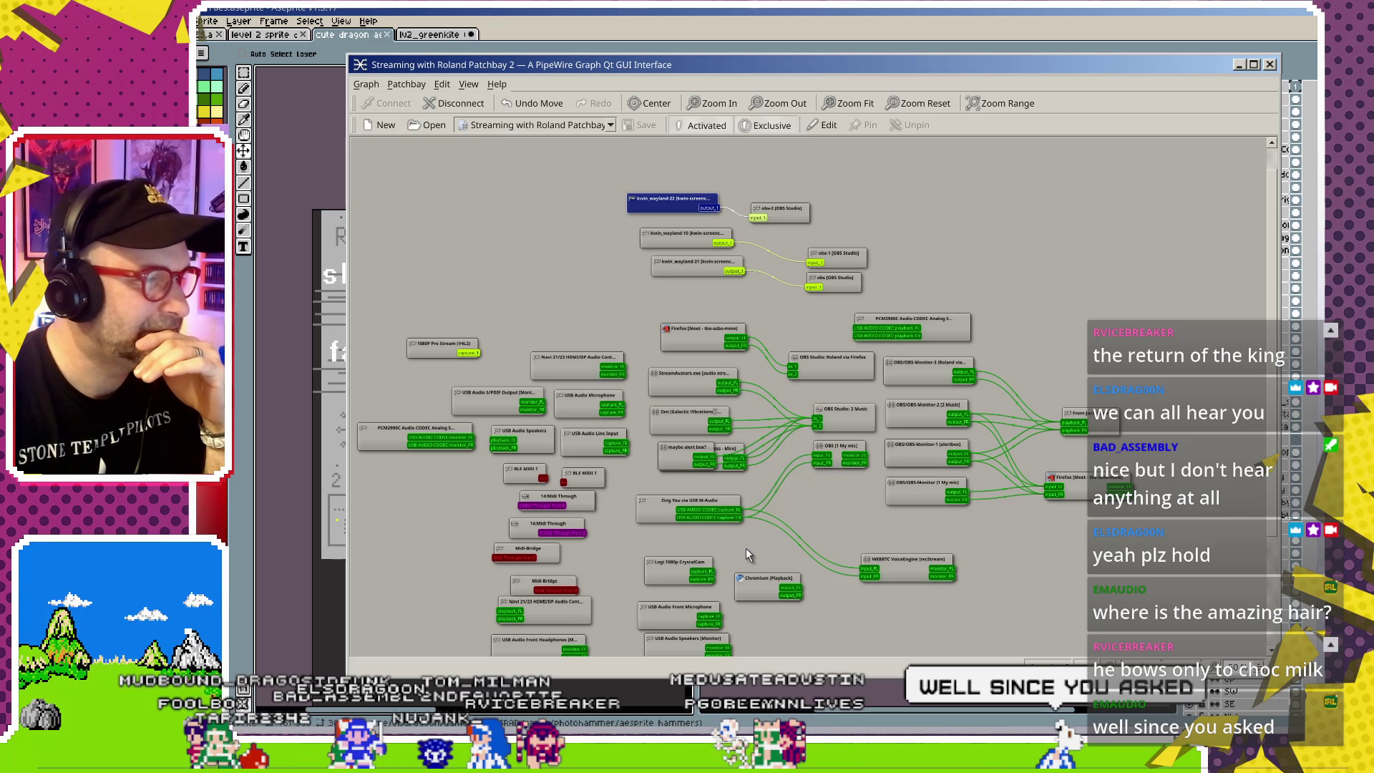
{"action": "scroll", "coordinate": [745, 545], "scroll_direction": "down", "scroll_amount": 2}
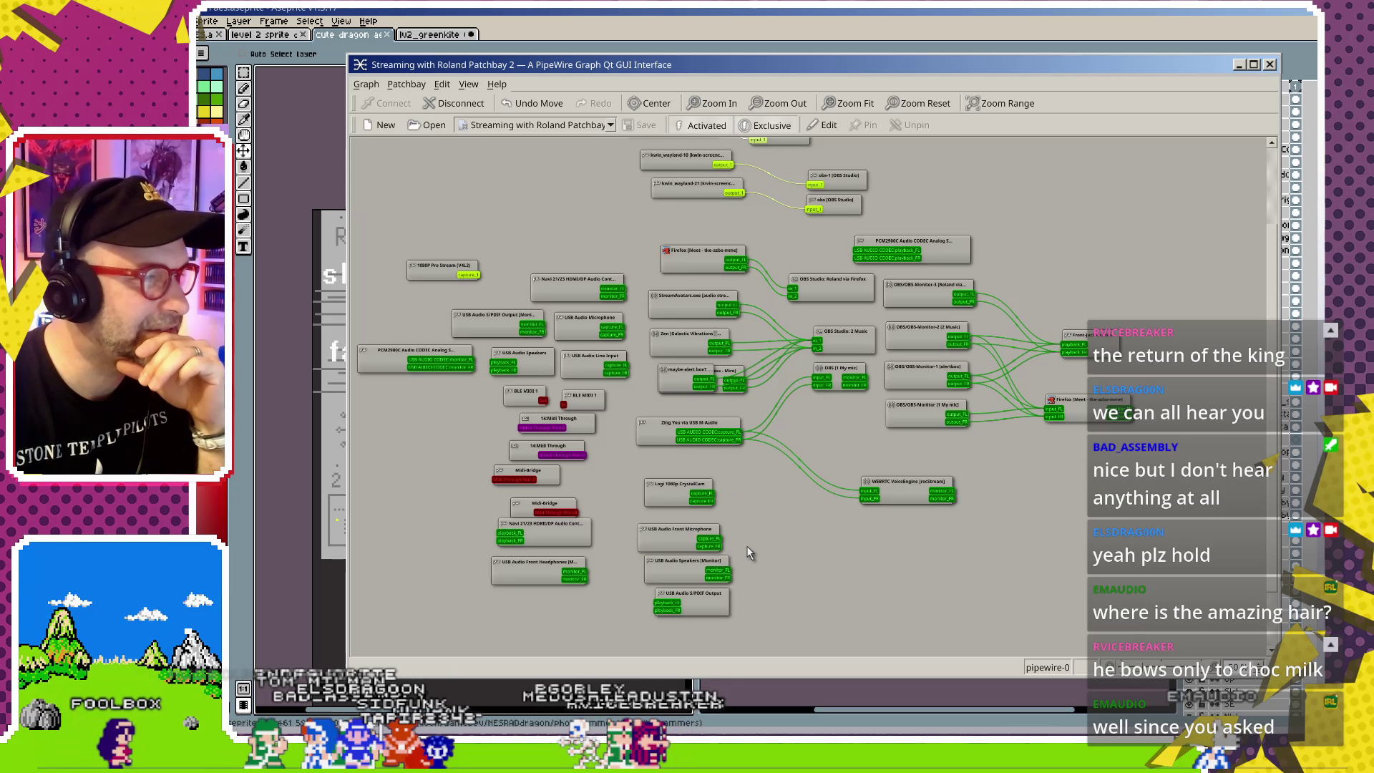
{"action": "scroll", "coordinate": [746, 545], "scroll_direction": "up", "scroll_amount": 2}
- Drag the 'maybe alert box?' node to the right, clear of the Zen-1 node
{"action": "mouse_move", "coordinate": [679, 450]}
{"action": "left_mouse_down"}
{"action": "mouse_move", "coordinate": [769, 434]}
{"action": "mouse_move", "coordinate": [695, 308]}
{"action": "mouse_move", "coordinate": [680, 343]}
{"action": "left_mouse_up"}
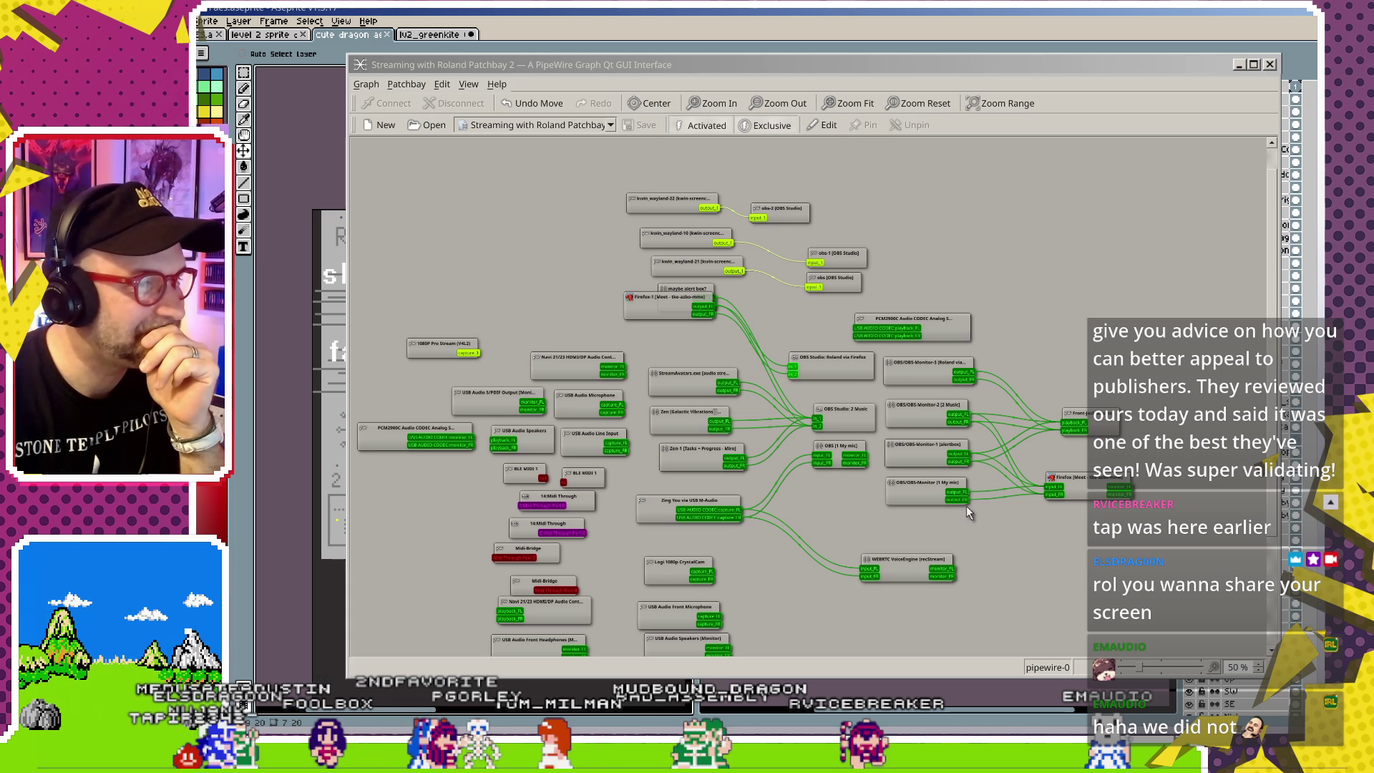
- Move Firefox-1 down-right and Firefox Meet up-right, and nudge Zen-1 and OBS Studio: Roland via Firefox
{"action": "left_click_drag", "start_coordinate": [668, 300], "coordinate": [688, 335]}
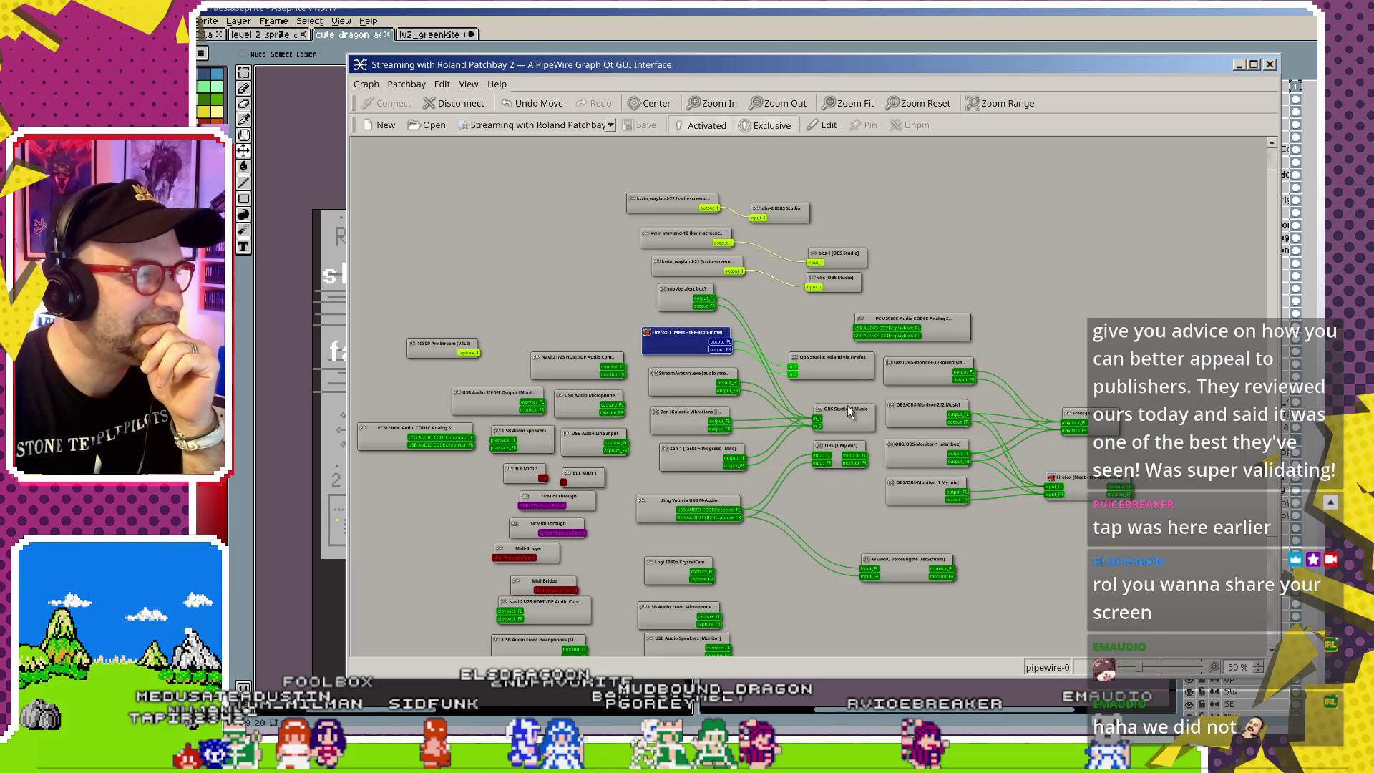
{"action": "scroll", "coordinate": [749, 549], "scroll_direction": "down", "scroll_amount": 2}
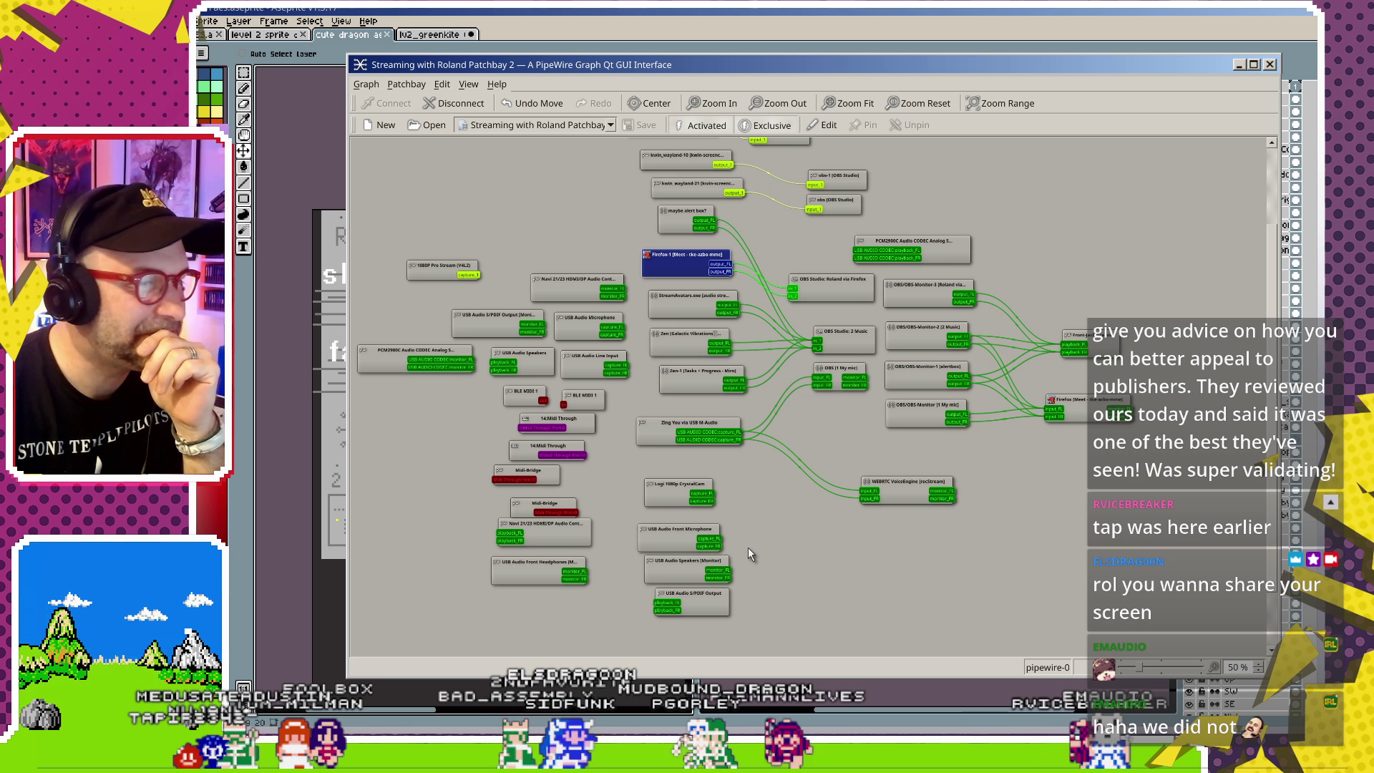
{"action": "left_click_drag", "start_coordinate": [1054, 415], "coordinate": [1066, 407]}
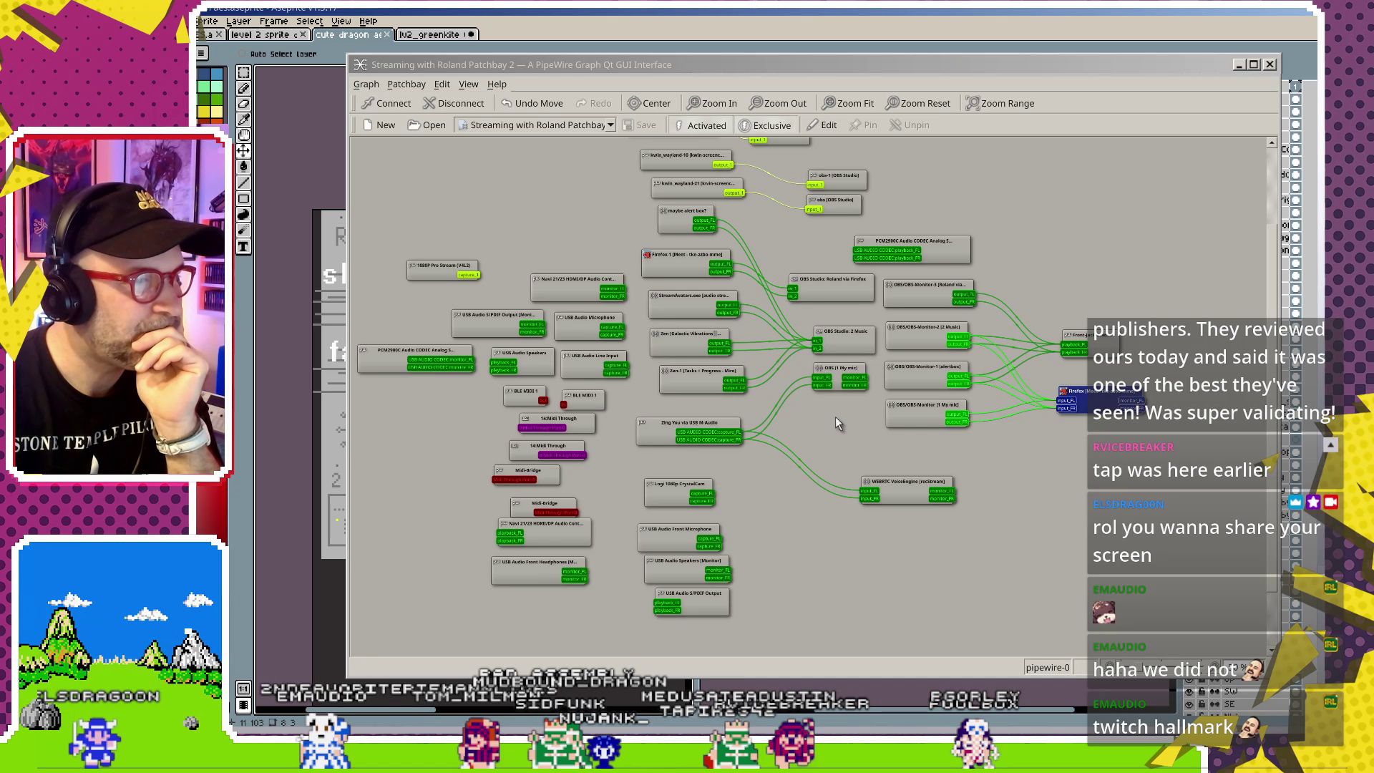
{"action": "left_click", "coordinate": [835, 367]}
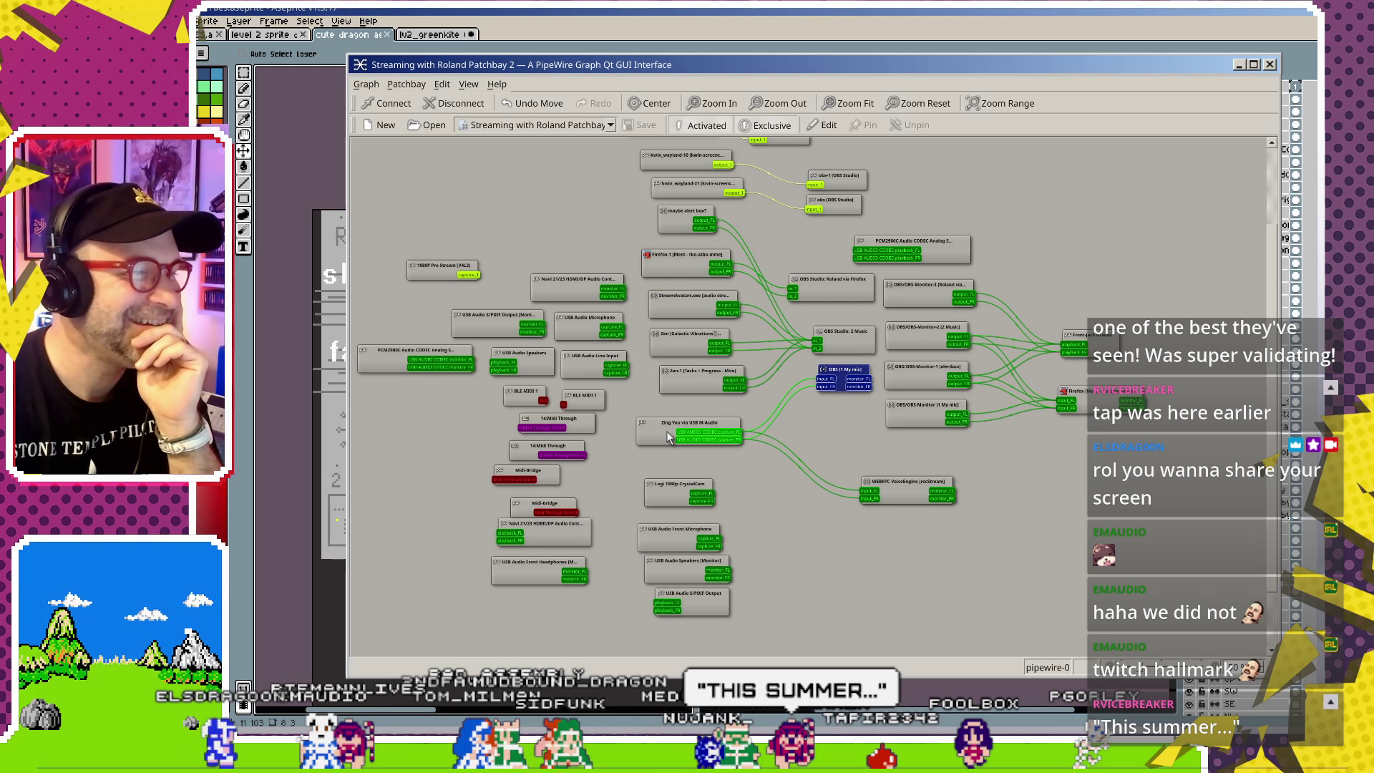
{"action": "left_click_drag", "start_coordinate": [706, 371], "coordinate": [699, 373]}
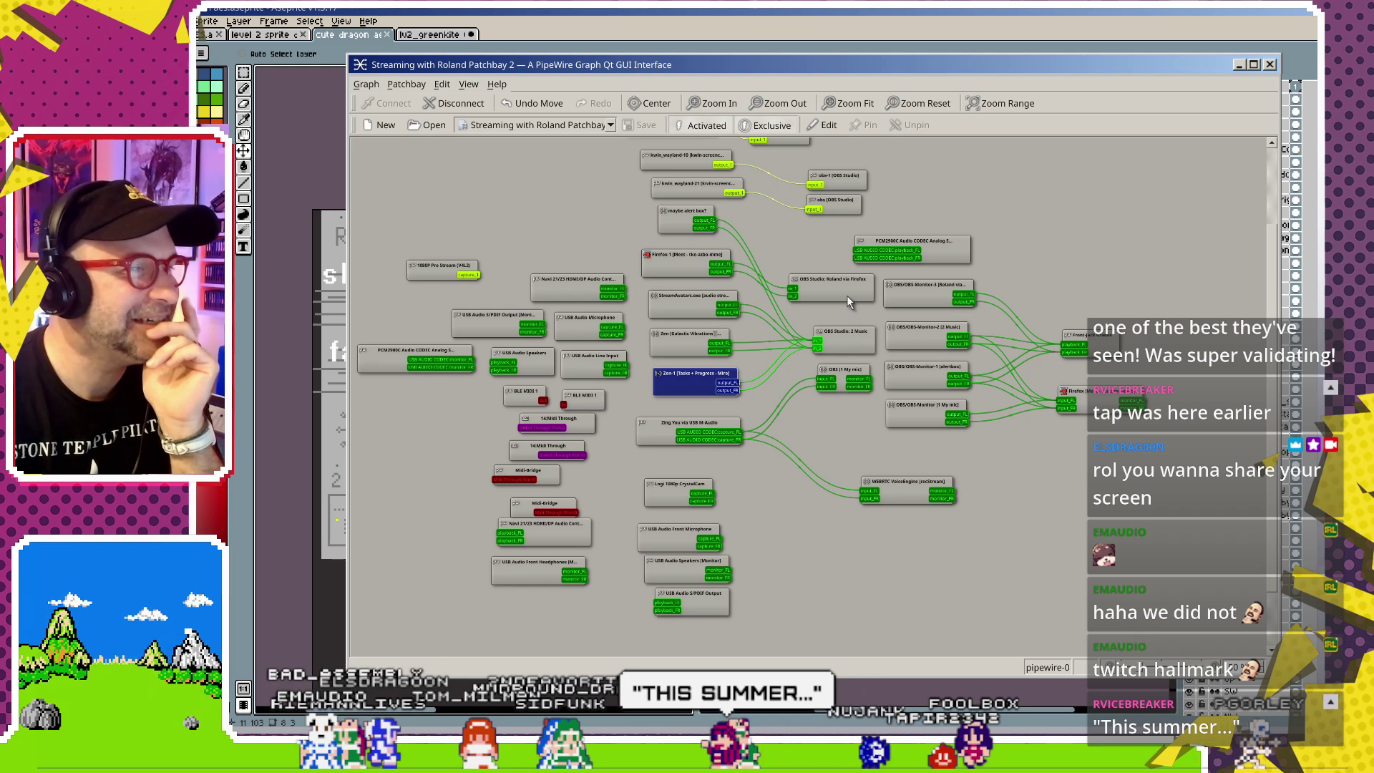
{"action": "left_click_drag", "start_coordinate": [849, 301], "coordinate": [851, 299]}
{"action": "left_click", "coordinate": [663, 265]}
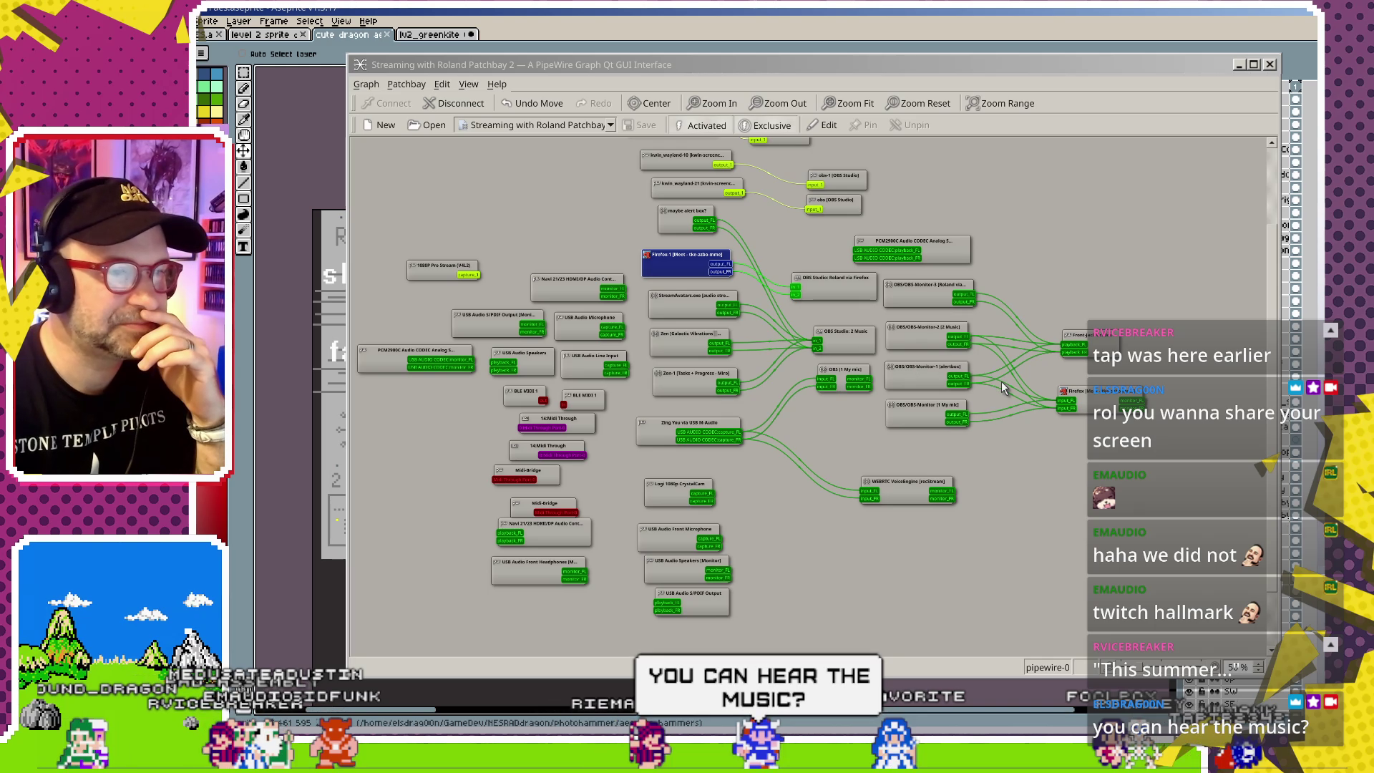
- Test-connect USB AUDIO CODEC capture_FR to Firefox's input, then delete that link
{"action": "left_click", "coordinate": [917, 414]}
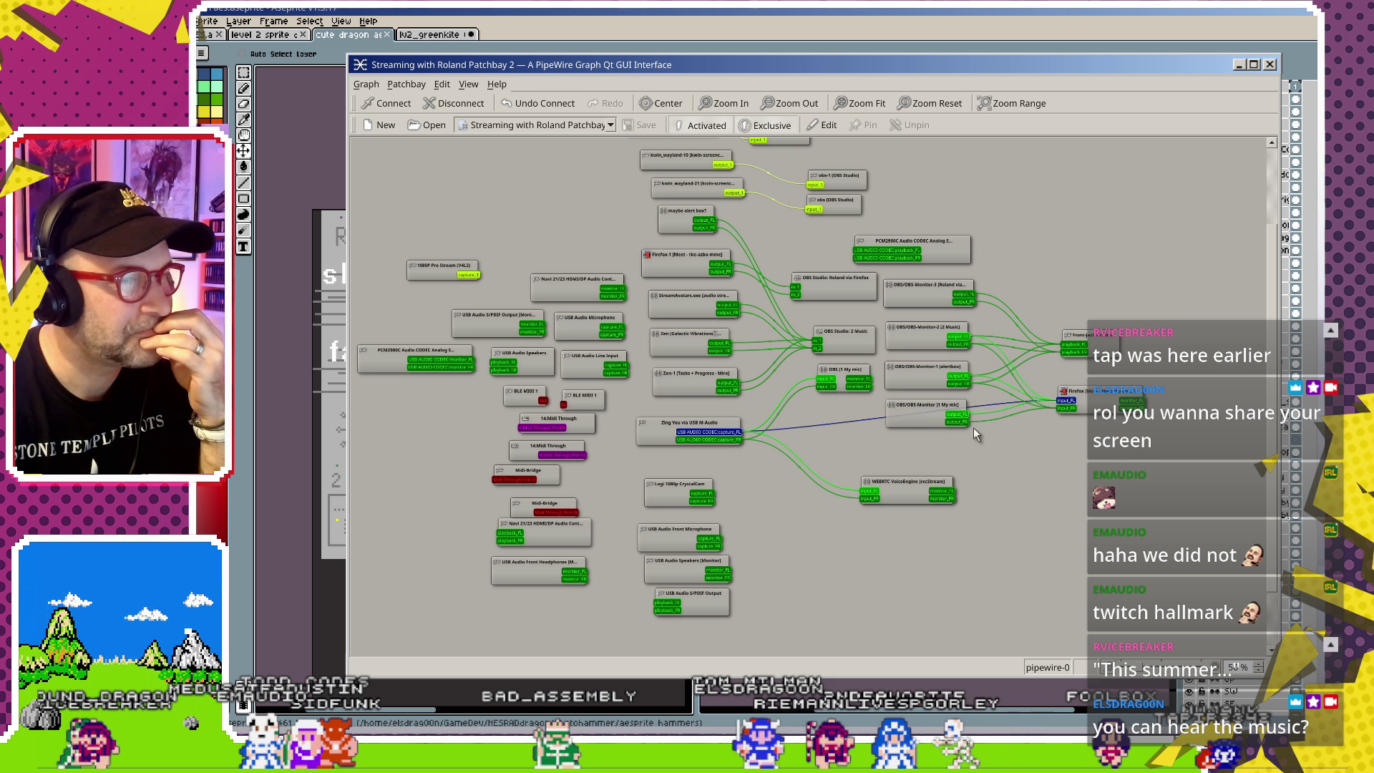
{"action": "left_click_drag", "start_coordinate": [729, 441], "coordinate": [1078, 409]}
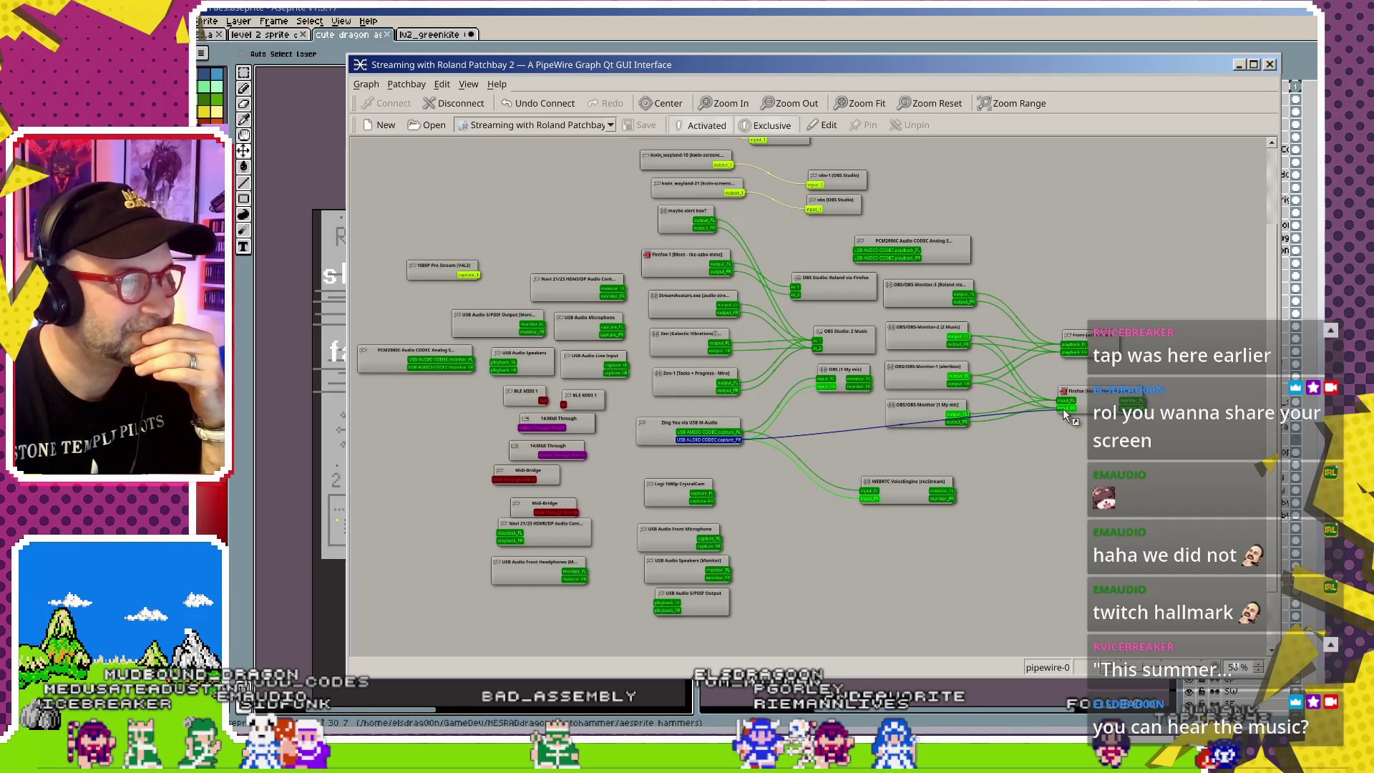
{"action": "key", "text": "Delete"}
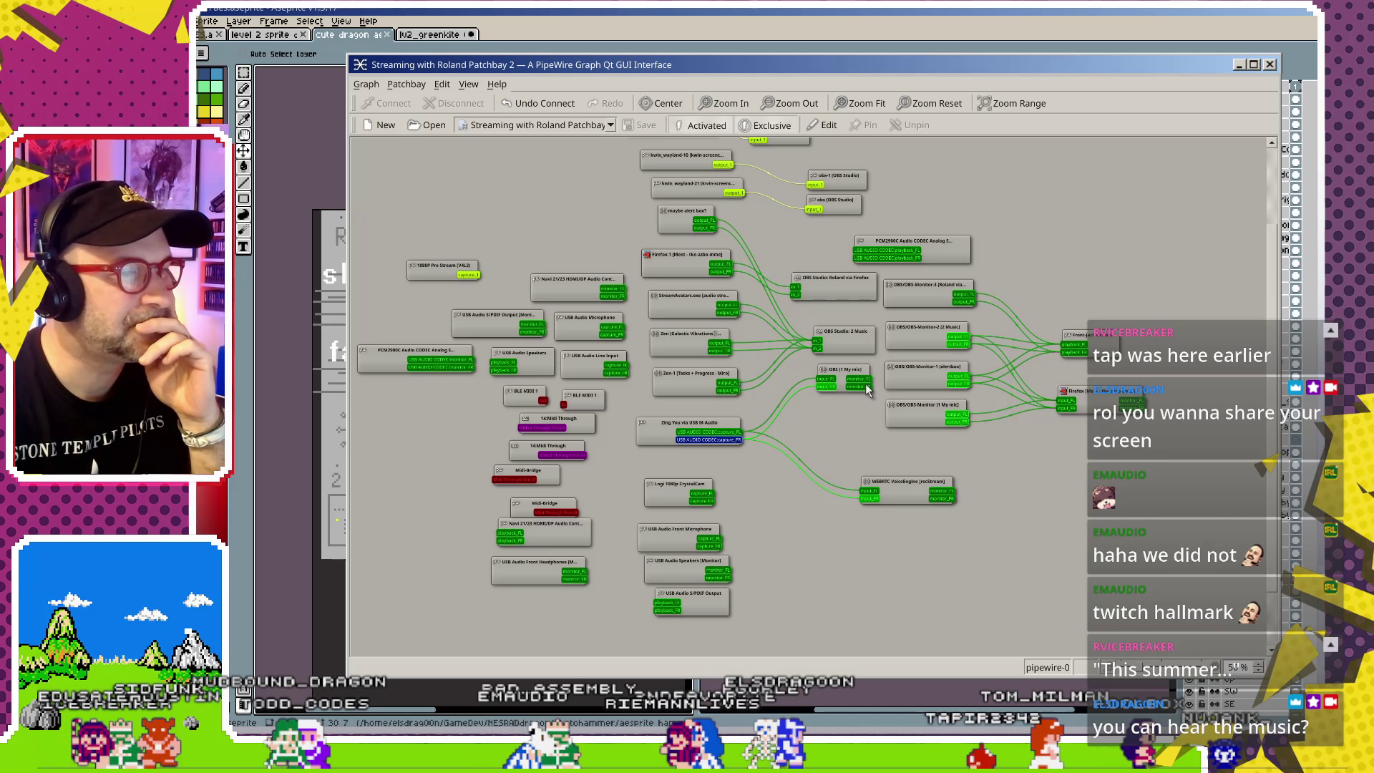
- Lower the OBS (1 My mic) node and deactivate the patchbay for editing
{"action": "left_click", "coordinate": [932, 414]}
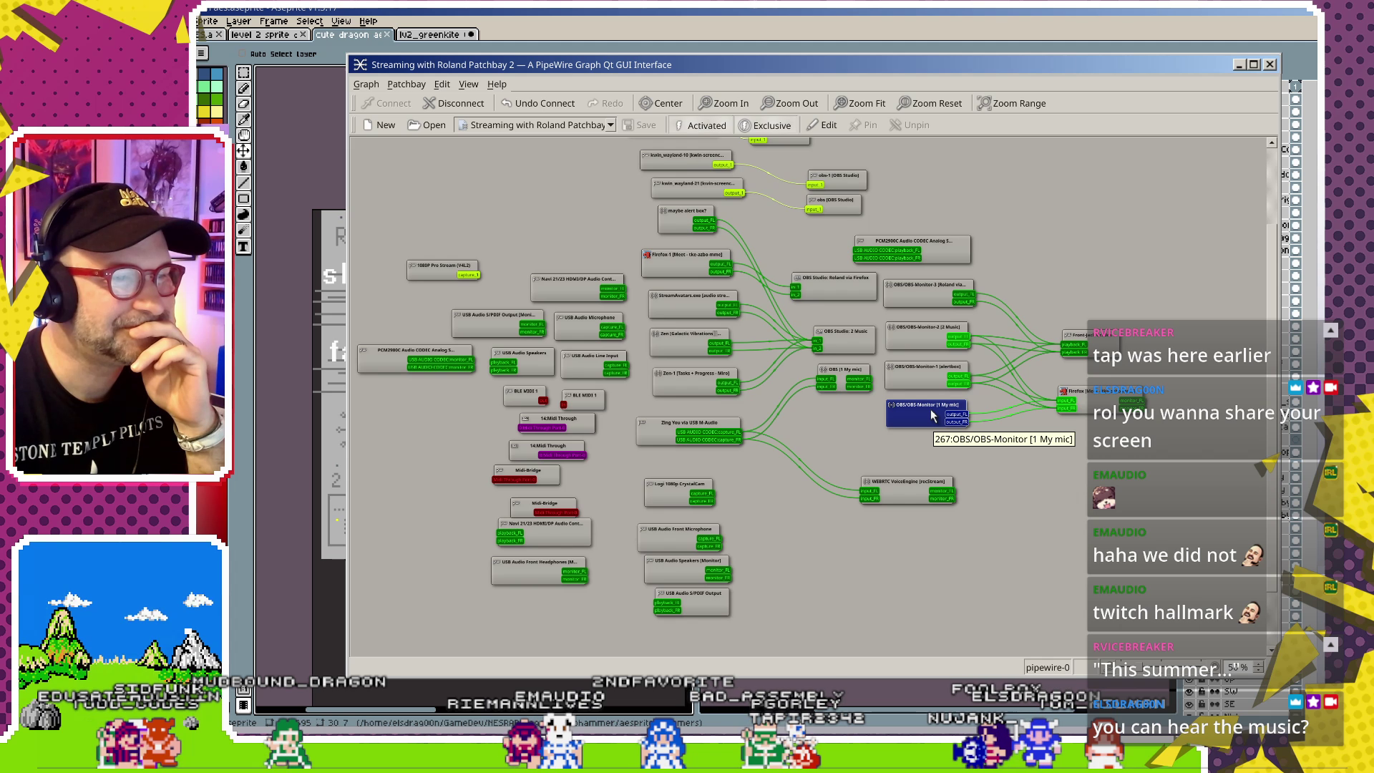
{"action": "left_click_drag", "start_coordinate": [860, 374], "coordinate": [859, 405]}
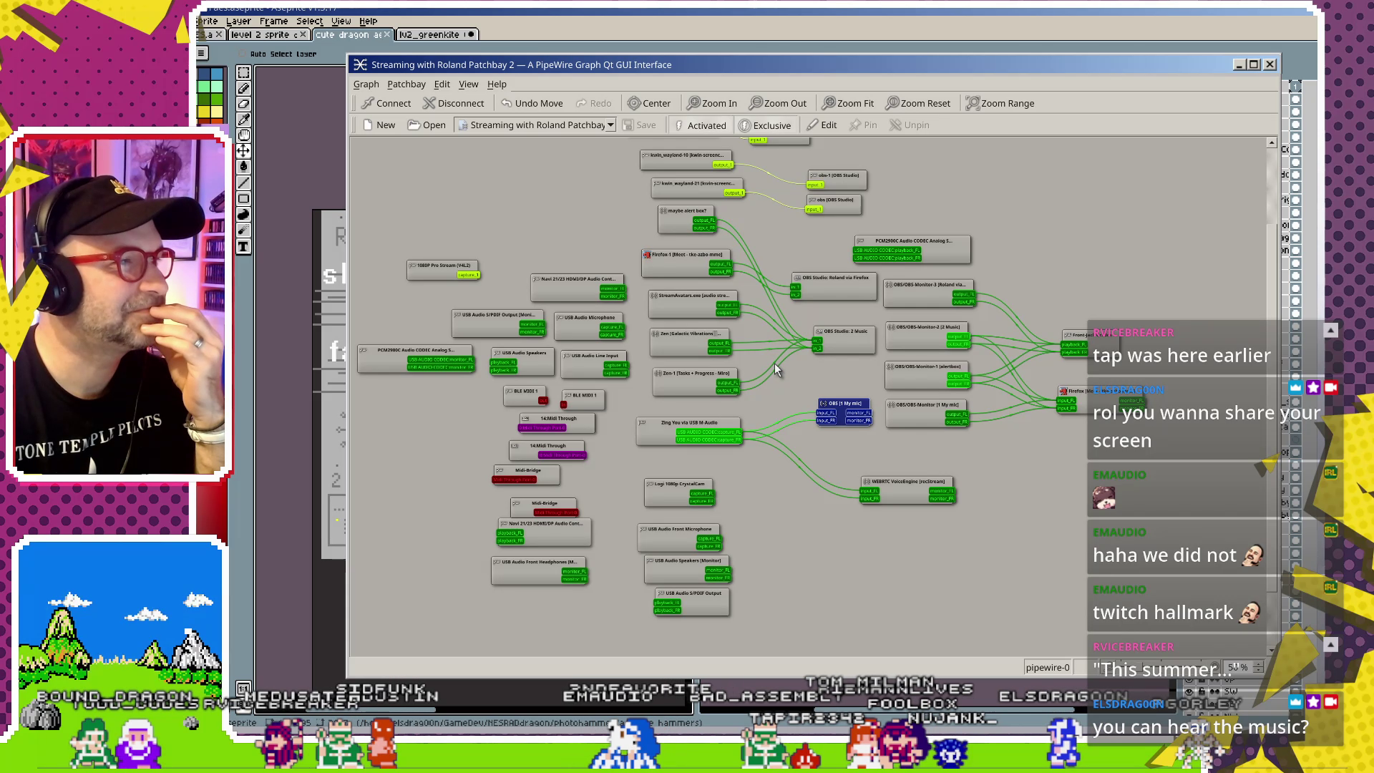
{"action": "scroll", "coordinate": [774, 404], "scroll_direction": "up", "scroll_amount": 3}
{"action": "scroll", "coordinate": [770, 402], "scroll_direction": "down", "scroll_amount": 1}
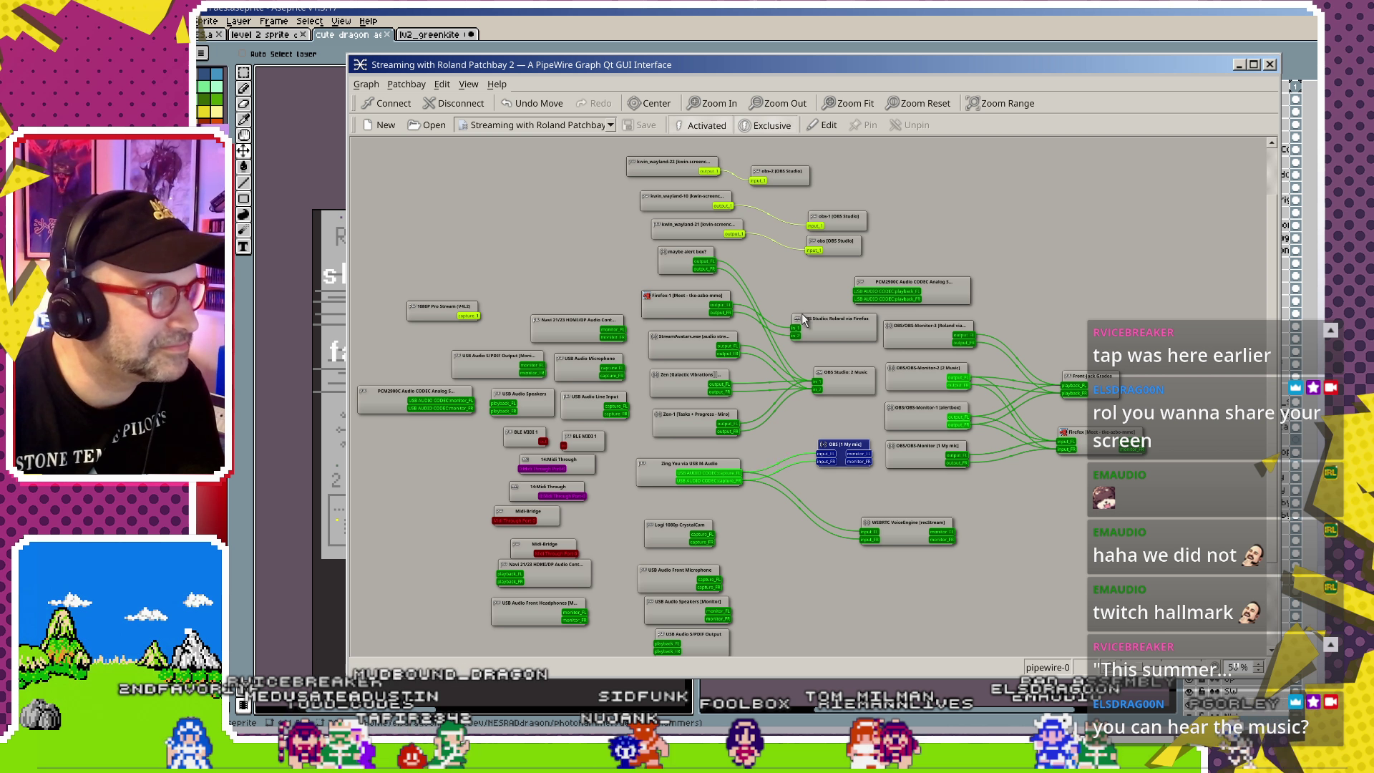
{"action": "left_click", "coordinate": [702, 125]}
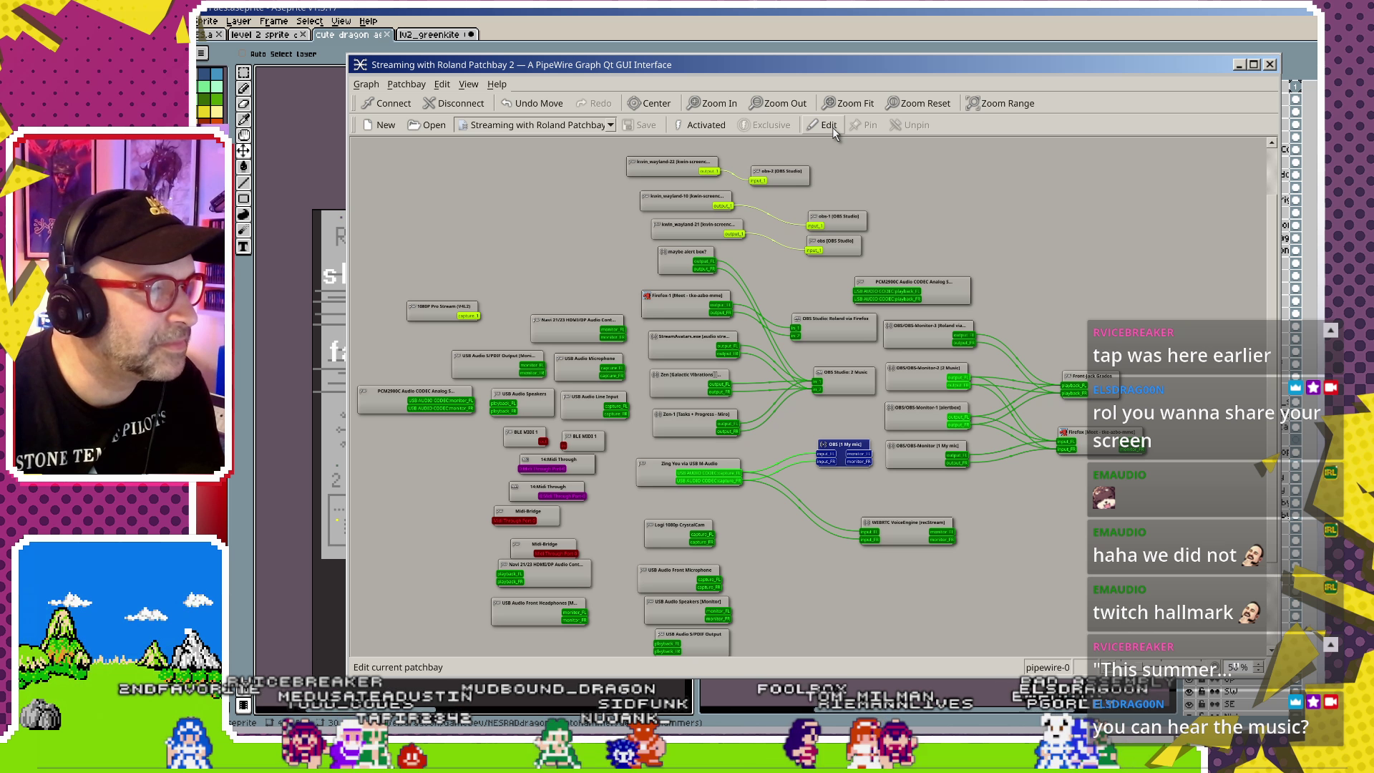
- In patchbay edit mode, link Zing You capture_FL to Firefox and rearrange the OBS [1 My mic] nodes
{"action": "left_click", "coordinate": [828, 126]}
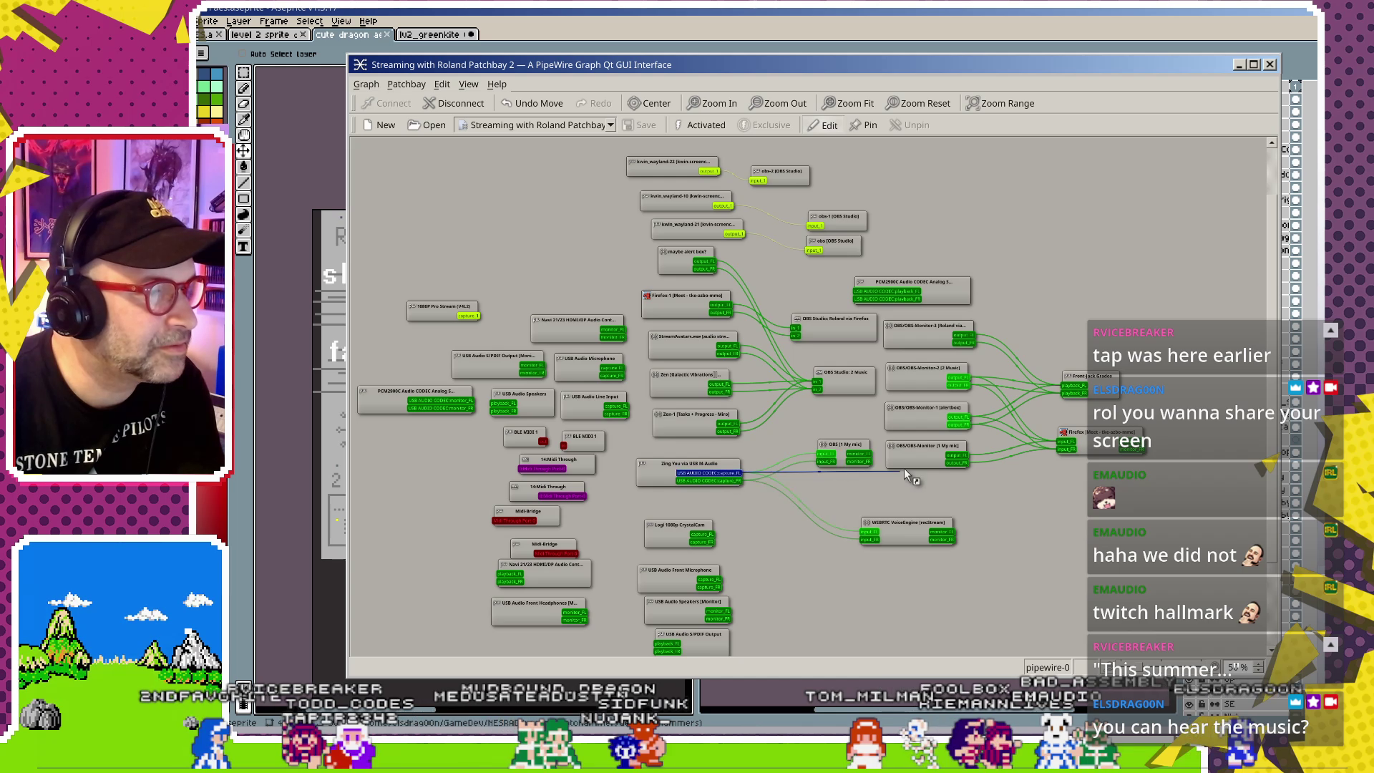
{"action": "left_click_drag", "start_coordinate": [733, 473], "coordinate": [1064, 443]}
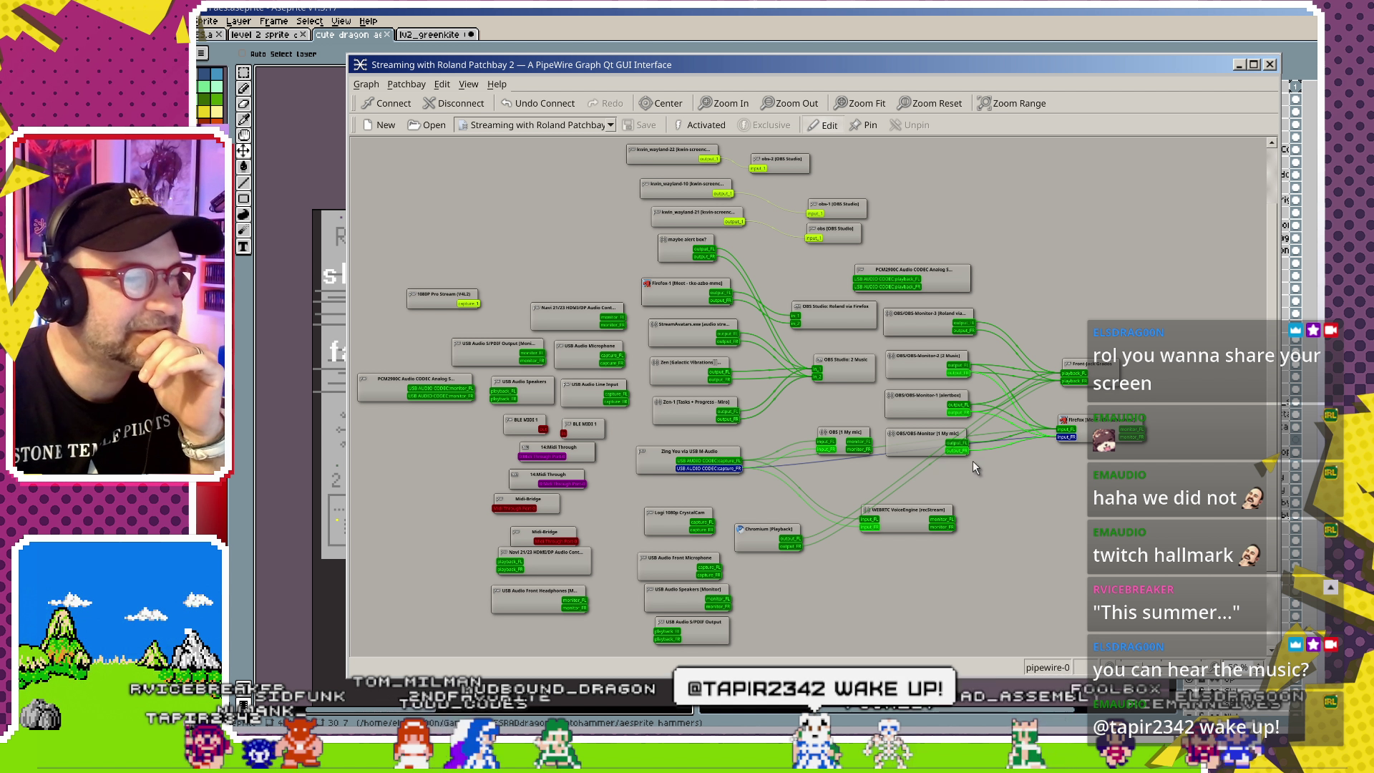
{"action": "left_click_drag", "start_coordinate": [933, 443], "coordinate": [930, 467]}
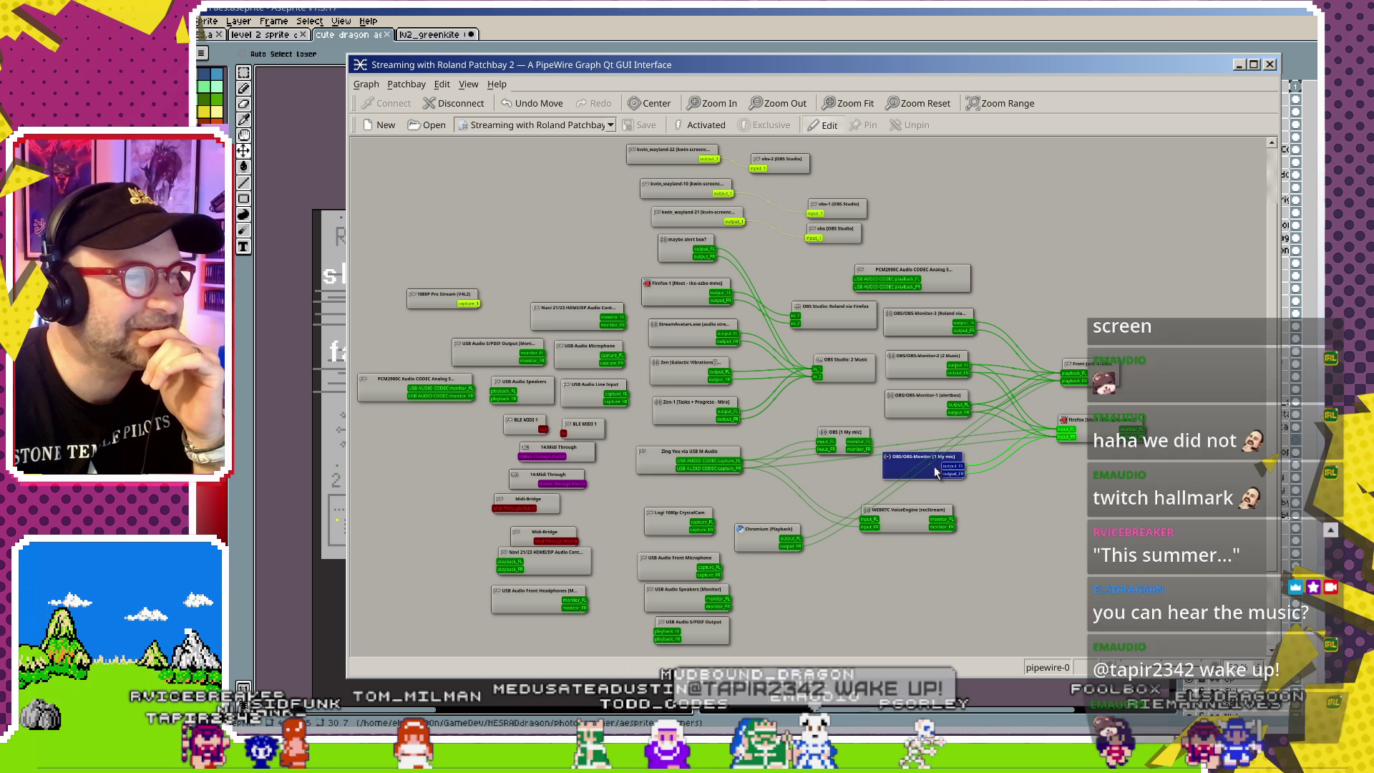
{"action": "scroll", "coordinate": [839, 502], "scroll_direction": "down", "scroll_amount": 2}
{"action": "scroll", "coordinate": [840, 547], "scroll_direction": "up", "scroll_amount": 1}
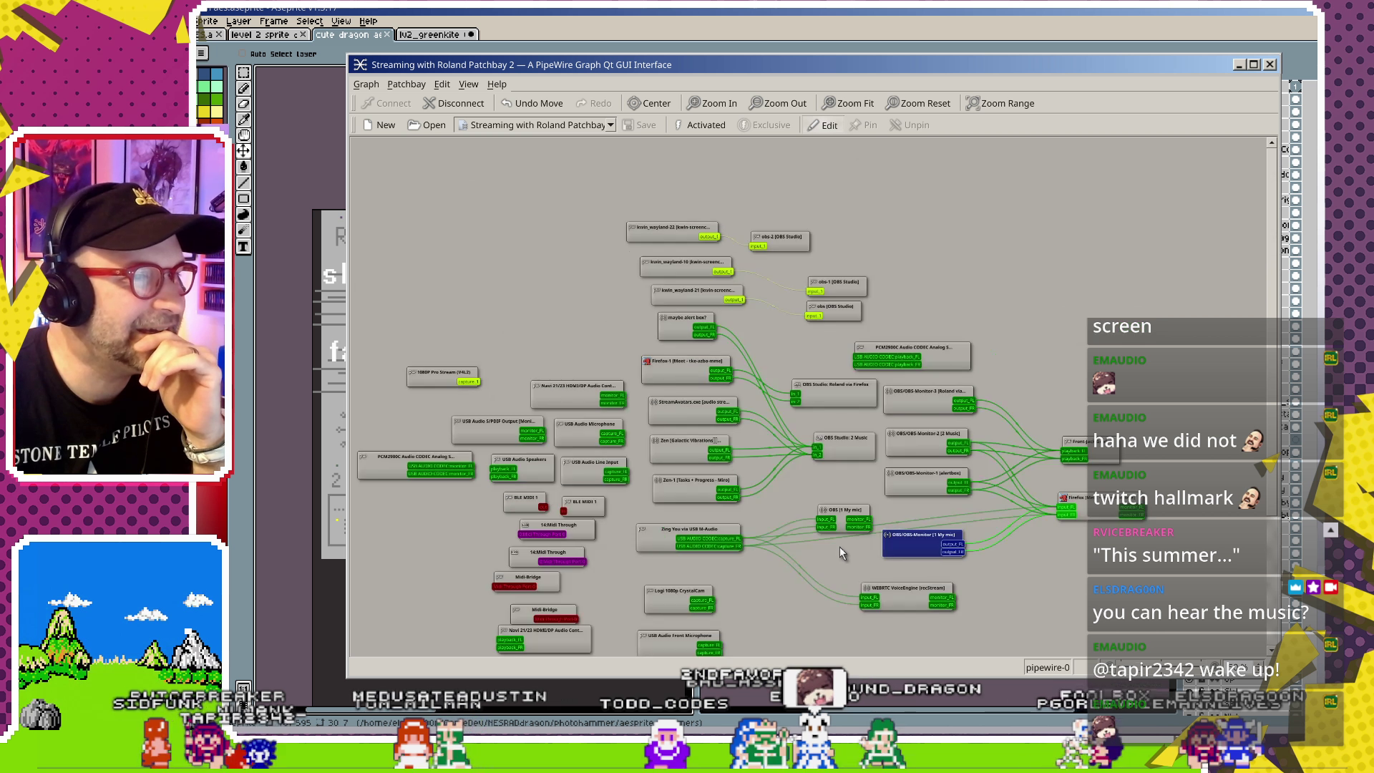
{"action": "scroll", "coordinate": [840, 546], "scroll_direction": "up", "scroll_amount": 1}
{"action": "scroll", "coordinate": [839, 547], "scroll_direction": "up", "scroll_amount": 1}
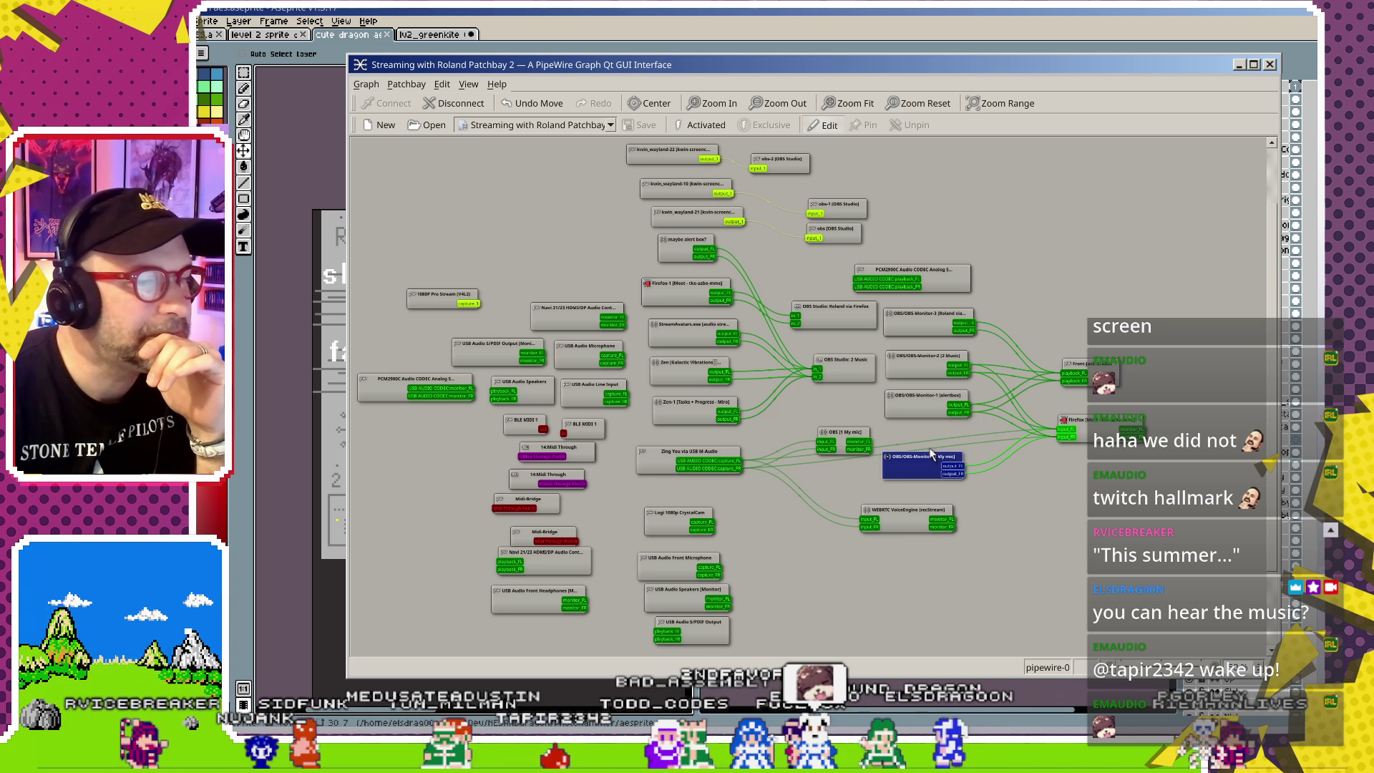
{"action": "left_click_drag", "start_coordinate": [923, 466], "coordinate": [925, 460]}
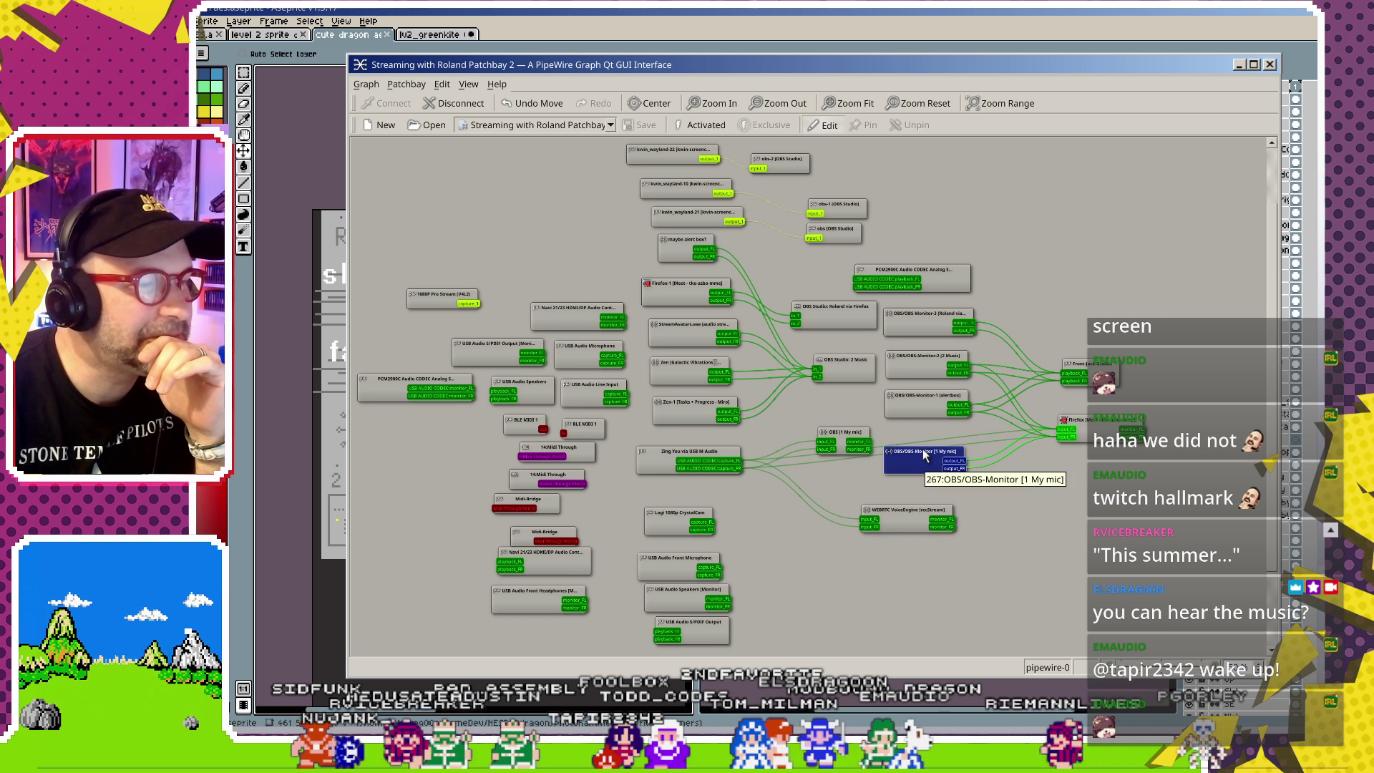
{"action": "left_click_drag", "start_coordinate": [840, 433], "coordinate": [838, 407]}
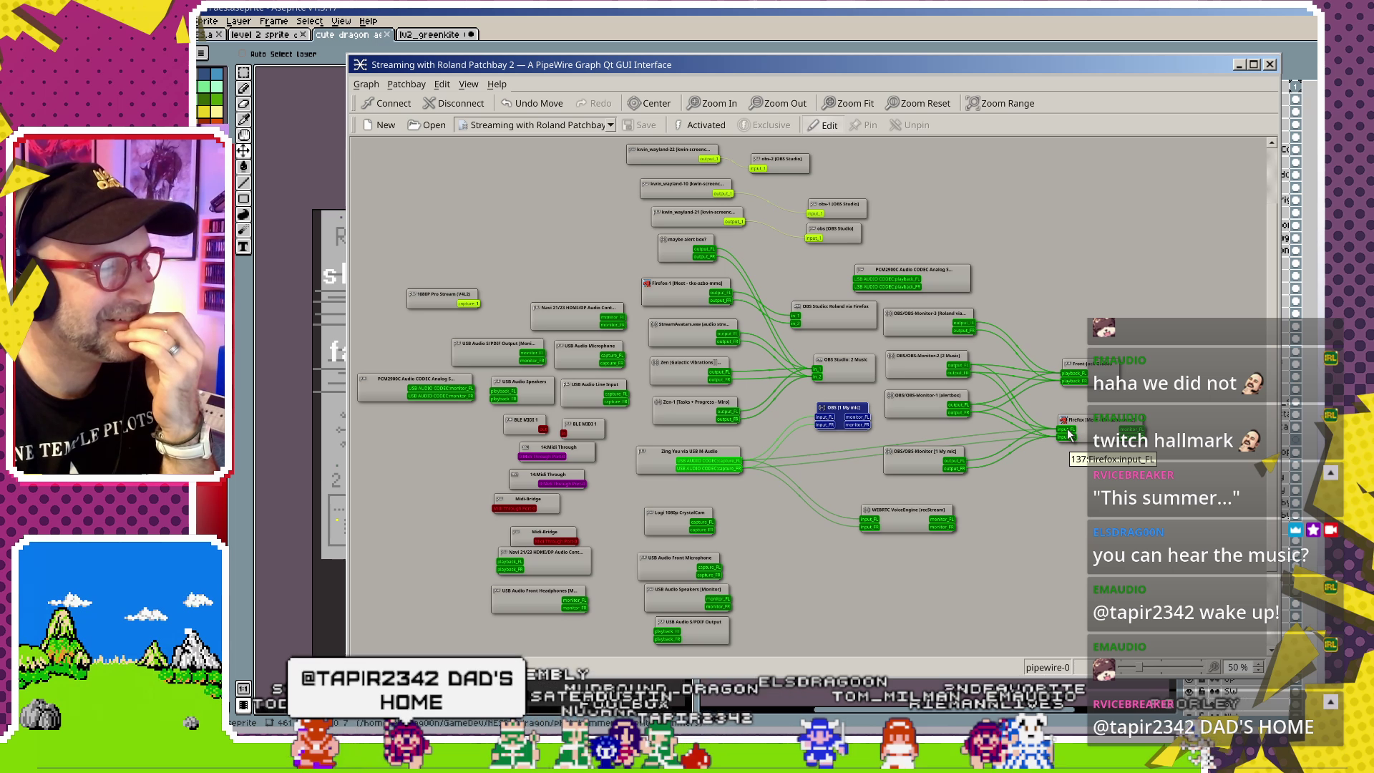
{"action": "left_click_drag", "start_coordinate": [907, 464], "coordinate": [917, 460]}
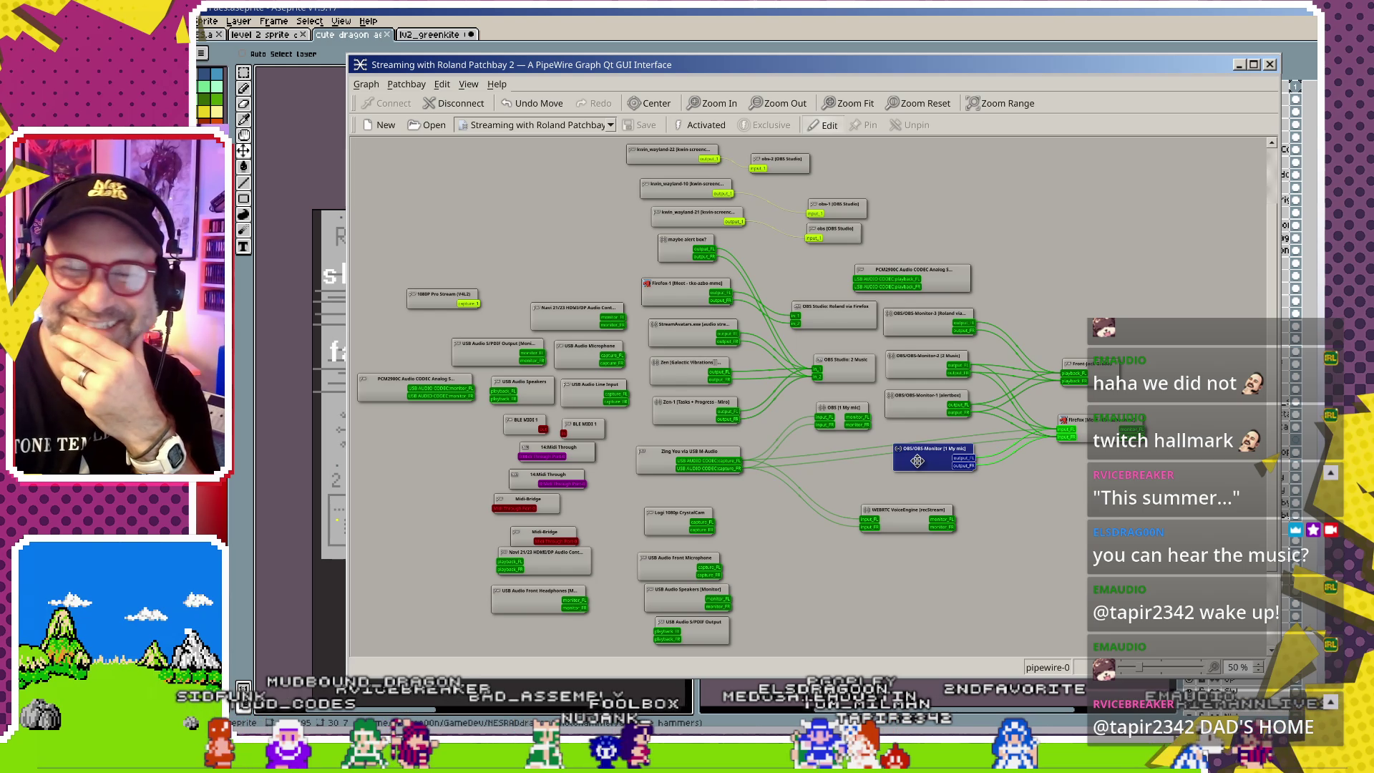
{"action": "left_click_drag", "start_coordinate": [917, 461], "coordinate": [912, 451]}
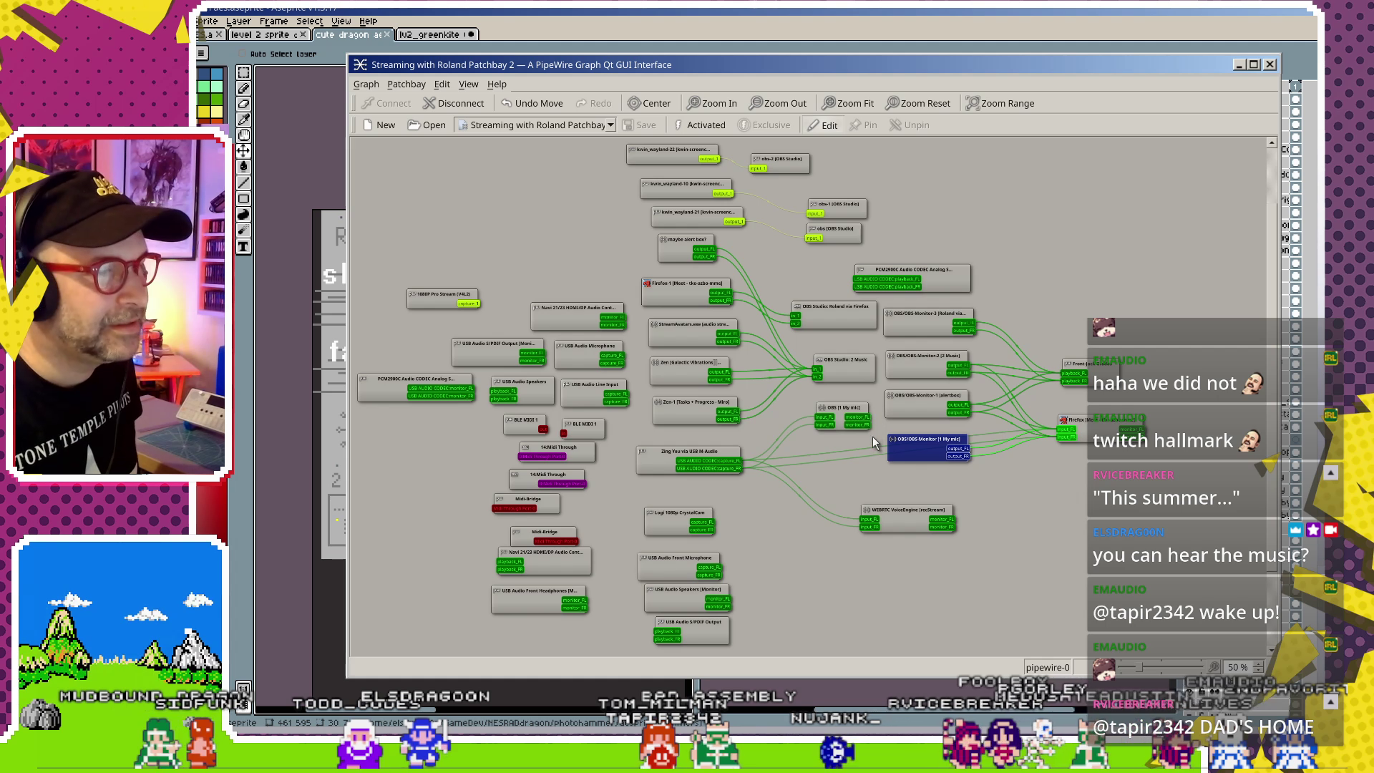
- Replace the Zing-to-Firefox link with OBS [1 My mic] monitor_FL into Firefox input_FL only
{"action": "left_click", "coordinate": [847, 449]}
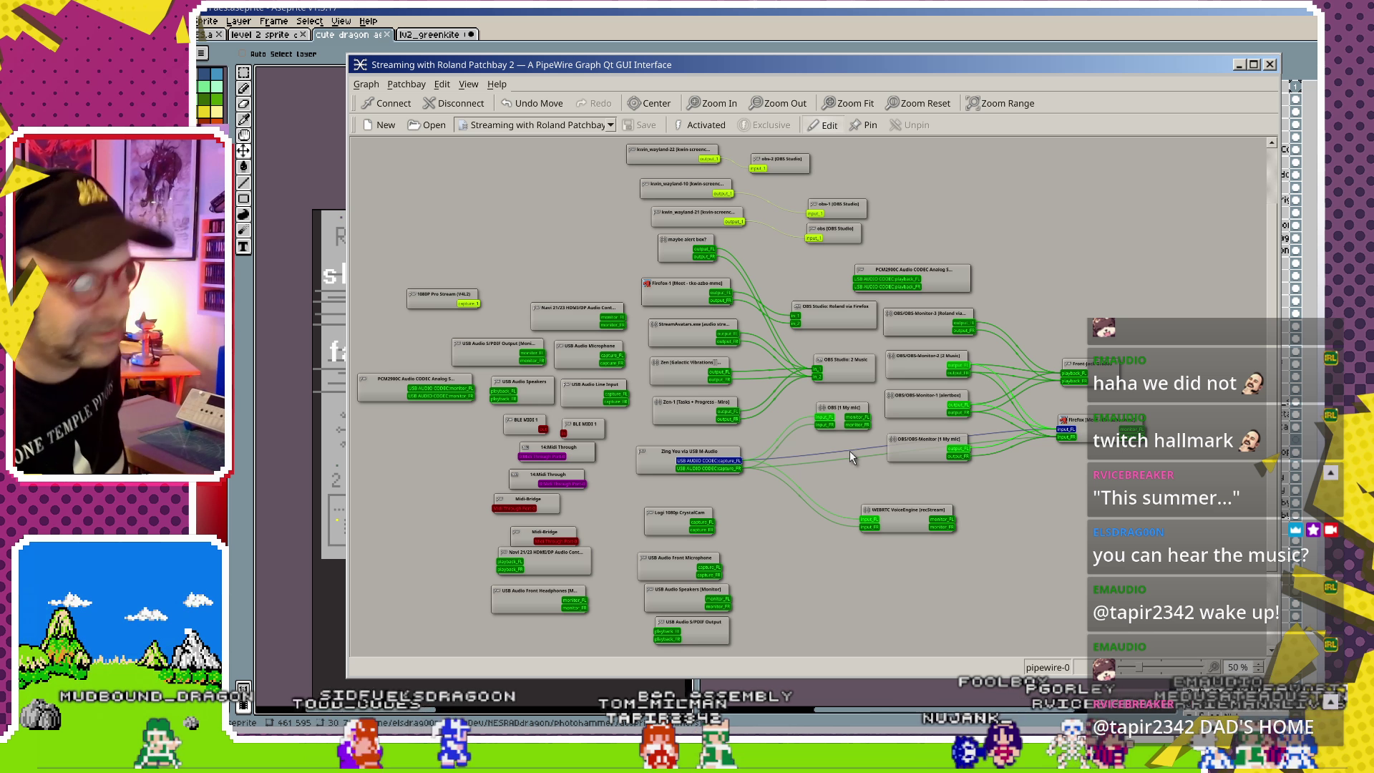
{"action": "key", "text": "Delete"}
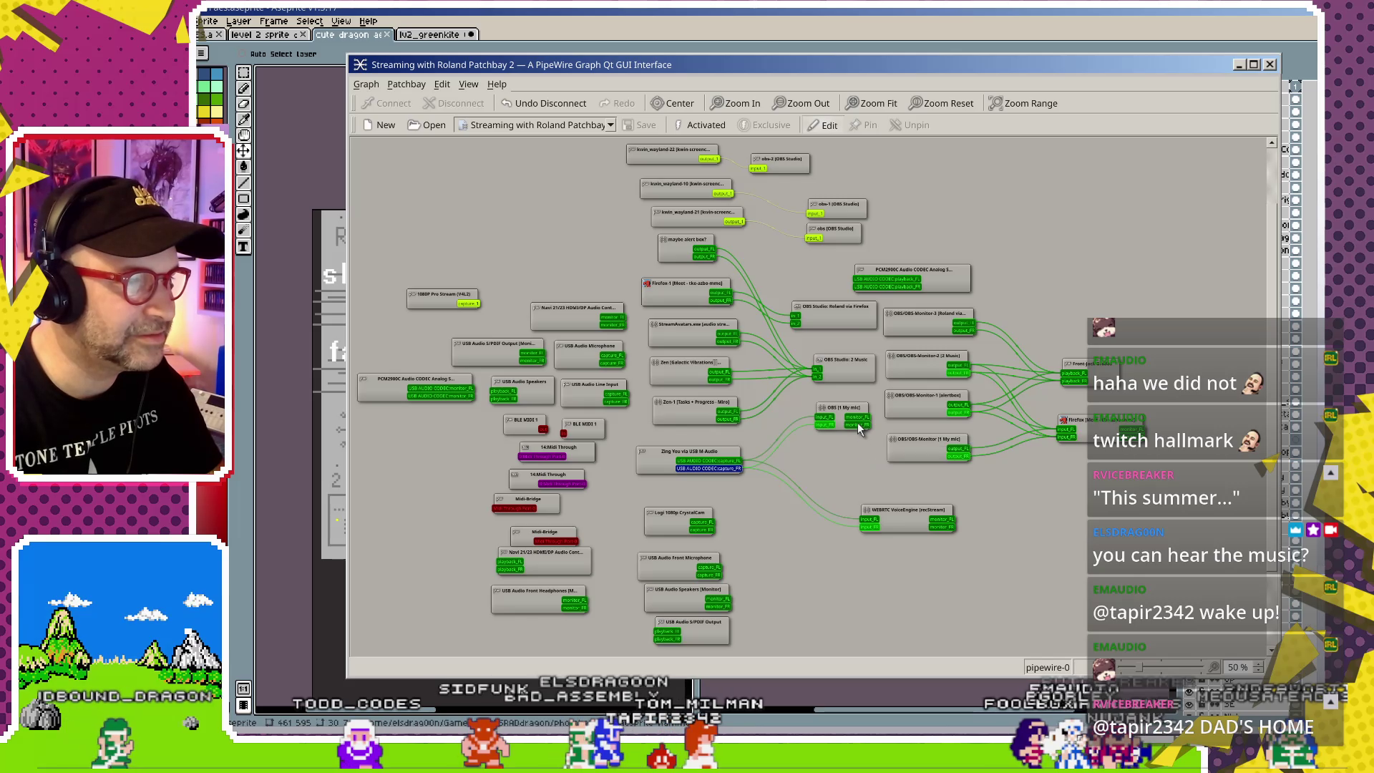
{"action": "left_click_drag", "start_coordinate": [857, 417], "coordinate": [1066, 428]}
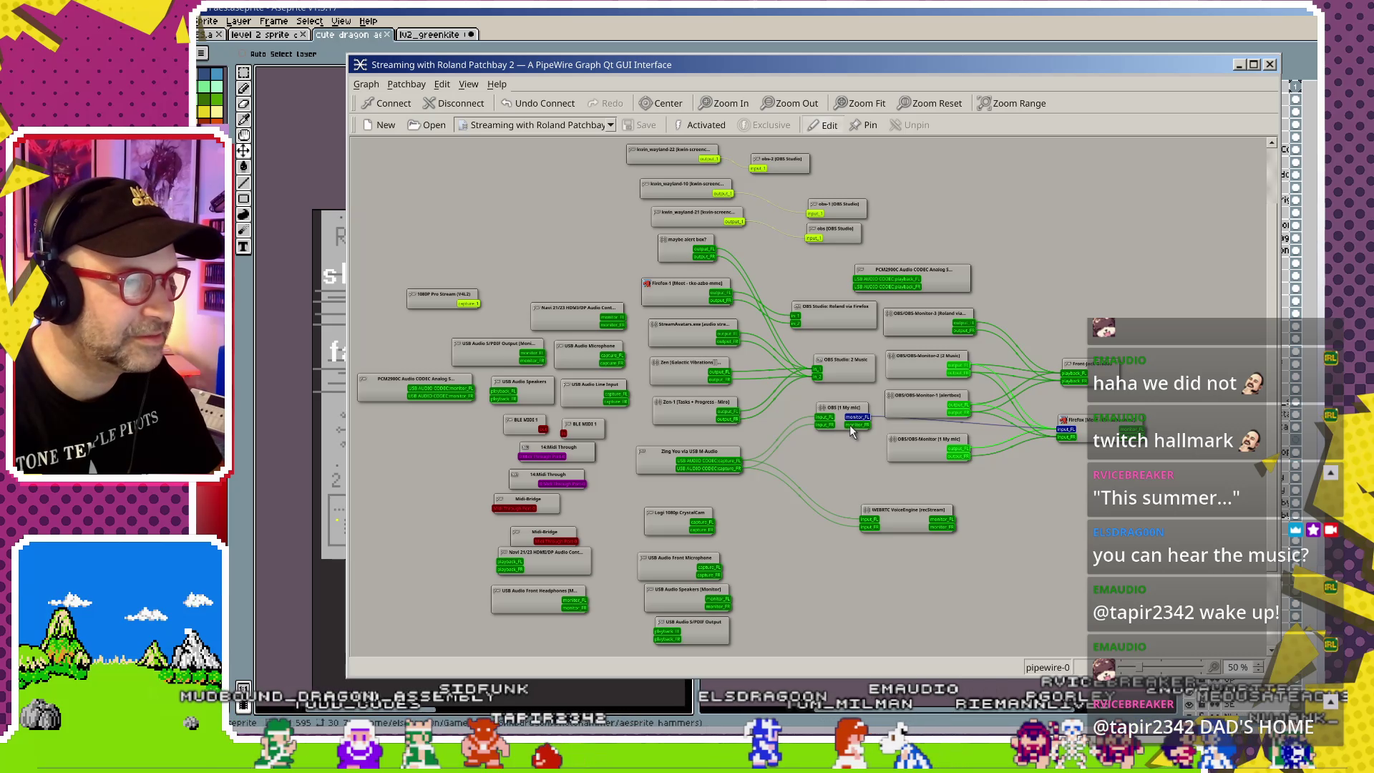
{"action": "left_click_drag", "start_coordinate": [850, 425], "coordinate": [1066, 437]}
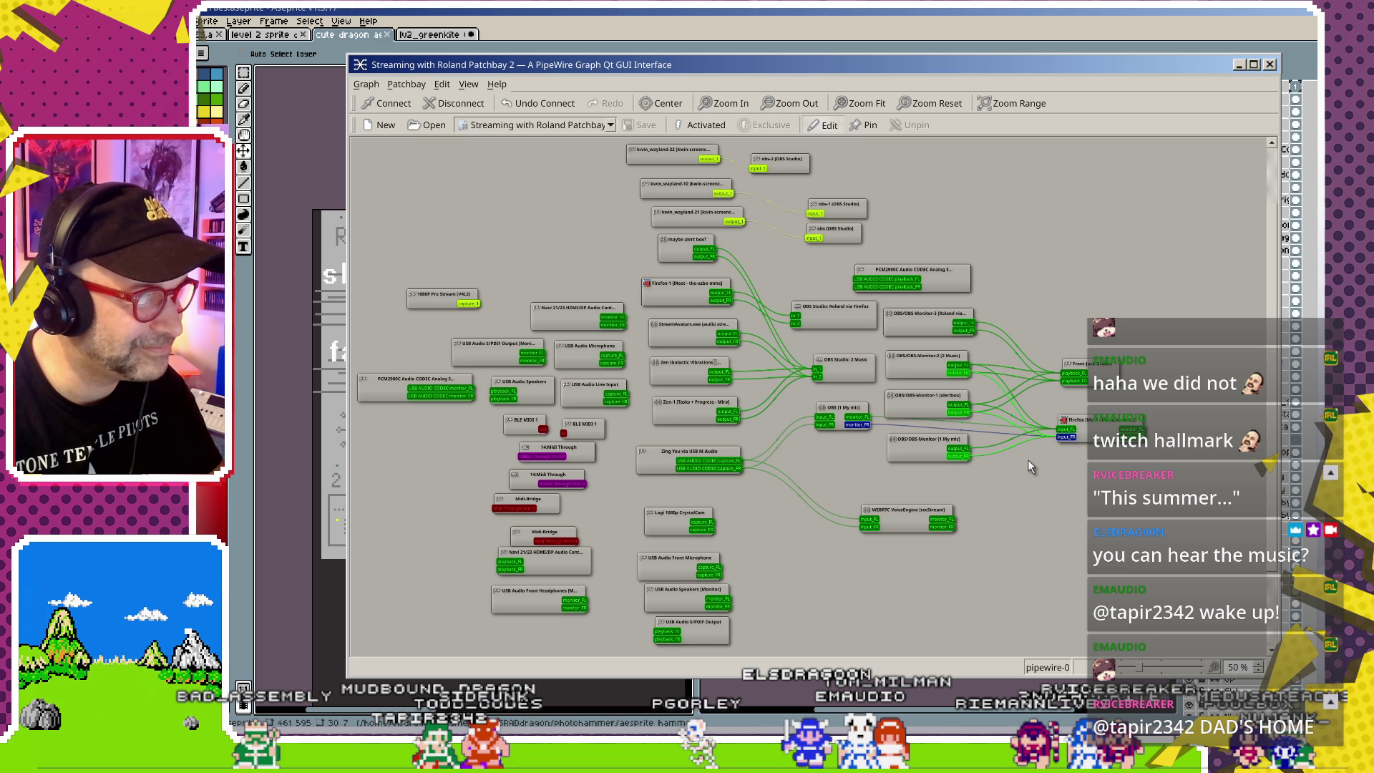
{"action": "key", "text": "Delete"}
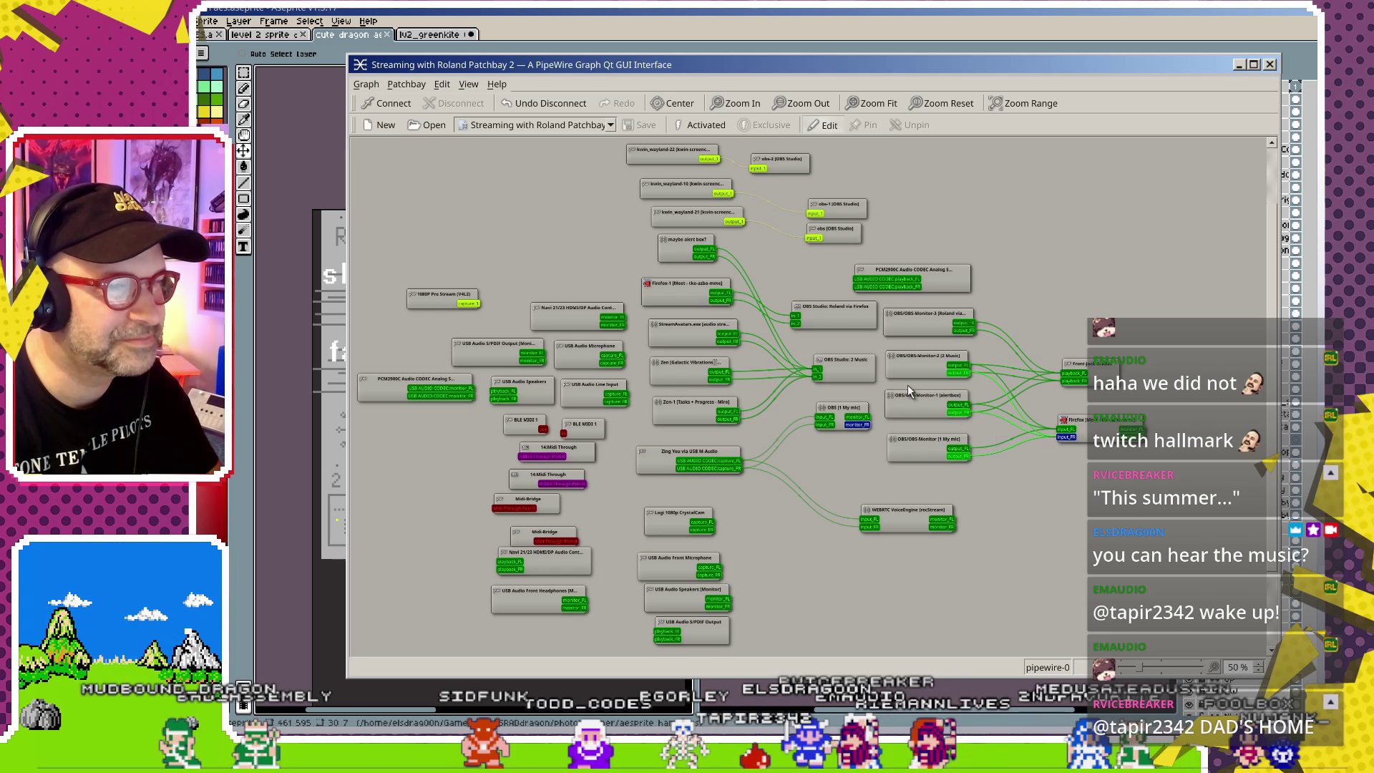
- Move the Chromium (Playback) node up near the top of the graph
{"action": "scroll", "coordinate": [907, 385], "scroll_direction": "down", "scroll_amount": 3}
{"action": "scroll", "coordinate": [881, 274], "scroll_direction": "up", "scroll_amount": 6}
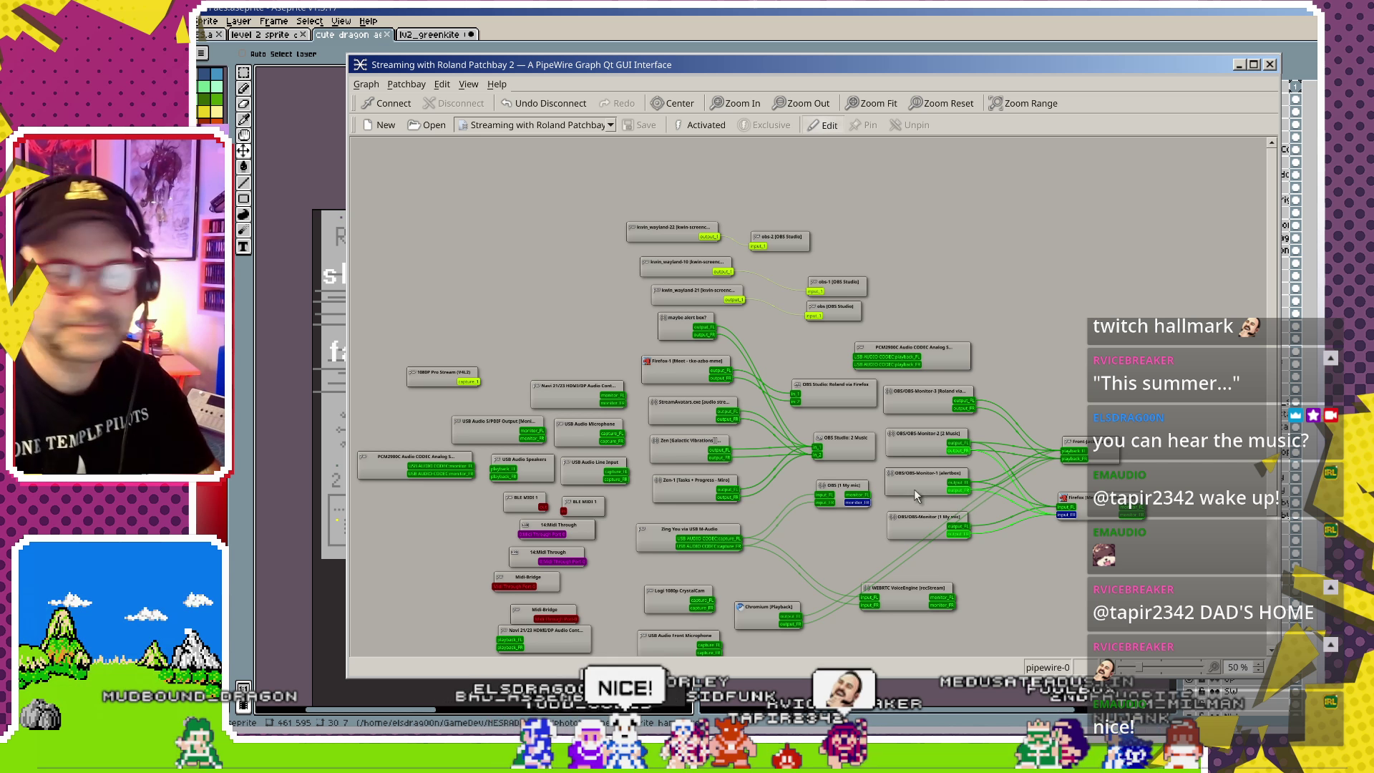
{"action": "scroll", "coordinate": [855, 479], "scroll_direction": "down", "scroll_amount": 3}
{"action": "left_click_drag", "start_coordinate": [773, 533], "coordinate": [785, 267]}
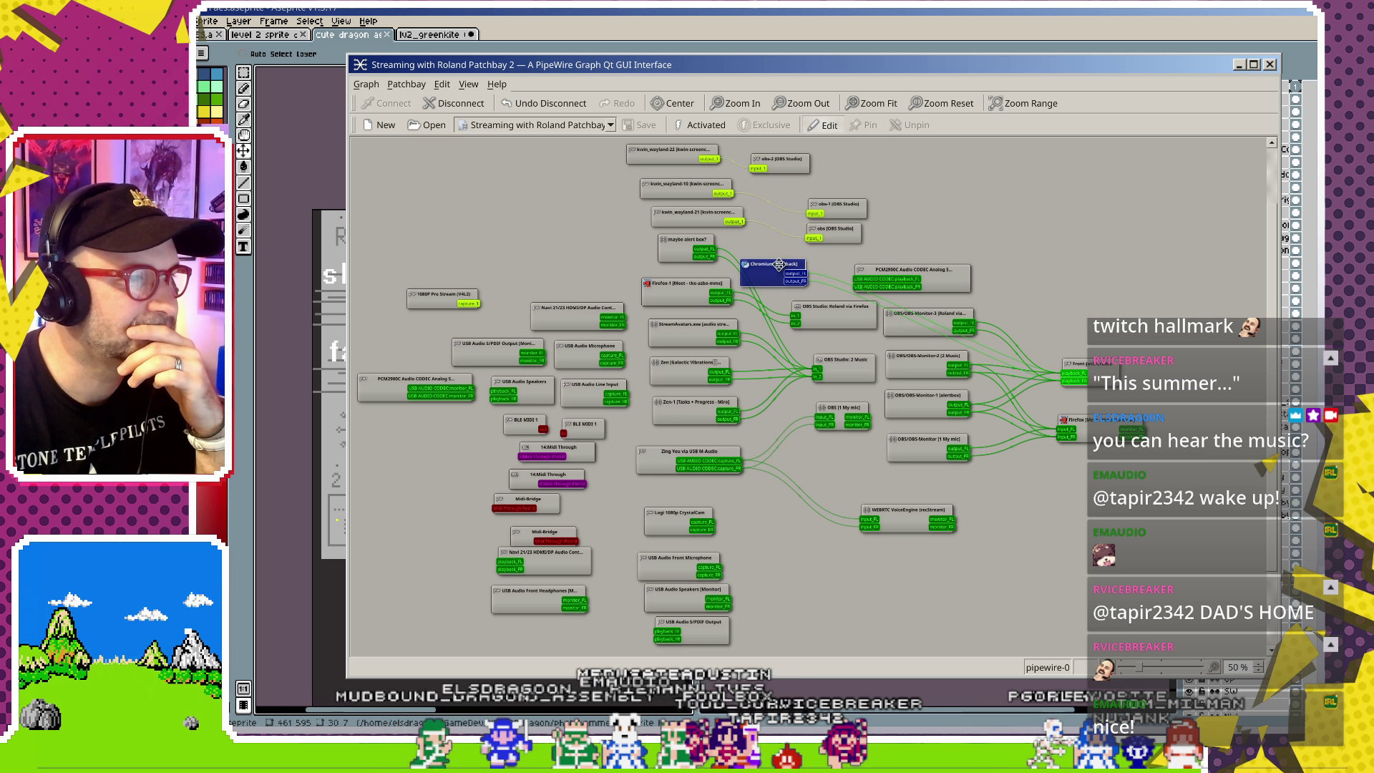
{"action": "left_click_drag", "start_coordinate": [780, 265], "coordinate": [782, 262]}
{"action": "right_click", "coordinate": [784, 266]}
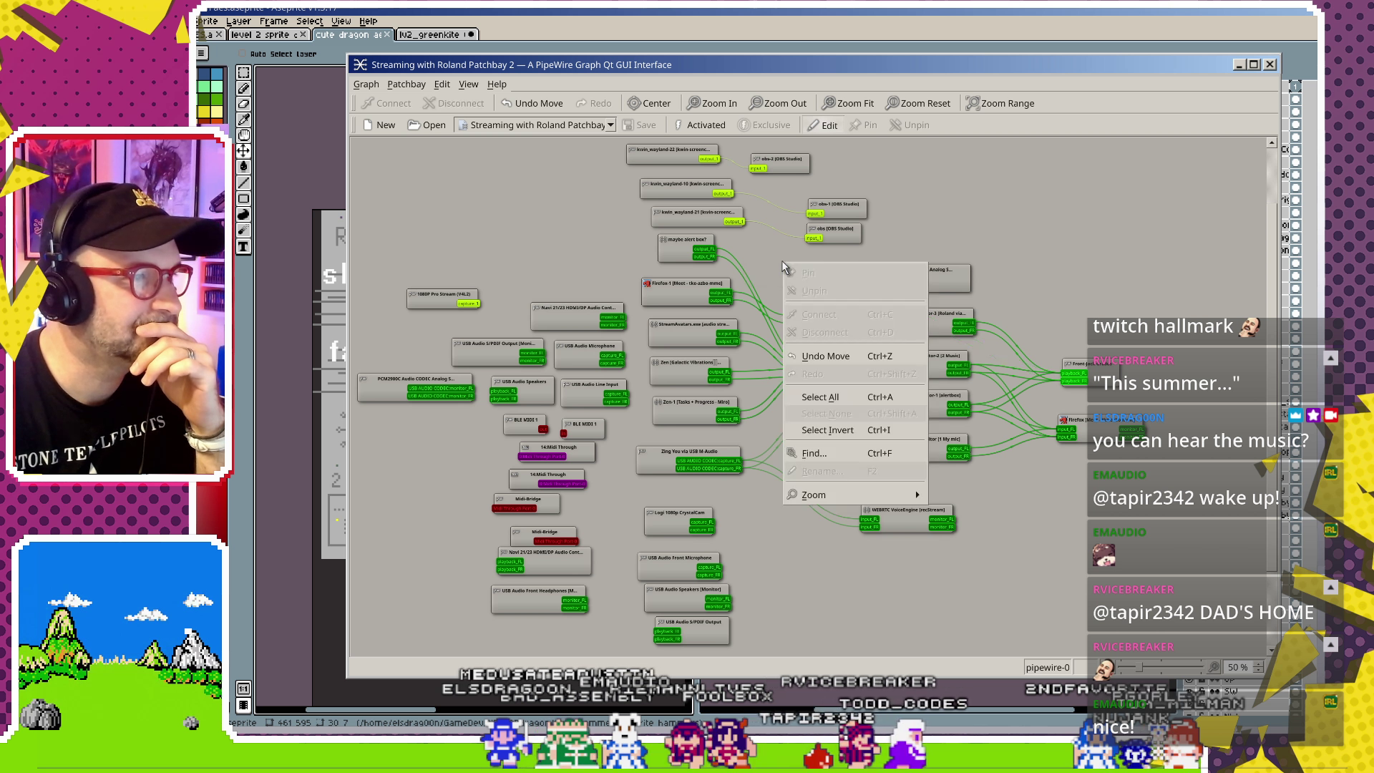
- Link Zing You capture_FL and capture_FR to Firefox's inputs and shift the Zing You node slightly right
{"action": "left_click", "coordinate": [794, 475]}
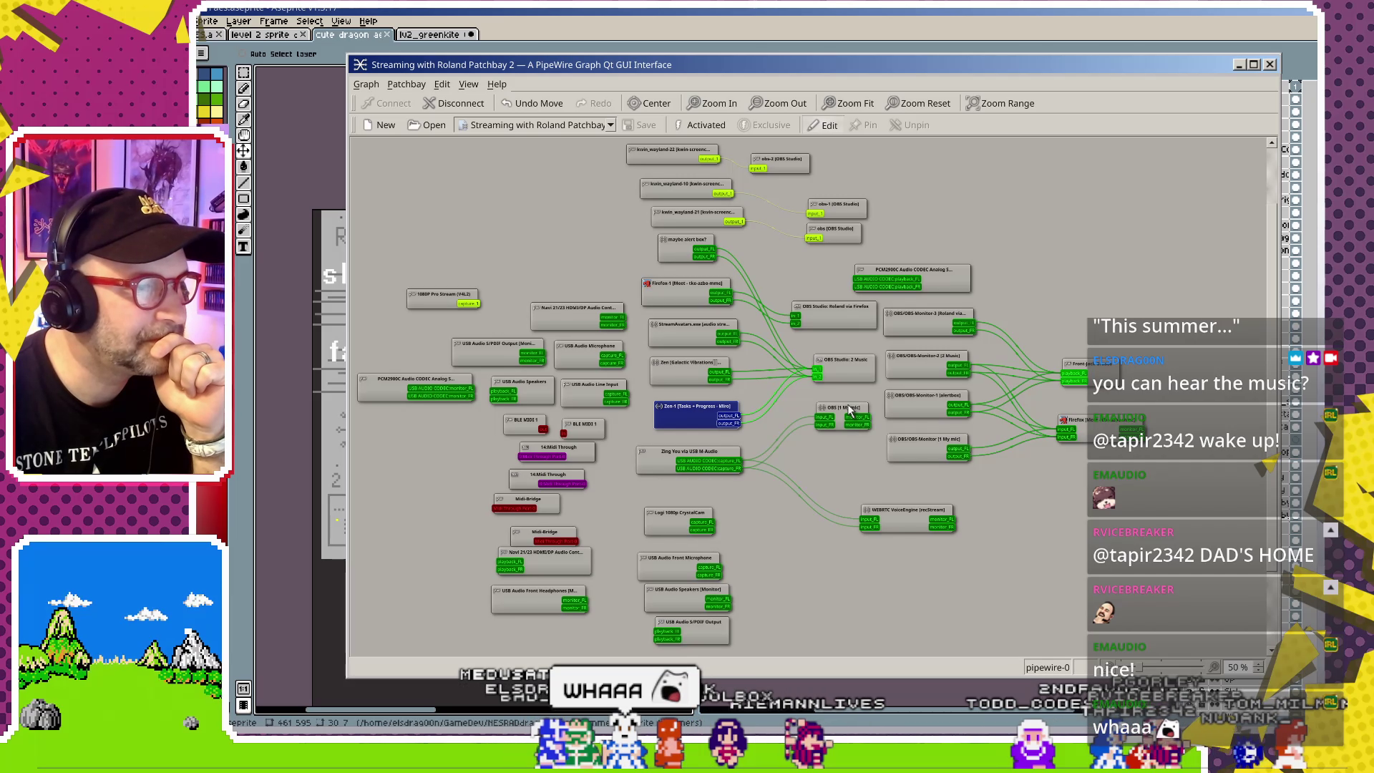
{"action": "mouse_move", "coordinate": [739, 461]}
{"action": "left_mouse_down"}
{"action": "mouse_move", "coordinate": [1024, 449]}
{"action": "mouse_move", "coordinate": [1066, 430]}
{"action": "left_mouse_up"}
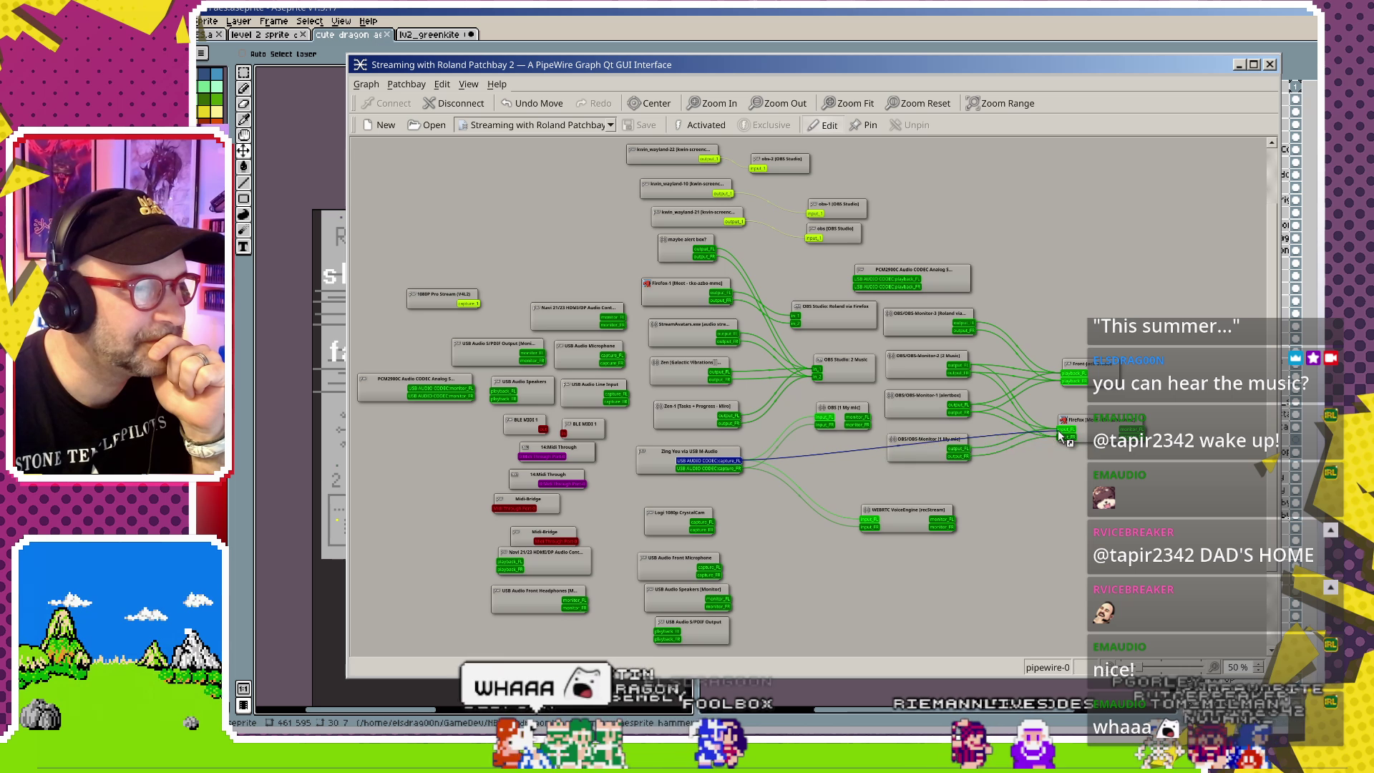
{"action": "left_click_drag", "start_coordinate": [737, 467], "coordinate": [1066, 434]}
{"action": "mouse_move", "coordinate": [687, 454]}
{"action": "left_mouse_down"}
{"action": "mouse_move", "coordinate": [755, 470]}
{"action": "mouse_move", "coordinate": [716, 467]}
{"action": "left_mouse_up"}
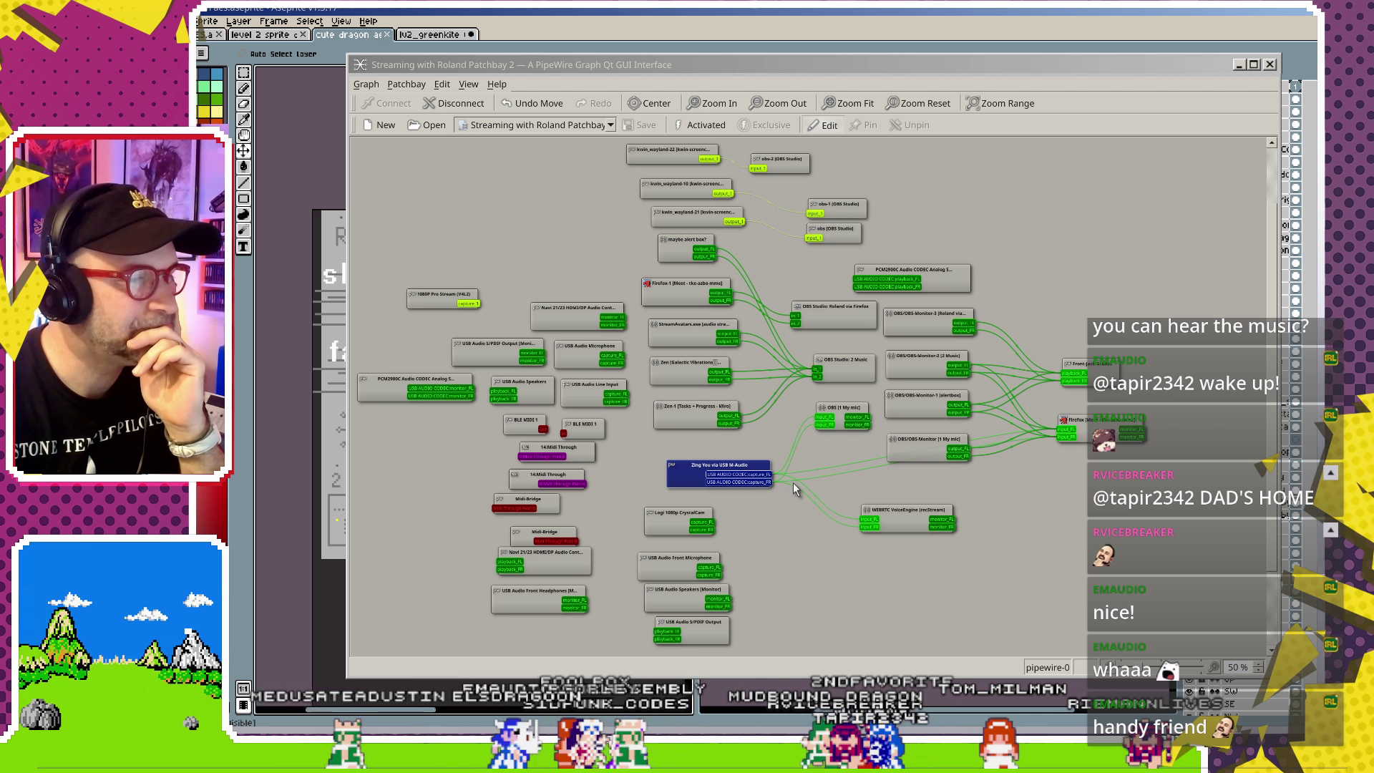
- Nudge the My mic, alertbox and Roland OBS monitor nodes, and shift Zing You up-left
{"action": "left_click_drag", "start_coordinate": [925, 445], "coordinate": [925, 479]}
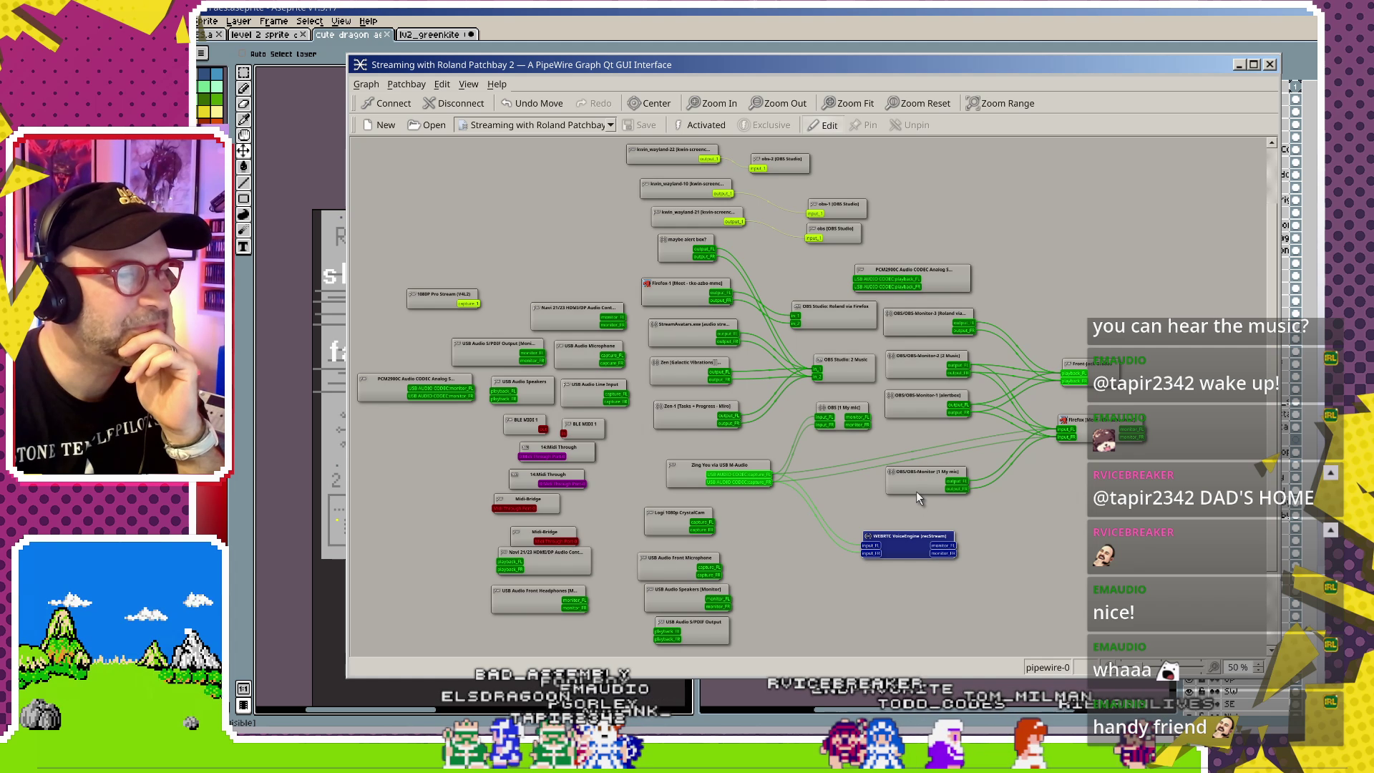
{"action": "left_click", "coordinate": [935, 320]}
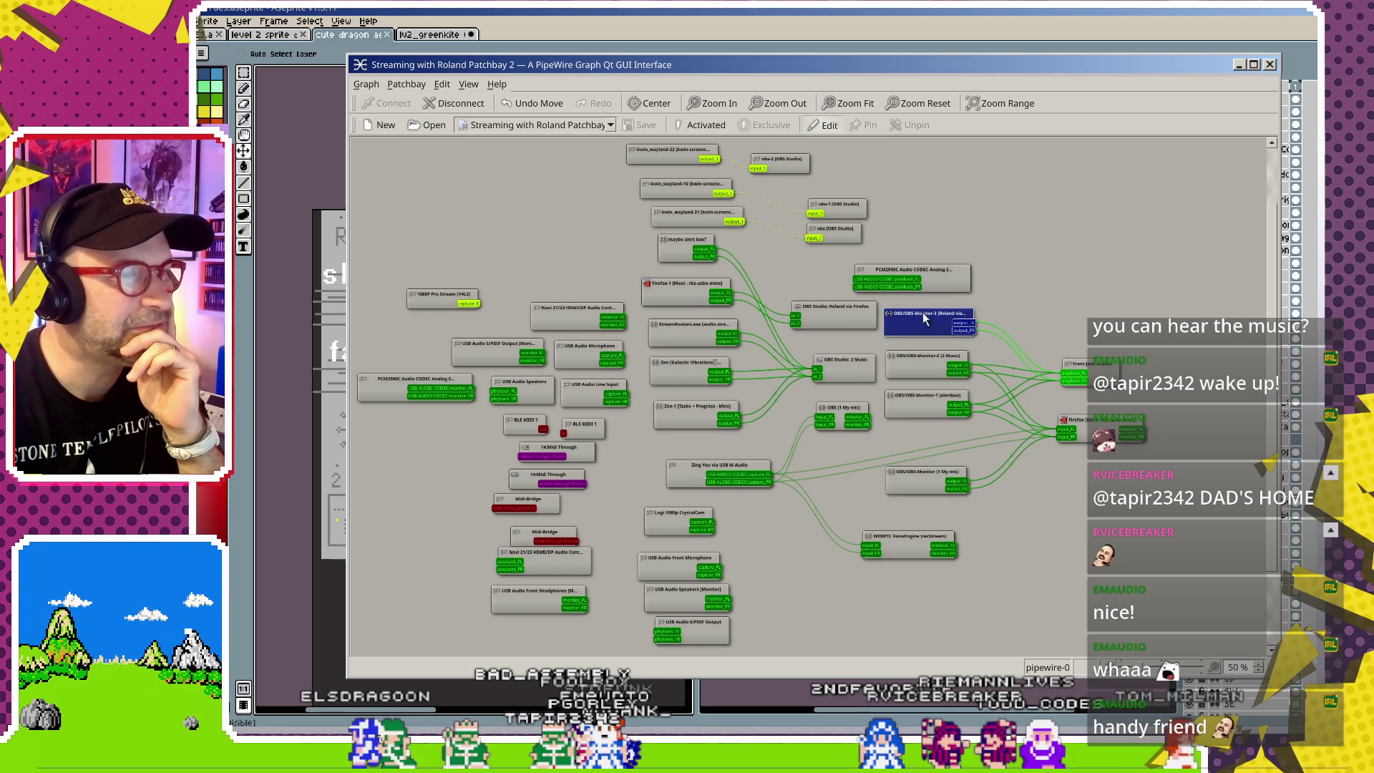
{"action": "scroll", "coordinate": [920, 346], "scroll_direction": "up", "scroll_amount": 1}
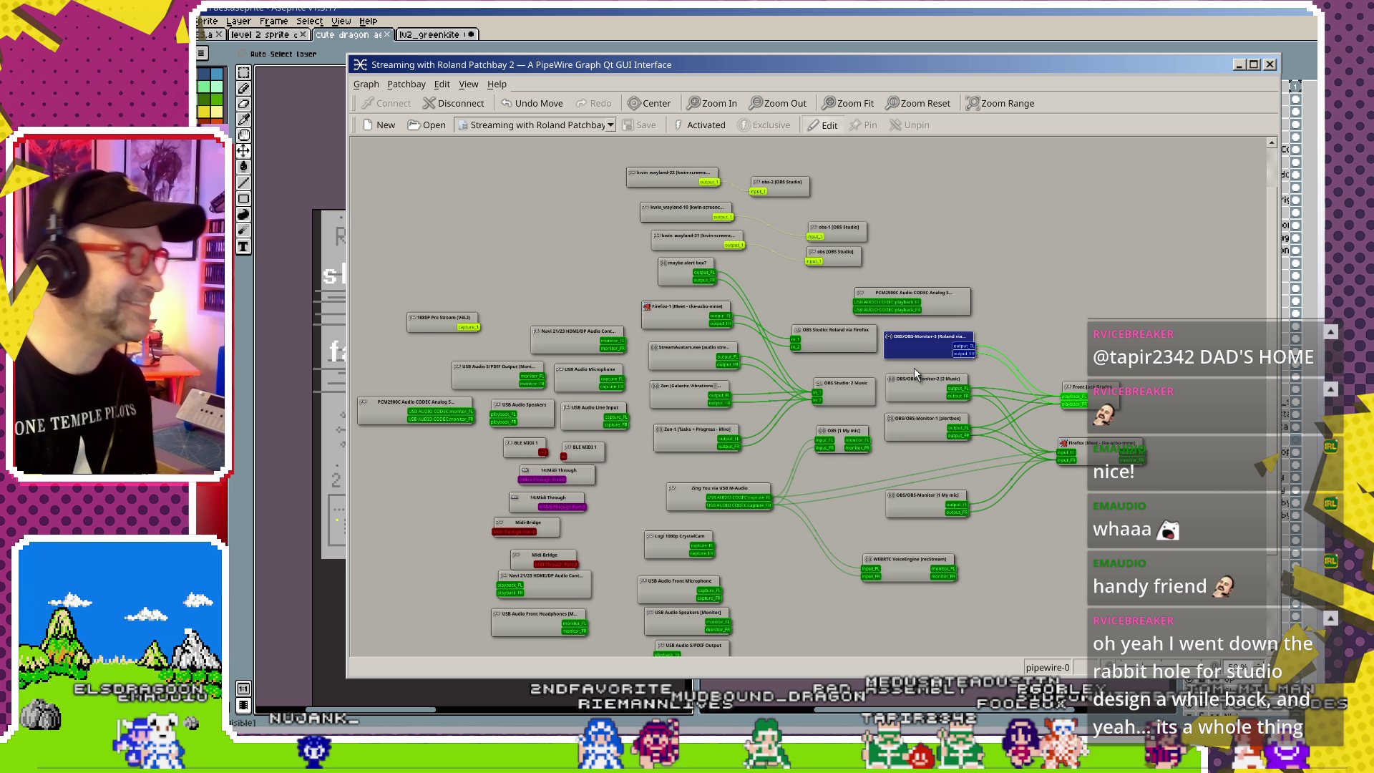
{"action": "left_click_drag", "start_coordinate": [919, 508], "coordinate": [918, 515]}
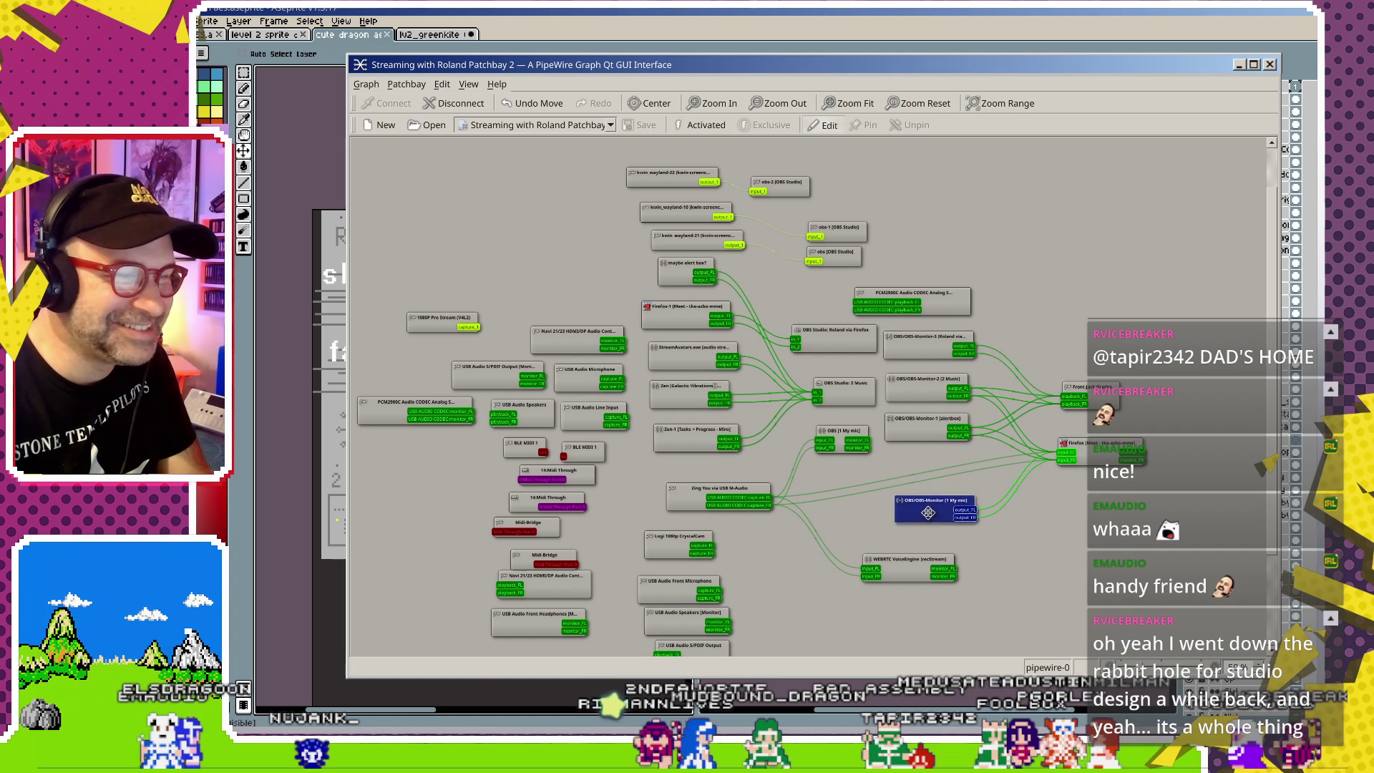
{"action": "left_click_drag", "start_coordinate": [925, 433], "coordinate": [927, 431]}
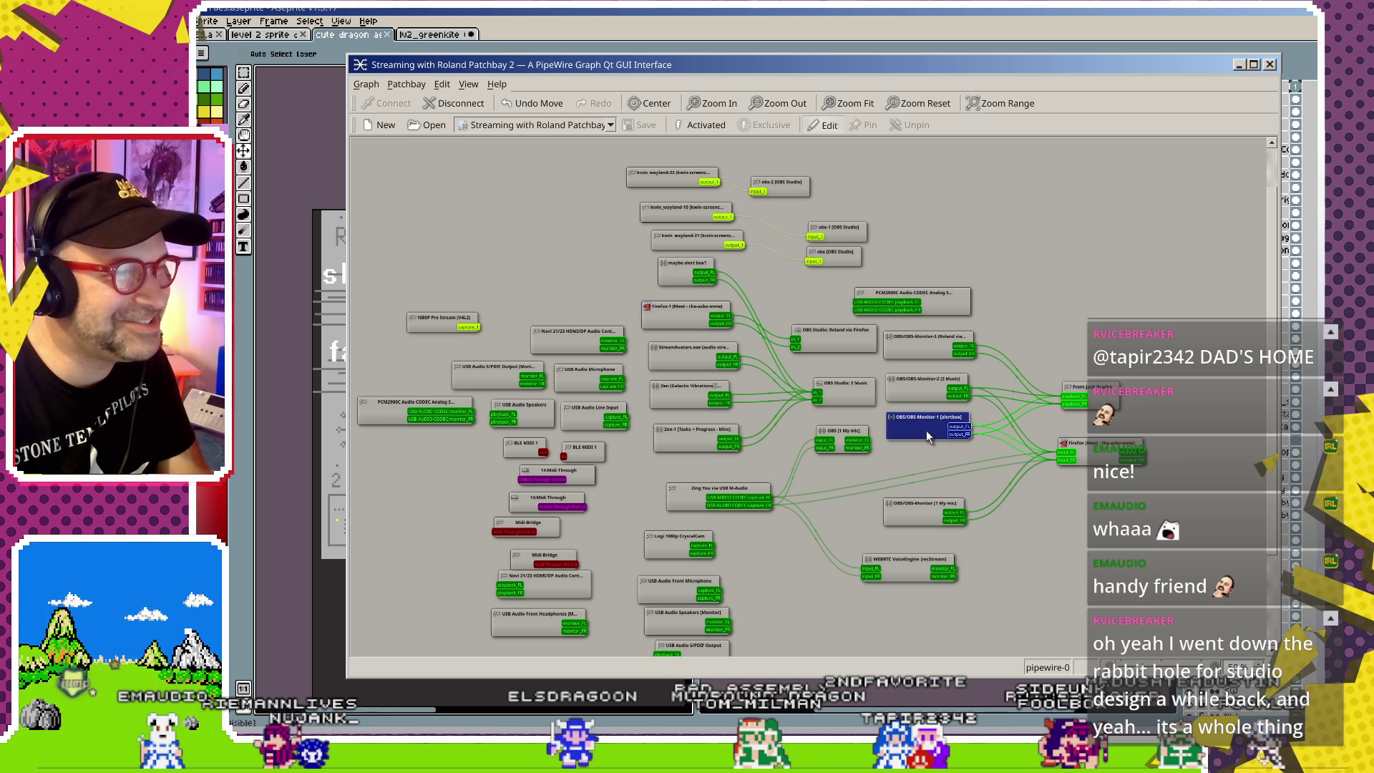
{"action": "left_click_drag", "start_coordinate": [928, 347], "coordinate": [927, 357]}
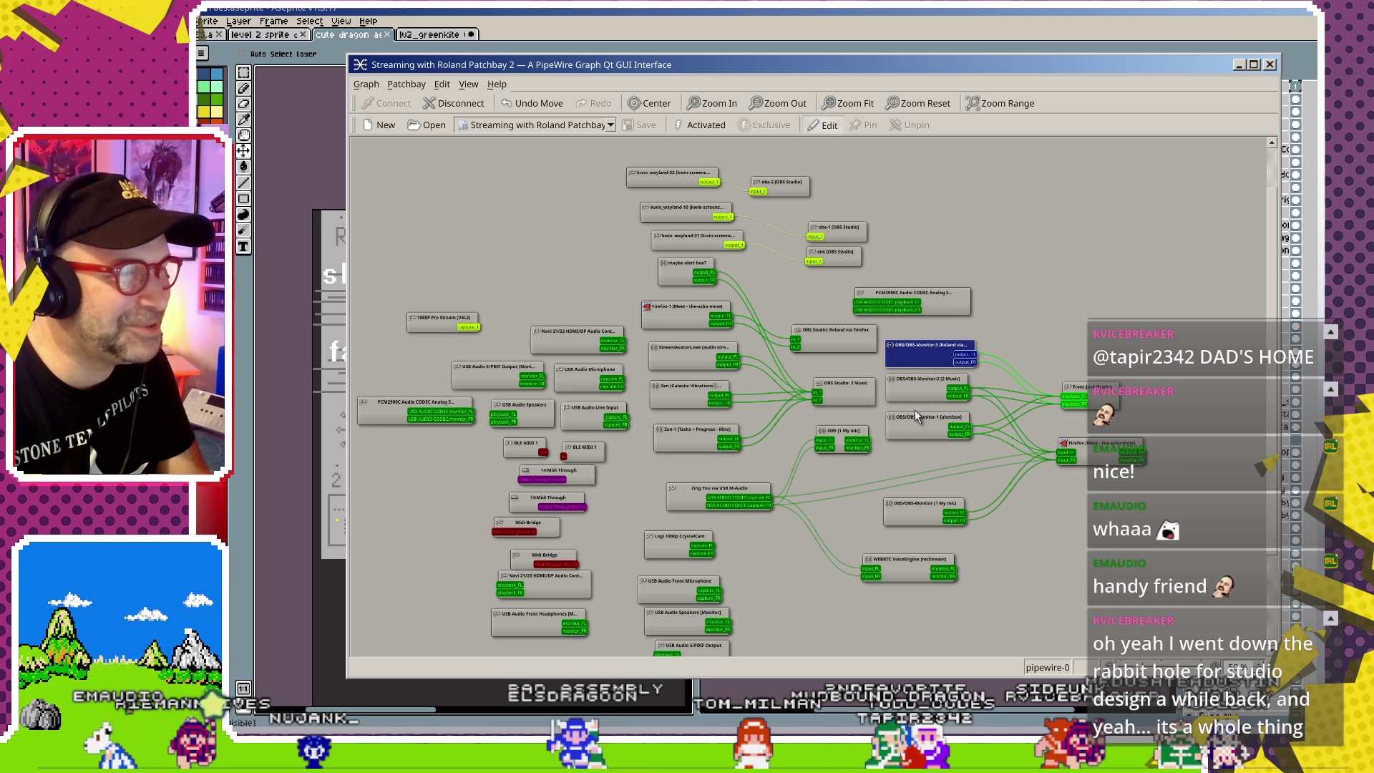
{"action": "left_click_drag", "start_coordinate": [688, 497], "coordinate": [682, 485]}
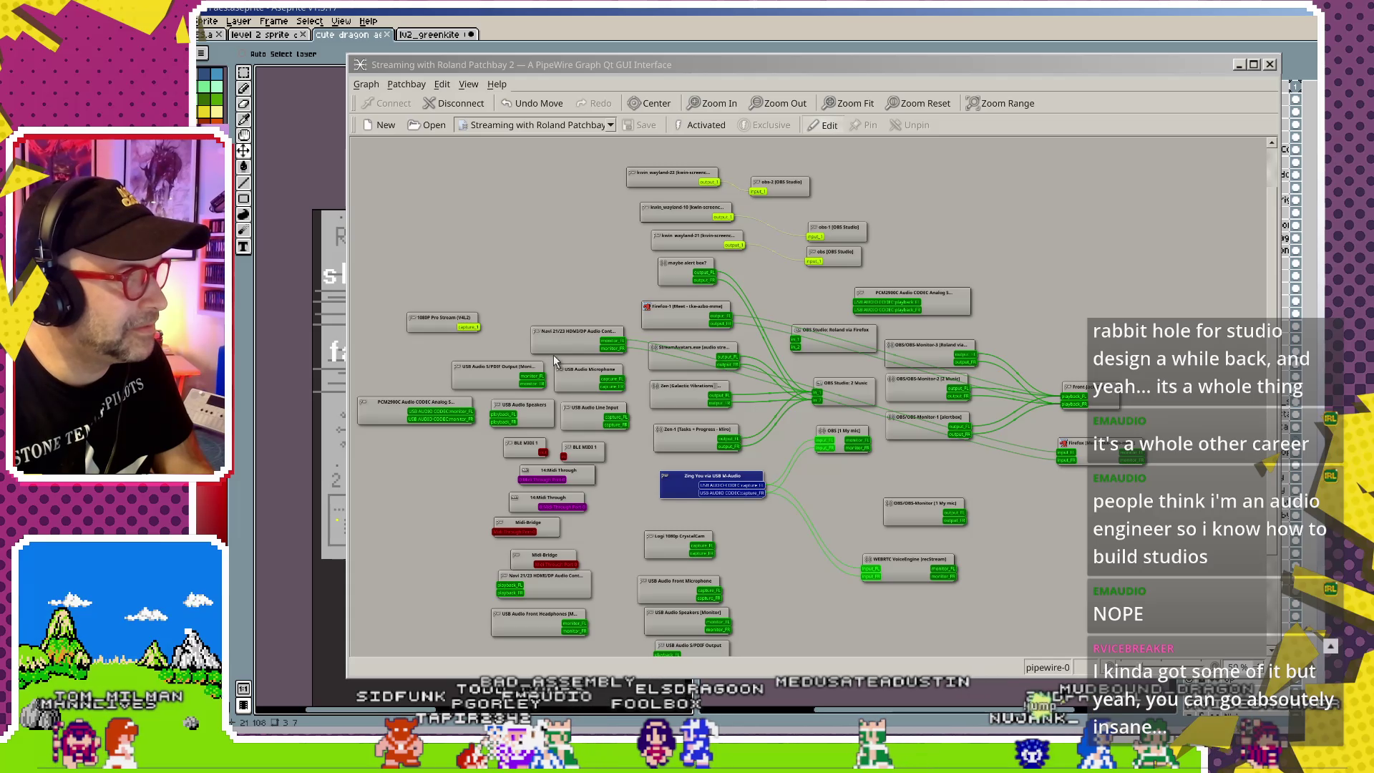
- Move the Navi HDMI/DP node into the right cluster, nudge Firefox, and show the saved patchbays
{"action": "left_click_drag", "start_coordinate": [557, 345], "coordinate": [905, 475]}
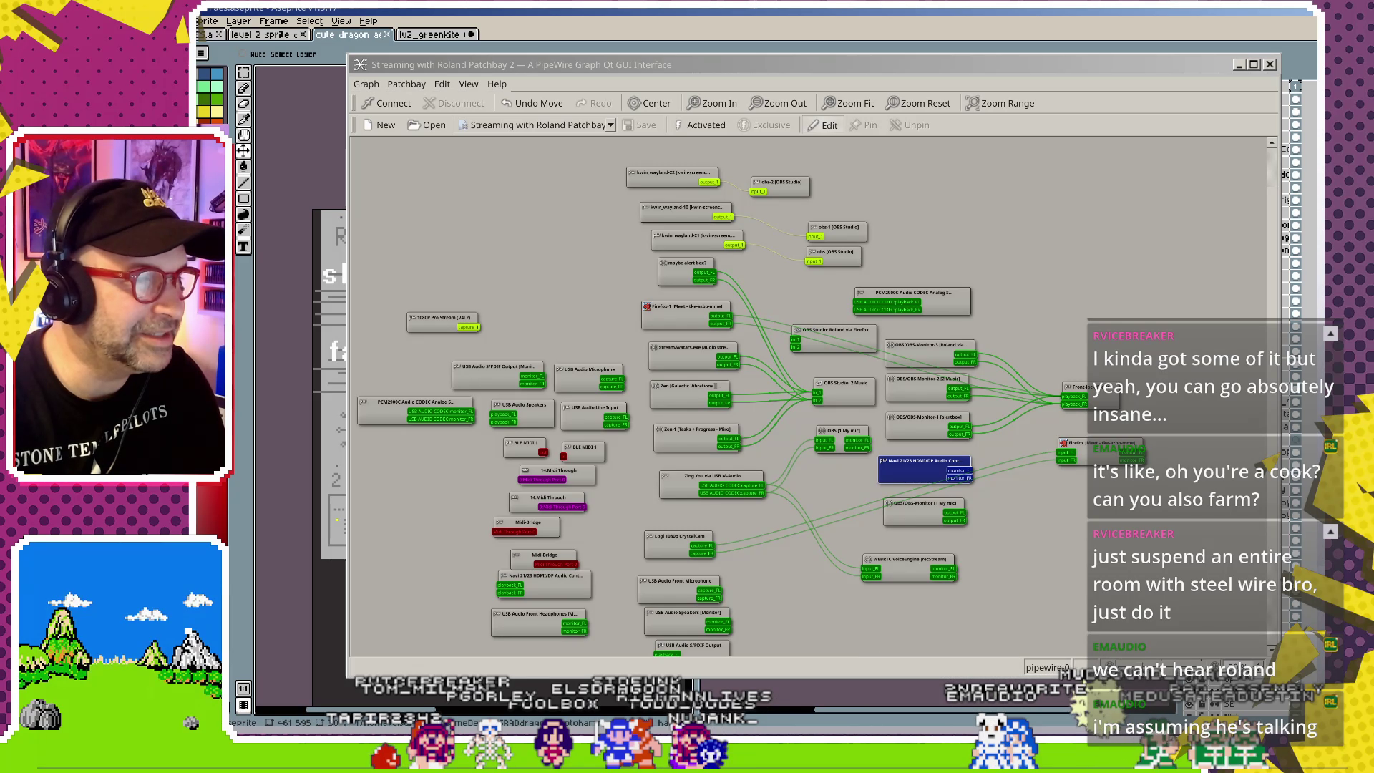
{"action": "left_click_drag", "start_coordinate": [659, 313], "coordinate": [667, 313]}
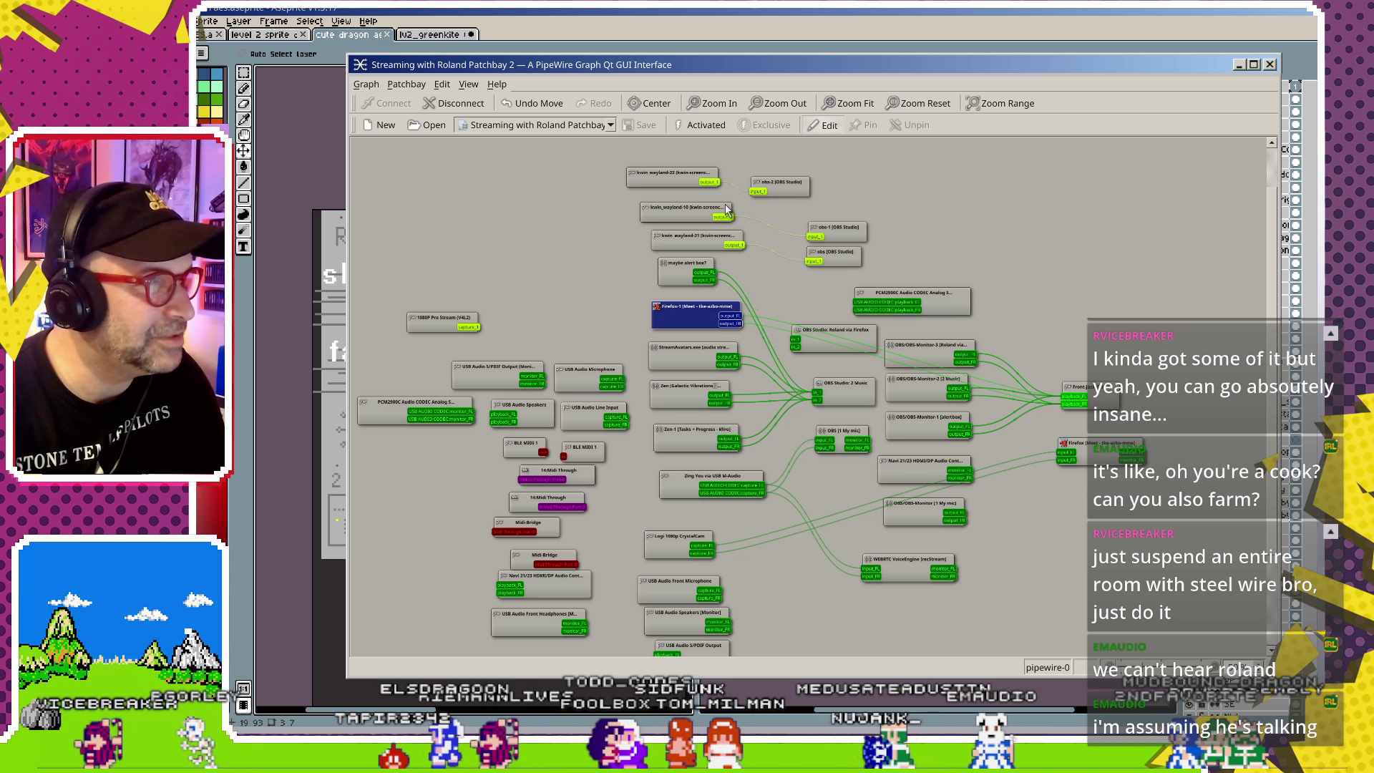
{"action": "left_click", "coordinate": [519, 126]}
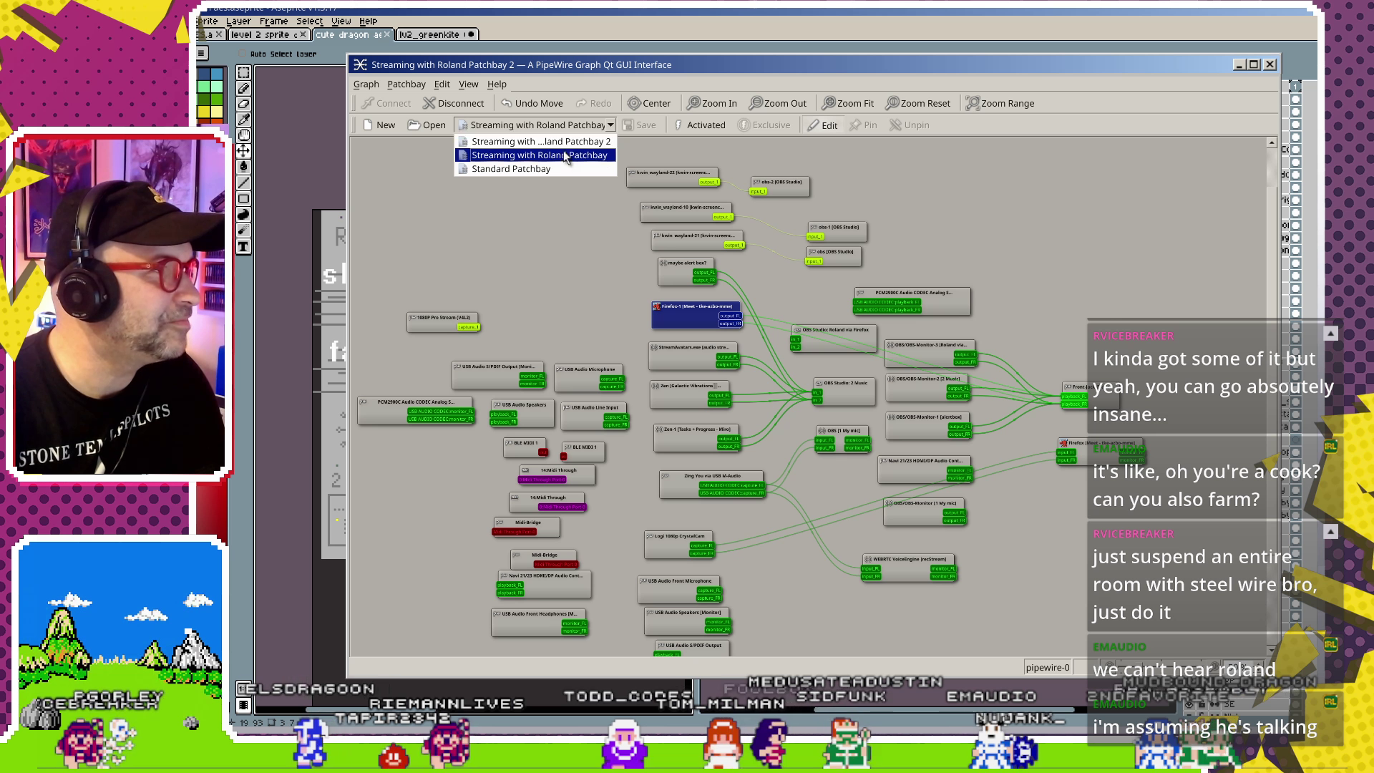
- Disconnect Firefox-1's selected ports, keep Streaming with Roland Patchbay active, and move Logi 1080p CrystalCam right
{"action": "left_click", "coordinate": [561, 156]}
{"action": "left_click", "coordinate": [566, 125]}
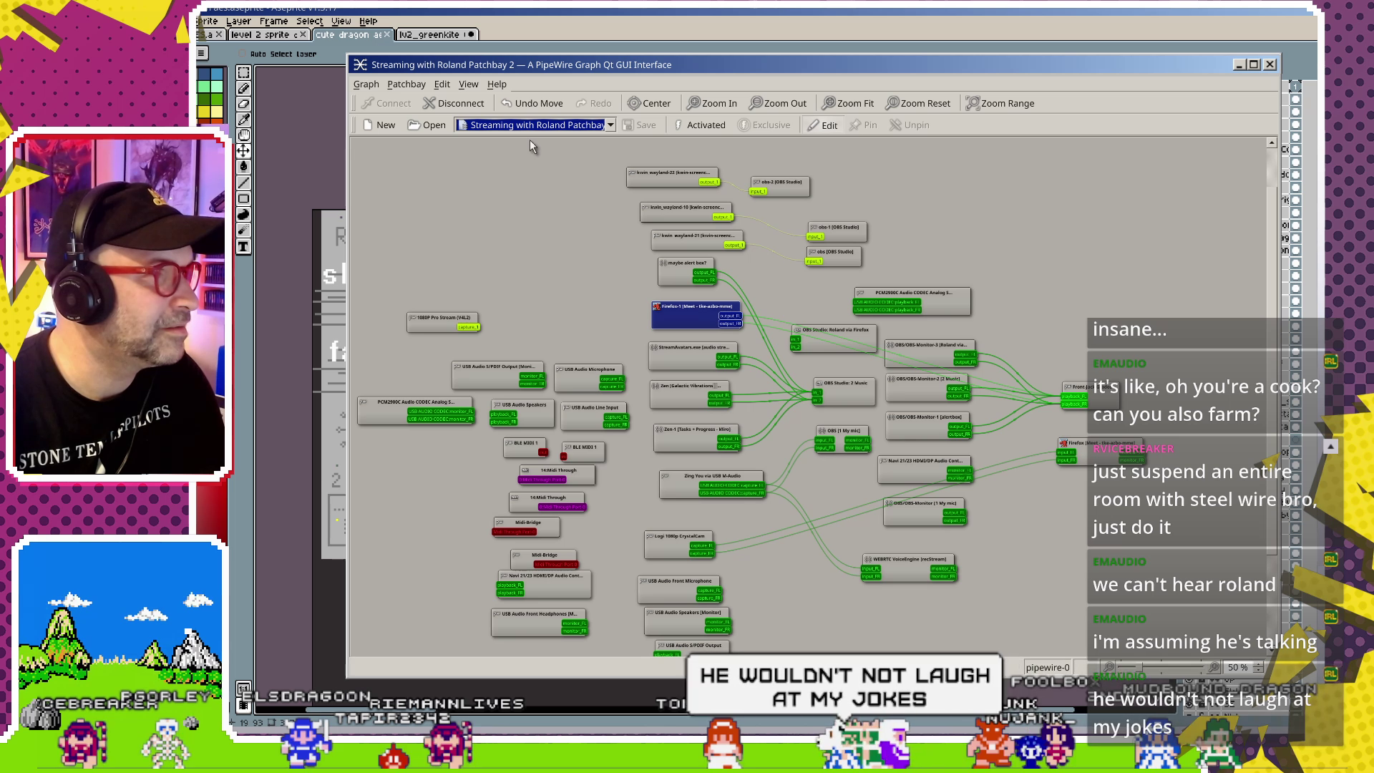
{"action": "left_click", "coordinate": [465, 105]}
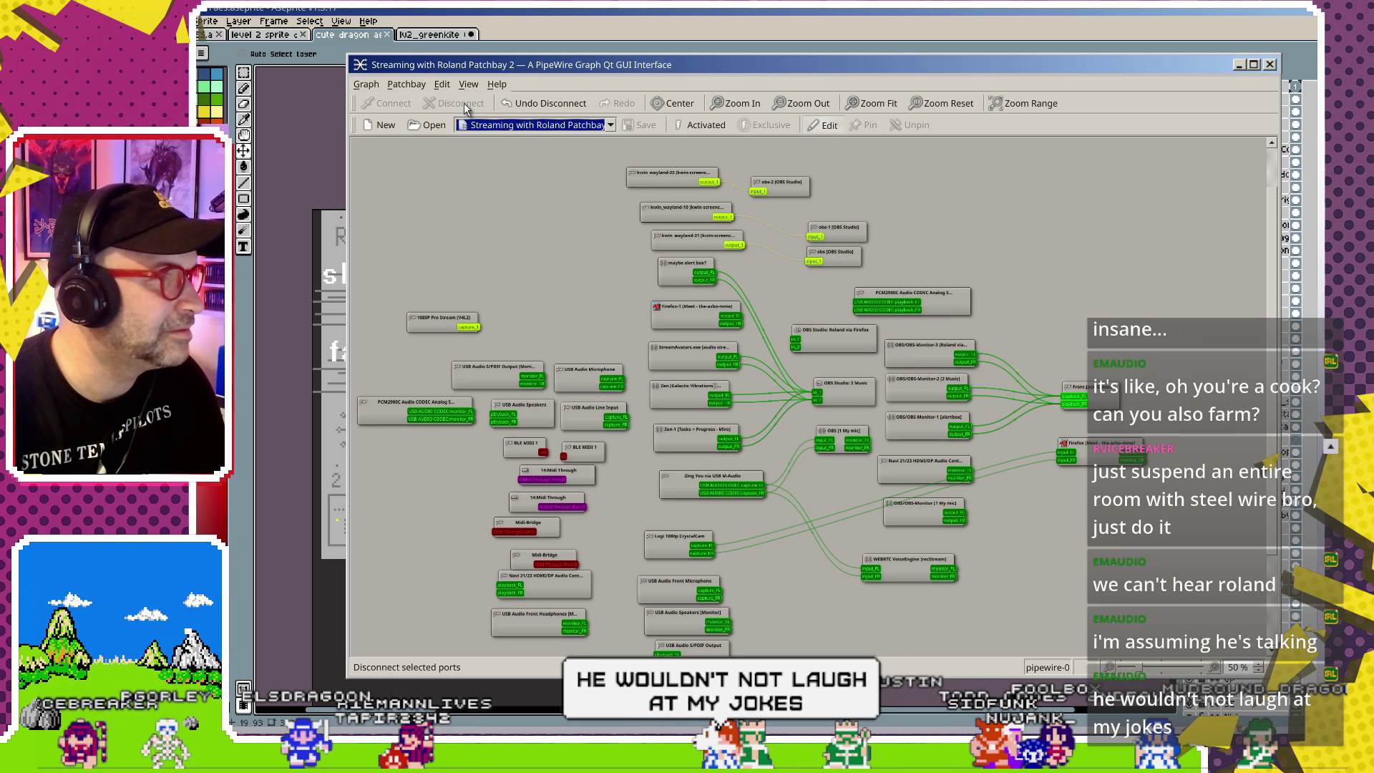
{"action": "left_click", "coordinate": [542, 127]}
{"action": "left_click", "coordinate": [541, 149]}
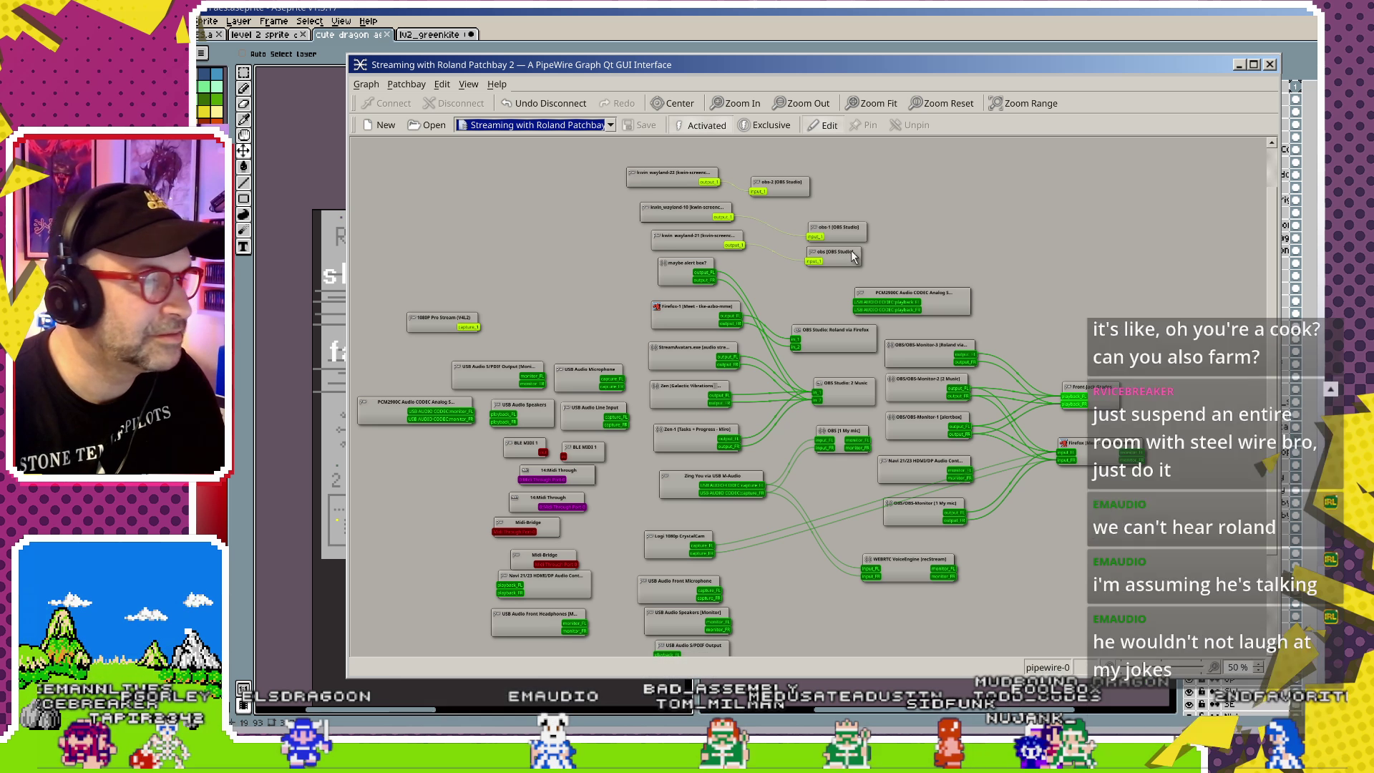
{"action": "mouse_move", "coordinate": [667, 551]}
{"action": "left_mouse_down"}
{"action": "mouse_move", "coordinate": [997, 569]}
{"action": "mouse_move", "coordinate": [977, 549]}
{"action": "left_mouse_up"}
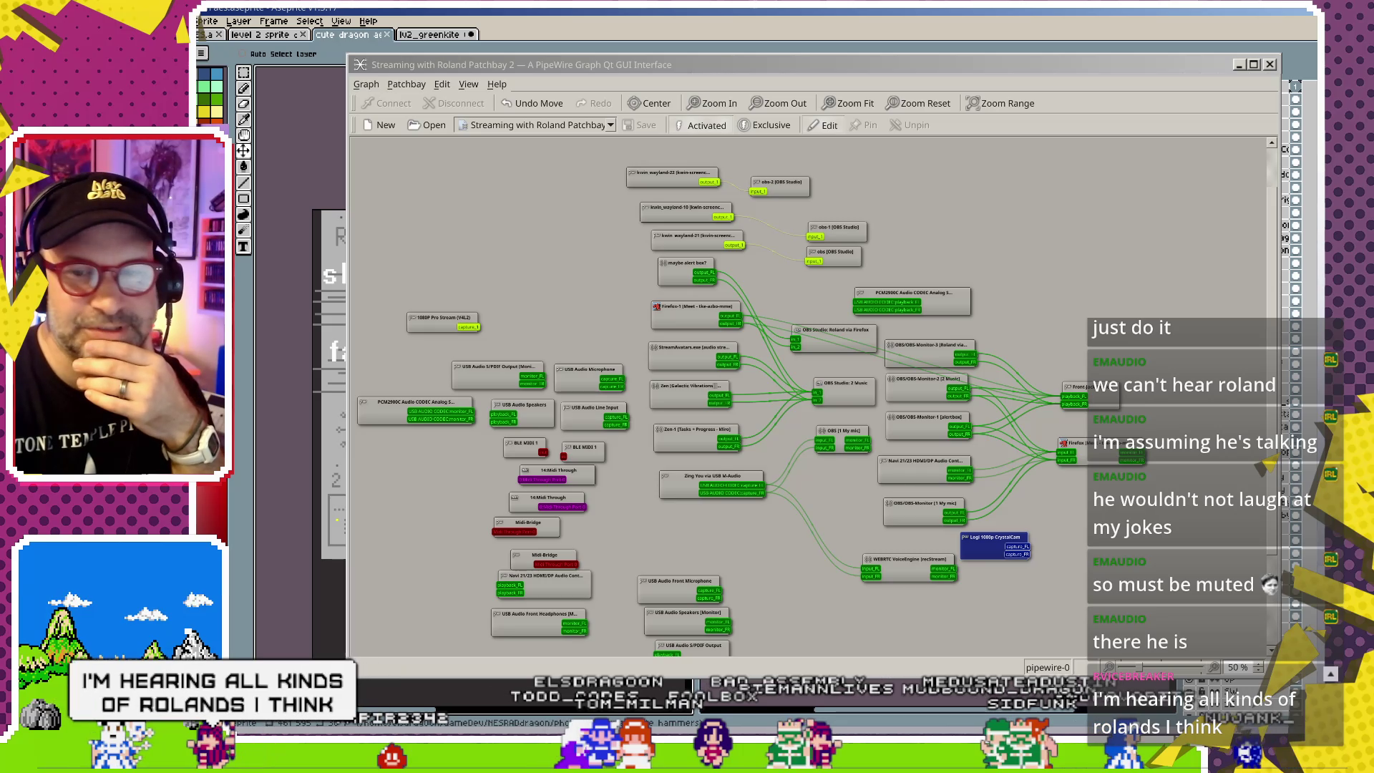
- Place the Logi 1080p CrystalCam node below VoiceEngine and fine-tune the Zing You node's position
{"action": "key", "text": "Escape"}
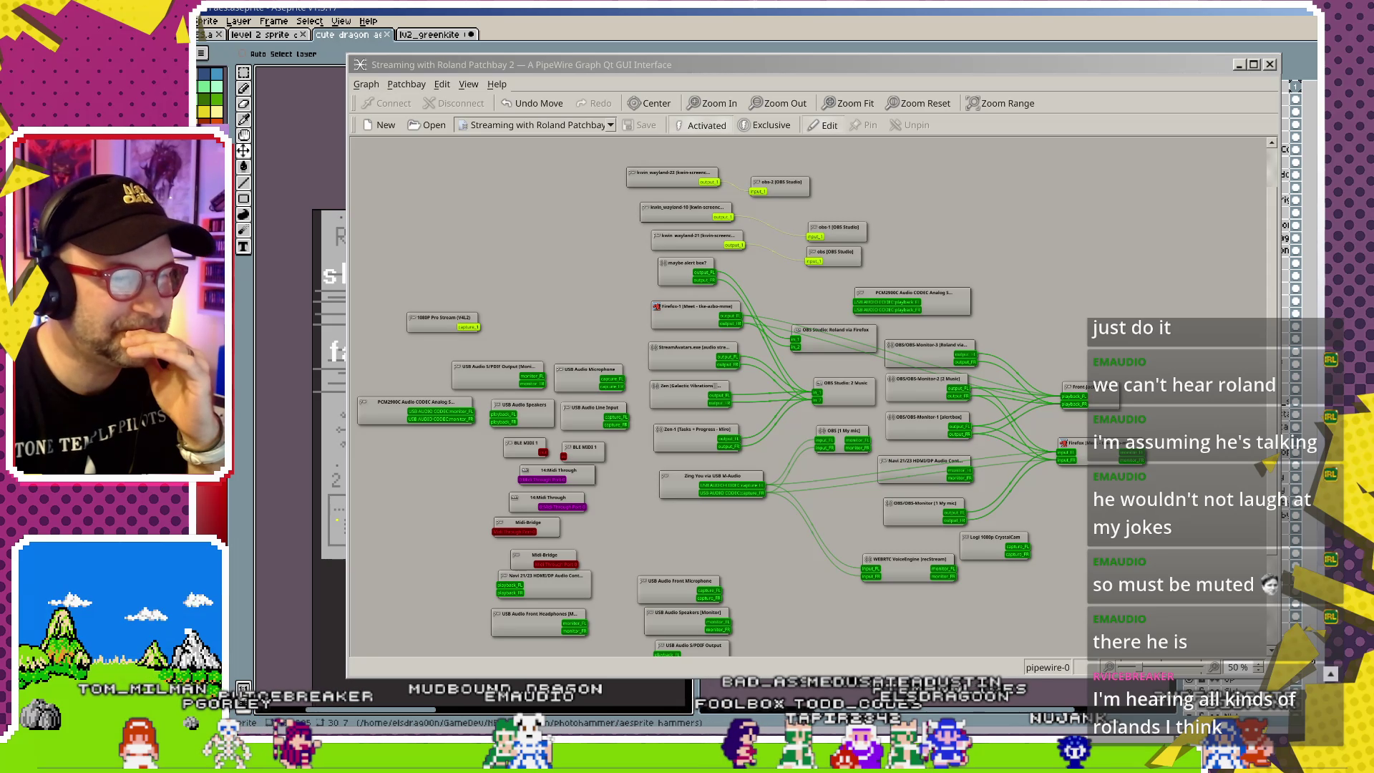
{"action": "left_click_drag", "start_coordinate": [986, 546], "coordinate": [902, 613]}
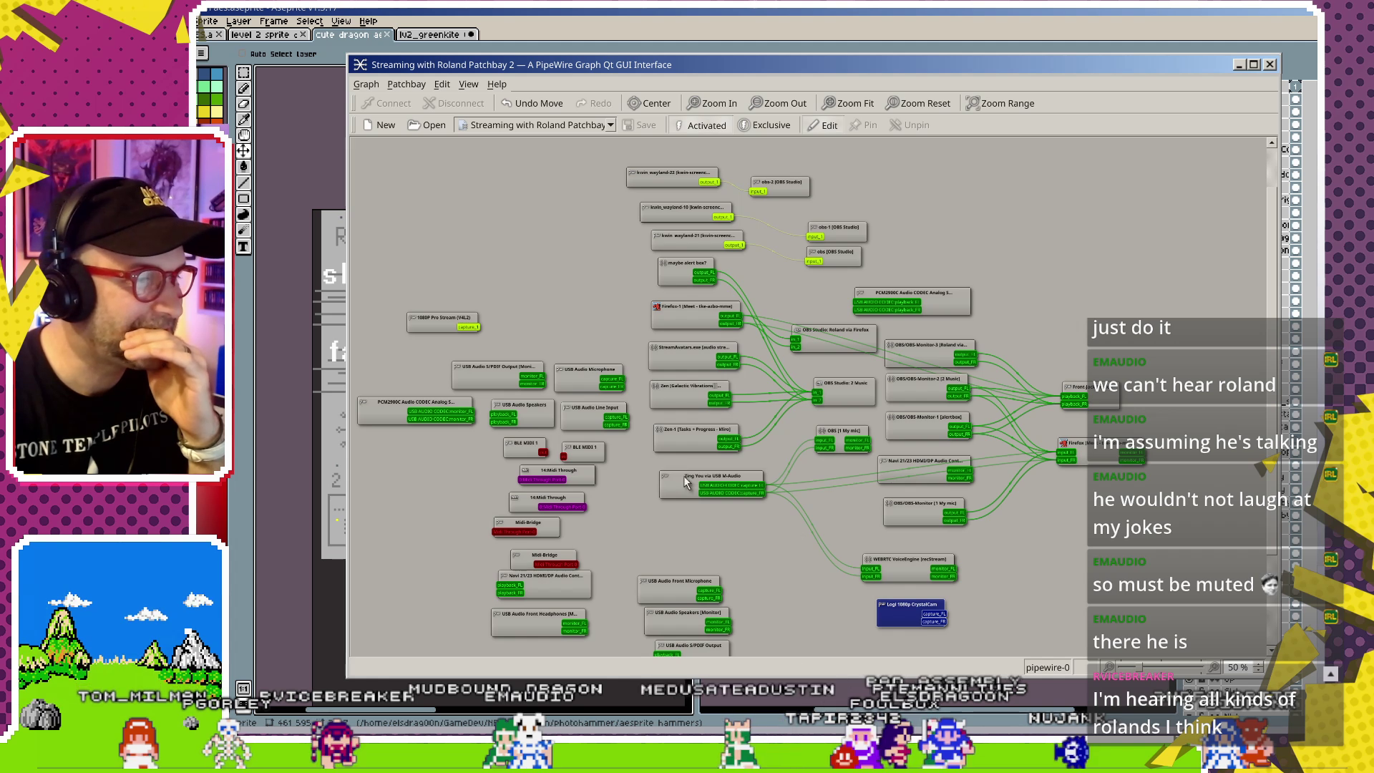
{"action": "left_click_drag", "start_coordinate": [684, 482], "coordinate": [690, 492]}
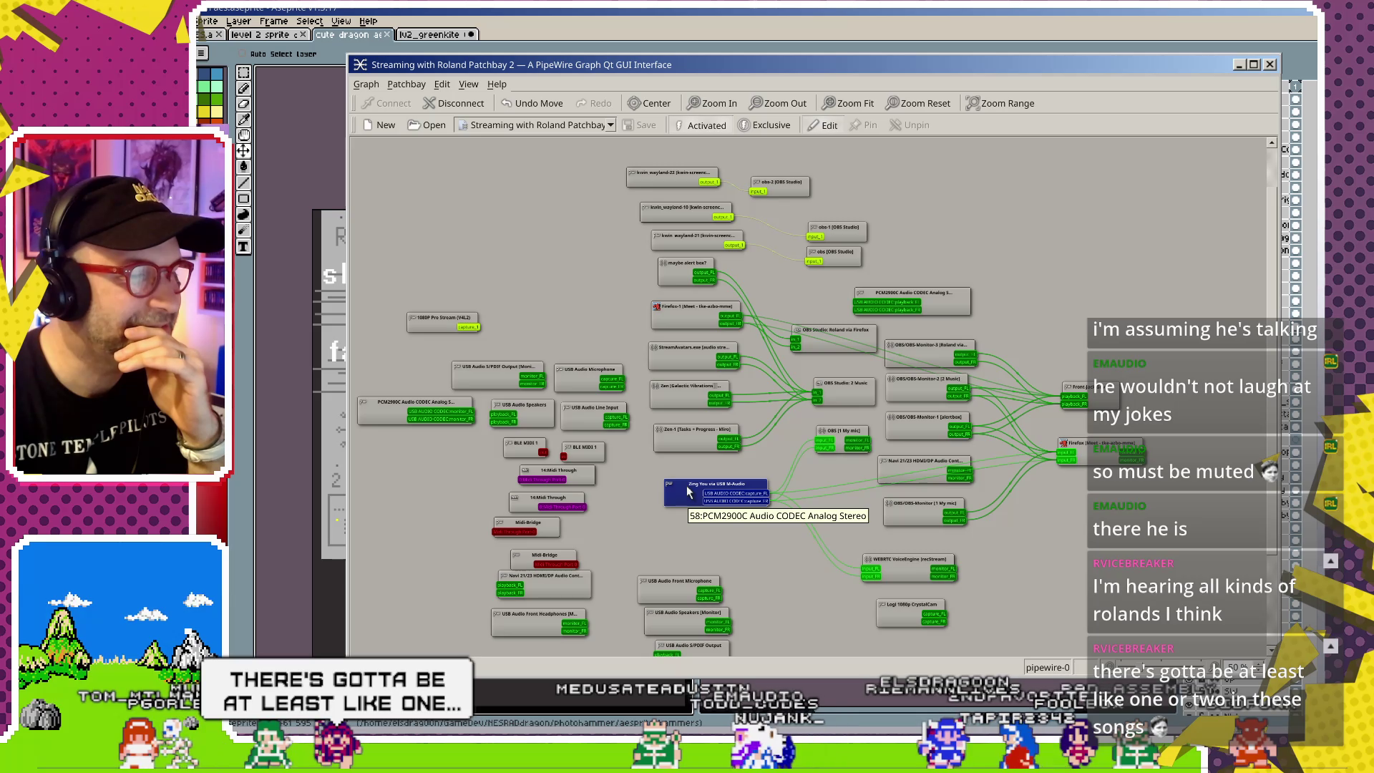
{"action": "left_click_drag", "start_coordinate": [686, 491], "coordinate": [701, 492]}
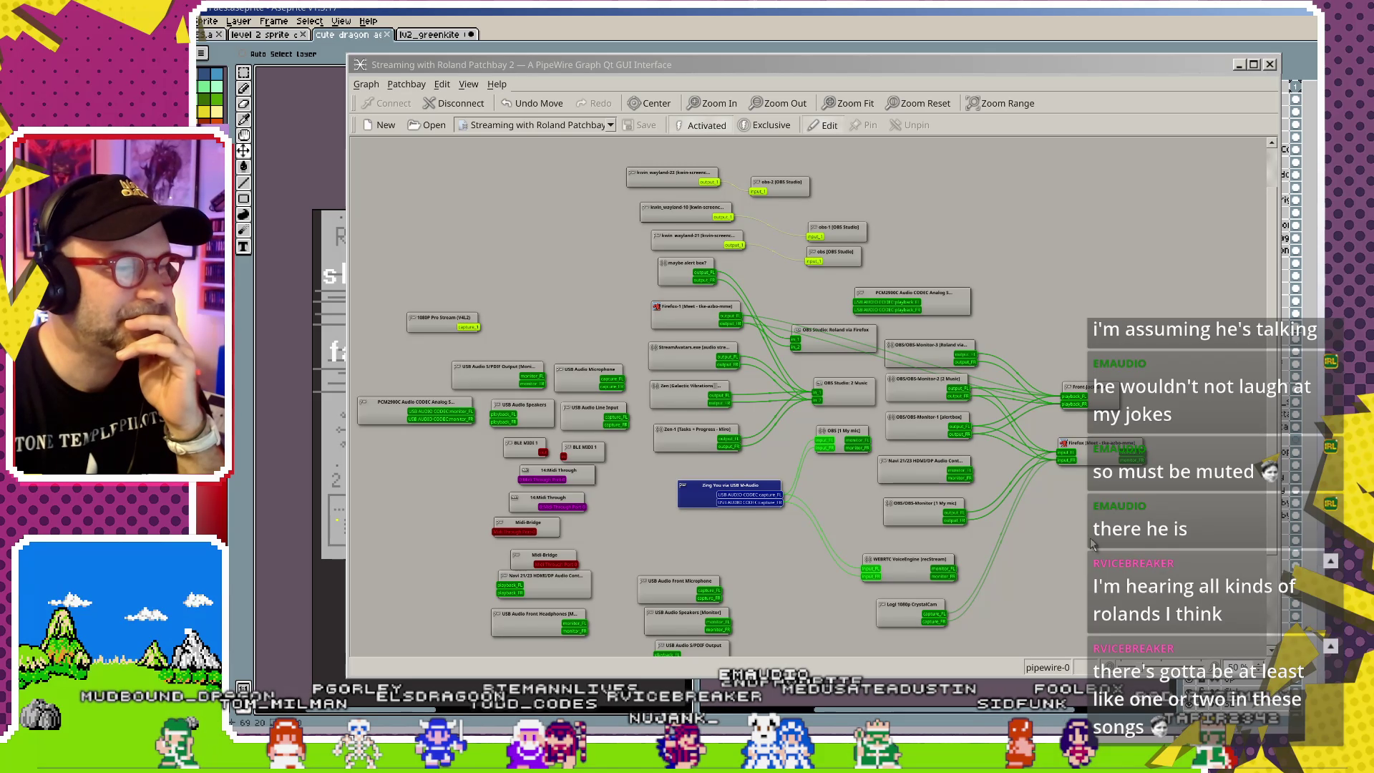
{"action": "left_click_drag", "start_coordinate": [729, 485], "coordinate": [708, 488]}
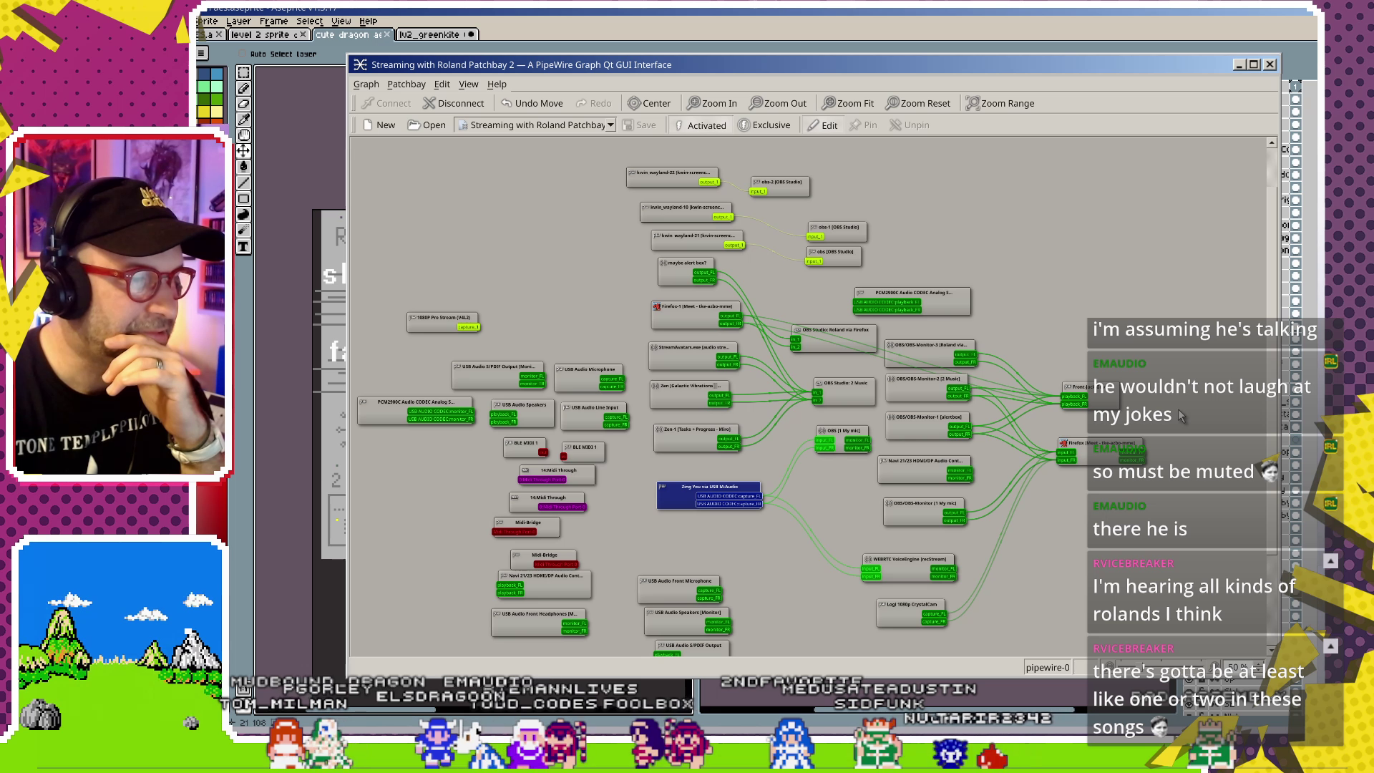
- Delete the Firefox-1 output_FL link to the front jack playback_FL and nudge Firefox-1
{"action": "left_click", "coordinate": [1087, 443]}
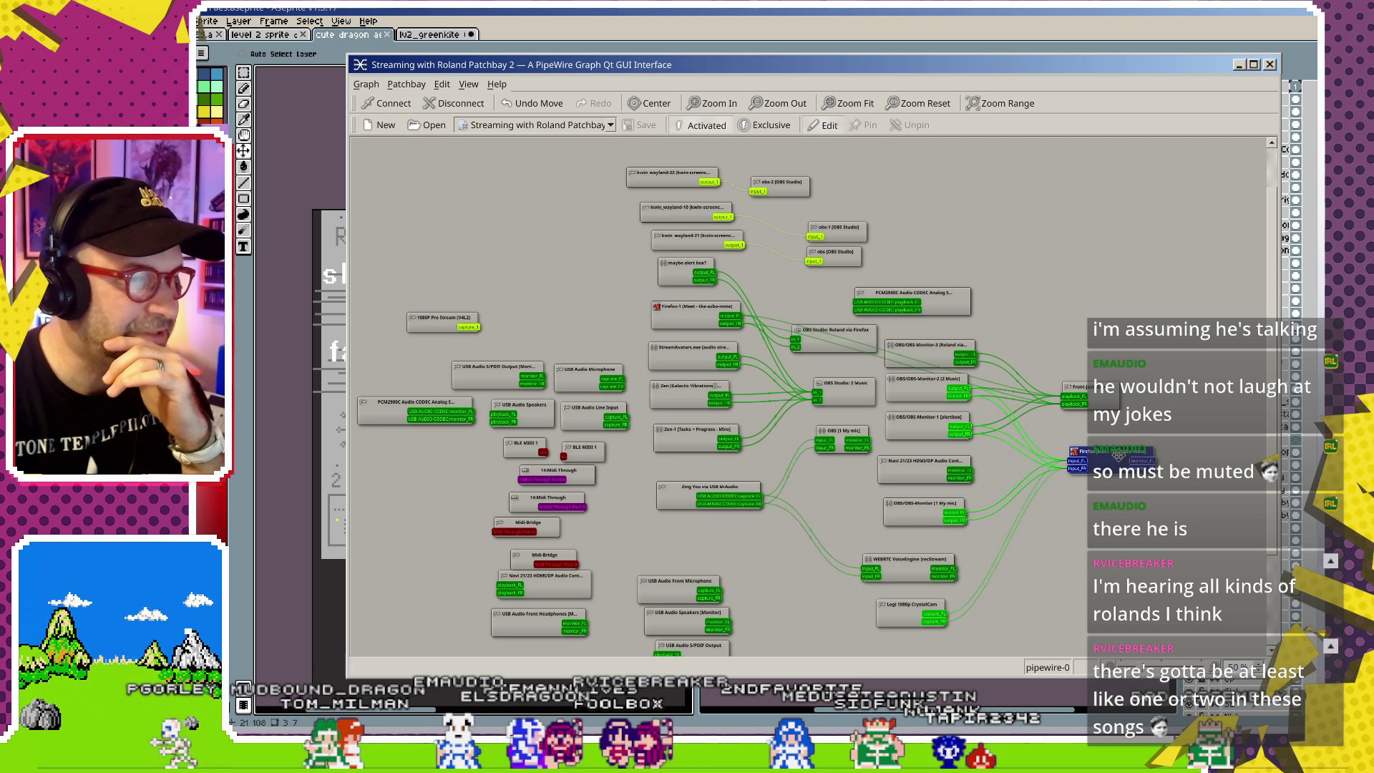
{"action": "scroll", "coordinate": [1045, 500], "scroll_direction": "down", "scroll_amount": 3}
{"action": "scroll", "coordinate": [1023, 522], "scroll_direction": "up", "scroll_amount": 1}
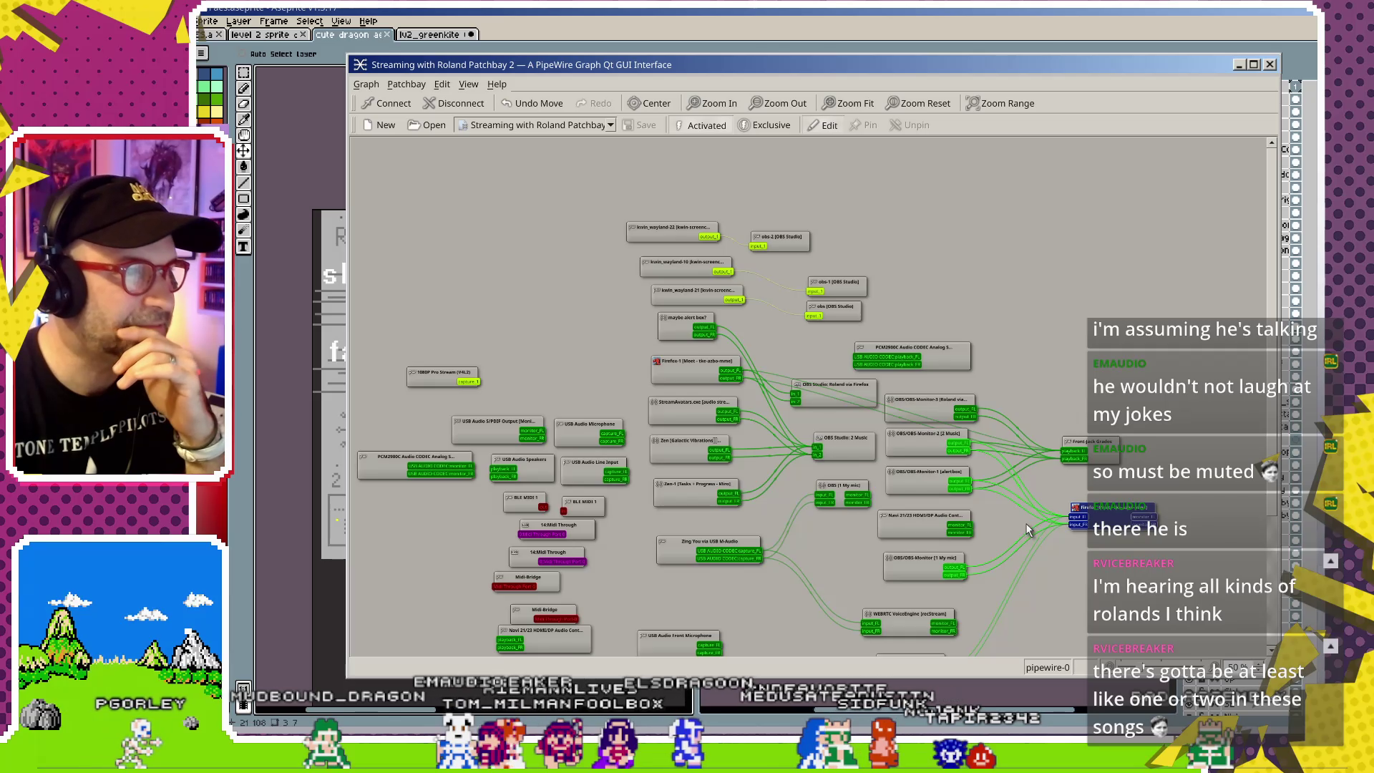
{"action": "scroll", "coordinate": [1032, 524], "scroll_direction": "up", "scroll_amount": 1}
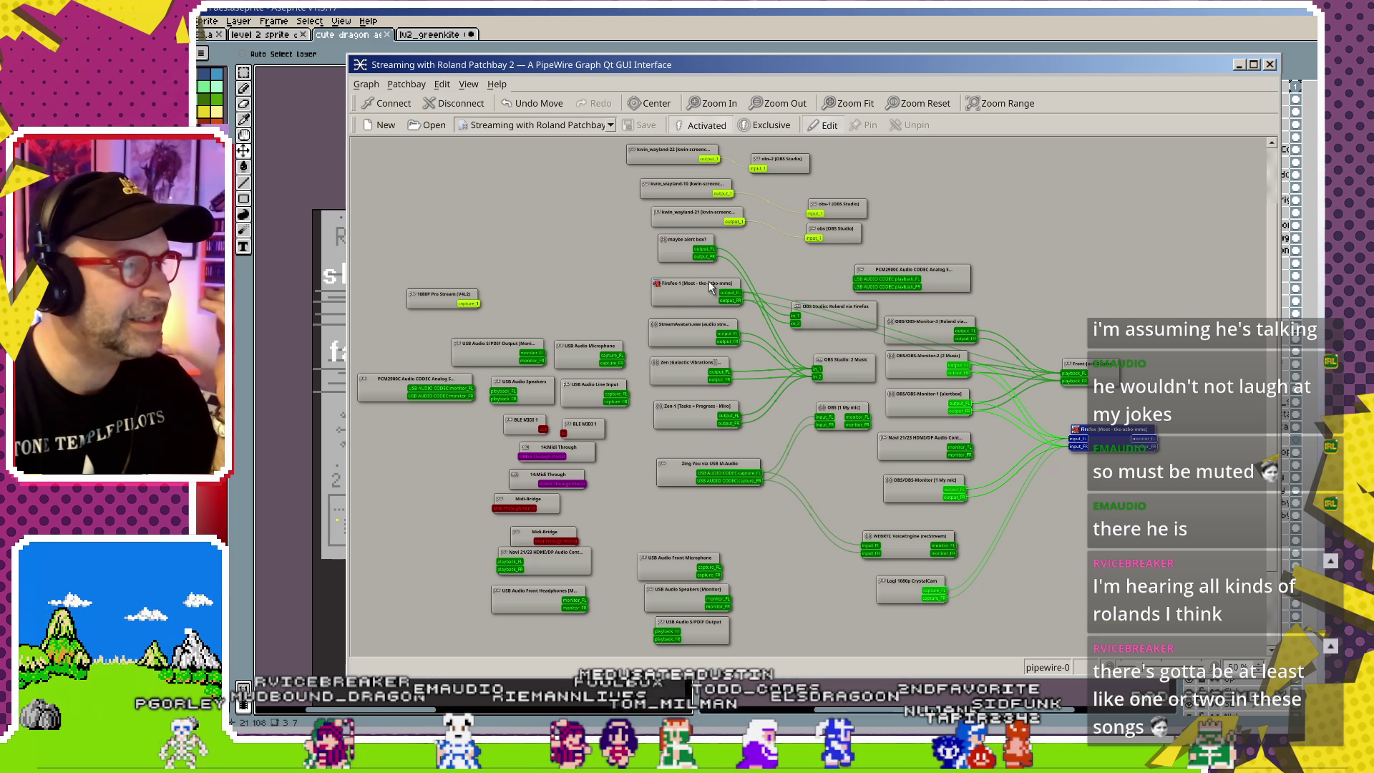
{"action": "left_click_drag", "start_coordinate": [696, 291], "coordinate": [676, 281]}
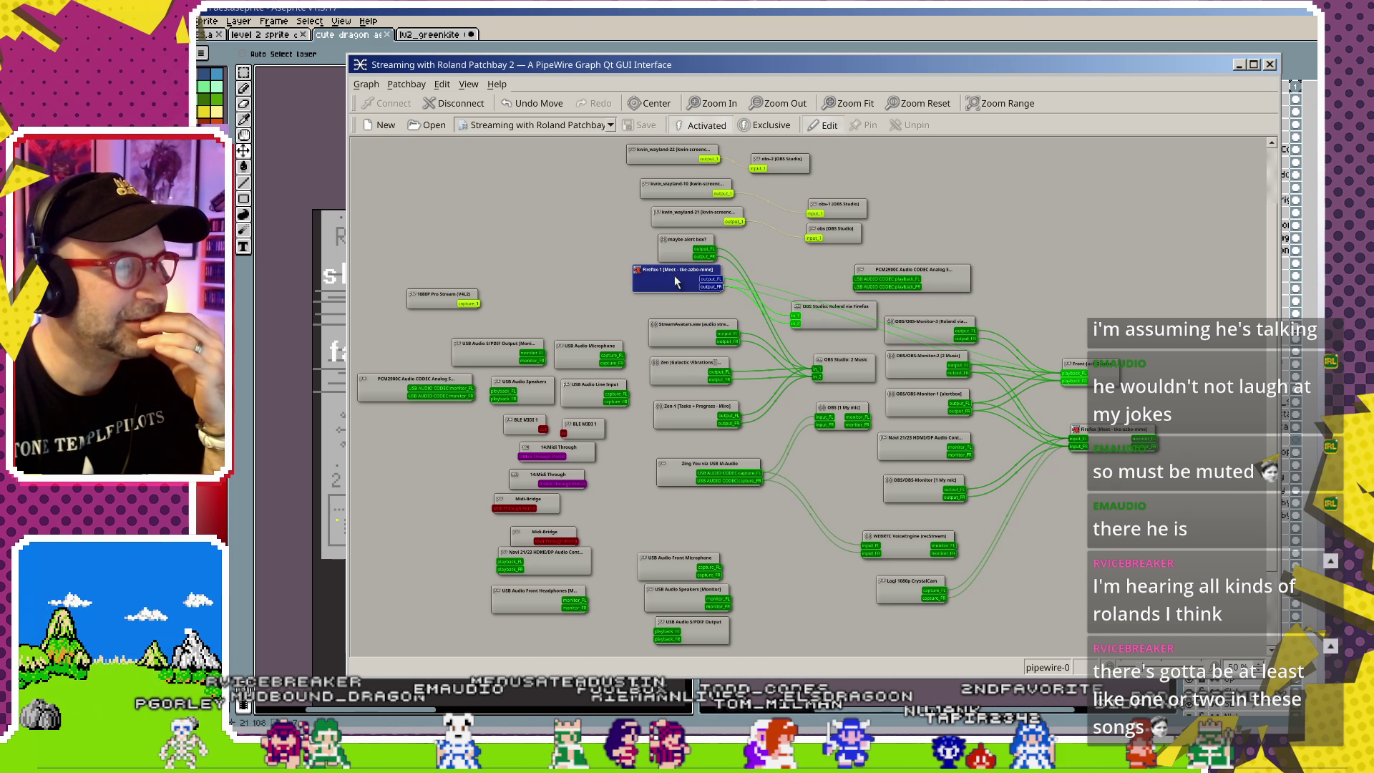
{"action": "left_click", "coordinate": [775, 288]}
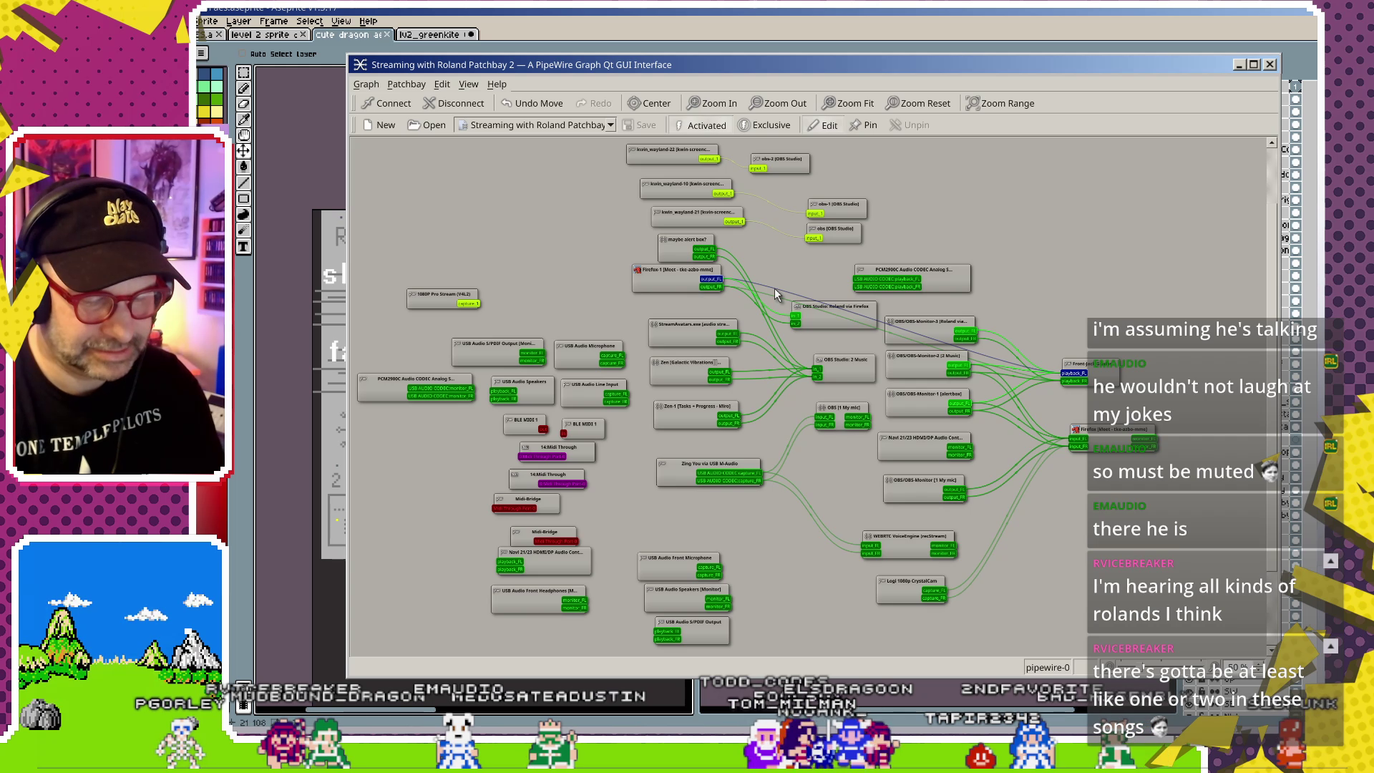
{"action": "key", "text": "Delete"}
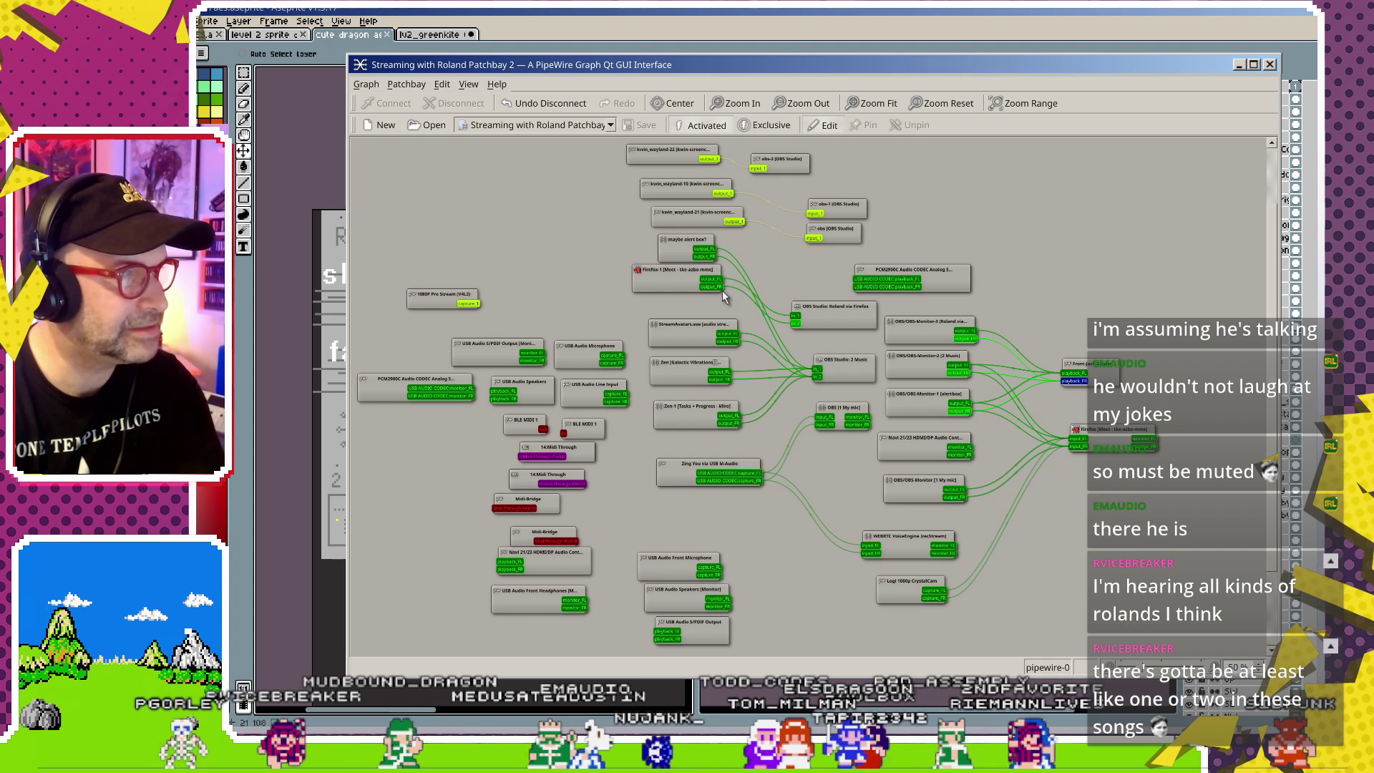
{"action": "left_click_drag", "start_coordinate": [716, 275], "coordinate": [724, 283]}
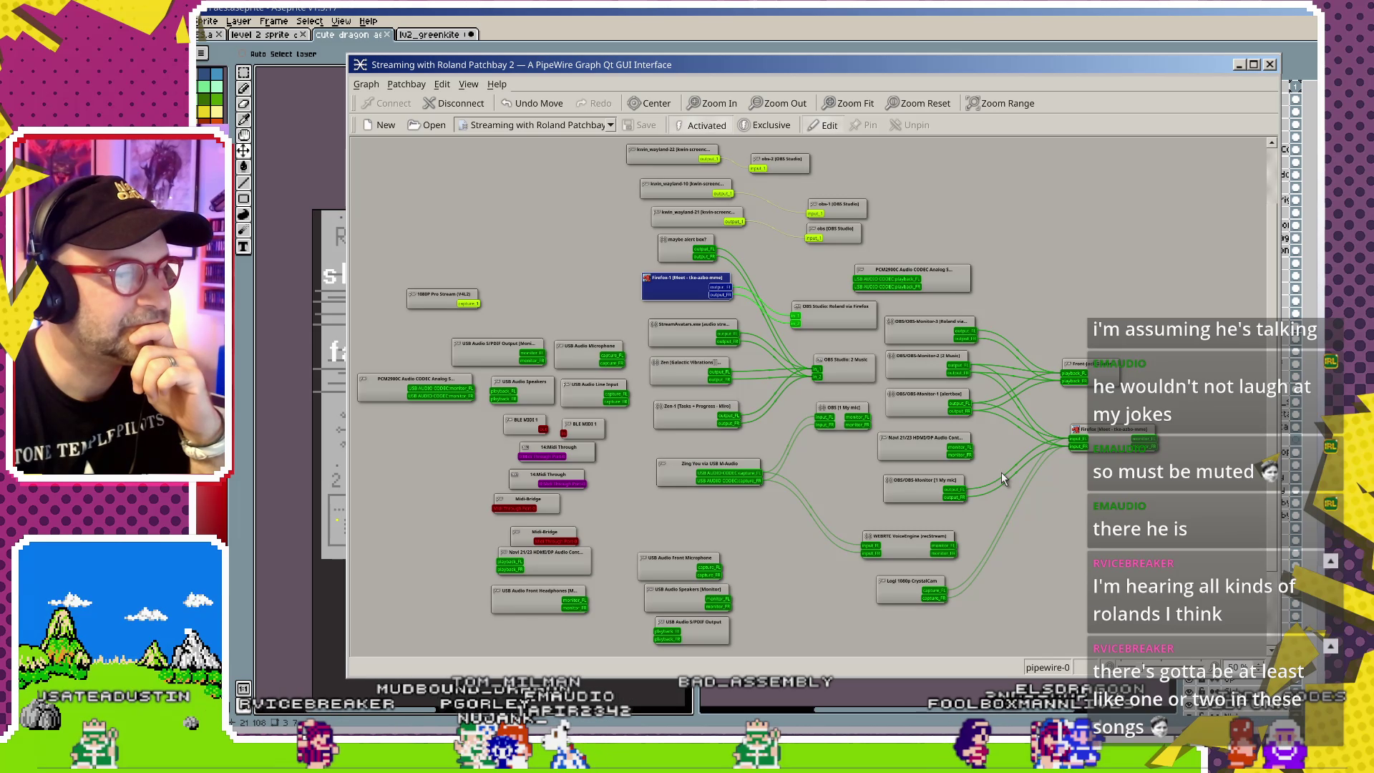
{"action": "scroll", "coordinate": [998, 472], "scroll_direction": "down", "scroll_amount": 1}
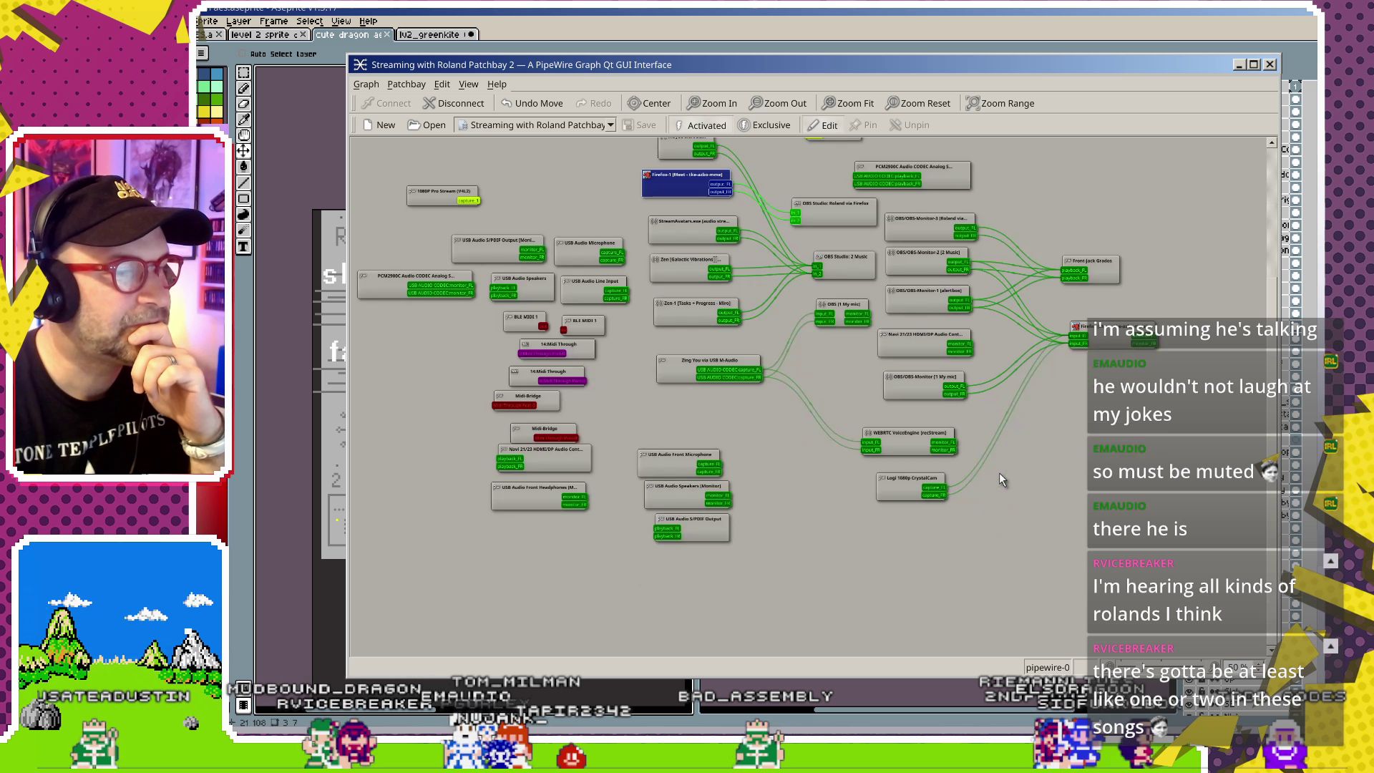
{"action": "scroll", "coordinate": [1005, 486], "scroll_direction": "up", "scroll_amount": 2}
{"action": "scroll", "coordinate": [984, 437], "scroll_direction": "down", "scroll_amount": 1}
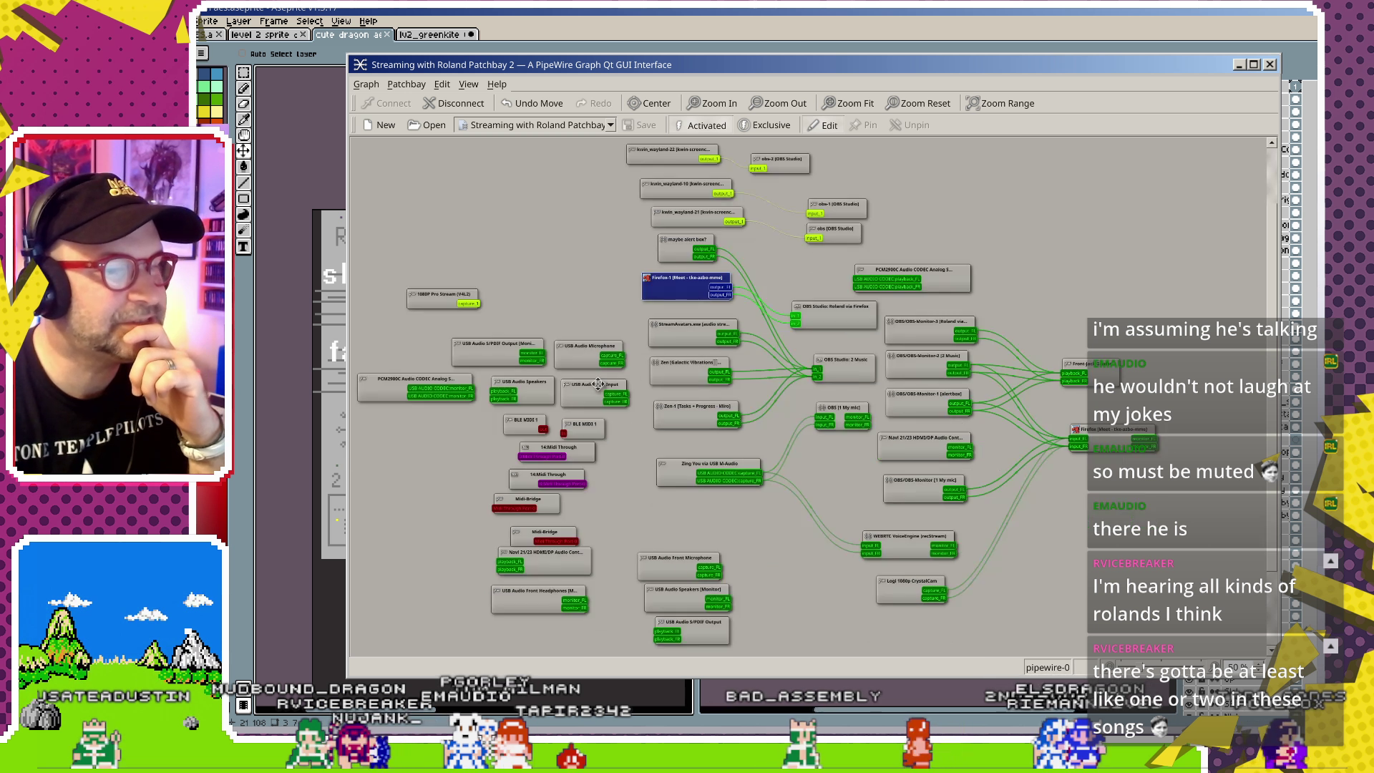
{"action": "scroll", "coordinate": [984, 438], "scroll_direction": "down", "scroll_amount": 2}
{"action": "scroll", "coordinate": [857, 367], "scroll_direction": "up", "scroll_amount": 3}
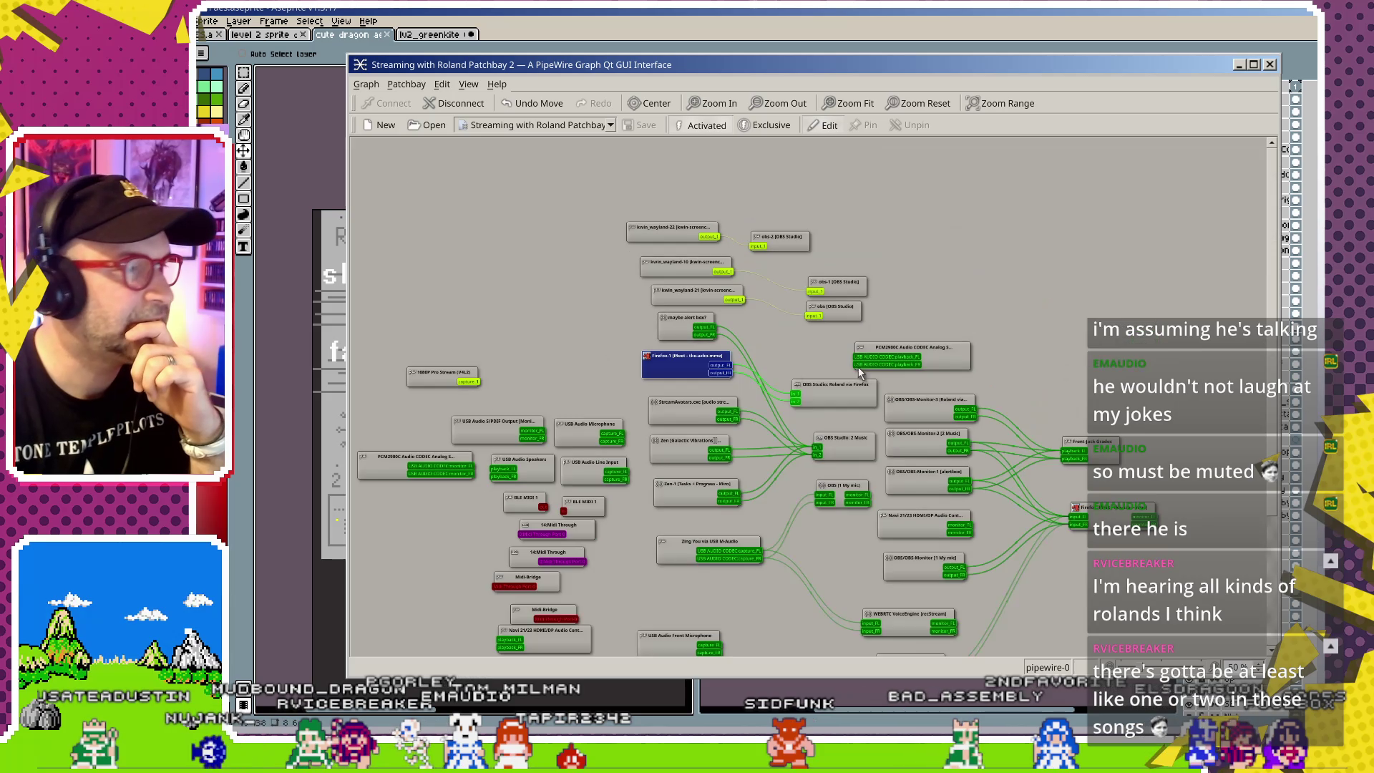
{"action": "scroll", "coordinate": [784, 476], "scroll_direction": "down", "scroll_amount": 3}
{"action": "scroll", "coordinate": [843, 482], "scroll_direction": "up", "scroll_amount": 3}
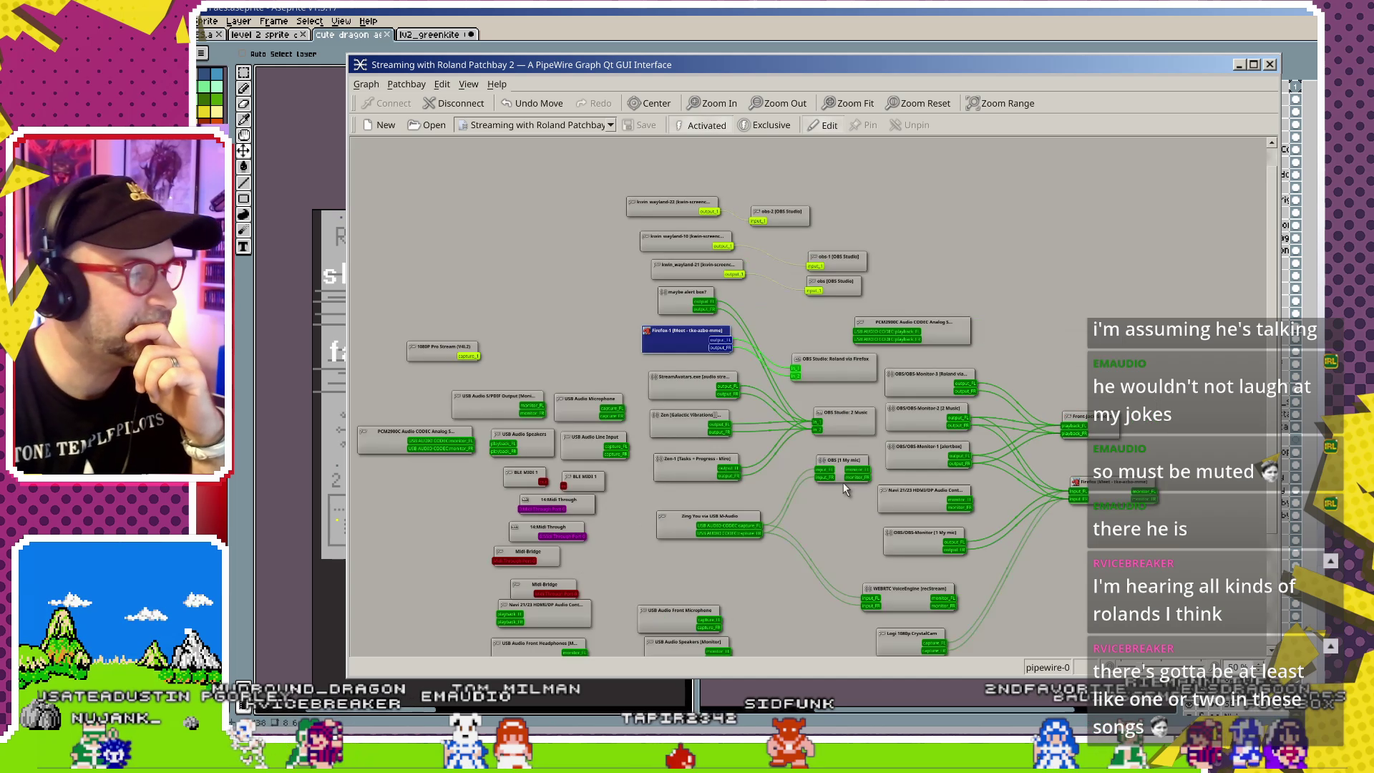
{"action": "scroll", "coordinate": [843, 482], "scroll_direction": "down", "scroll_amount": 3}
{"action": "scroll", "coordinate": [842, 483], "scroll_direction": "up", "scroll_amount": 3}
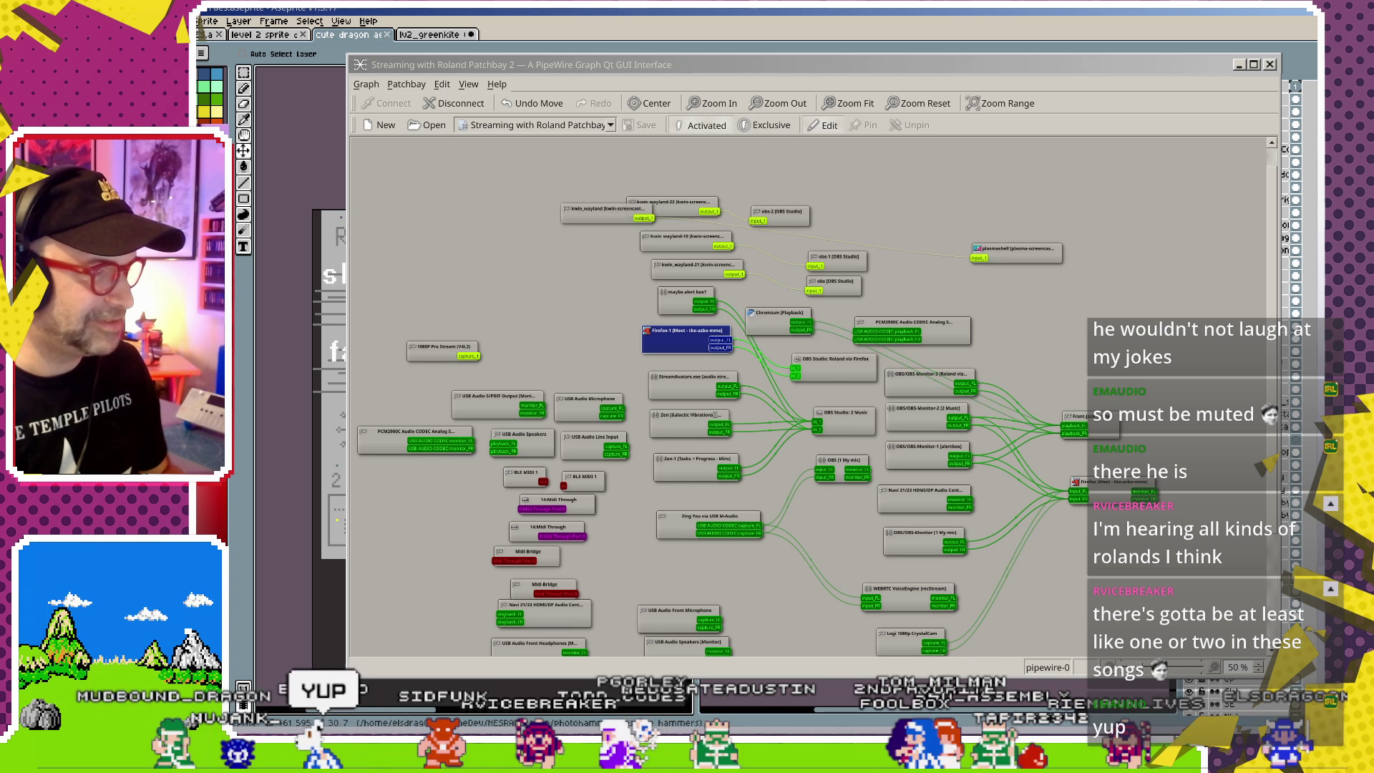
{"action": "key", "text": "alt+Tab"}
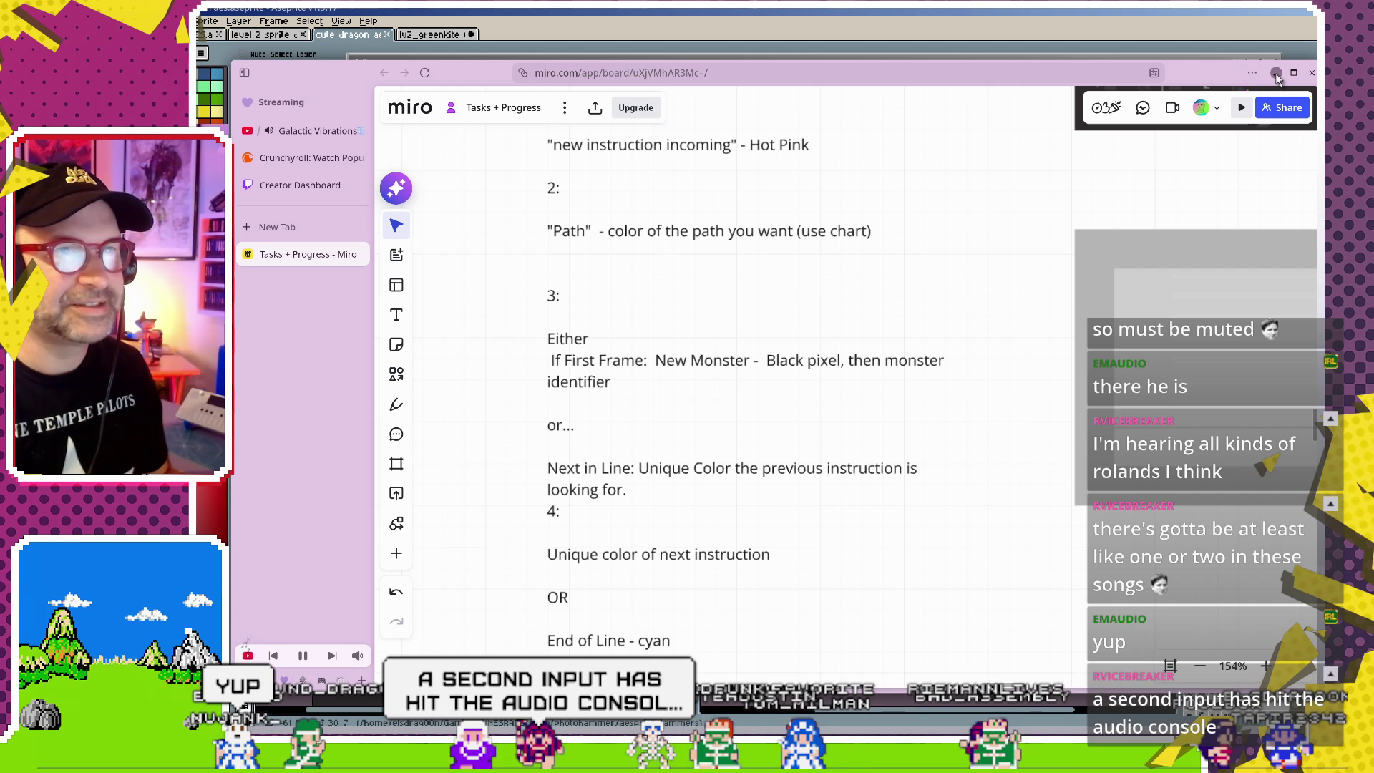
{"action": "left_click", "coordinate": [1276, 73]}
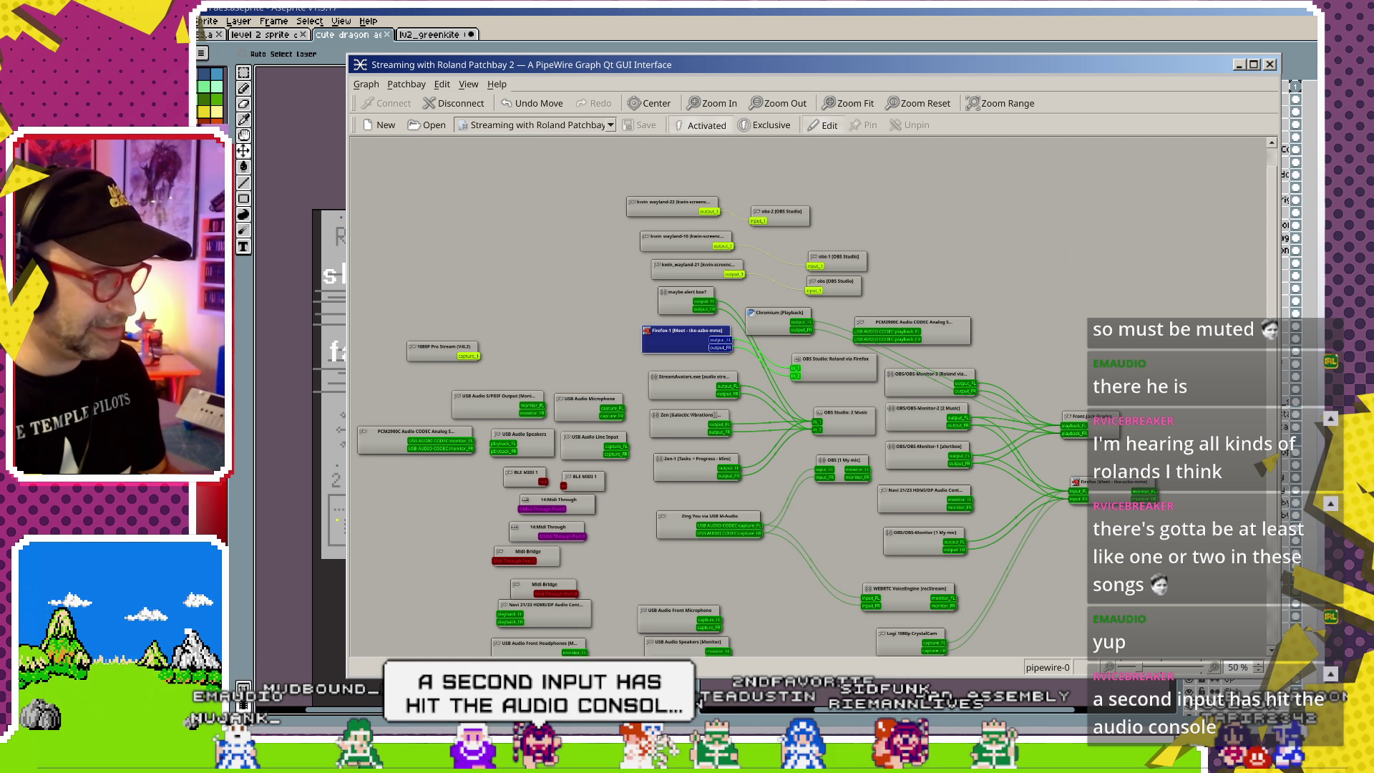
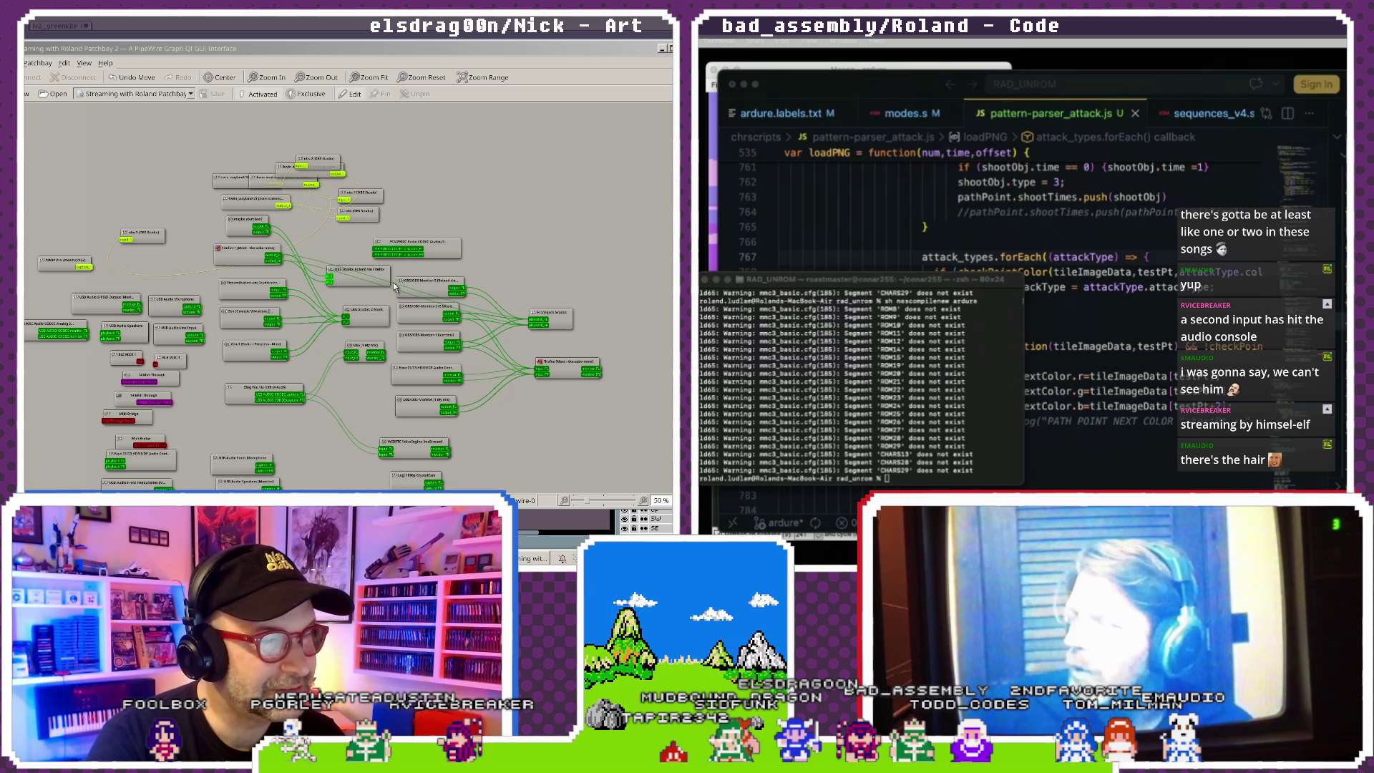
- Disconnect Firefox's output wire from the right-hand output node and leave qpwgraph
{"action": "key", "text": "Delete"}
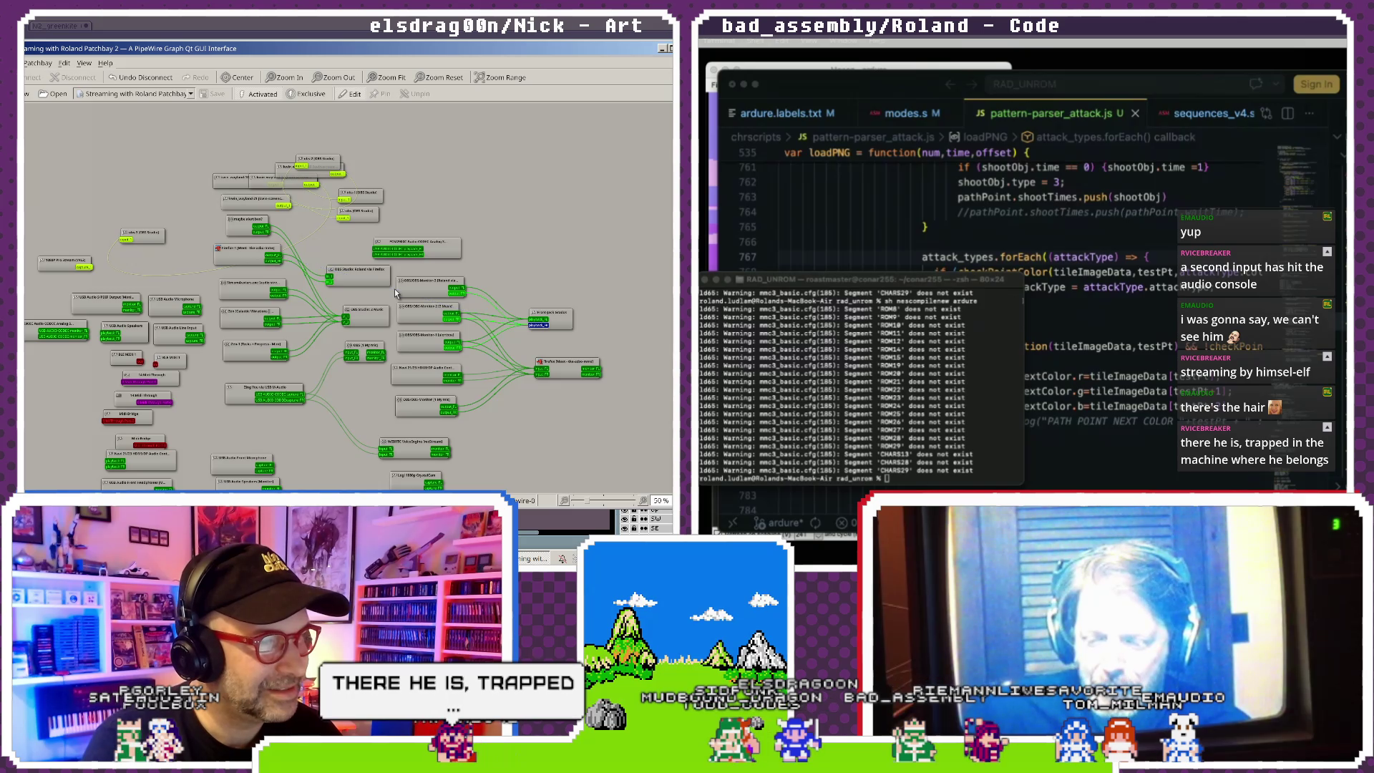
{"action": "left_click_drag", "start_coordinate": [551, 370], "coordinate": [563, 380]}
{"action": "scroll", "coordinate": [493, 323], "scroll_direction": "down", "scroll_amount": 2}
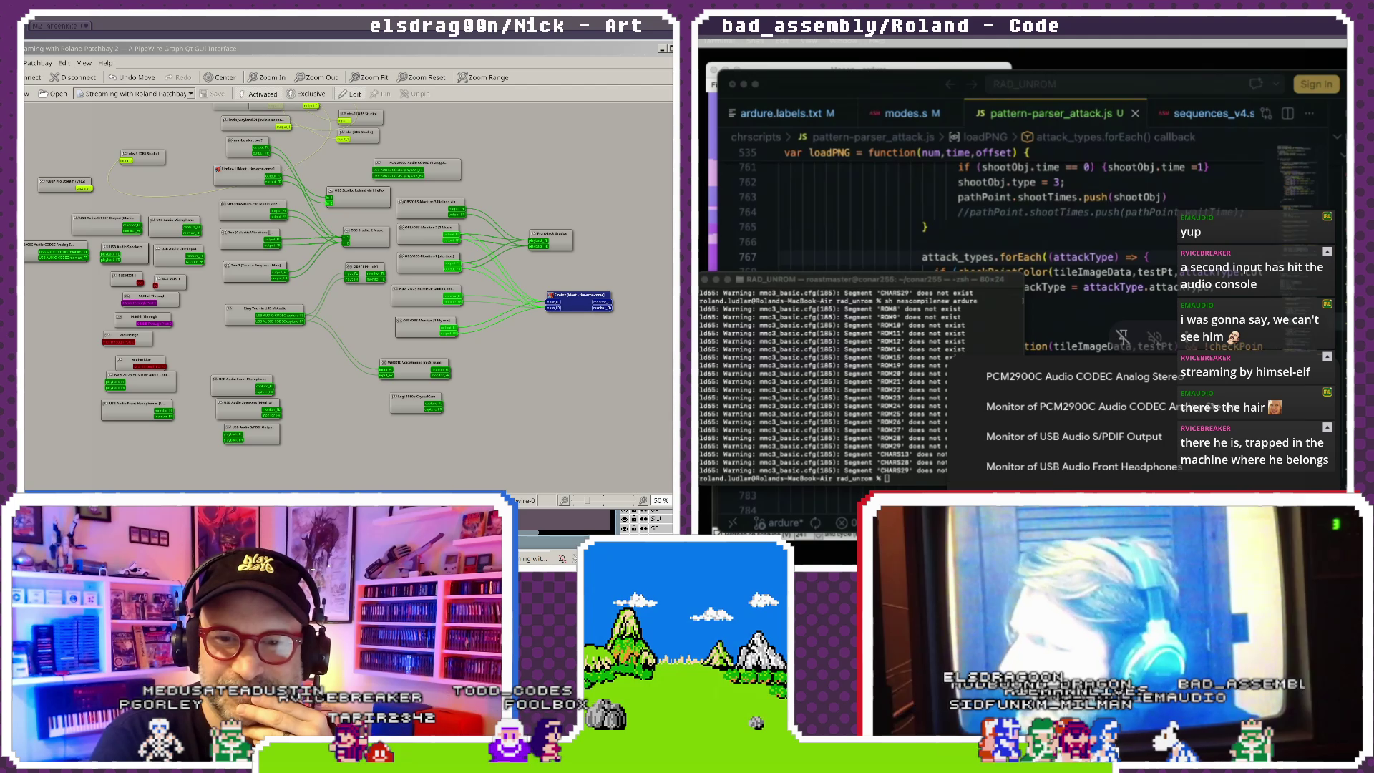
{"action": "key", "text": "ctrl+z"}
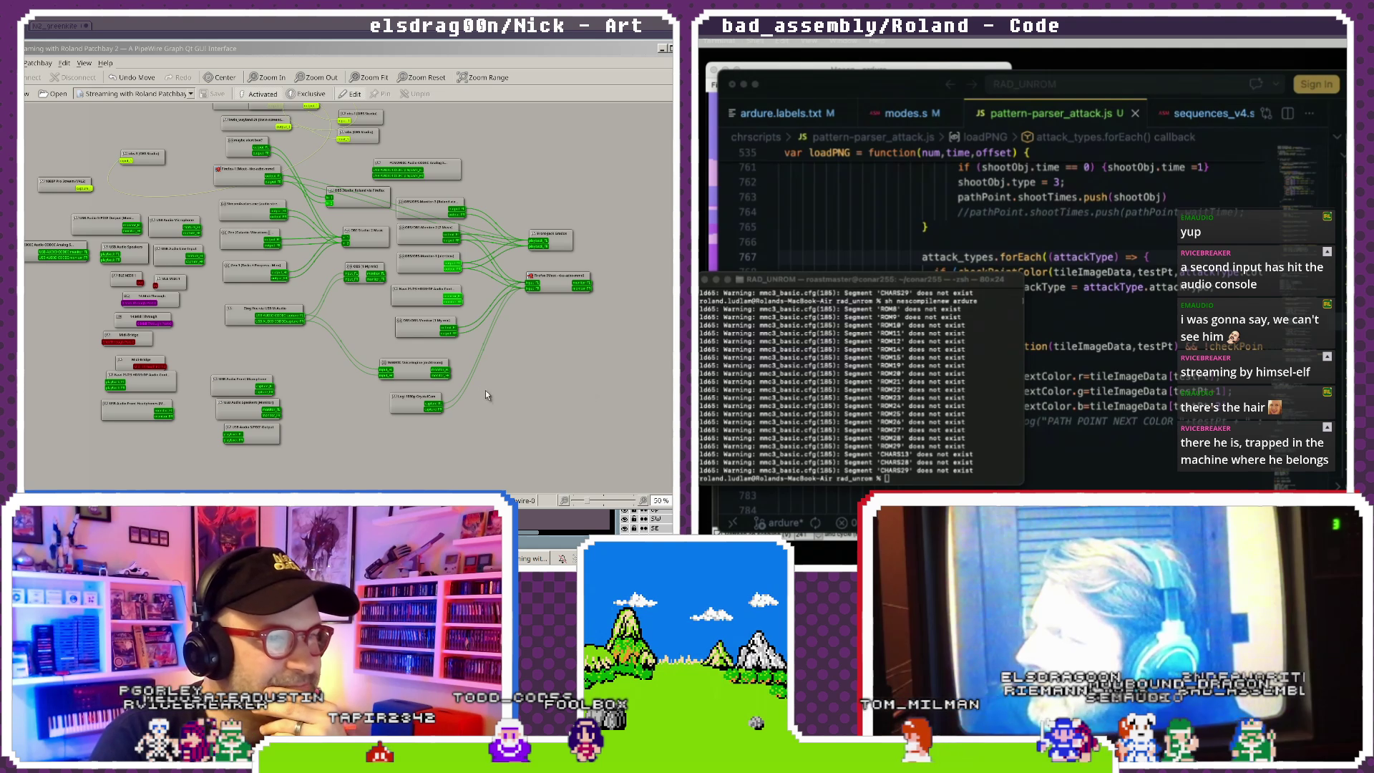
{"action": "left_click", "coordinate": [320, 186]}
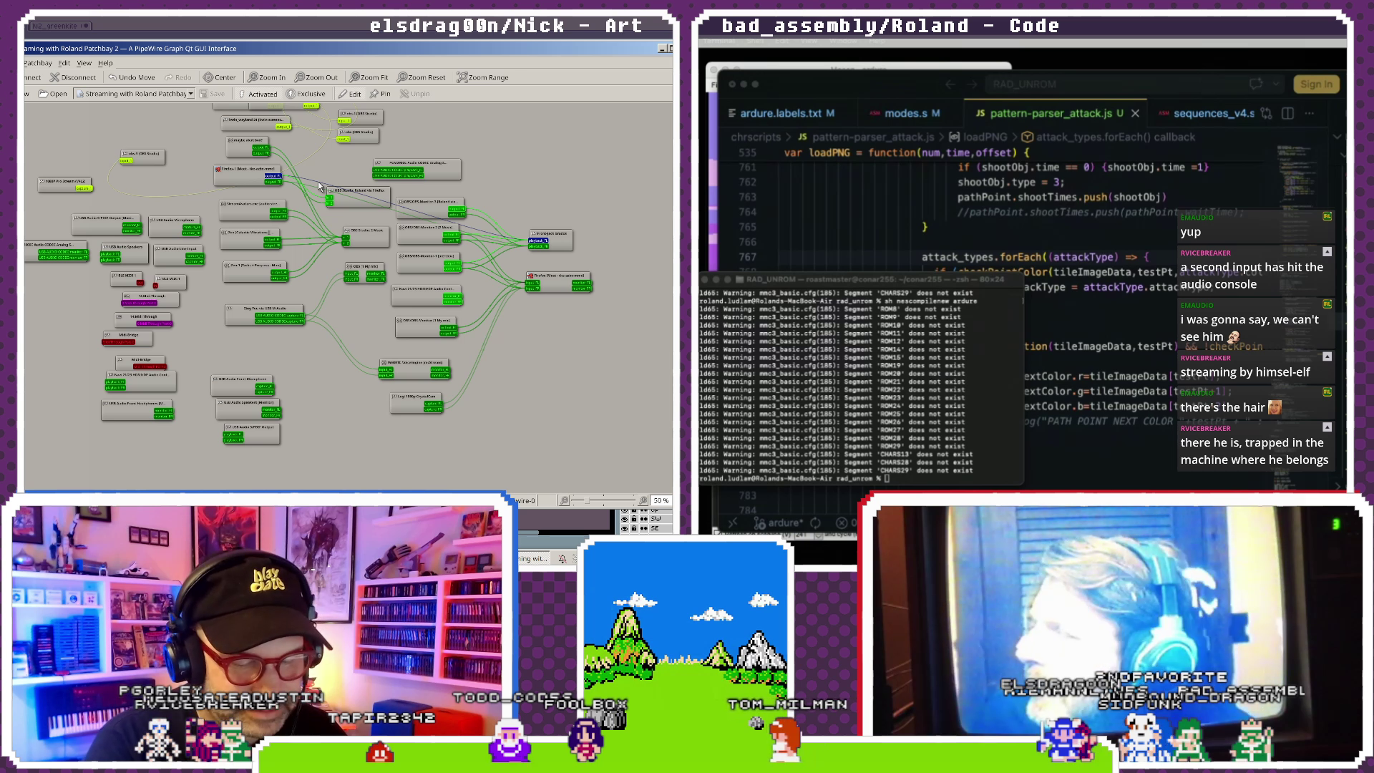
{"action": "key", "text": "Delete"}
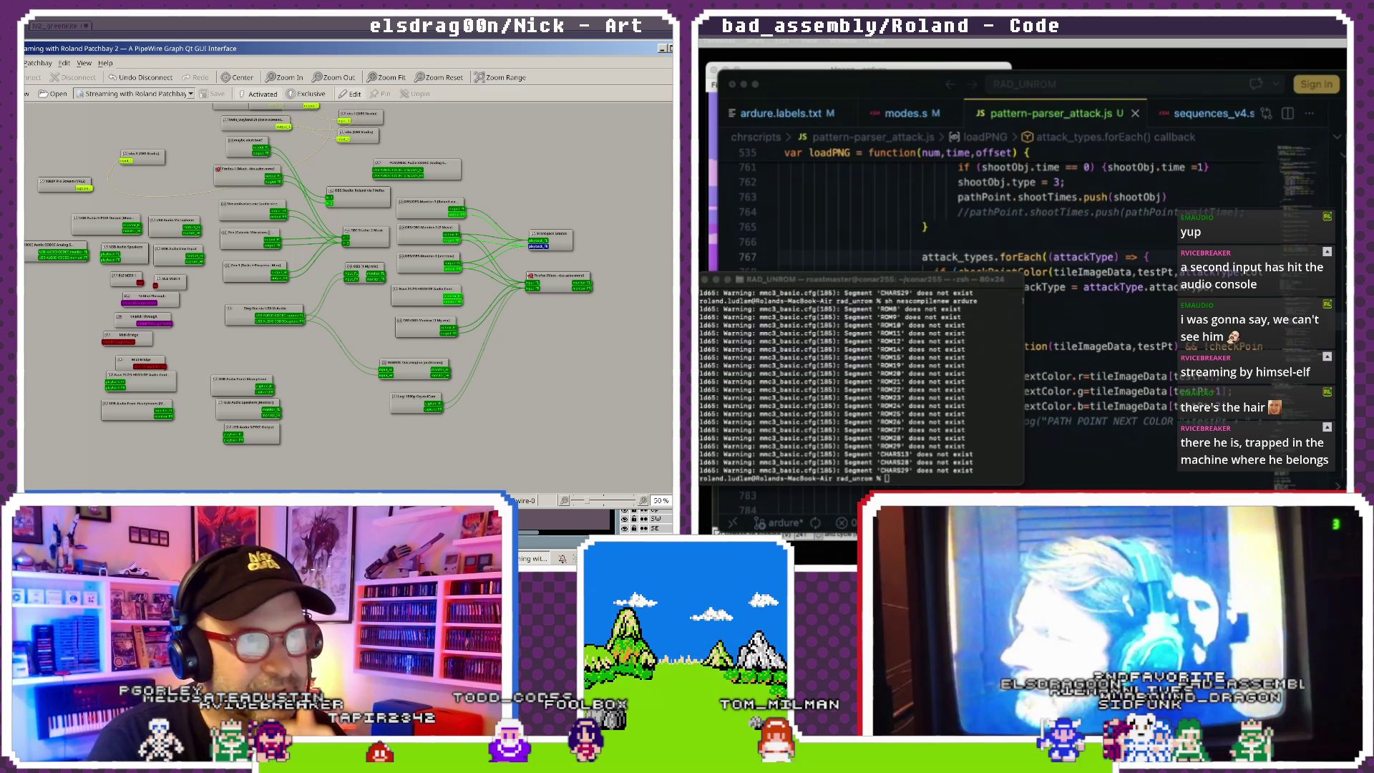
{"action": "key", "text": "alt+Tab"}
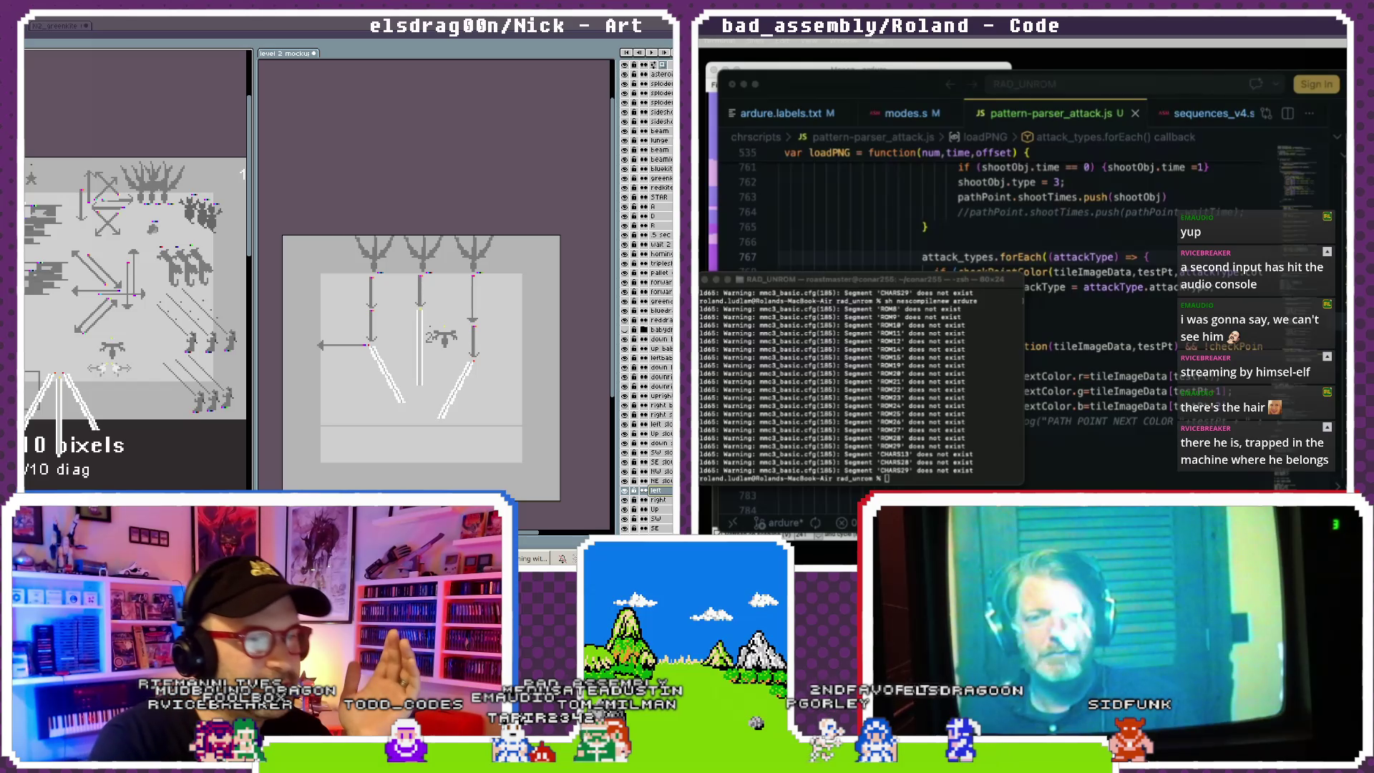
- Widen the level 2 mockup panel and zoom in on it
{"action": "scroll", "coordinate": [428, 289], "scroll_direction": "up", "scroll_amount": 2}
{"action": "scroll", "coordinate": [427, 289], "scroll_direction": "down", "scroll_amount": 2}
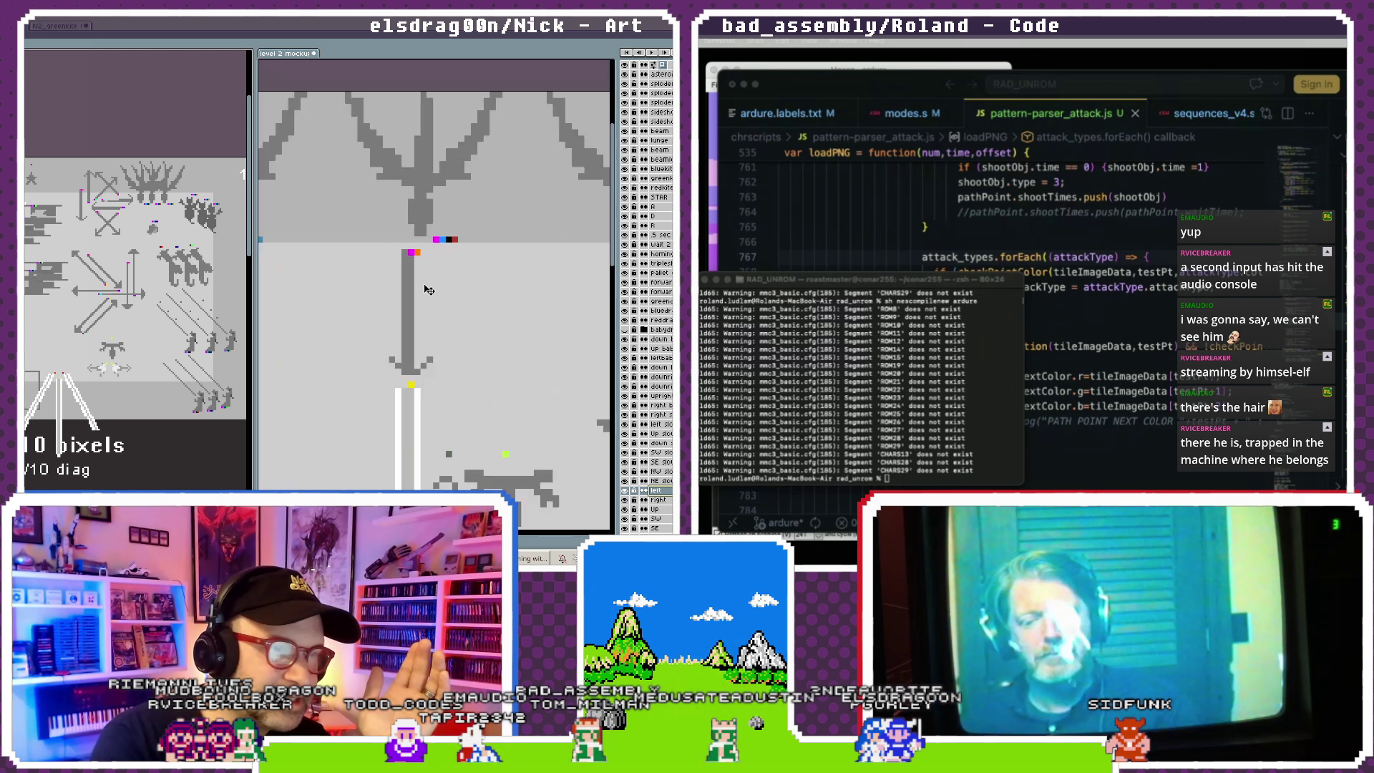
{"action": "scroll", "coordinate": [426, 269], "scroll_direction": "up", "scroll_amount": 2}
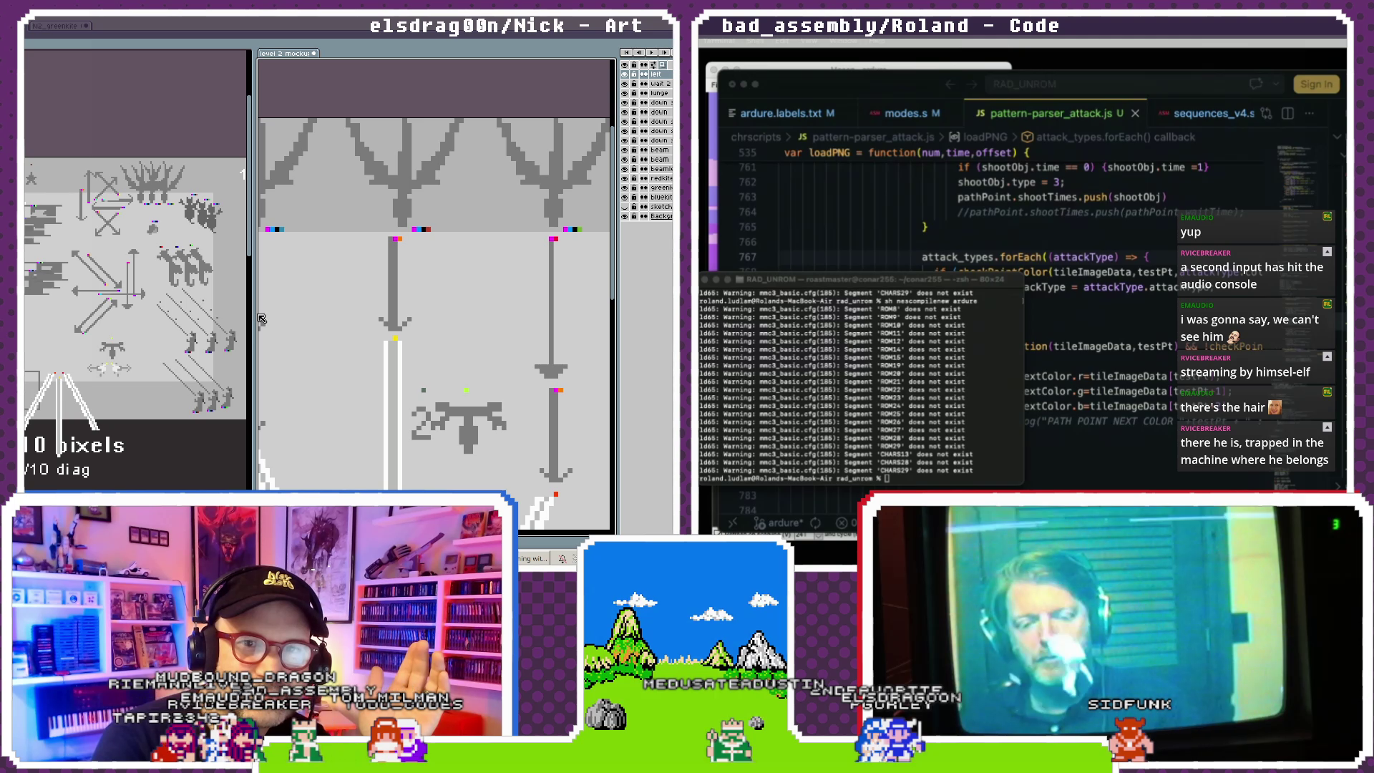
{"action": "left_click_drag", "start_coordinate": [254, 312], "coordinate": [163, 313]}
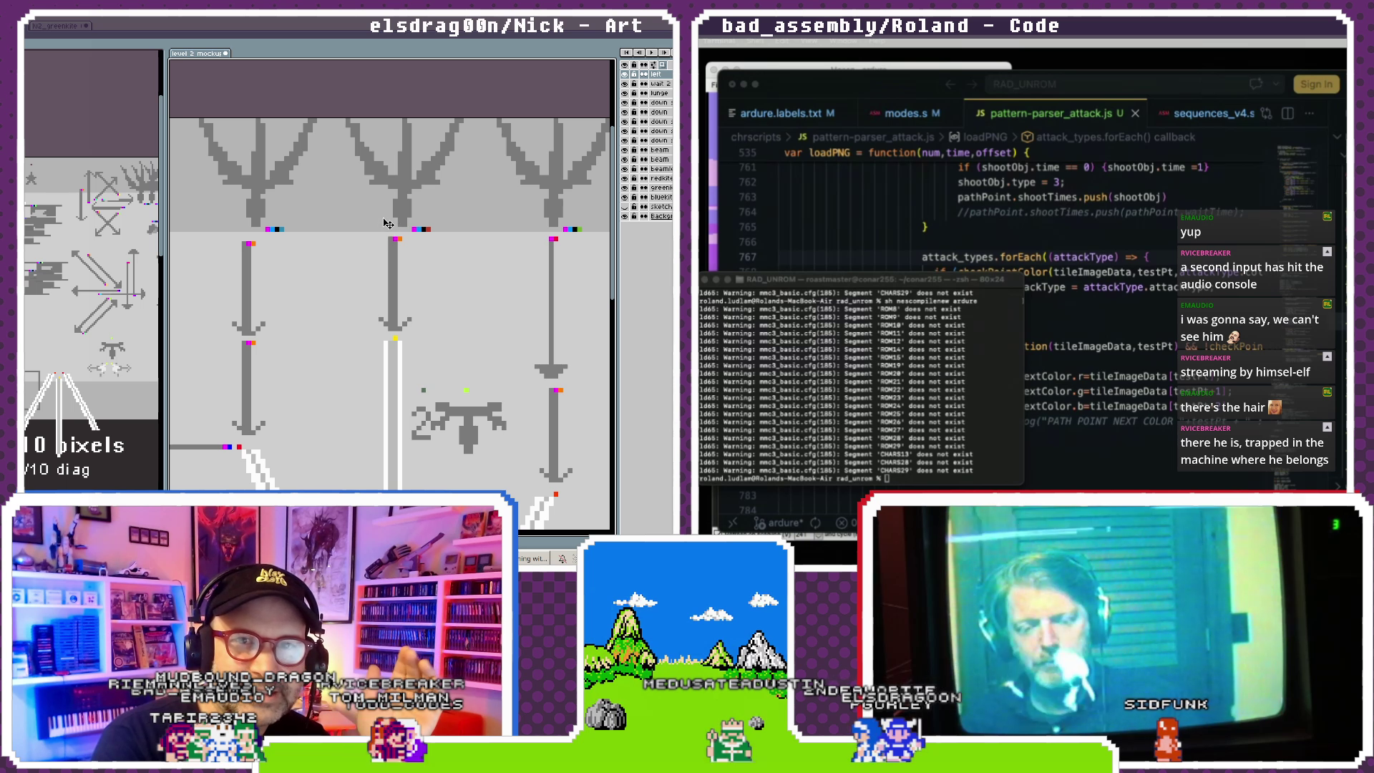
{"action": "scroll", "coordinate": [402, 204], "scroll_direction": "up", "scroll_amount": 1}
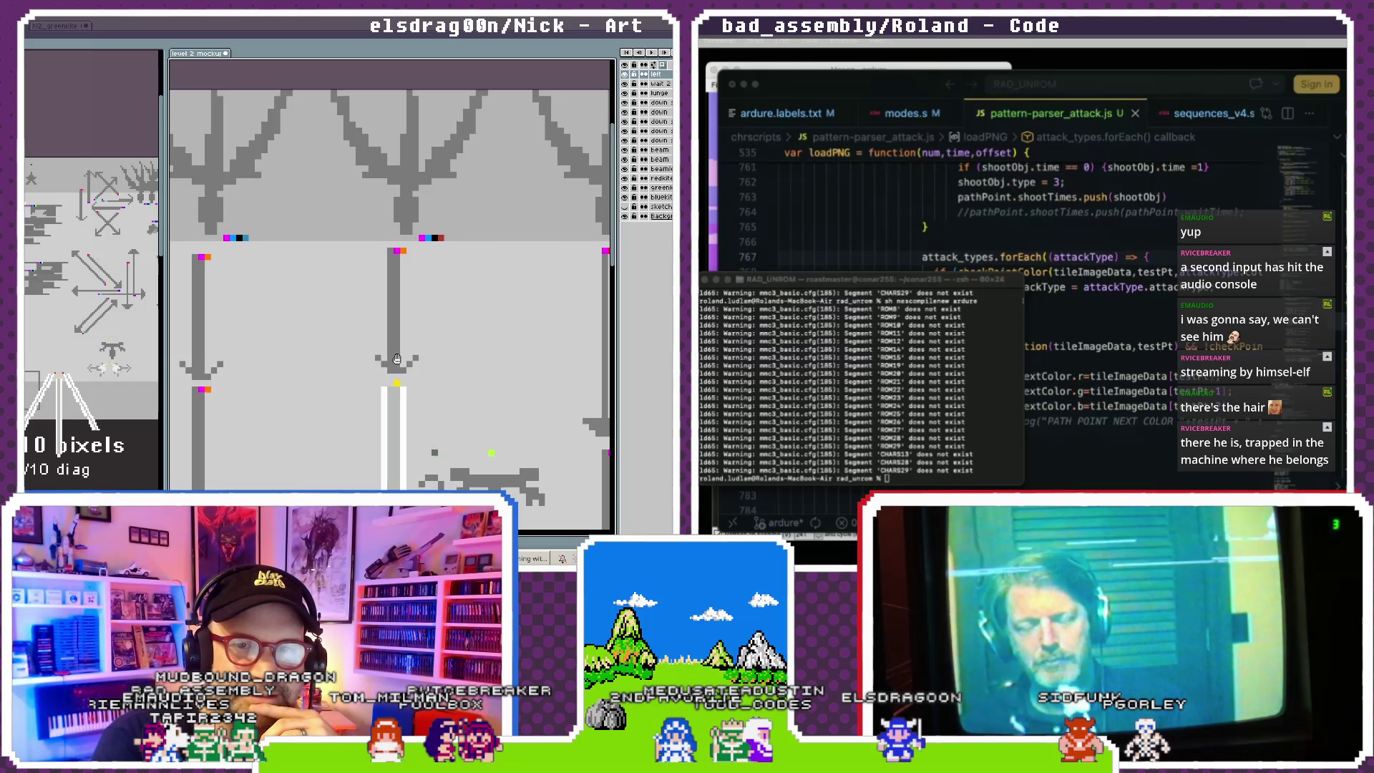
{"action": "scroll", "coordinate": [406, 329], "scroll_direction": "down", "scroll_amount": 5}
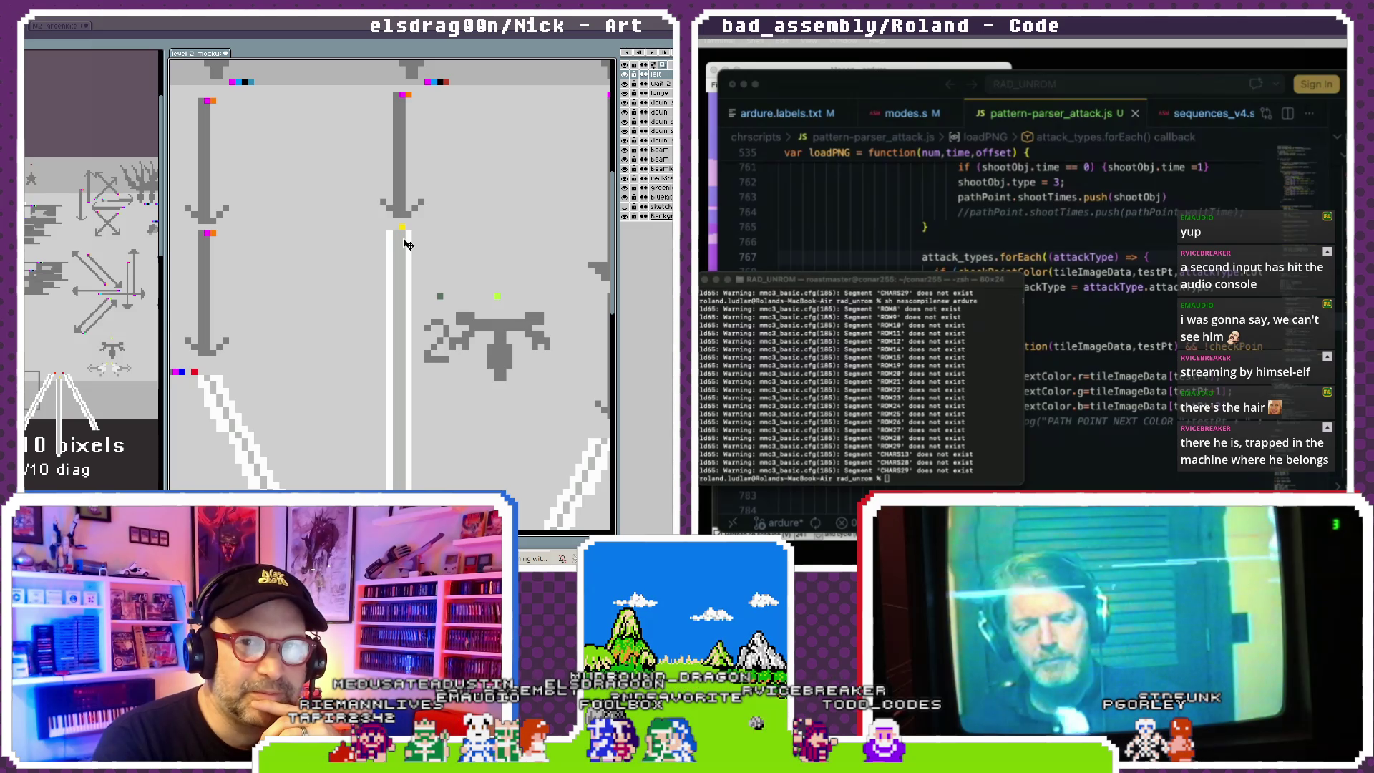
- Drag the white beam right and down until it sits under the middle arrow path
{"action": "key", "text": "Down"}
{"action": "key", "text": "Down"}
{"action": "key", "text": "Down"}
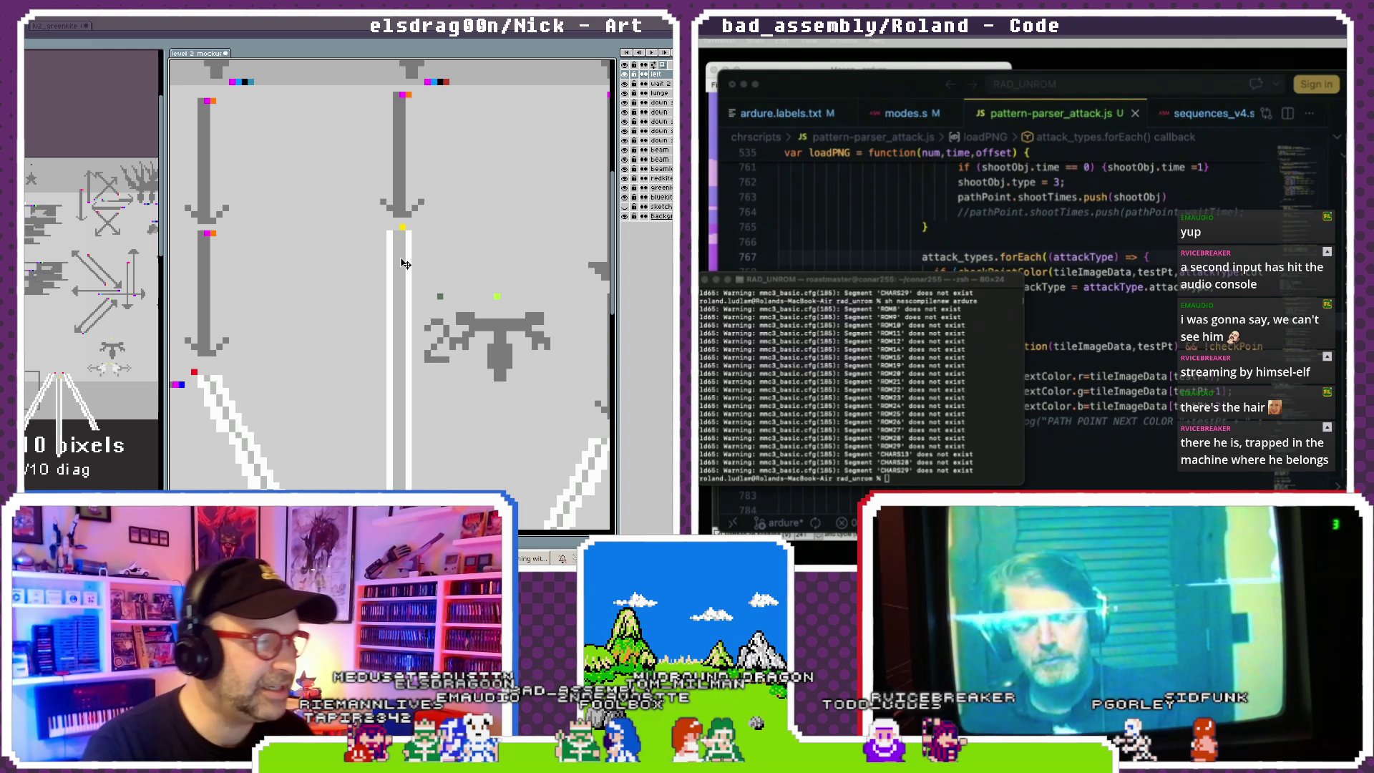
{"action": "left_click_drag", "start_coordinate": [404, 264], "coordinate": [419, 131]}
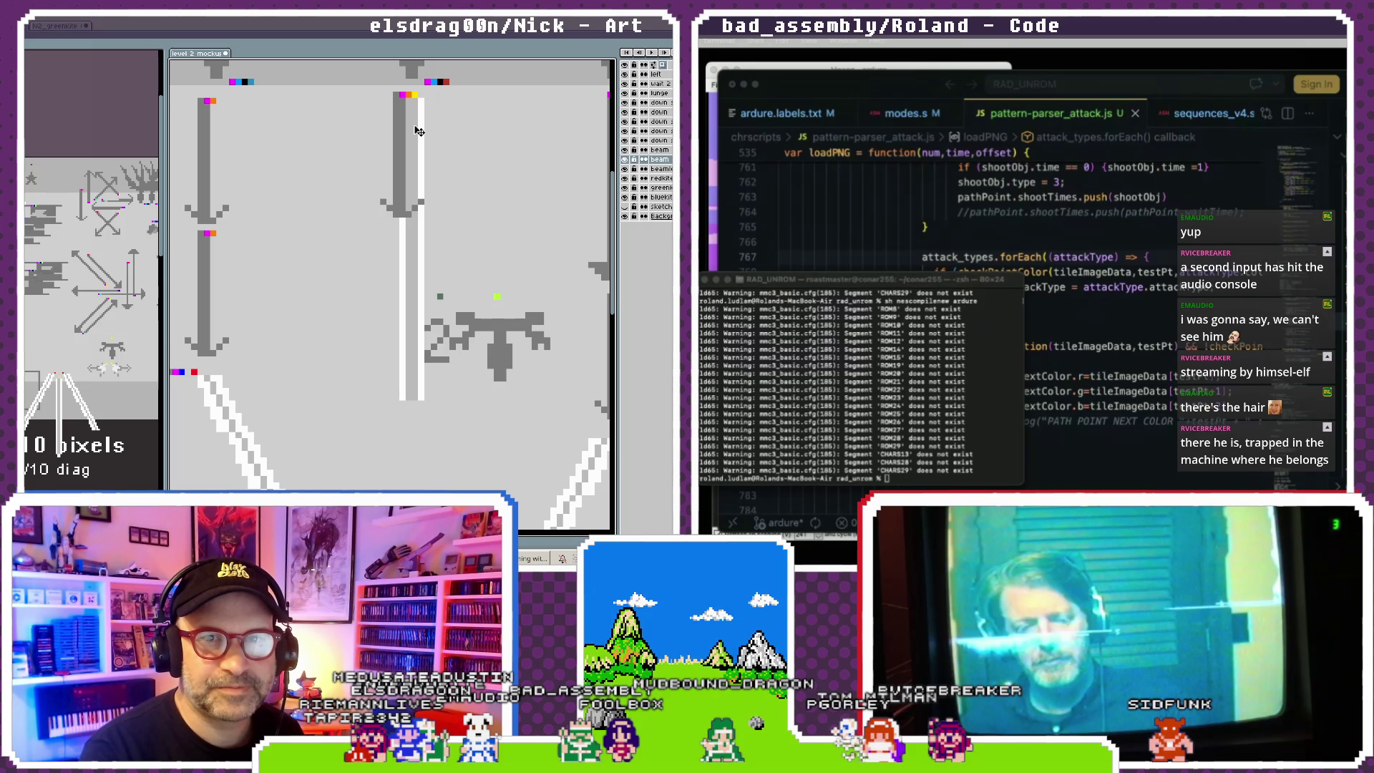
{"action": "left_click_drag", "start_coordinate": [418, 131], "coordinate": [421, 143]}
{"action": "left_click_drag", "start_coordinate": [424, 204], "coordinate": [408, 259]}
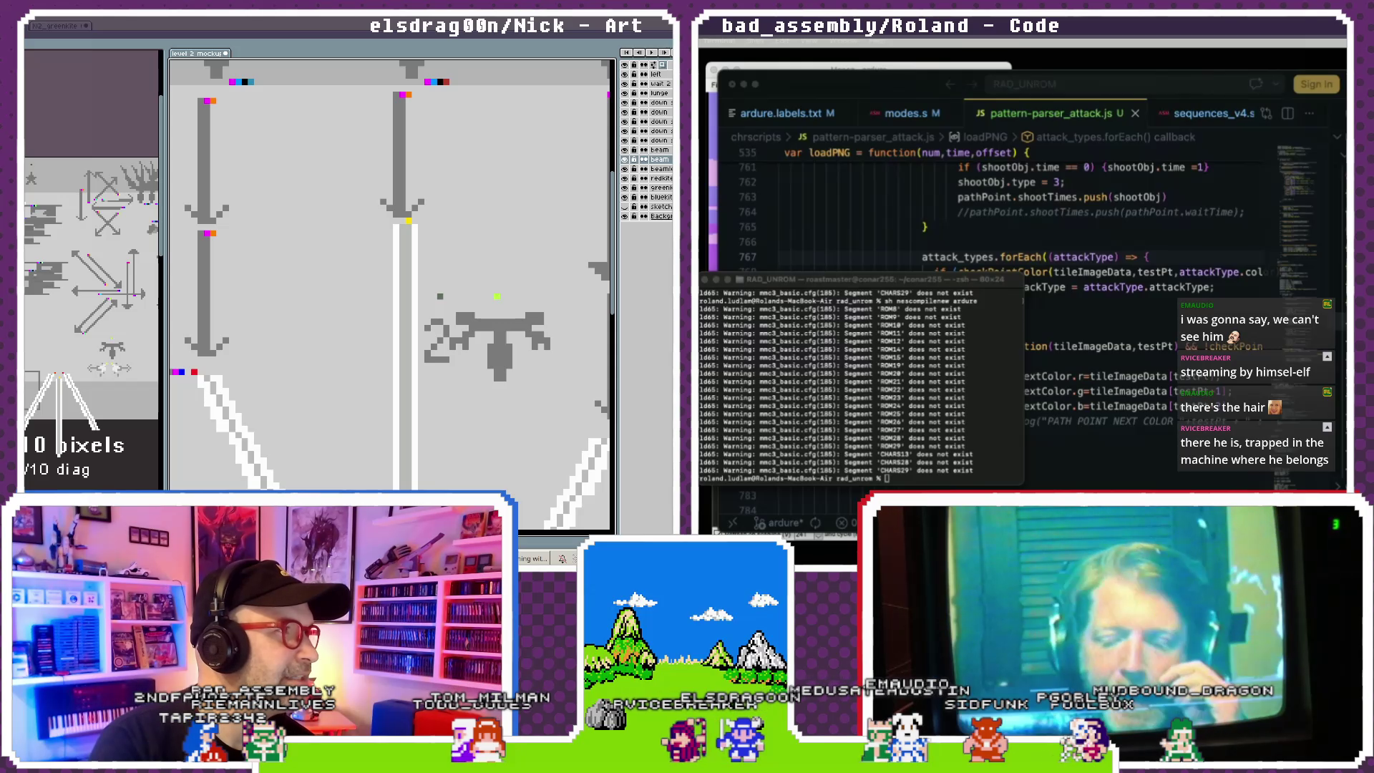
{"action": "key", "text": "ctrl+o"}
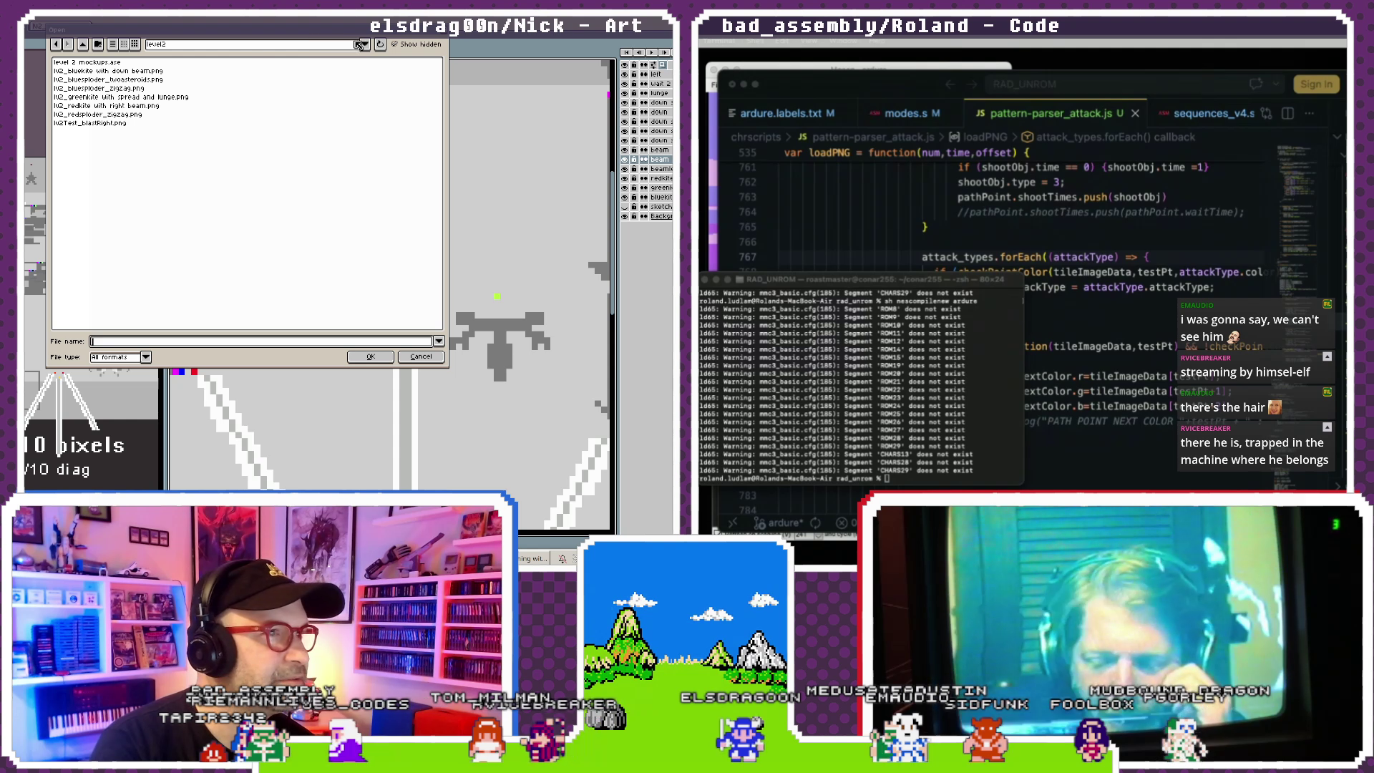
- Open hard_bullets.png from photohammer's 2024 Level1 folder
{"action": "left_click", "coordinate": [57, 45]}
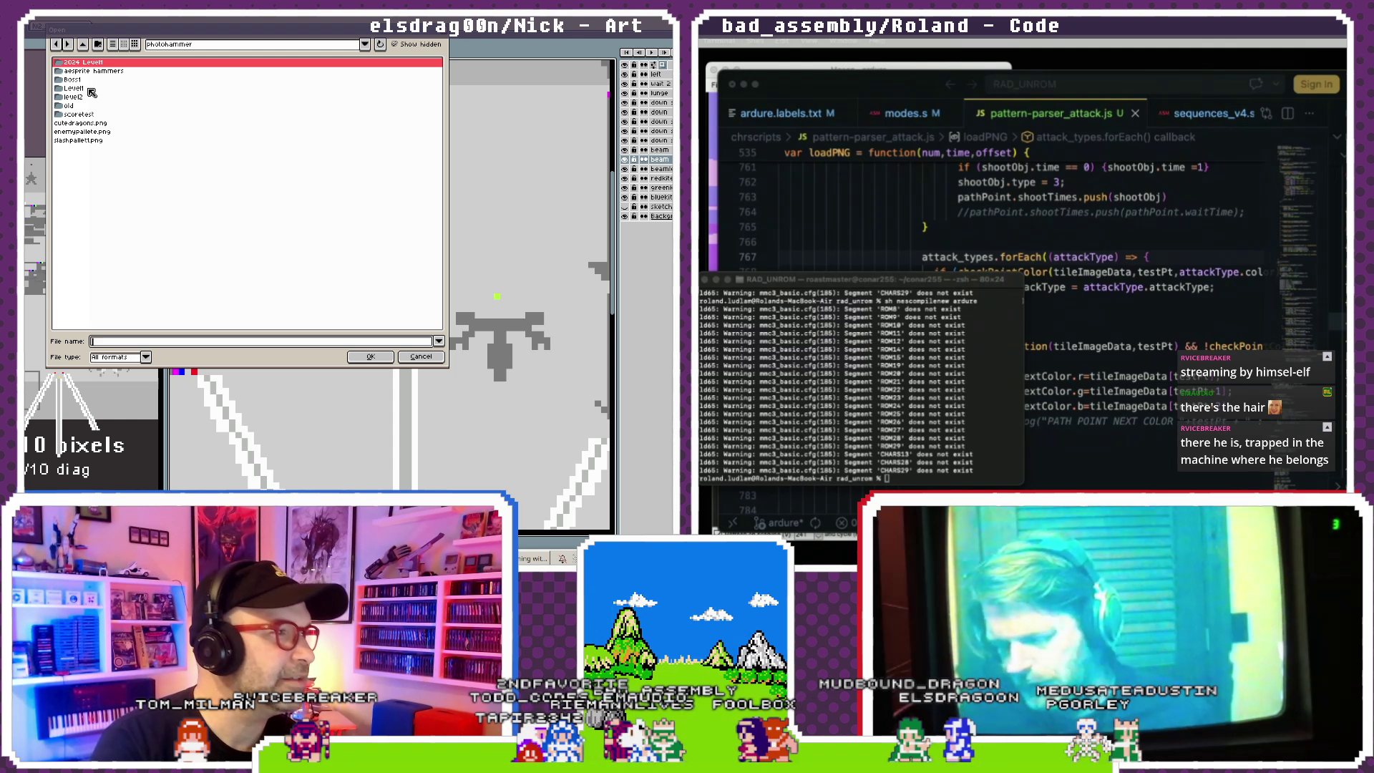
{"action": "double_click", "coordinate": [89, 90]}
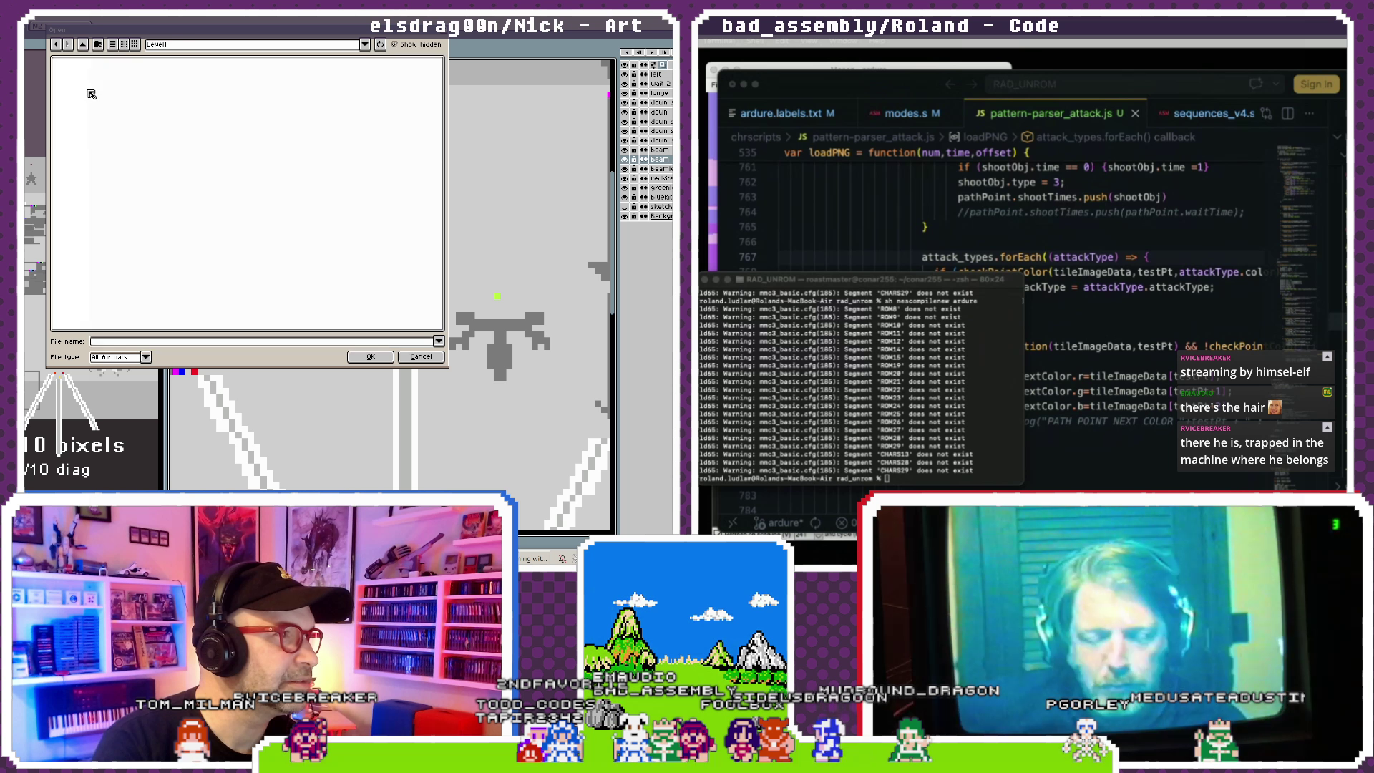
{"action": "left_click", "coordinate": [84, 45]}
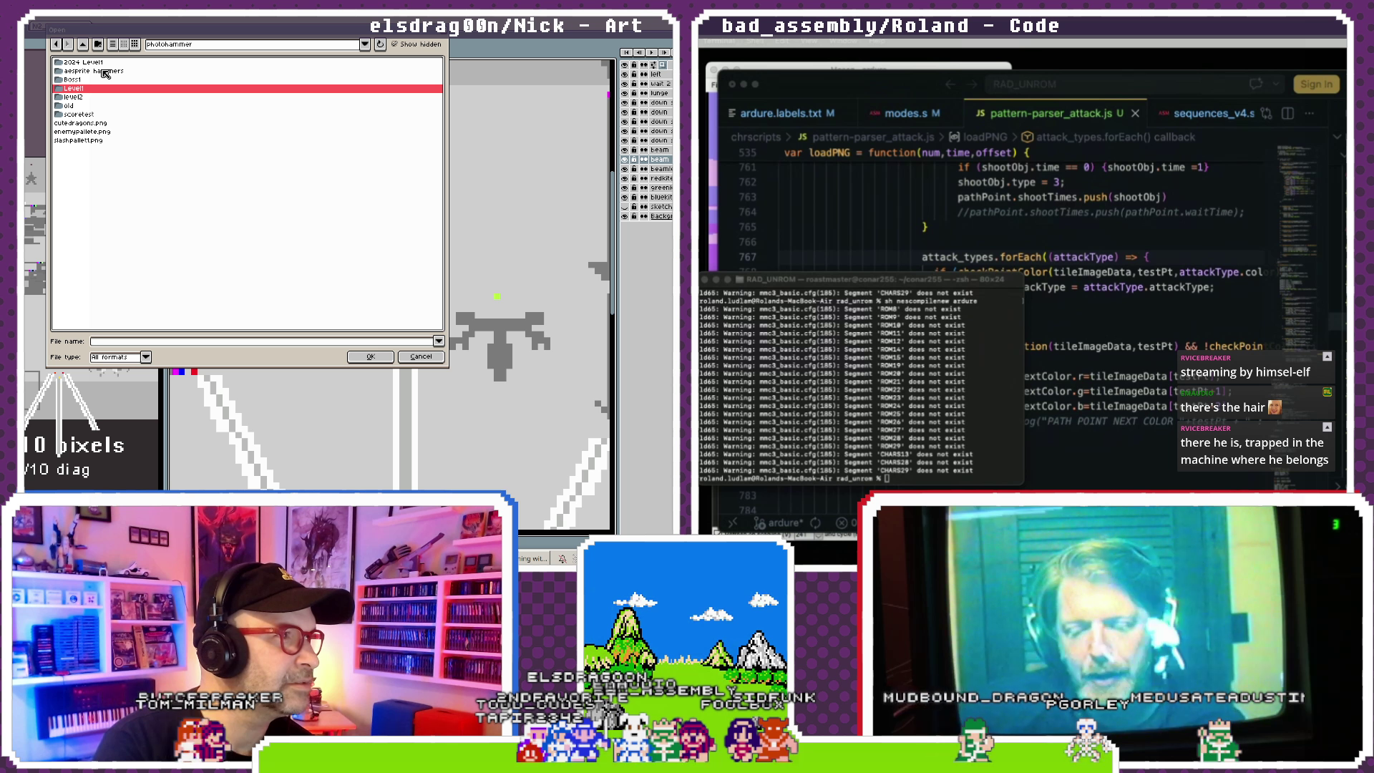
{"action": "double_click", "coordinate": [106, 63]}
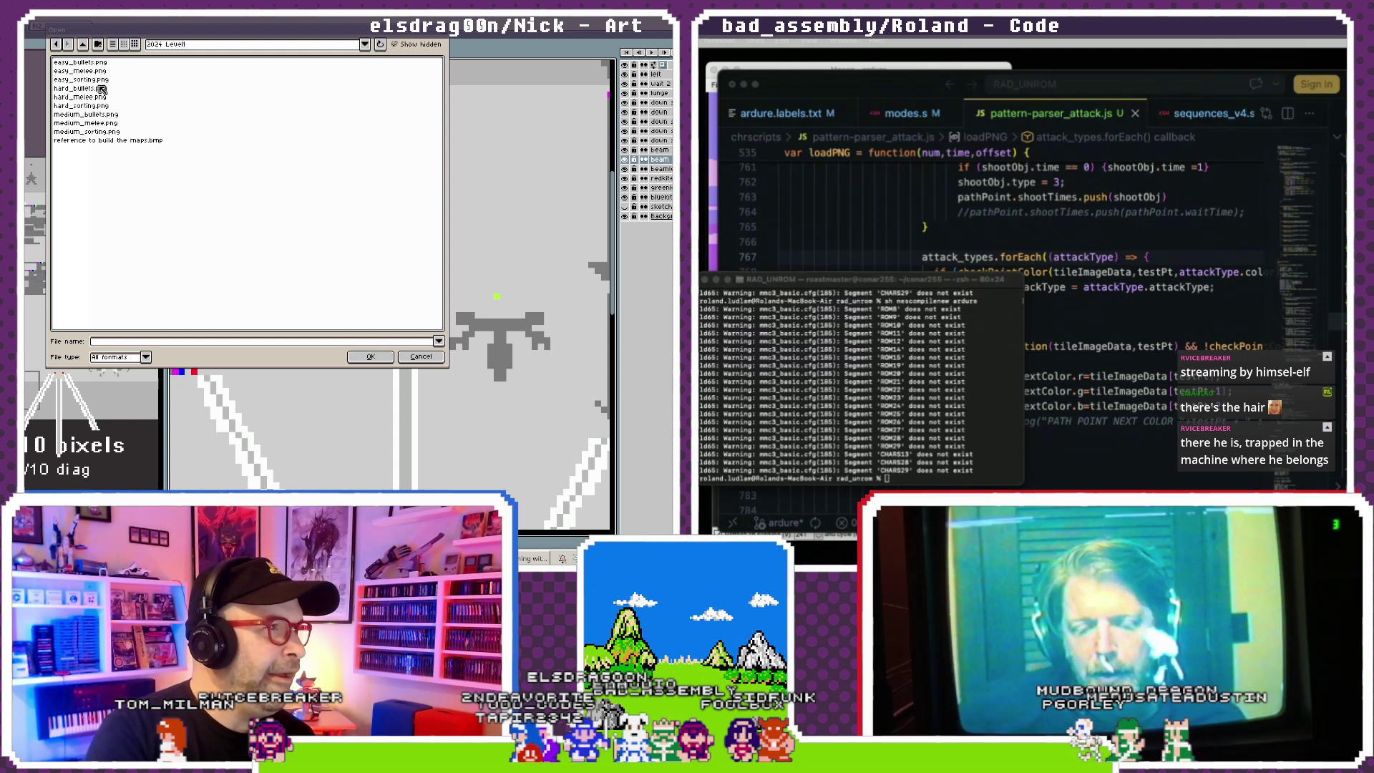
{"action": "double_click", "coordinate": [103, 90]}
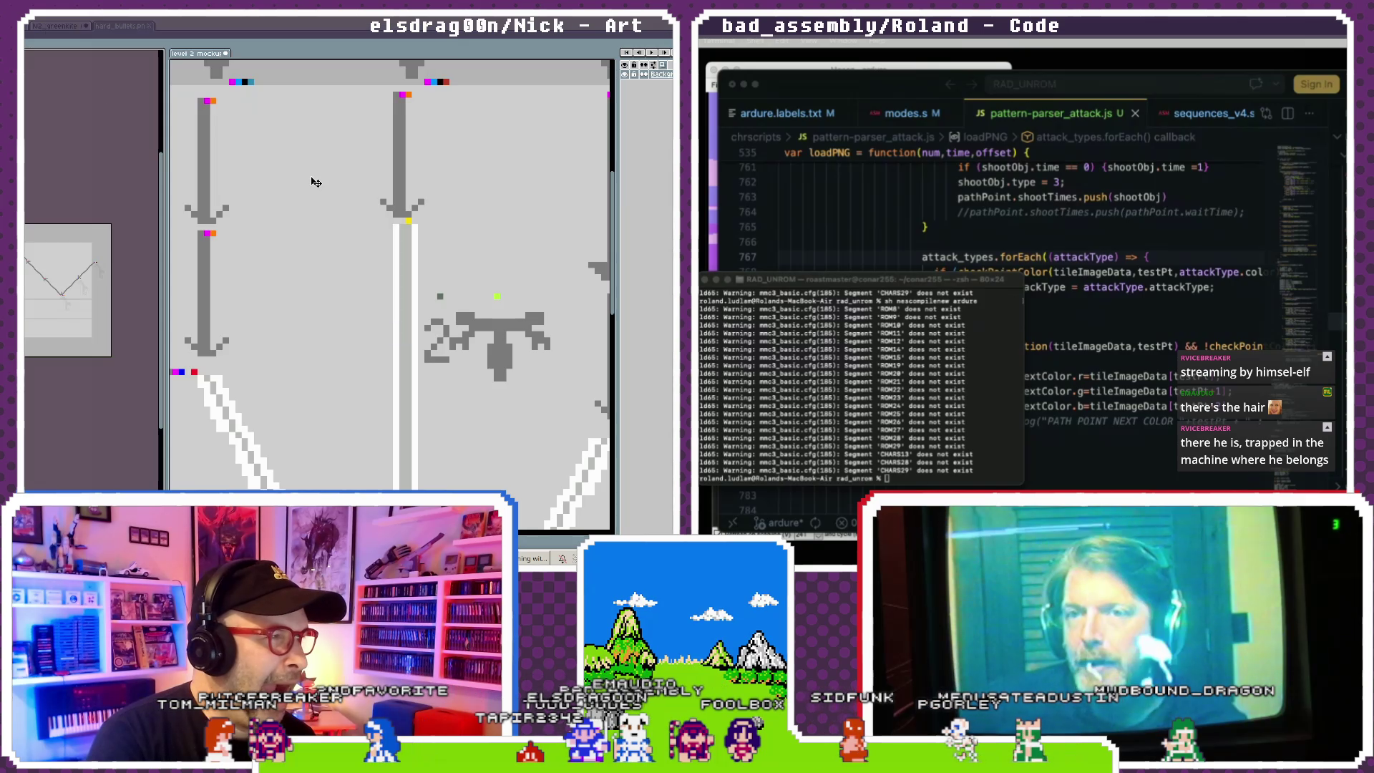
- Widen the side view and zoom in on the V-shaped path reference
{"action": "scroll", "coordinate": [43, 329], "scroll_direction": "up", "scroll_amount": 2}
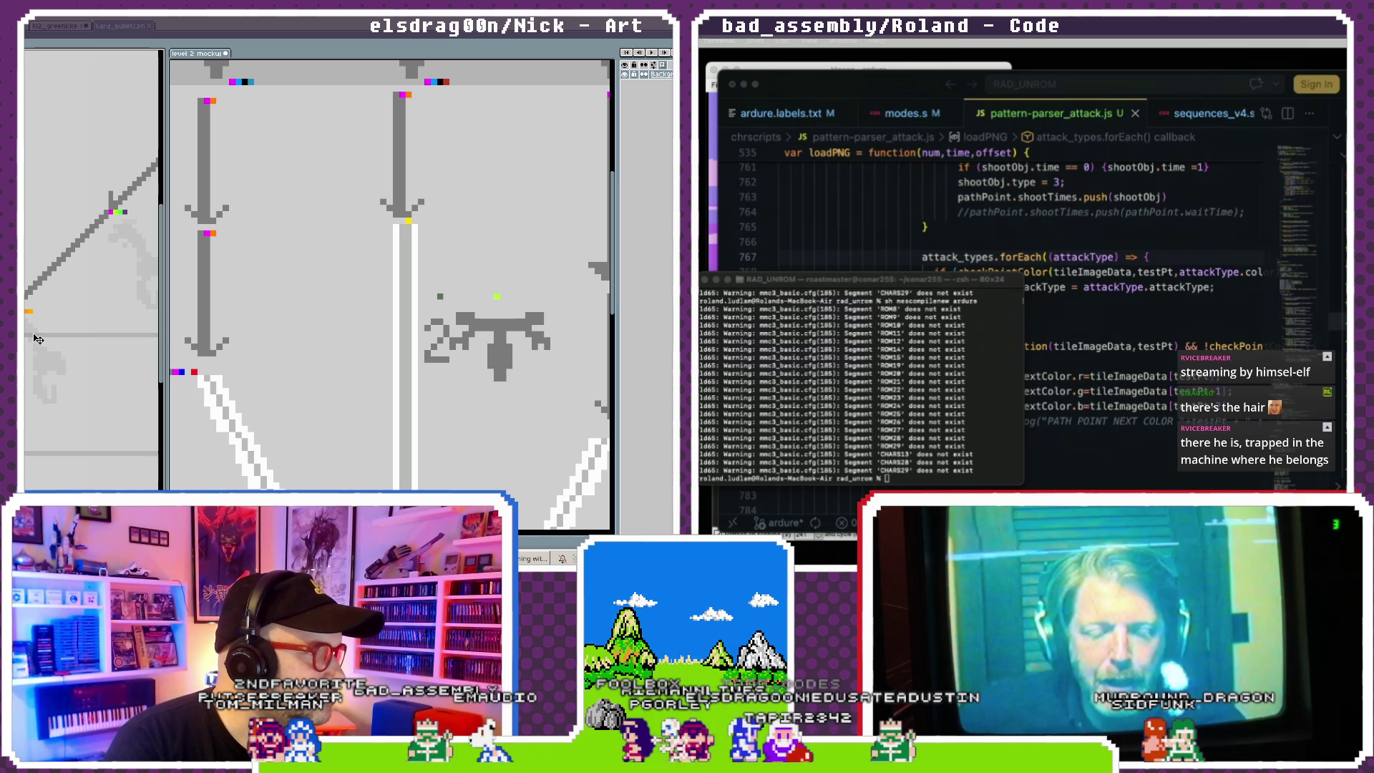
{"action": "scroll", "coordinate": [38, 338], "scroll_direction": "up", "scroll_amount": 1}
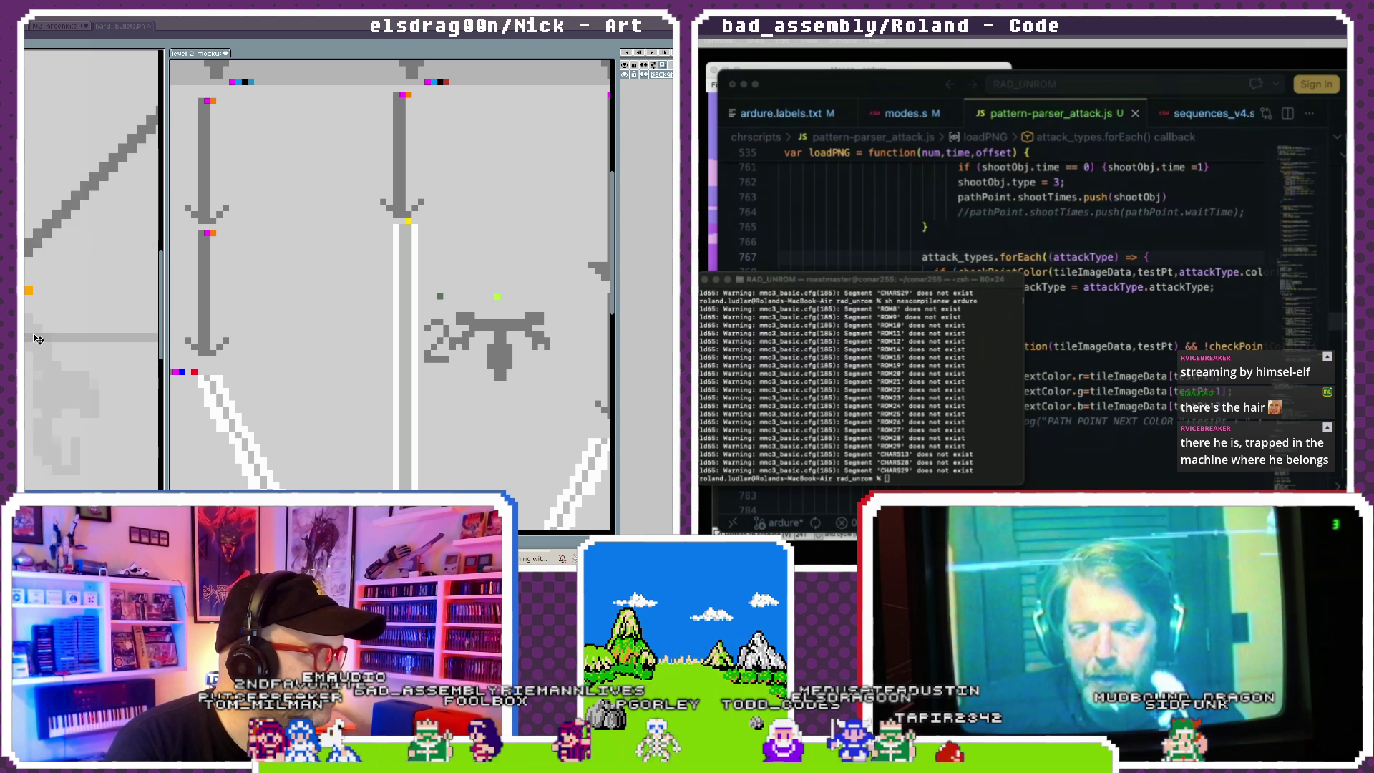
{"action": "scroll", "coordinate": [38, 339], "scroll_direction": "down", "scroll_amount": 2}
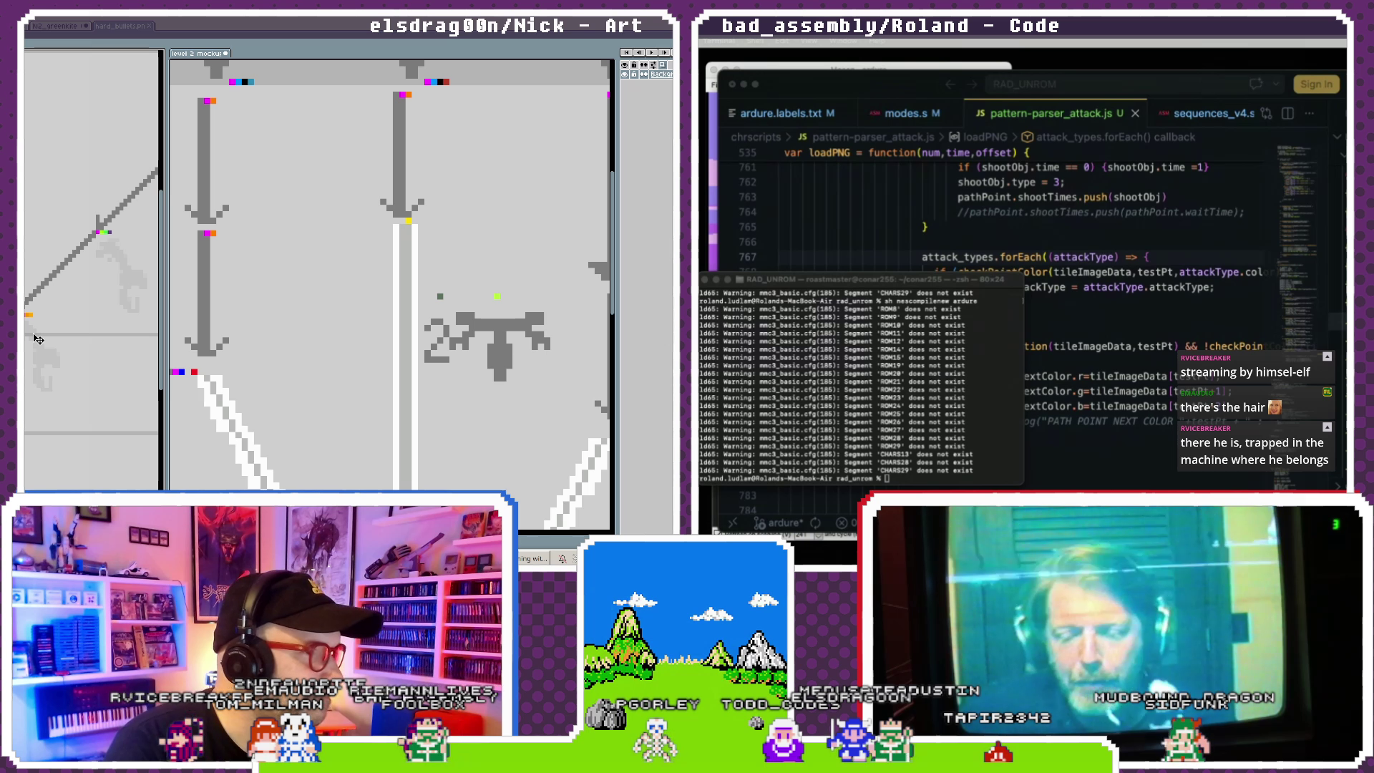
{"action": "scroll", "coordinate": [38, 338], "scroll_direction": "down", "scroll_amount": 1}
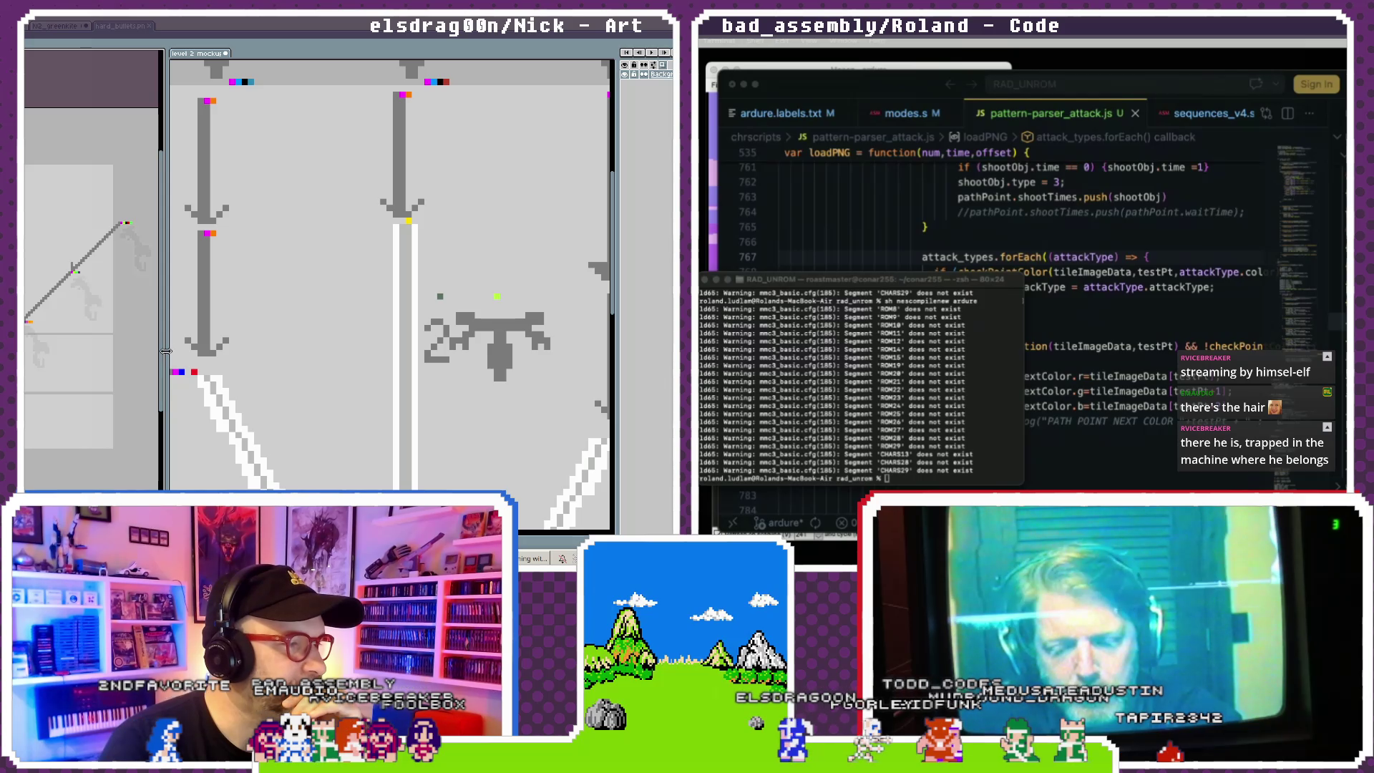
{"action": "left_click_drag", "start_coordinate": [165, 354], "coordinate": [436, 343]}
{"action": "scroll", "coordinate": [308, 336], "scroll_direction": "up", "scroll_amount": 1}
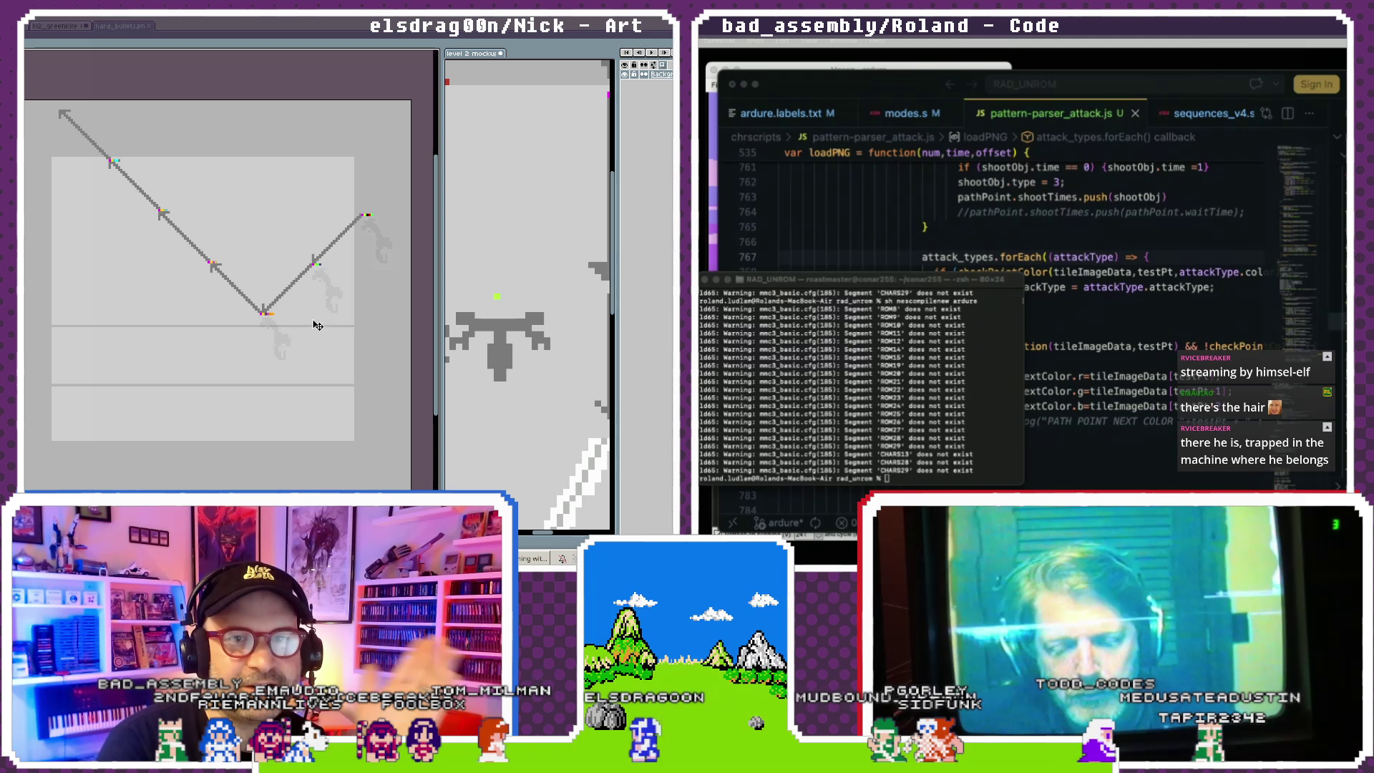
{"action": "scroll", "coordinate": [311, 318], "scroll_direction": "up", "scroll_amount": 1}
{"action": "scroll", "coordinate": [247, 330], "scroll_direction": "up", "scroll_amount": 1}
- Pan and zoom to bring the whole V path and its colour swatches into view
{"action": "left_click_drag", "start_coordinate": [248, 330], "coordinate": [184, 370]}
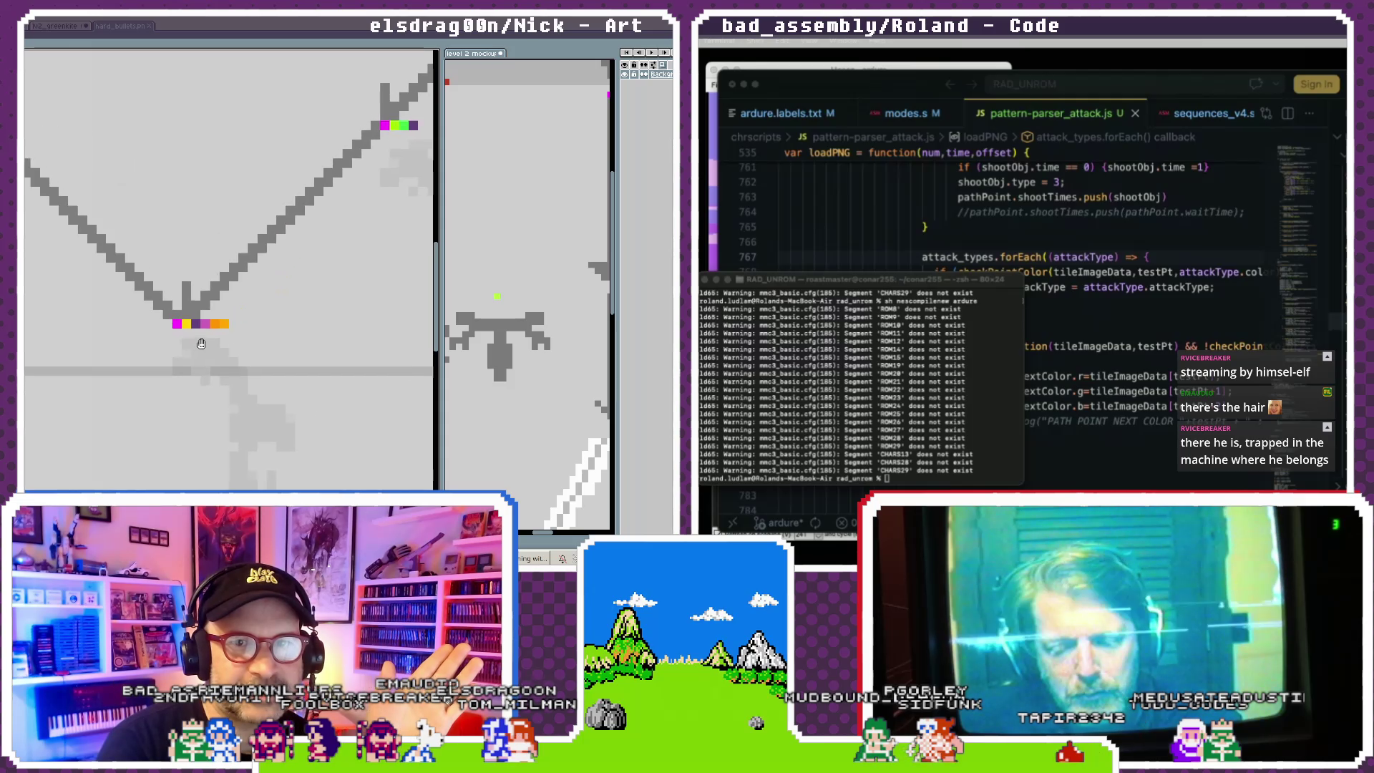
{"action": "scroll", "coordinate": [185, 370], "scroll_direction": "up", "scroll_amount": 2}
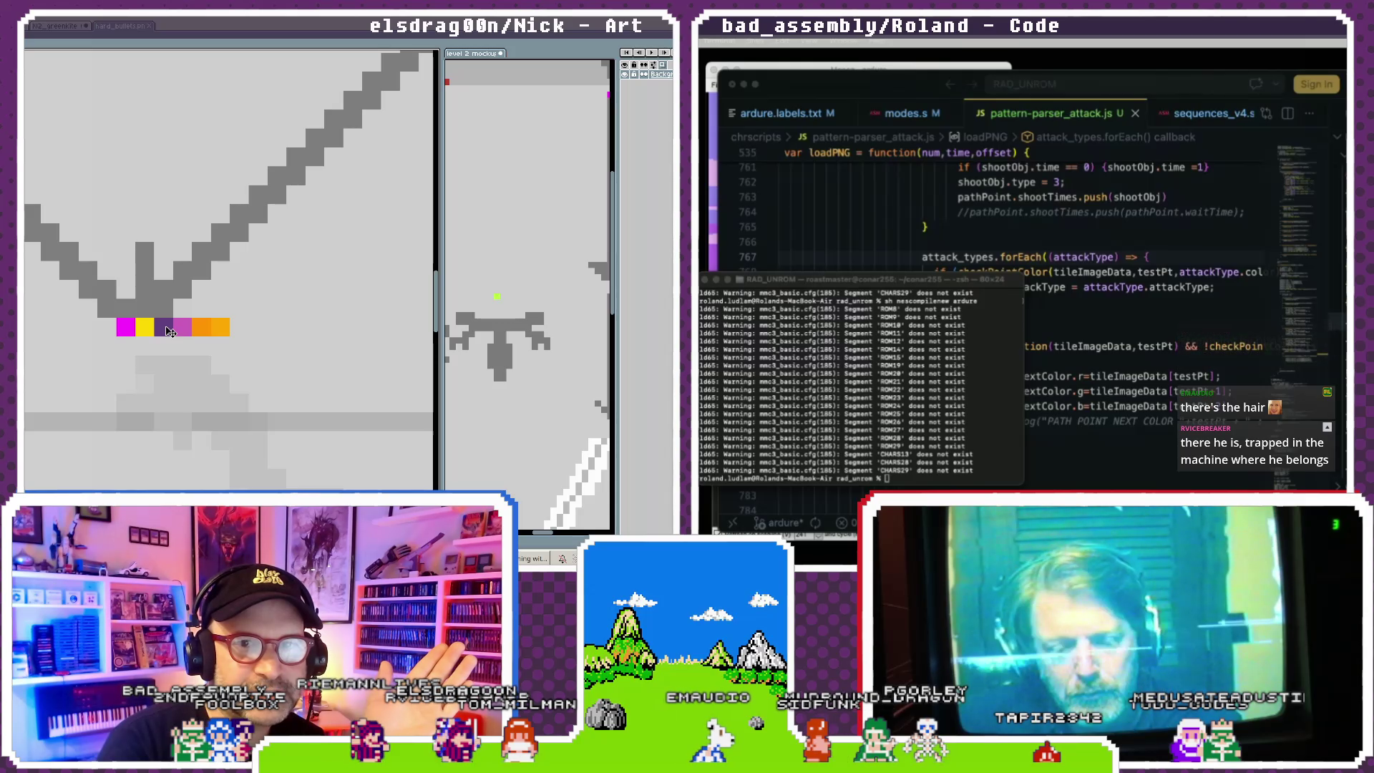
{"action": "scroll", "coordinate": [169, 331], "scroll_direction": "down", "scroll_amount": 2}
{"action": "left_click_drag", "start_coordinate": [187, 358], "coordinate": [248, 360]}
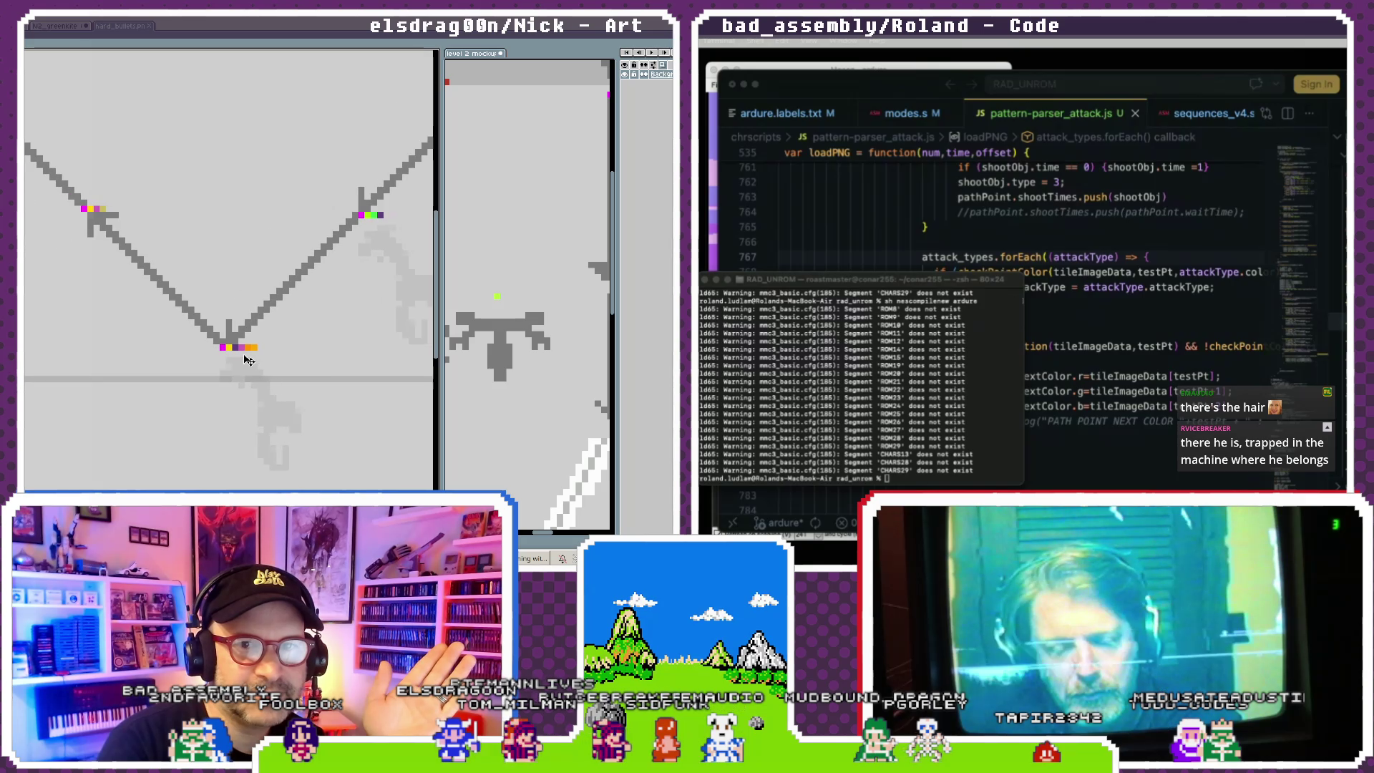
{"action": "scroll", "coordinate": [247, 360], "scroll_direction": "up", "scroll_amount": 2}
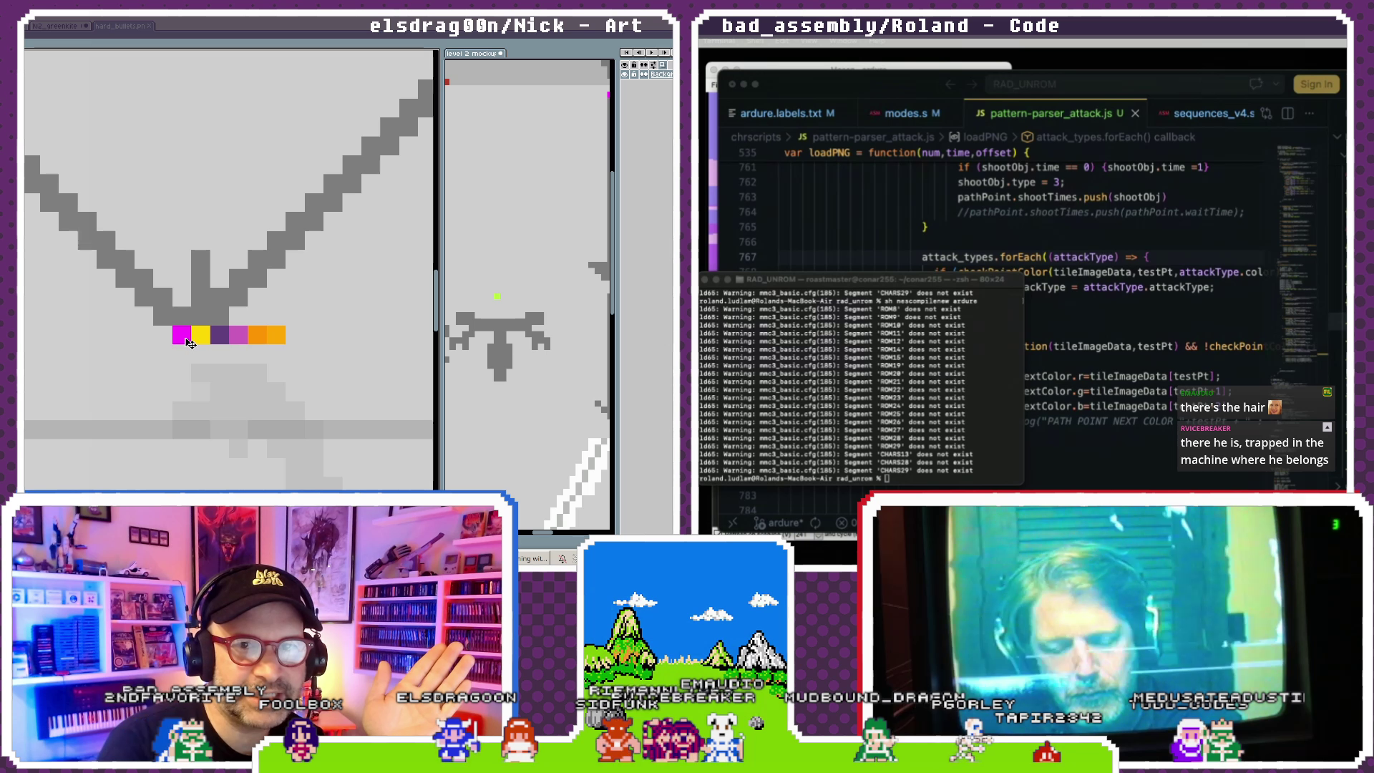
{"action": "left_click_drag", "start_coordinate": [192, 335], "coordinate": [296, 398]}
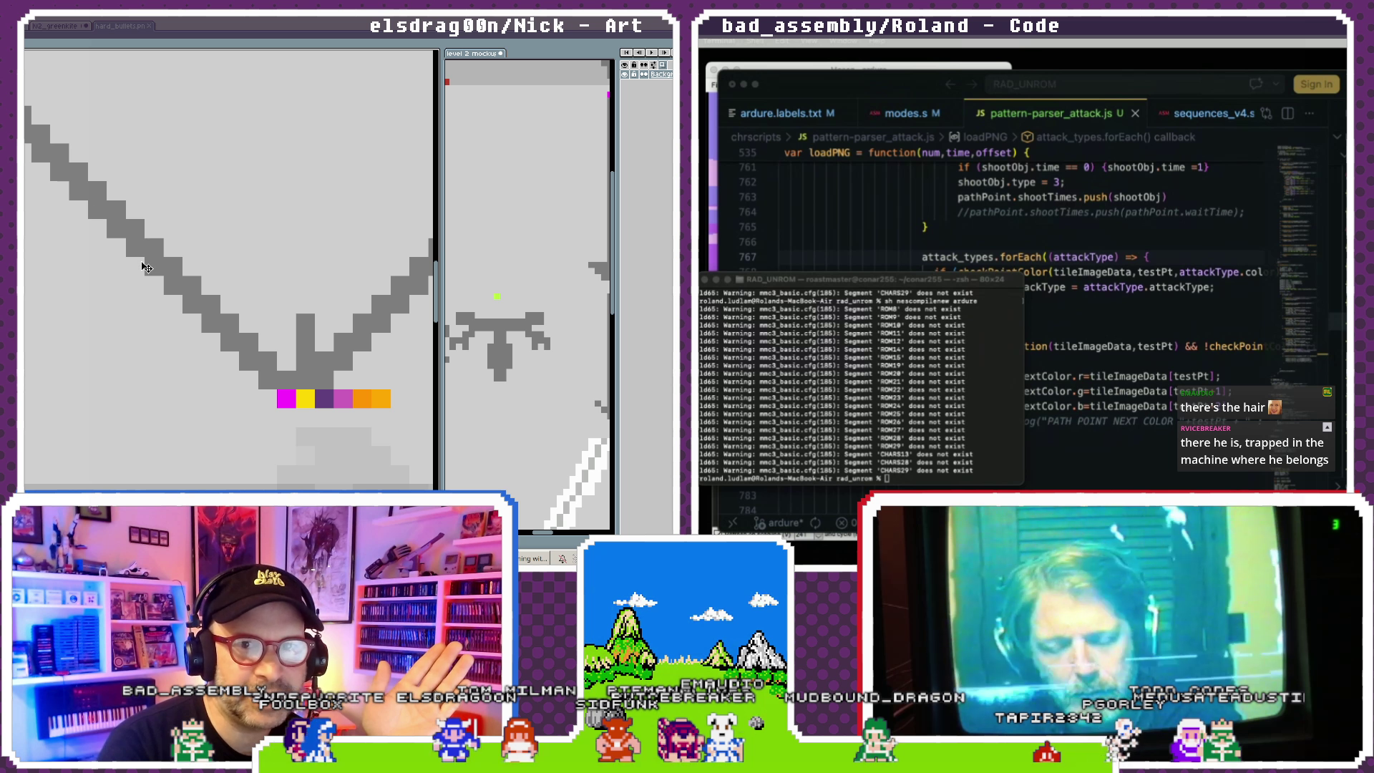
{"action": "scroll", "coordinate": [146, 267], "scroll_direction": "down", "scroll_amount": 1}
{"action": "scroll", "coordinate": [153, 272], "scroll_direction": "down", "scroll_amount": 1}
{"action": "scroll", "coordinate": [219, 324], "scroll_direction": "up", "scroll_amount": 1}
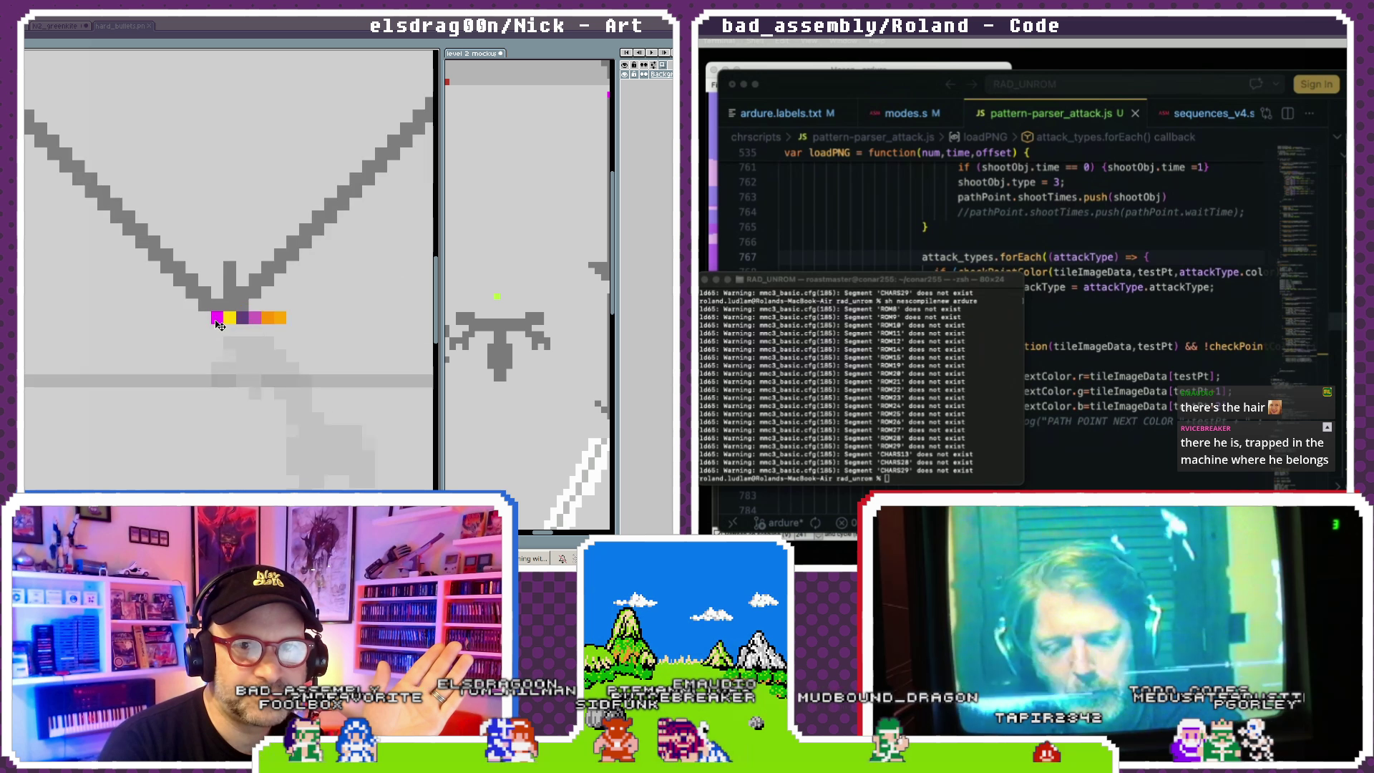
{"action": "scroll", "coordinate": [219, 325], "scroll_direction": "up", "scroll_amount": 1}
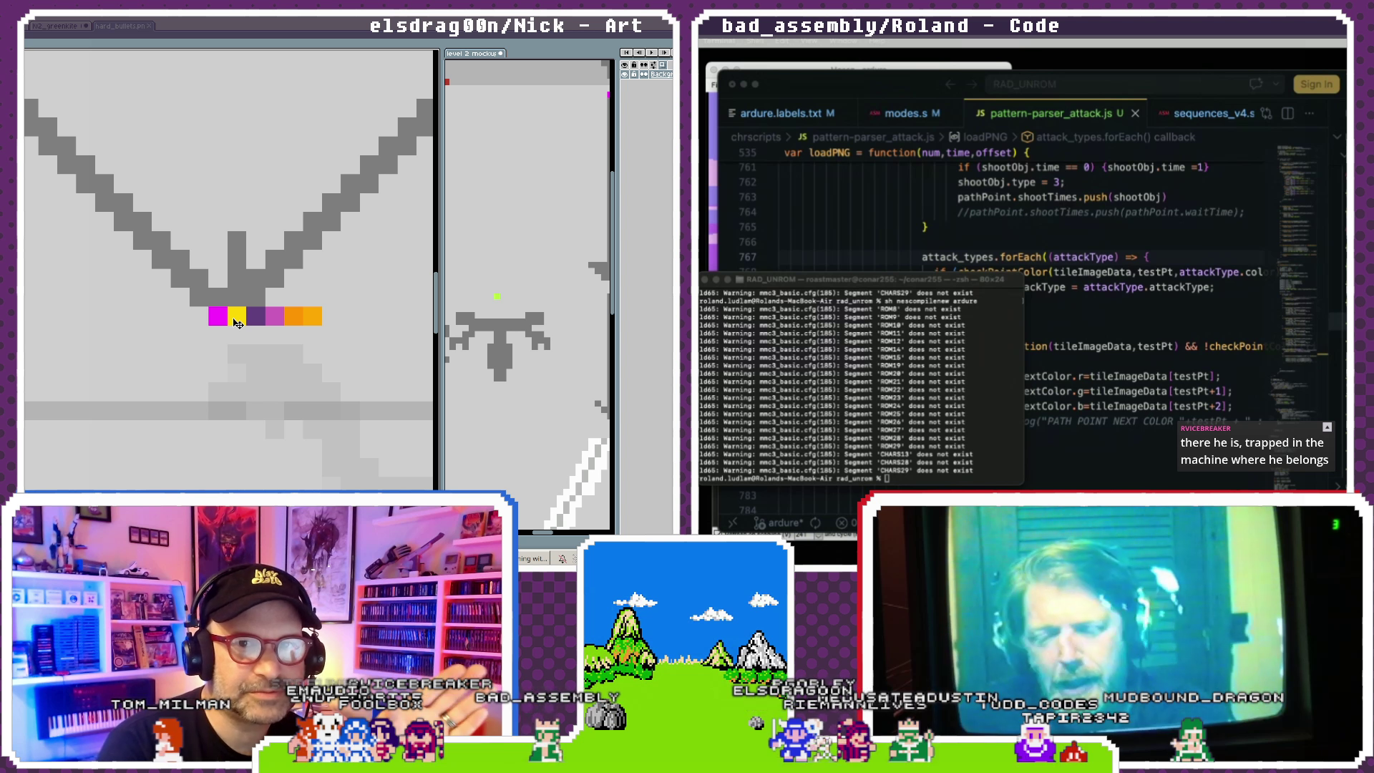
{"action": "scroll", "coordinate": [236, 322], "scroll_direction": "down", "scroll_amount": 3}
{"action": "scroll", "coordinate": [236, 323], "scroll_direction": "down", "scroll_amount": 2}
{"action": "scroll", "coordinate": [236, 323], "scroll_direction": "up", "scroll_amount": 2}
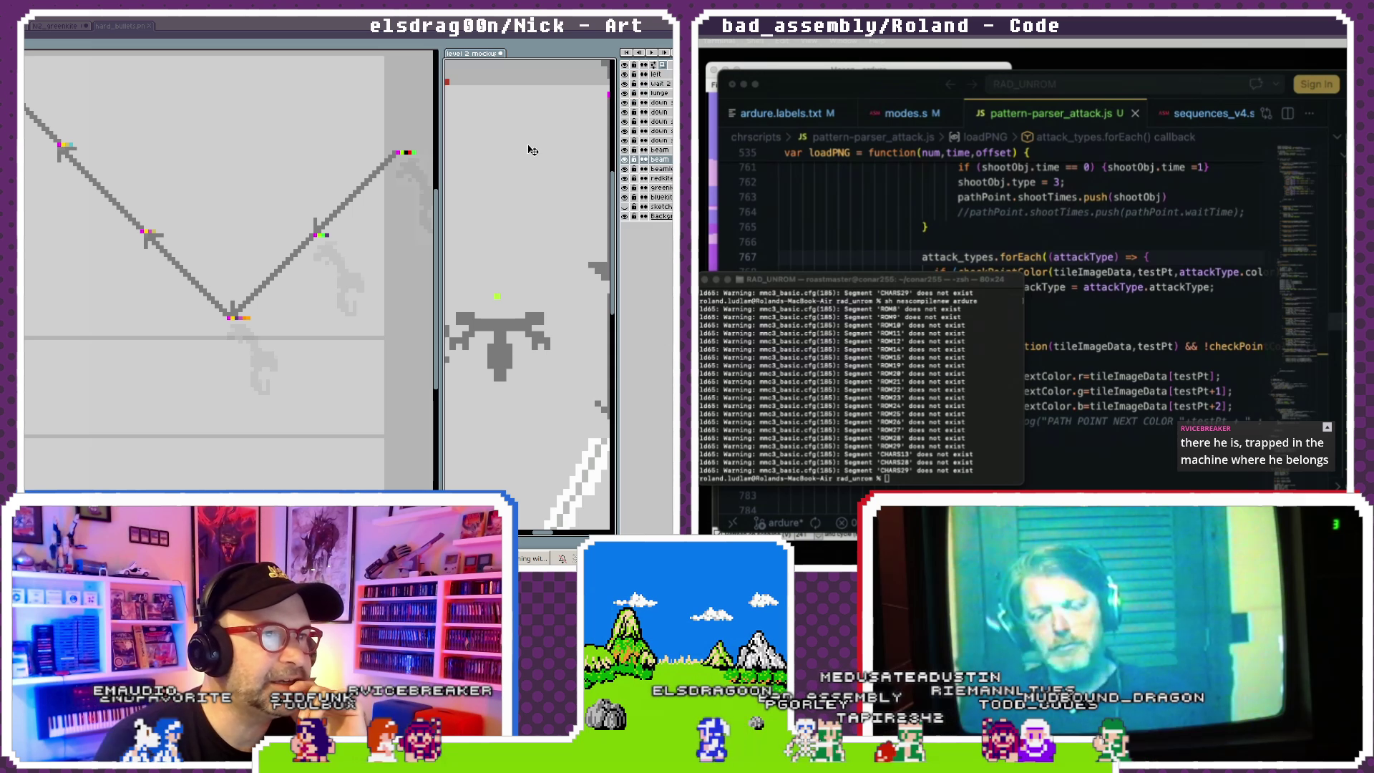
- Switch to the level 2 mockup and widen its view to show all three boss heads
{"action": "left_click", "coordinate": [441, 274]}
{"action": "left_click_drag", "start_coordinate": [441, 274], "coordinate": [75, 279]}
{"action": "scroll", "coordinate": [343, 285], "scroll_direction": "up", "scroll_amount": 1}
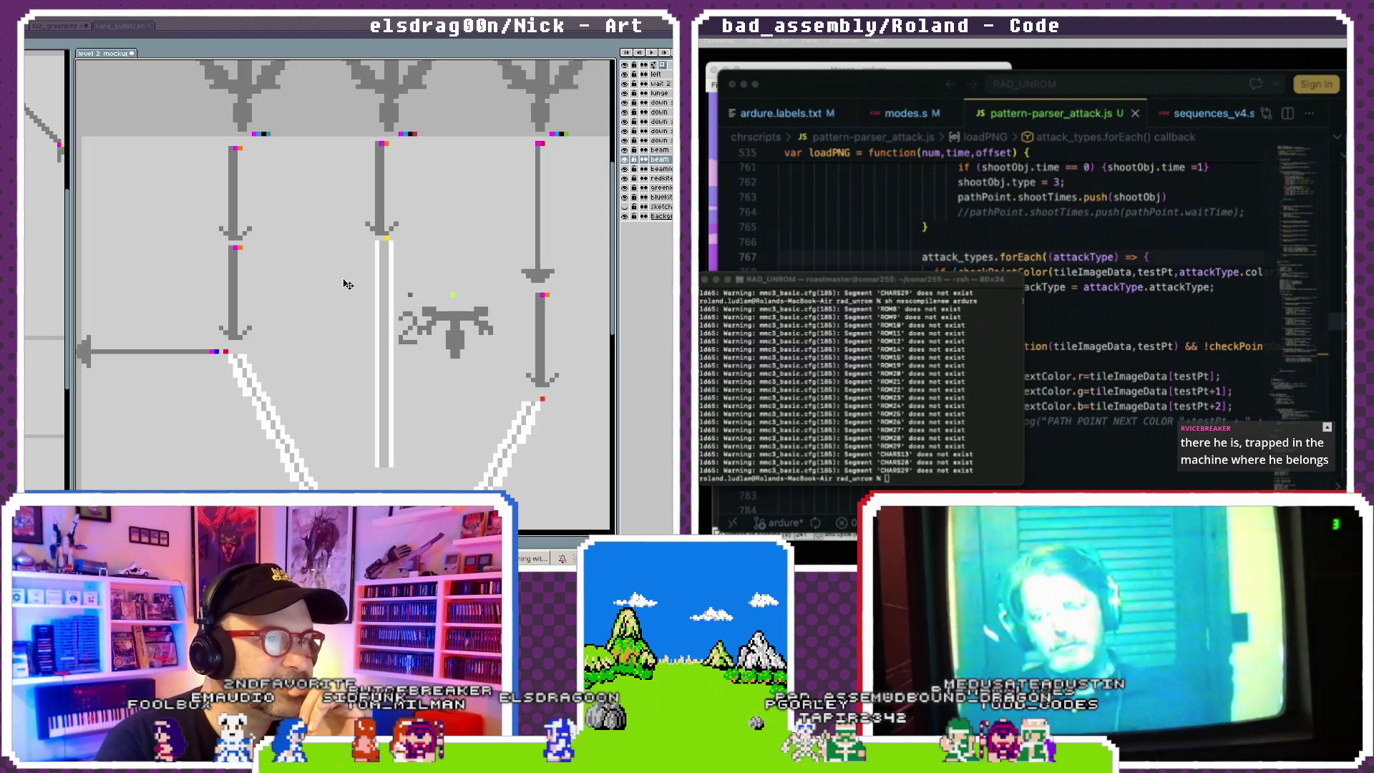
- Zoom in and drag the middle head's white beam line a few pixels right
{"action": "scroll", "coordinate": [334, 311], "scroll_direction": "up", "scroll_amount": 2}
{"action": "scroll", "coordinate": [334, 311], "scroll_direction": "up", "scroll_amount": 2}
{"action": "scroll", "coordinate": [332, 312], "scroll_direction": "down", "scroll_amount": 2}
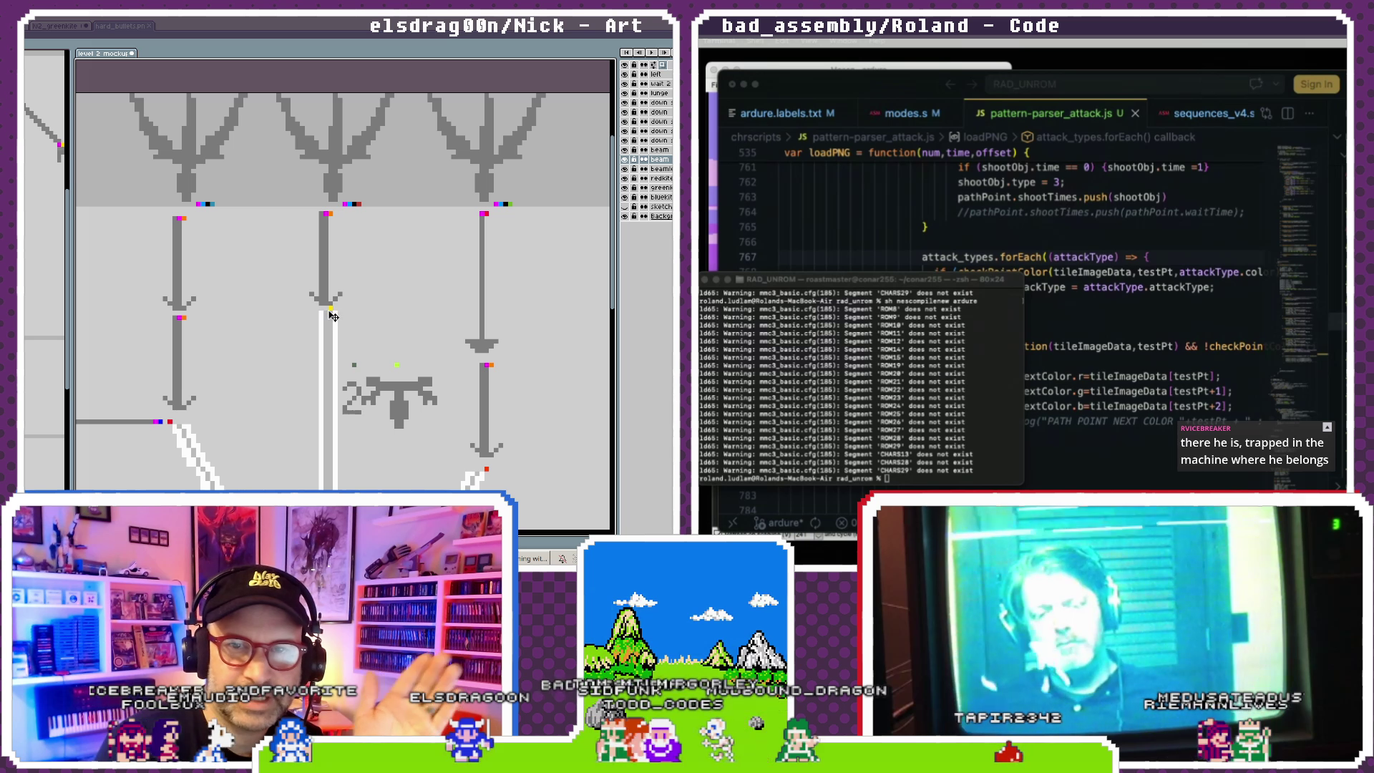
{"action": "scroll", "coordinate": [330, 322], "scroll_direction": "up", "scroll_amount": 1}
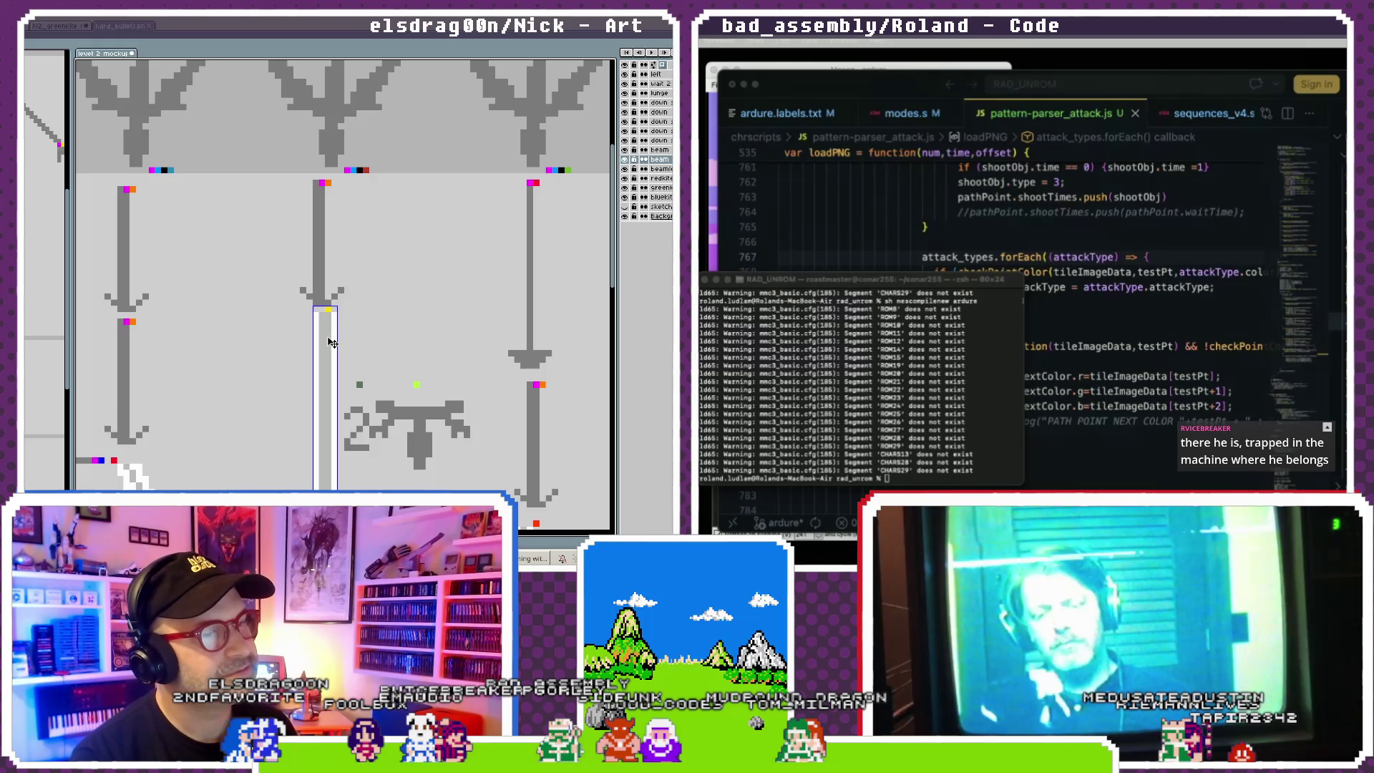
{"action": "left_click_drag", "start_coordinate": [330, 342], "coordinate": [353, 343]}
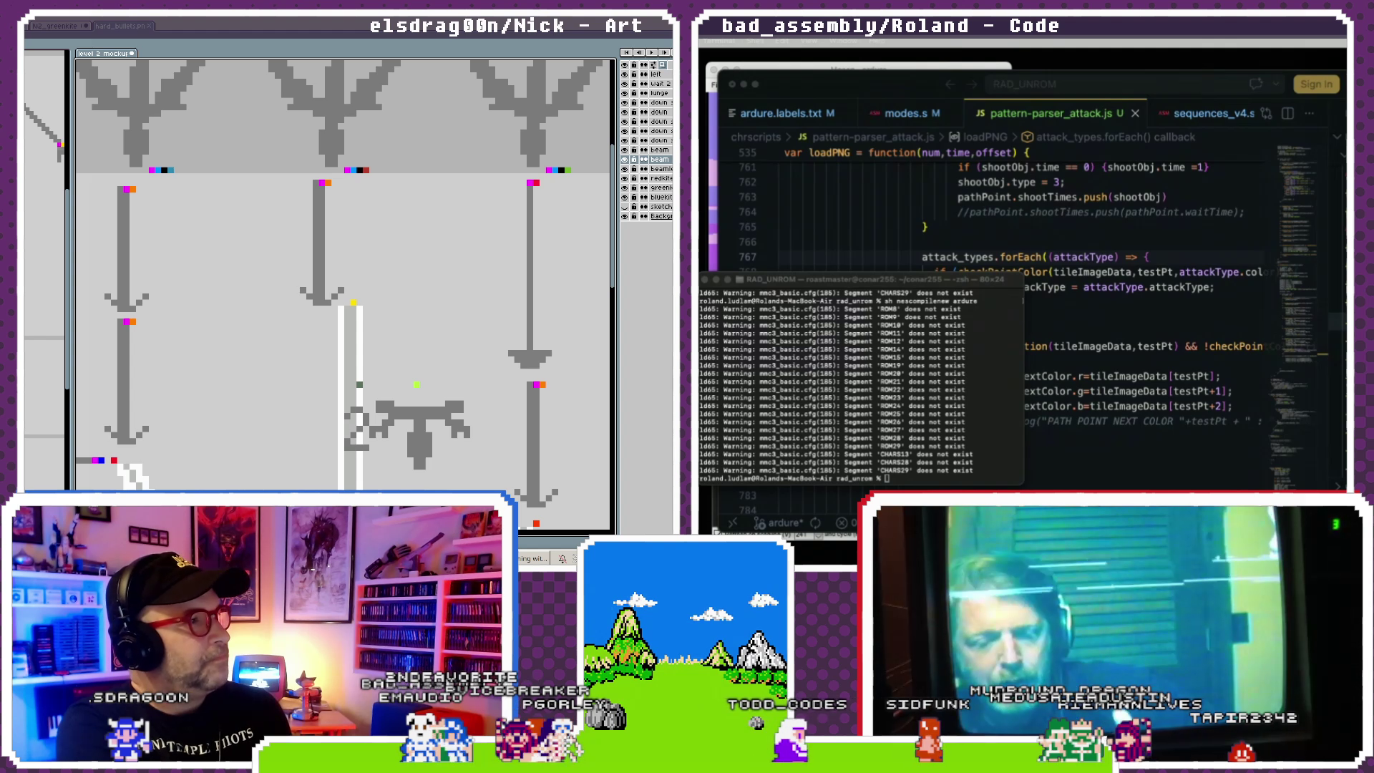
{"action": "key", "text": "ctrl+o"}
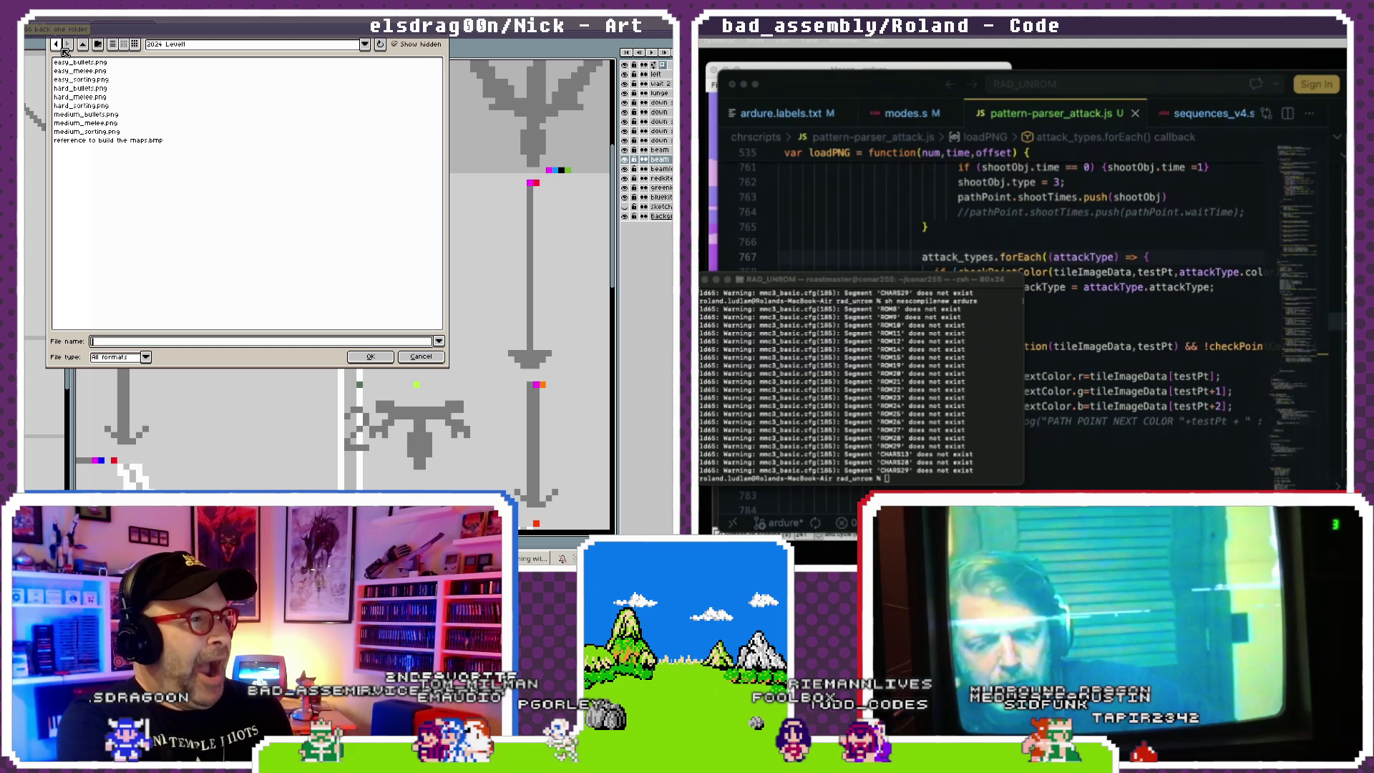
- Browse the open dialog to the level1 Photohammer folder
{"action": "left_click", "coordinate": [83, 44]}
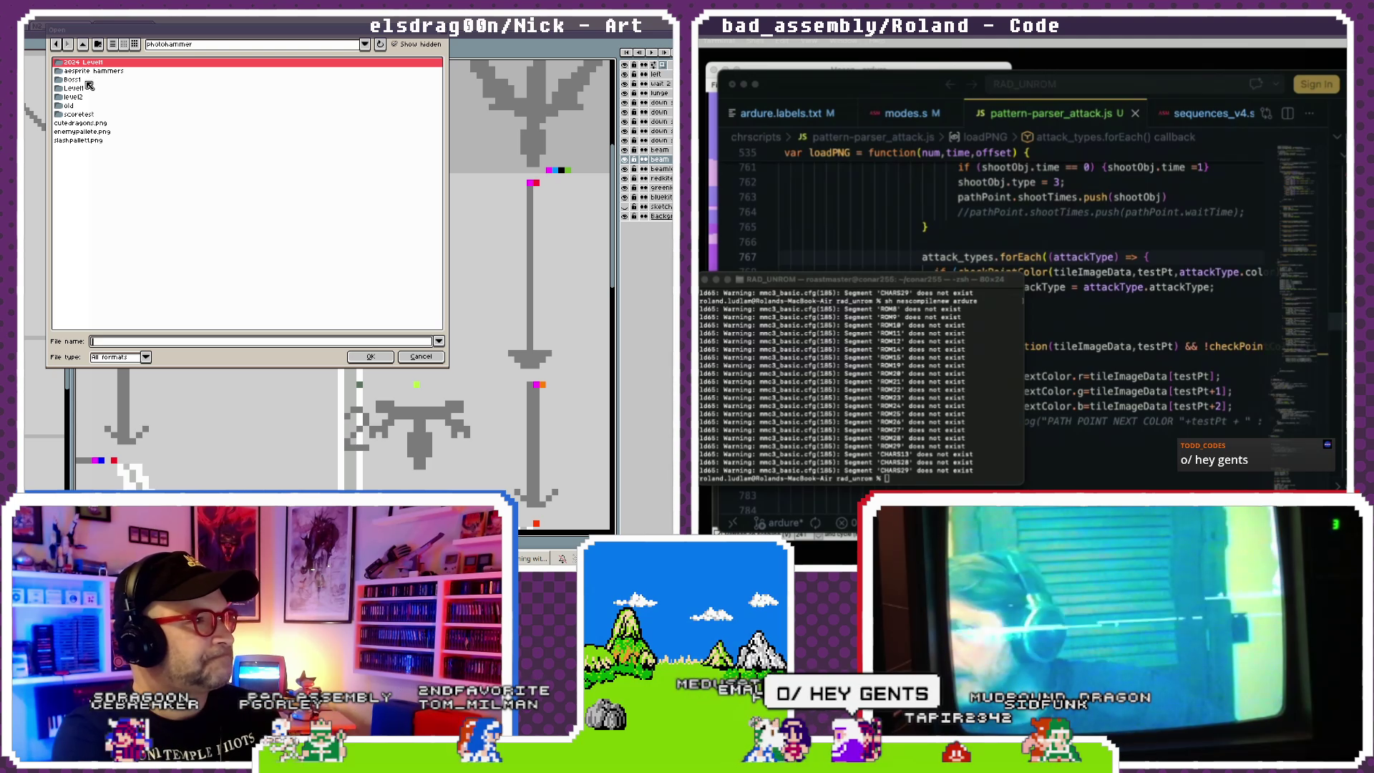
{"action": "left_click", "coordinate": [98, 73]}
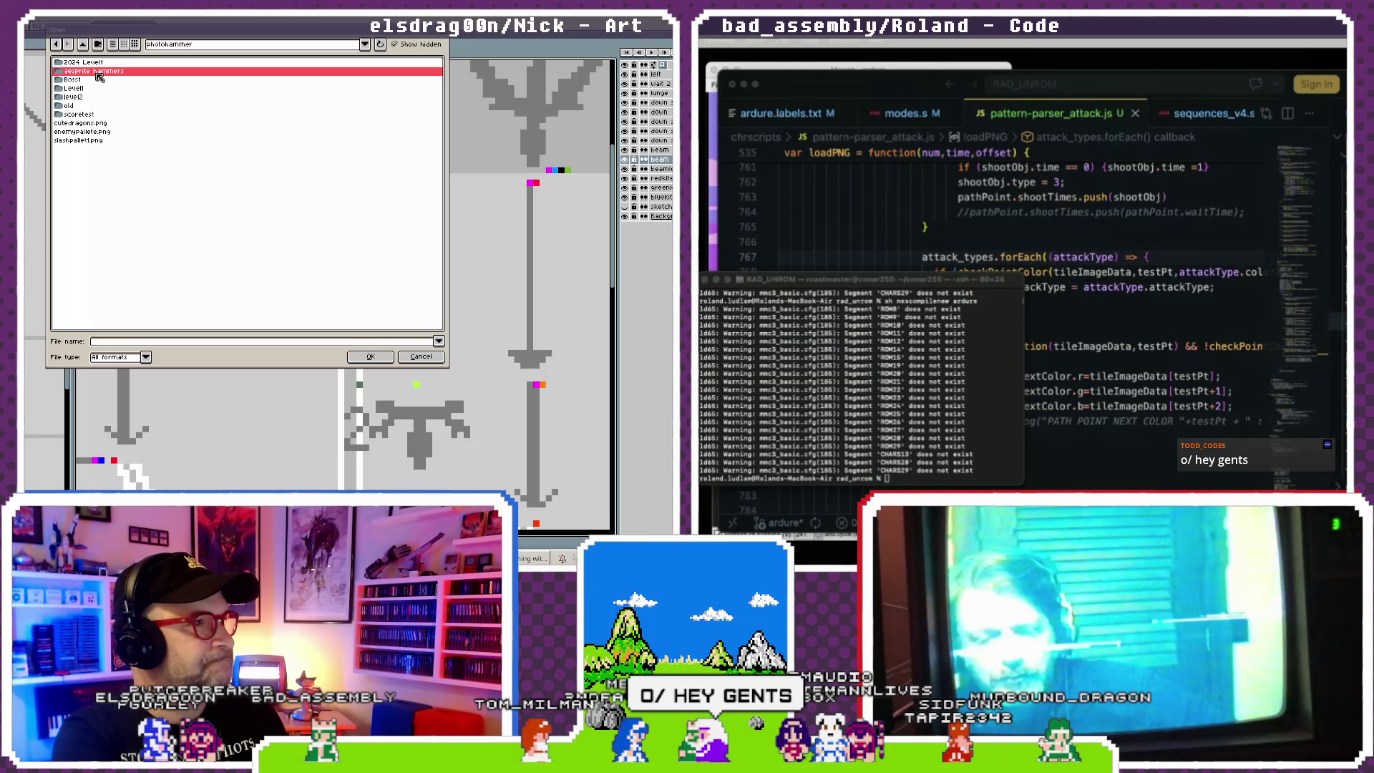
{"action": "double_click", "coordinate": [98, 73]}
{"action": "left_click", "coordinate": [83, 45]}
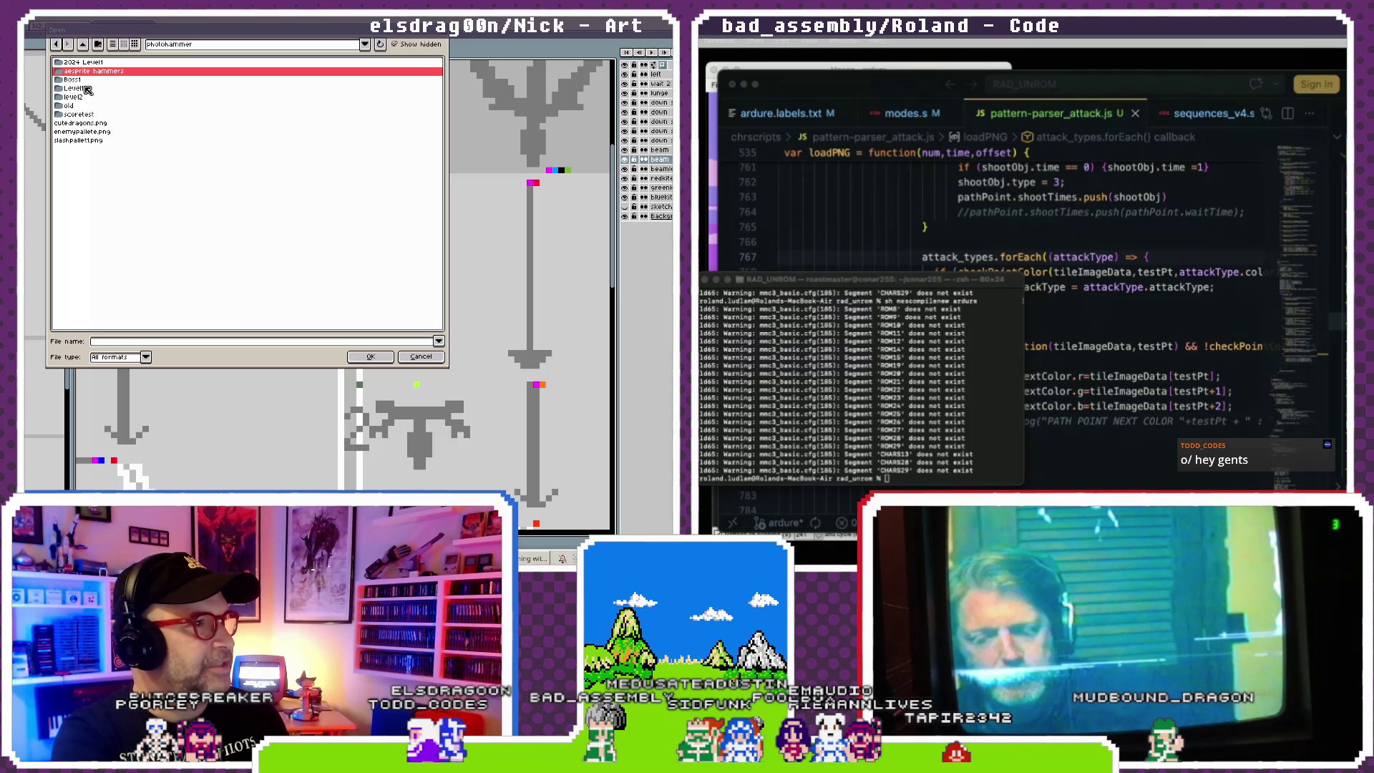
{"action": "double_click", "coordinate": [86, 90]}
{"action": "left_click", "coordinate": [84, 45]}
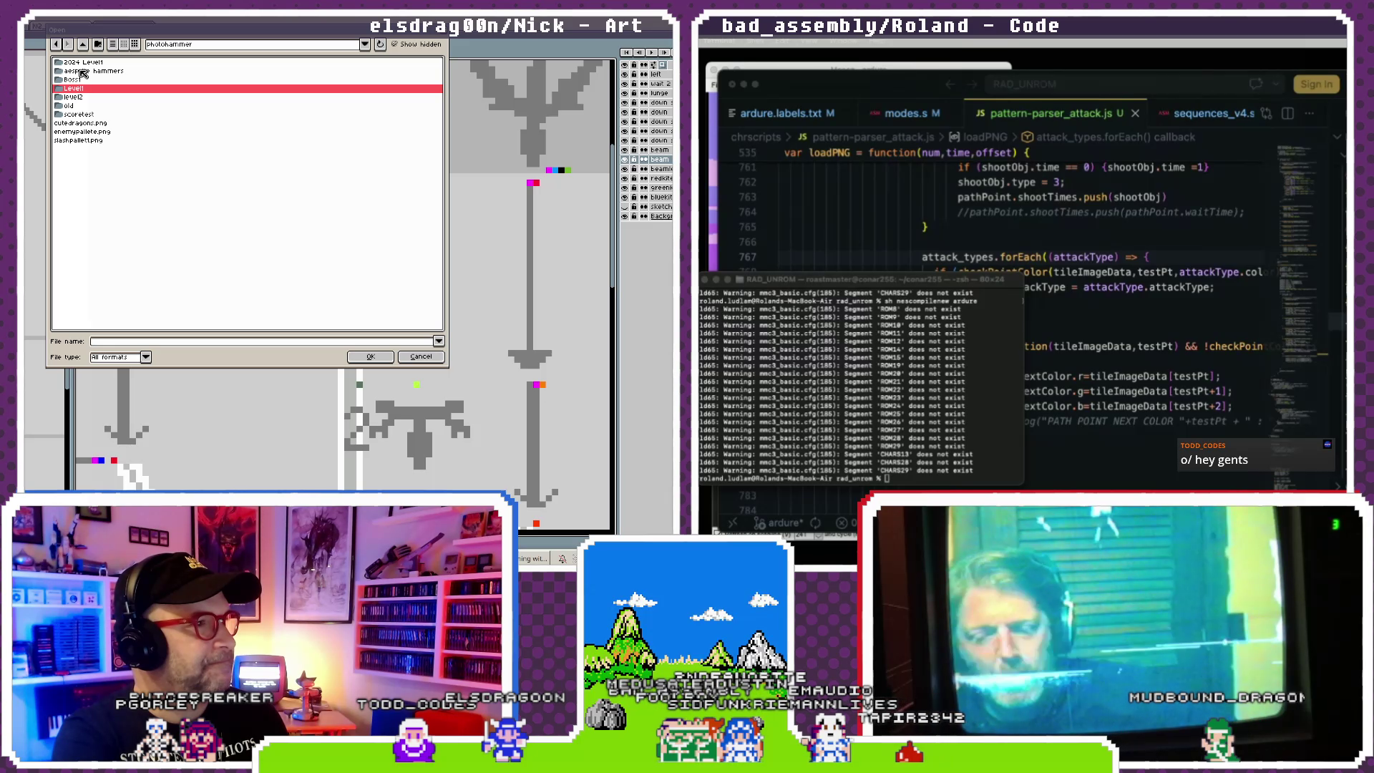
{"action": "left_click", "coordinate": [84, 45]}
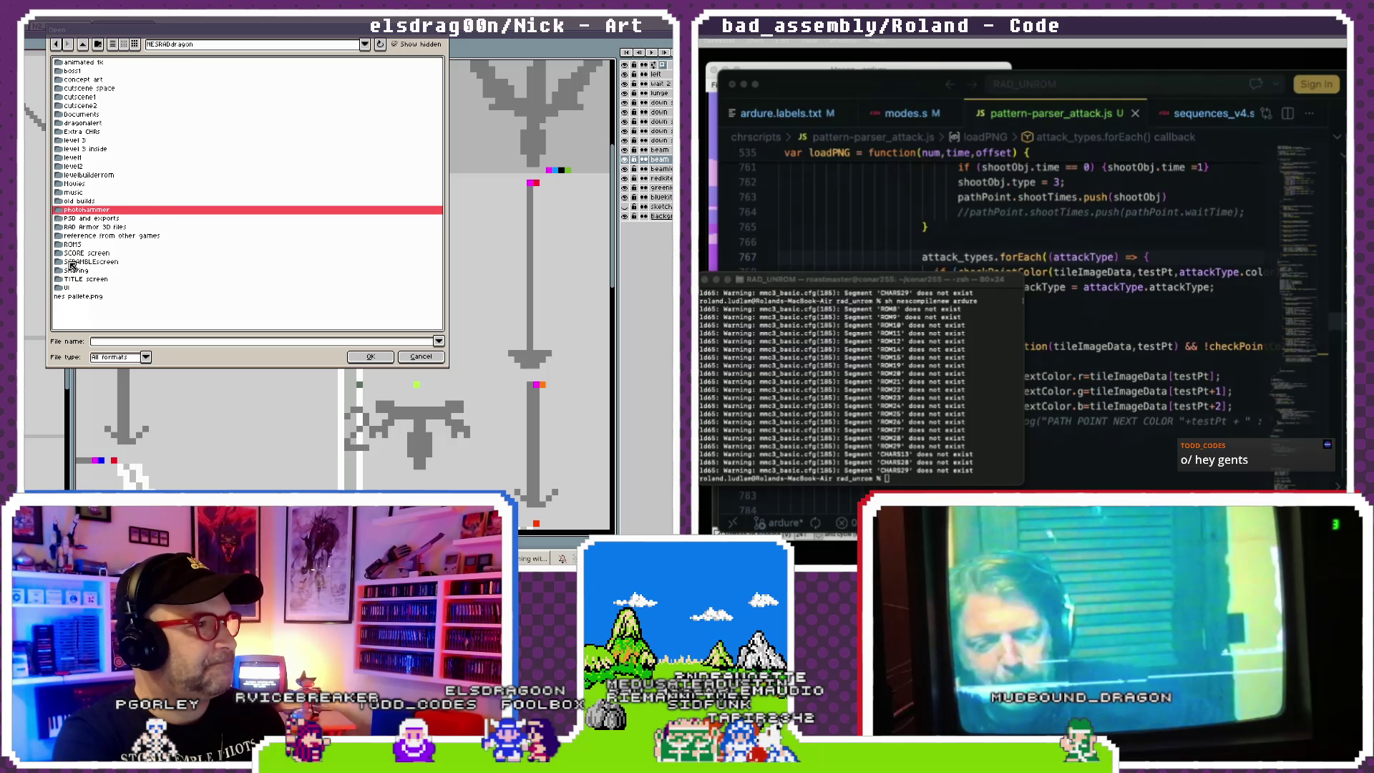
{"action": "double_click", "coordinate": [93, 156]}
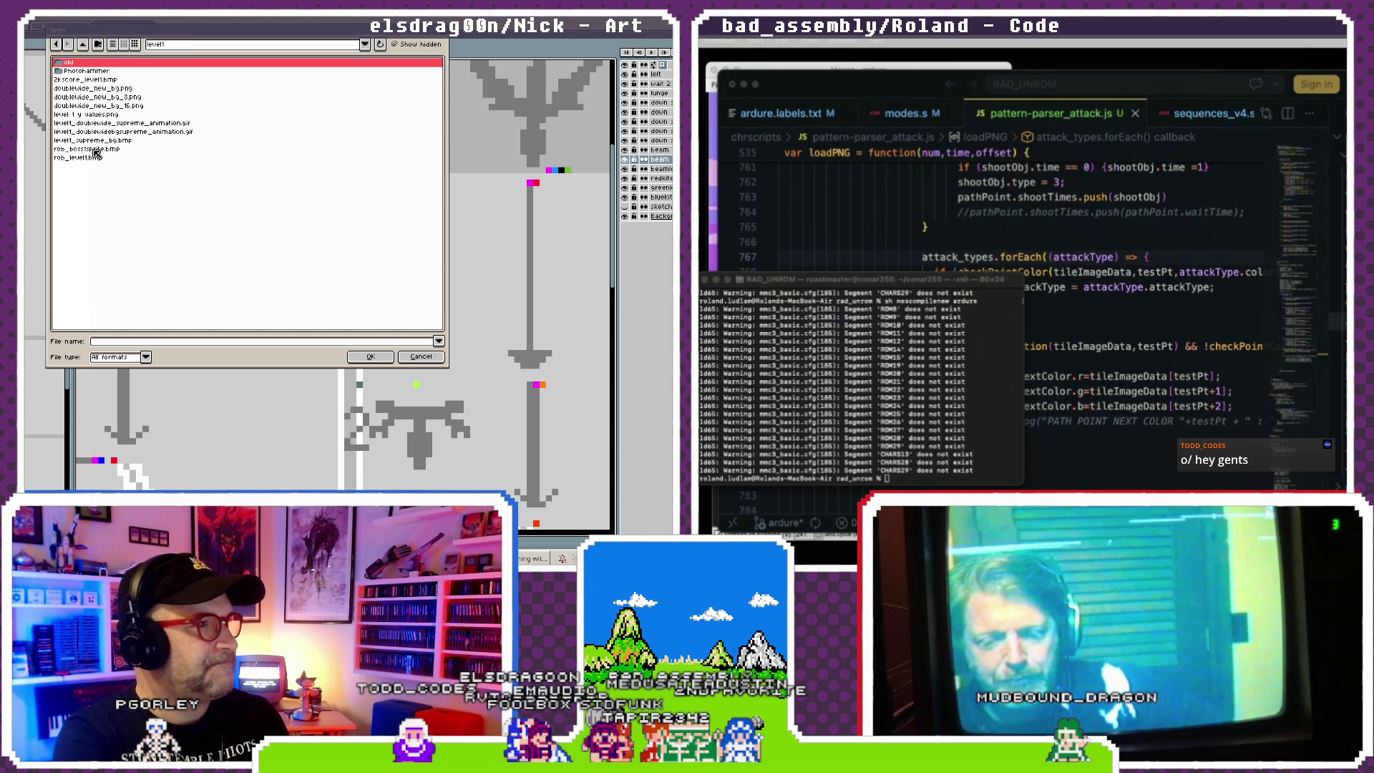
{"action": "double_click", "coordinate": [111, 72]}
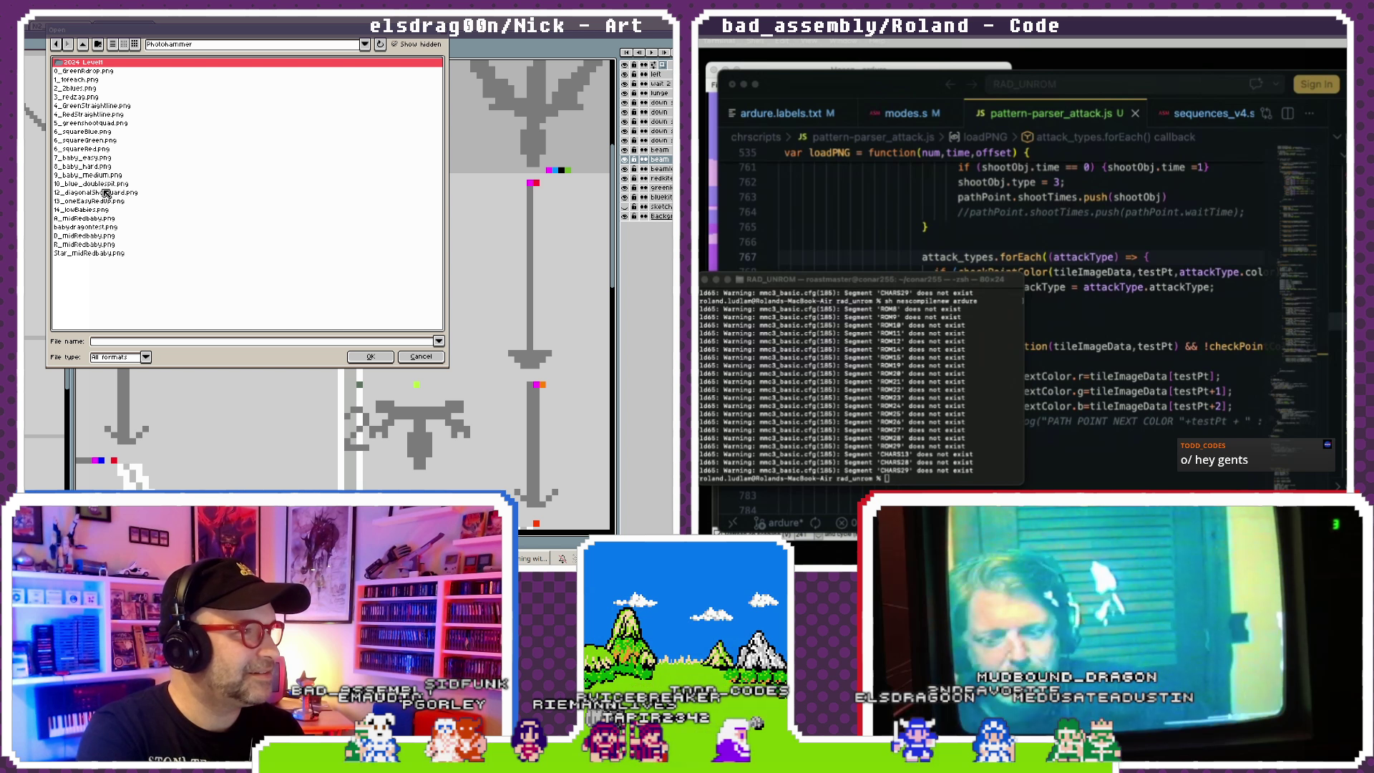
- Preview the numbered boss PNGs and open 8_baby_hard.png
{"action": "left_click", "coordinate": [106, 184]}
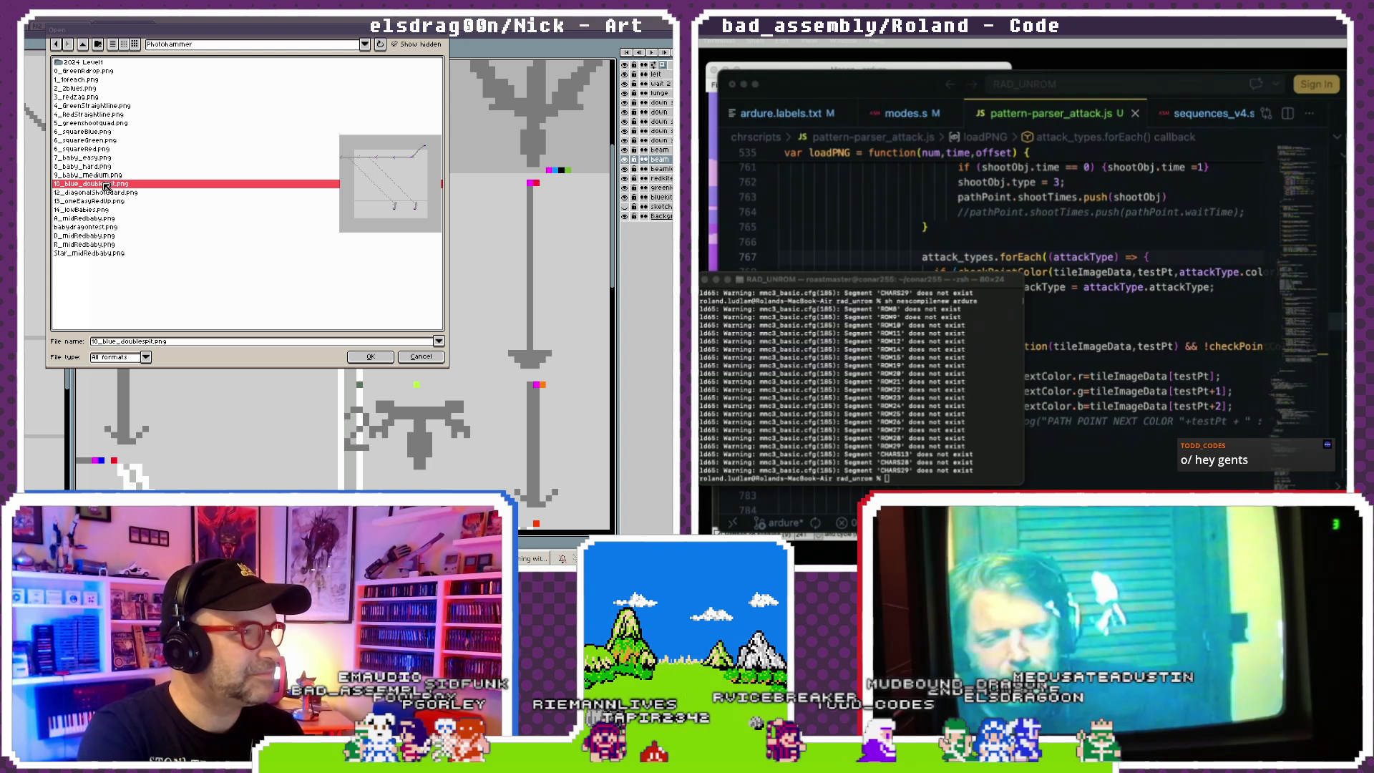
{"action": "left_click", "coordinate": [105, 176]}
{"action": "left_click", "coordinate": [104, 169]}
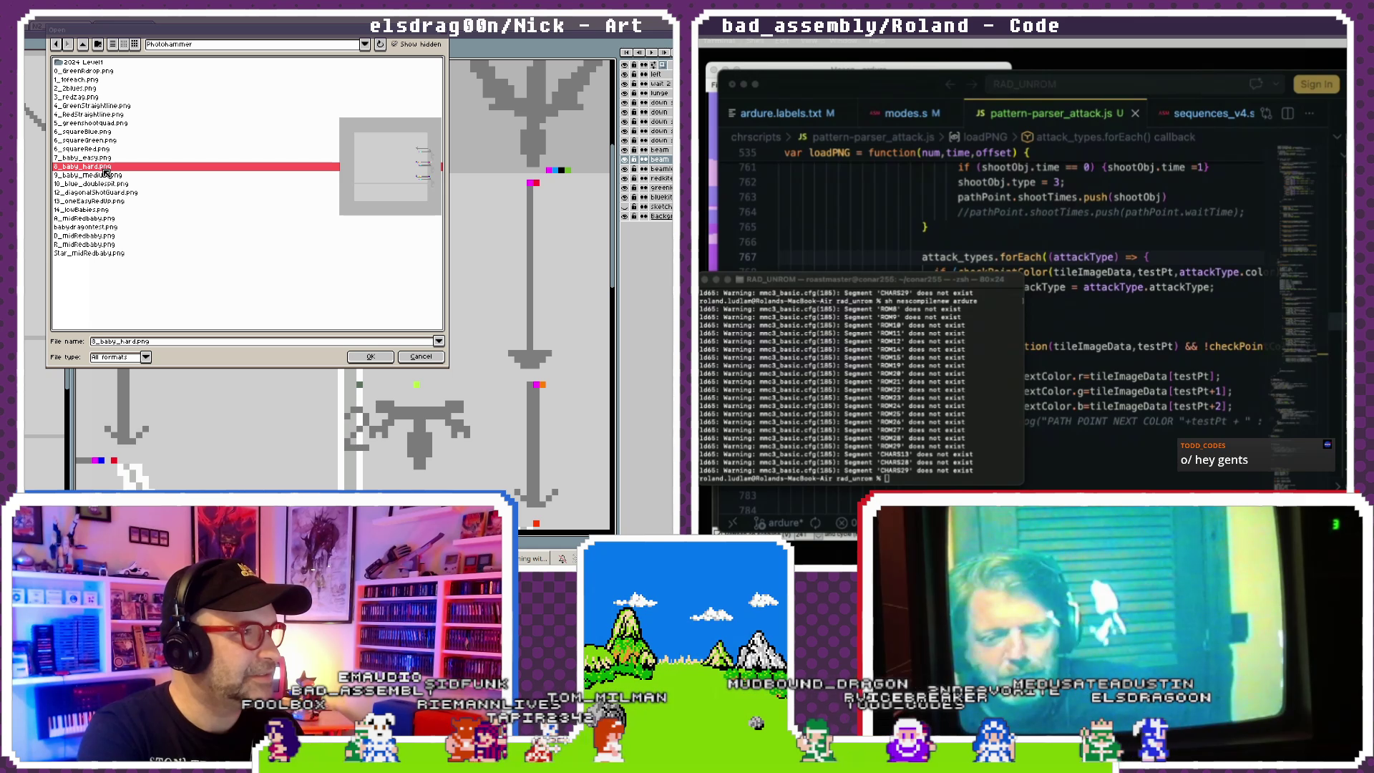
{"action": "double_click", "coordinate": [104, 169]}
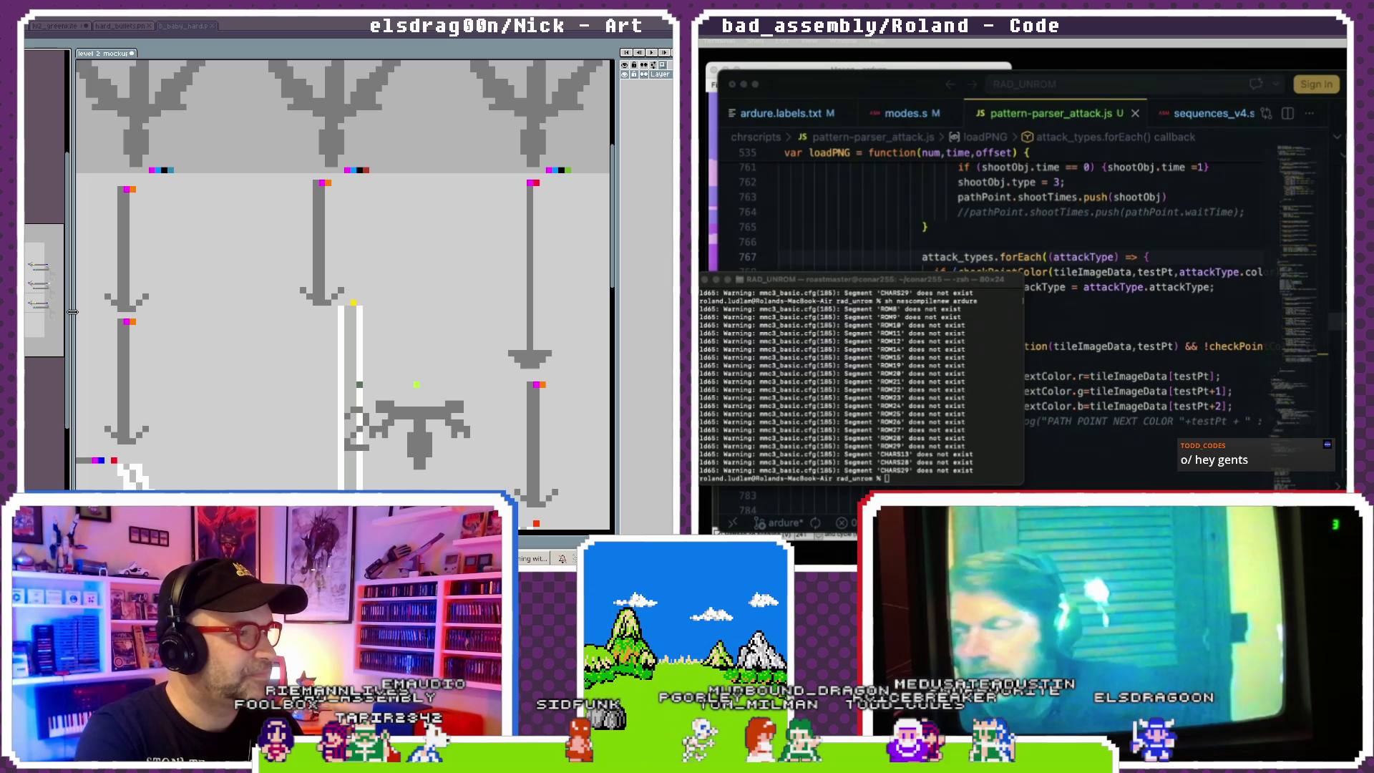
{"action": "left_click_drag", "start_coordinate": [72, 311], "coordinate": [333, 311]}
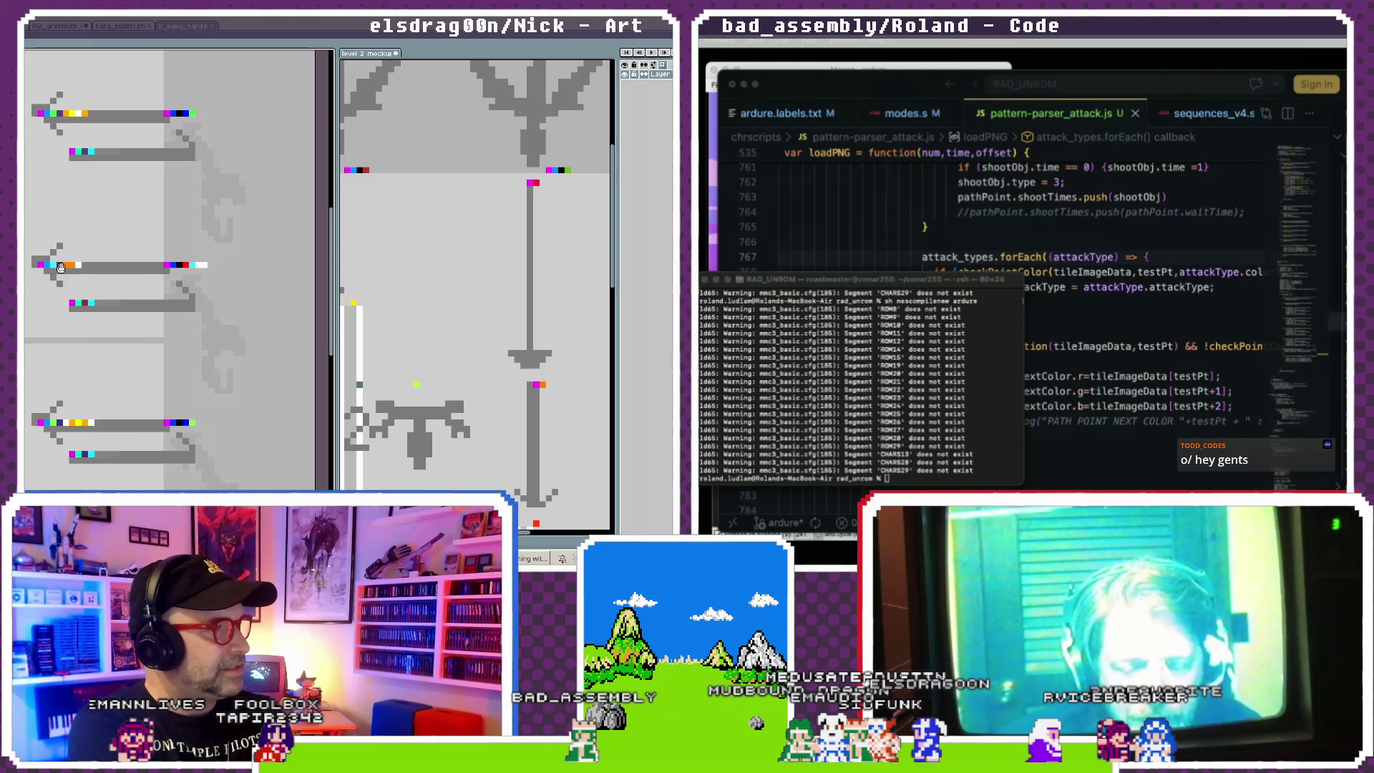
{"action": "left_click_drag", "start_coordinate": [33, 280], "coordinate": [80, 284]}
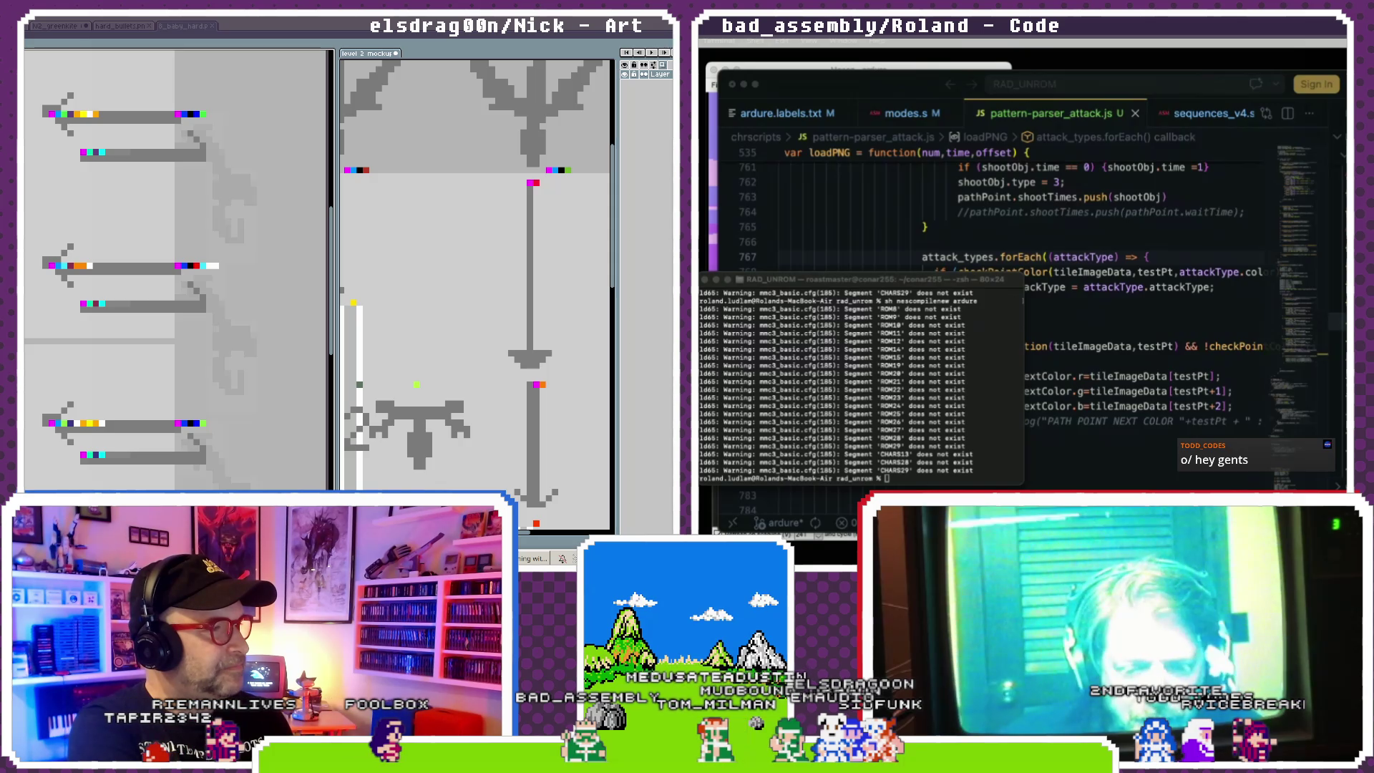
{"action": "scroll", "coordinate": [75, 274], "scroll_direction": "up", "scroll_amount": 2}
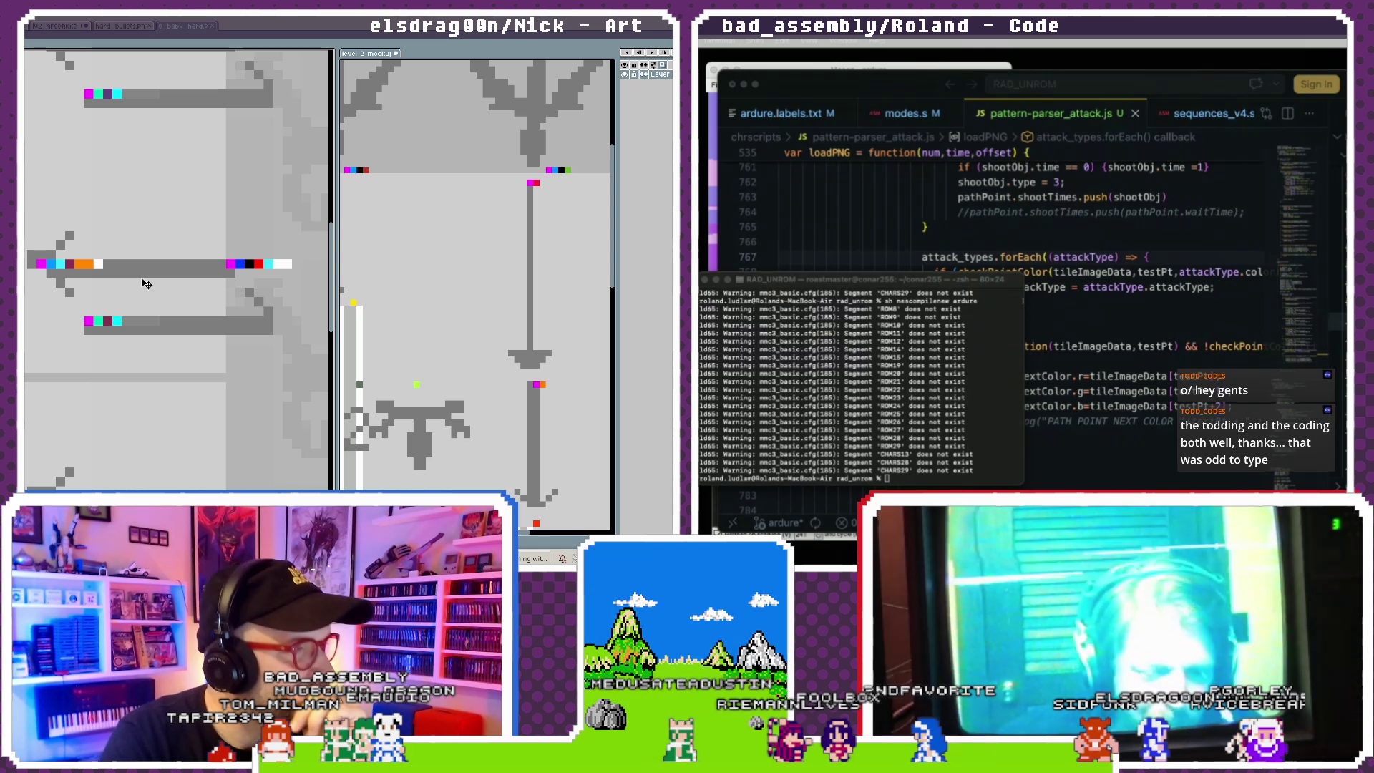
{"action": "scroll", "coordinate": [146, 283], "scroll_direction": "down", "scroll_amount": 1}
{"action": "scroll", "coordinate": [145, 284], "scroll_direction": "down", "scroll_amount": 1}
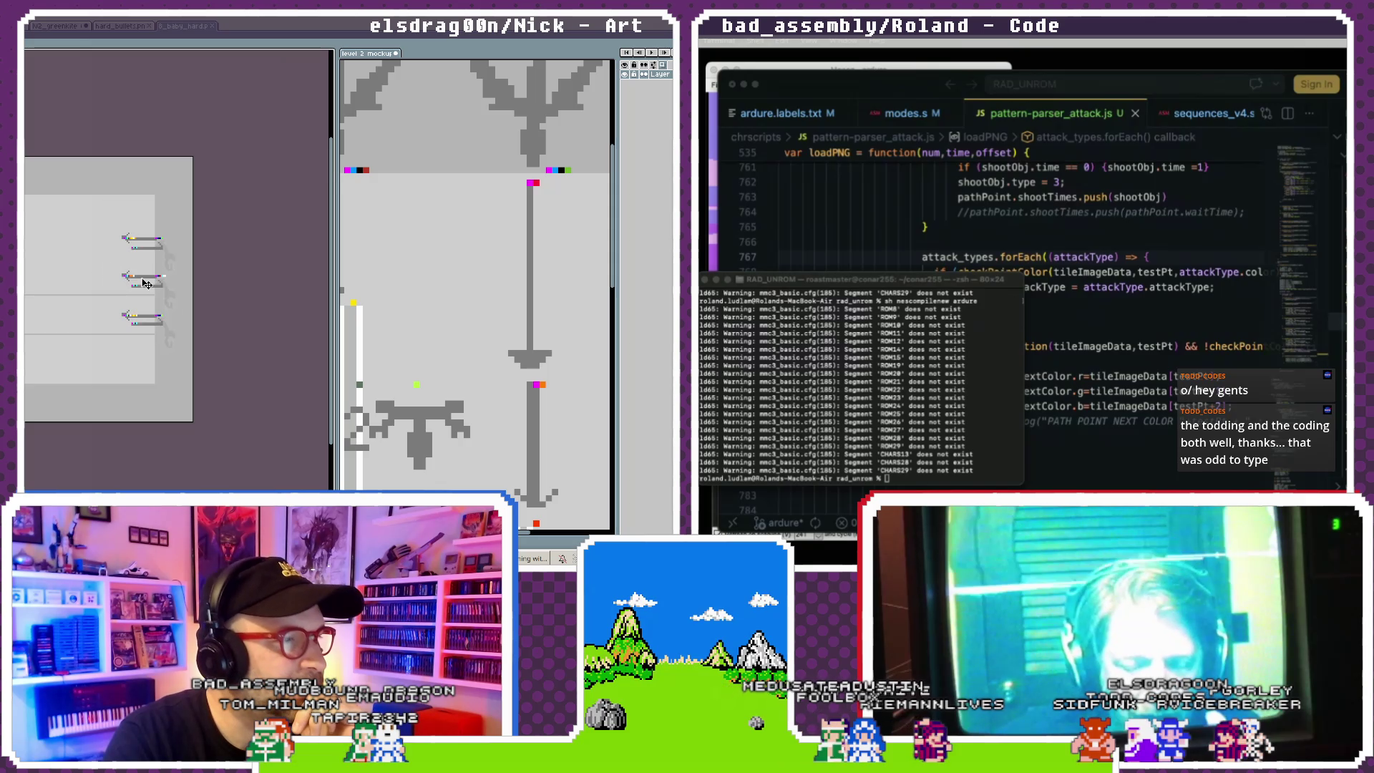
{"action": "scroll", "coordinate": [146, 284], "scroll_direction": "down", "scroll_amount": 1}
{"action": "scroll", "coordinate": [470, 255], "scroll_direction": "down", "scroll_amount": 1}
{"action": "scroll", "coordinate": [371, 295], "scroll_direction": "down", "scroll_amount": 1}
{"action": "scroll", "coordinate": [371, 295], "scroll_direction": "down", "scroll_amount": 1}
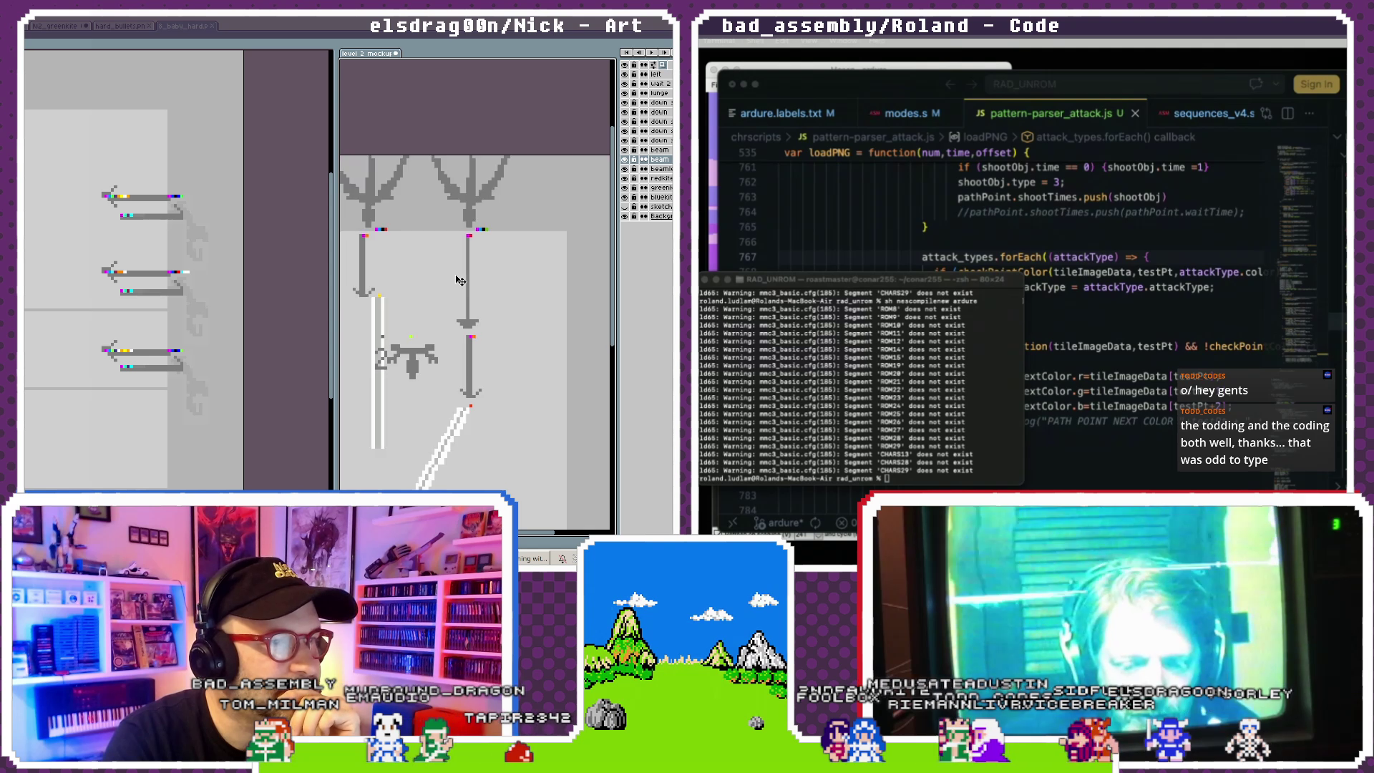
{"action": "scroll", "coordinate": [371, 295], "scroll_direction": "down", "scroll_amount": 1}
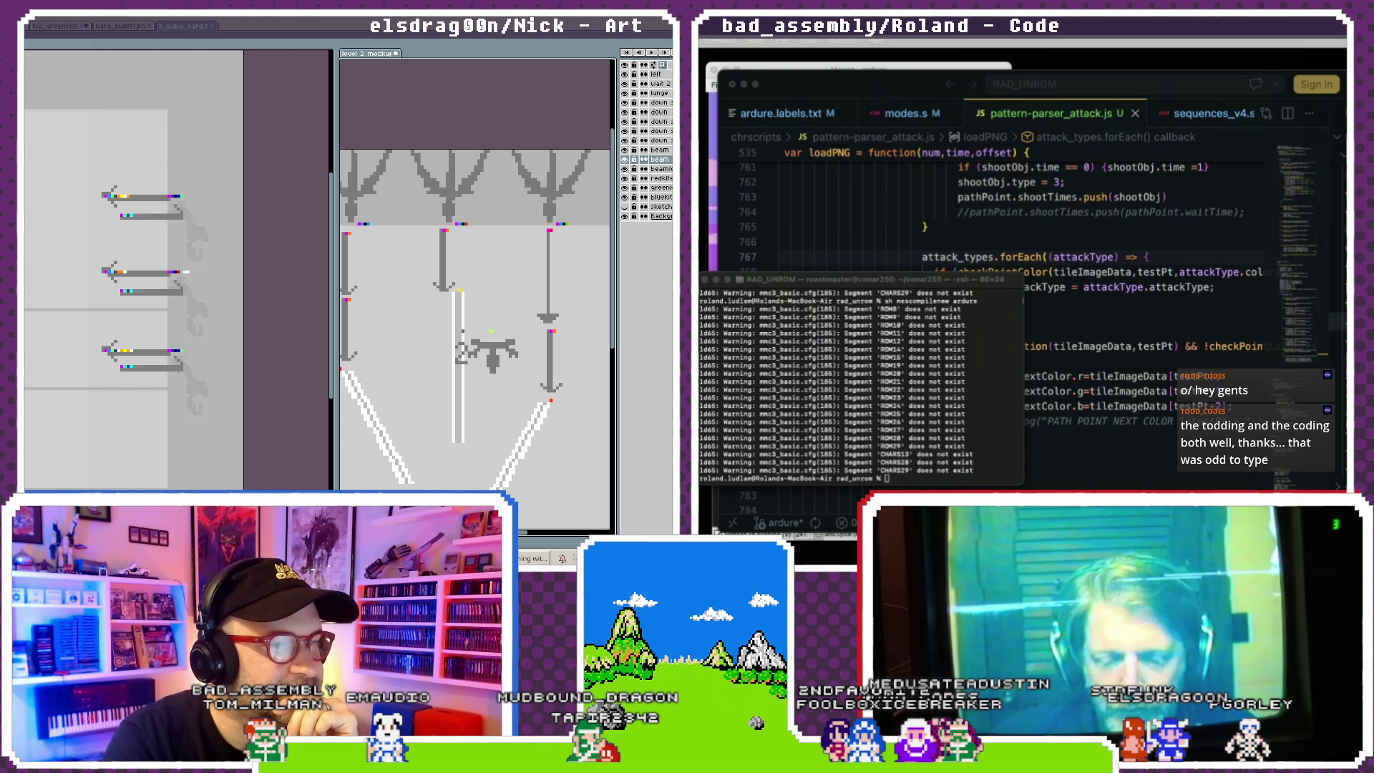
{"action": "scroll", "coordinate": [440, 297], "scroll_direction": "up", "scroll_amount": 1}
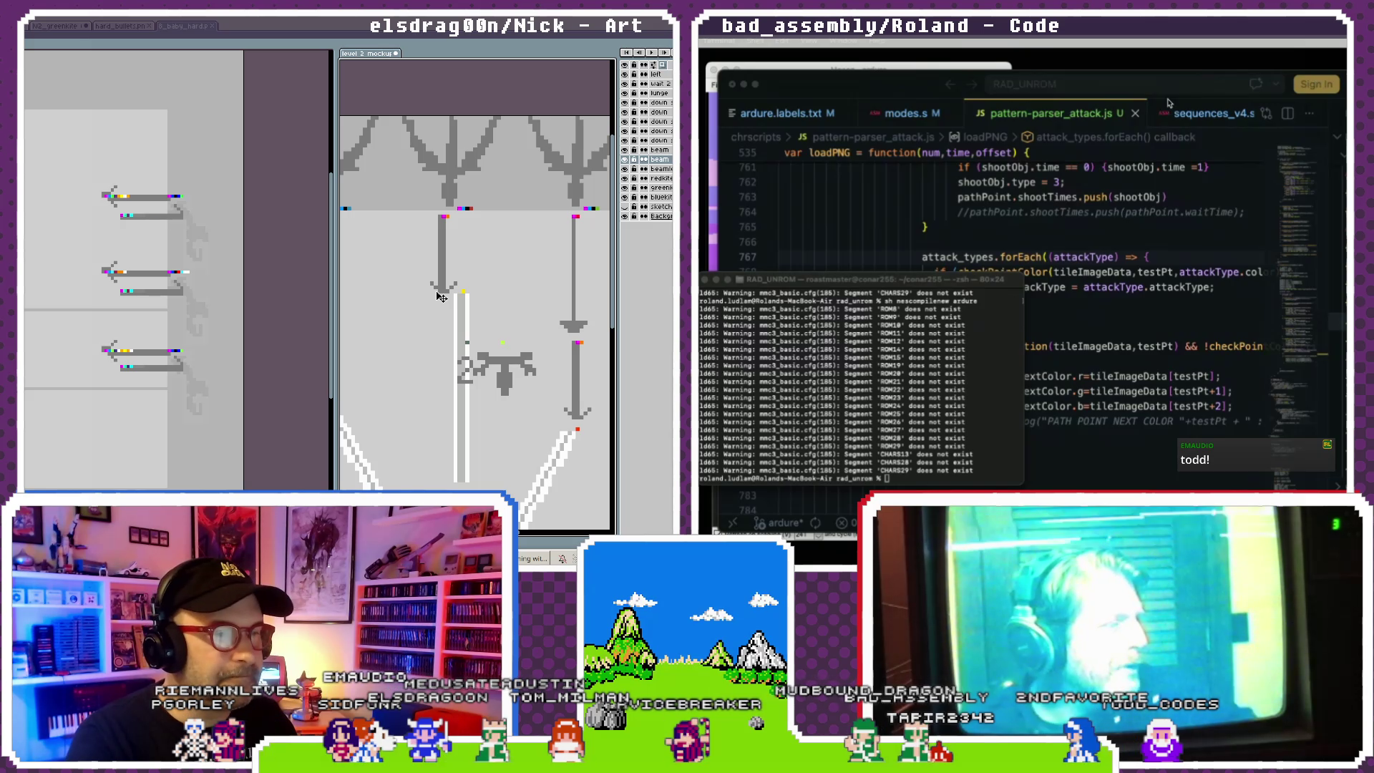
{"action": "scroll", "coordinate": [1128, 117], "scroll_direction": "right", "scroll_amount": 2}
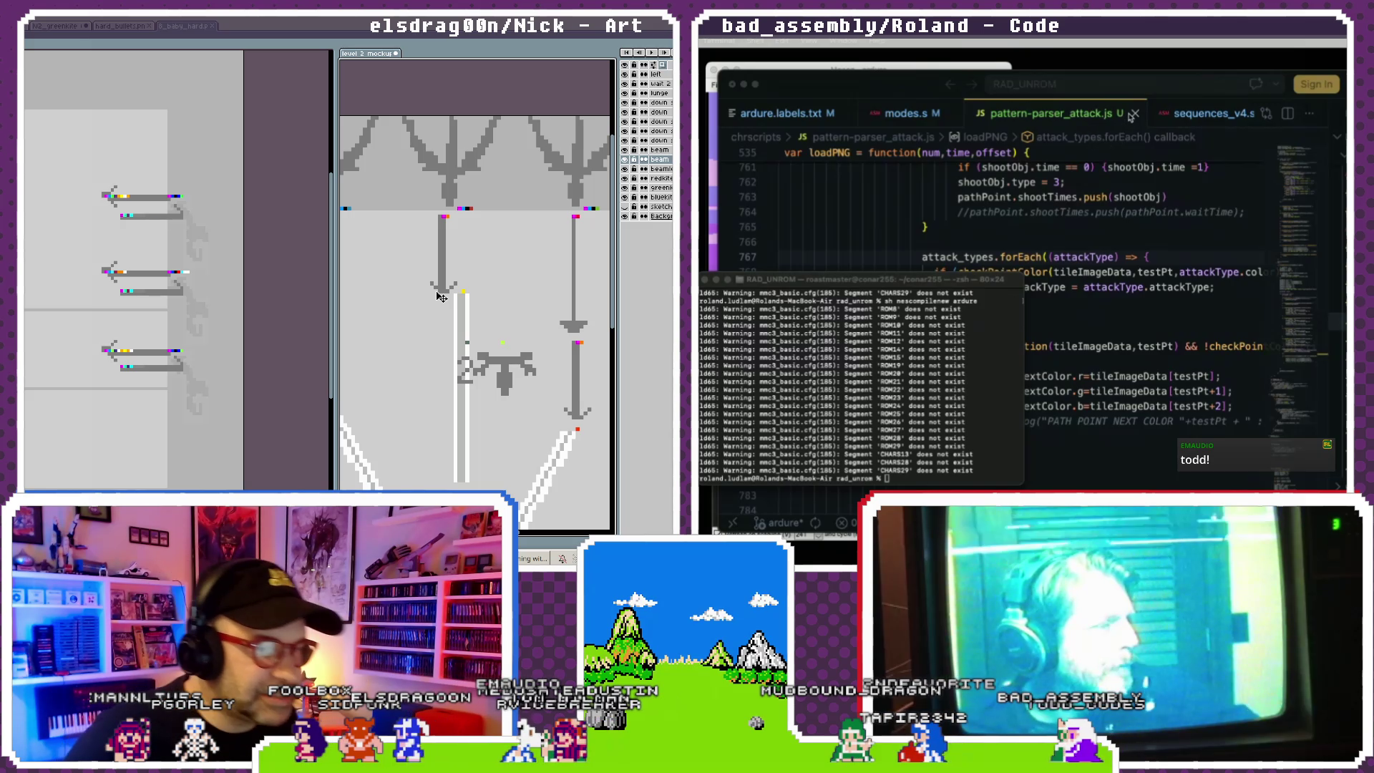
{"action": "scroll", "coordinate": [1127, 116], "scroll_direction": "right", "scroll_amount": 2}
{"action": "scroll", "coordinate": [1128, 117], "scroll_direction": "right", "scroll_amount": 2}
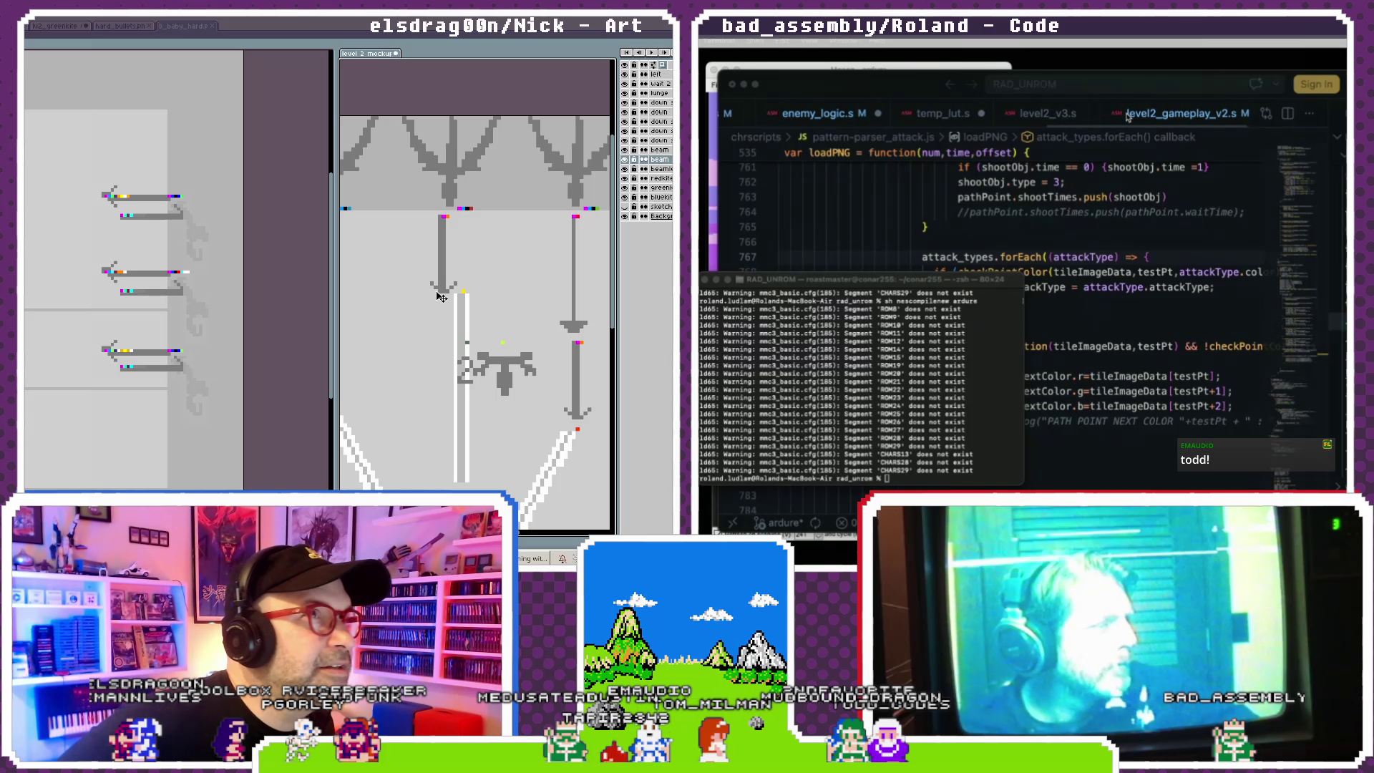
{"action": "scroll", "coordinate": [1128, 116], "scroll_direction": "left", "scroll_amount": 2}
{"action": "scroll", "coordinate": [1127, 117], "scroll_direction": "left", "scroll_amount": 2}
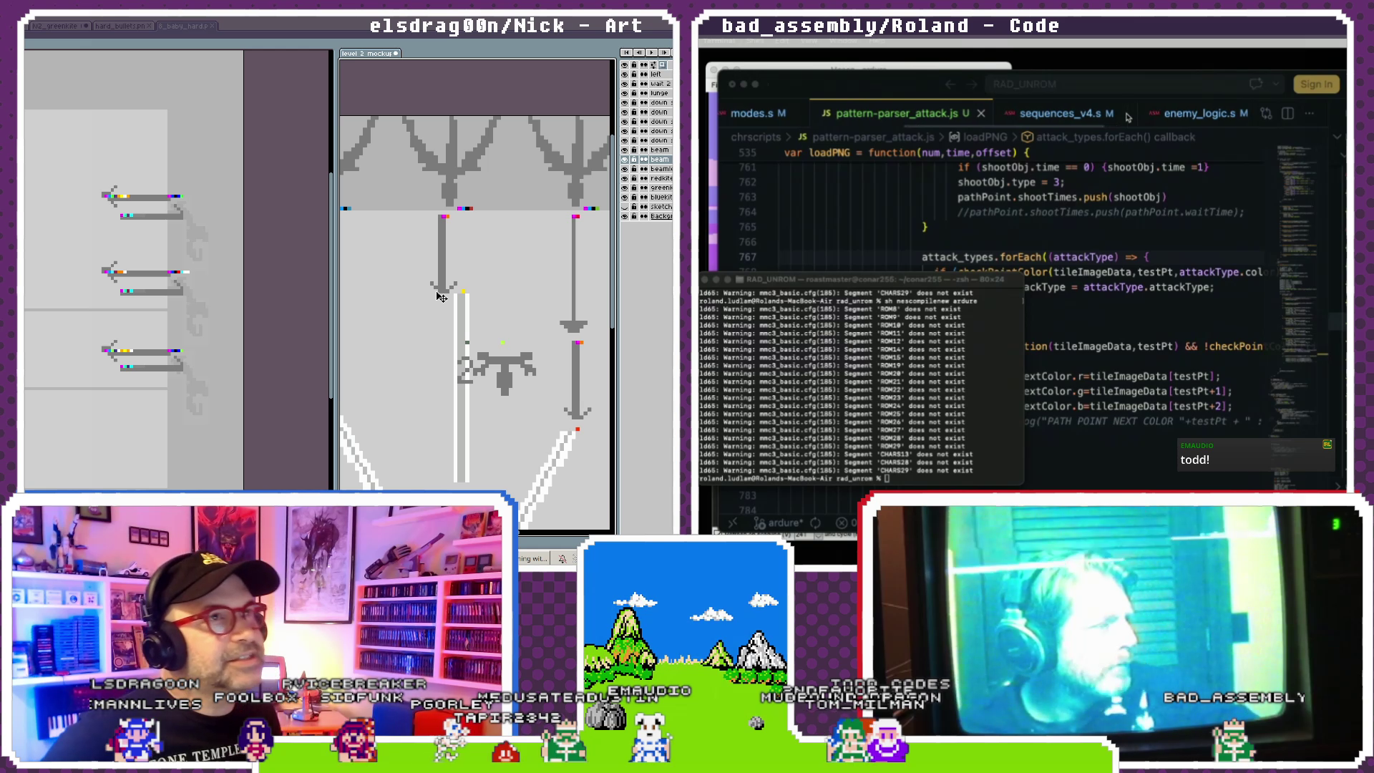
{"action": "scroll", "coordinate": [1128, 116], "scroll_direction": "left", "scroll_amount": 2}
{"action": "scroll", "coordinate": [1127, 117], "scroll_direction": "left", "scroll_amount": 1}
{"action": "scroll", "coordinate": [1128, 117], "scroll_direction": "left", "scroll_amount": 1}
{"action": "scroll", "coordinate": [1127, 116], "scroll_direction": "left", "scroll_amount": 1}
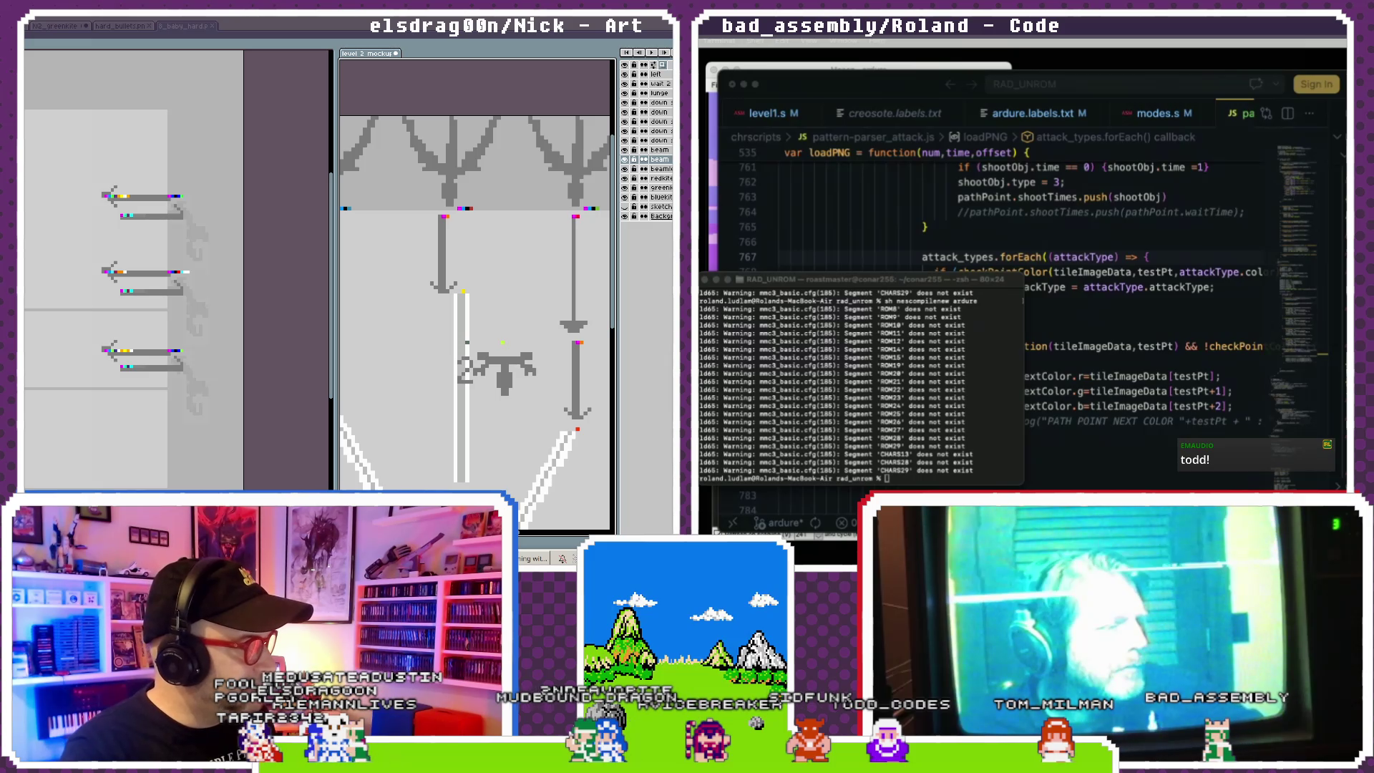
{"action": "key", "text": "super"}
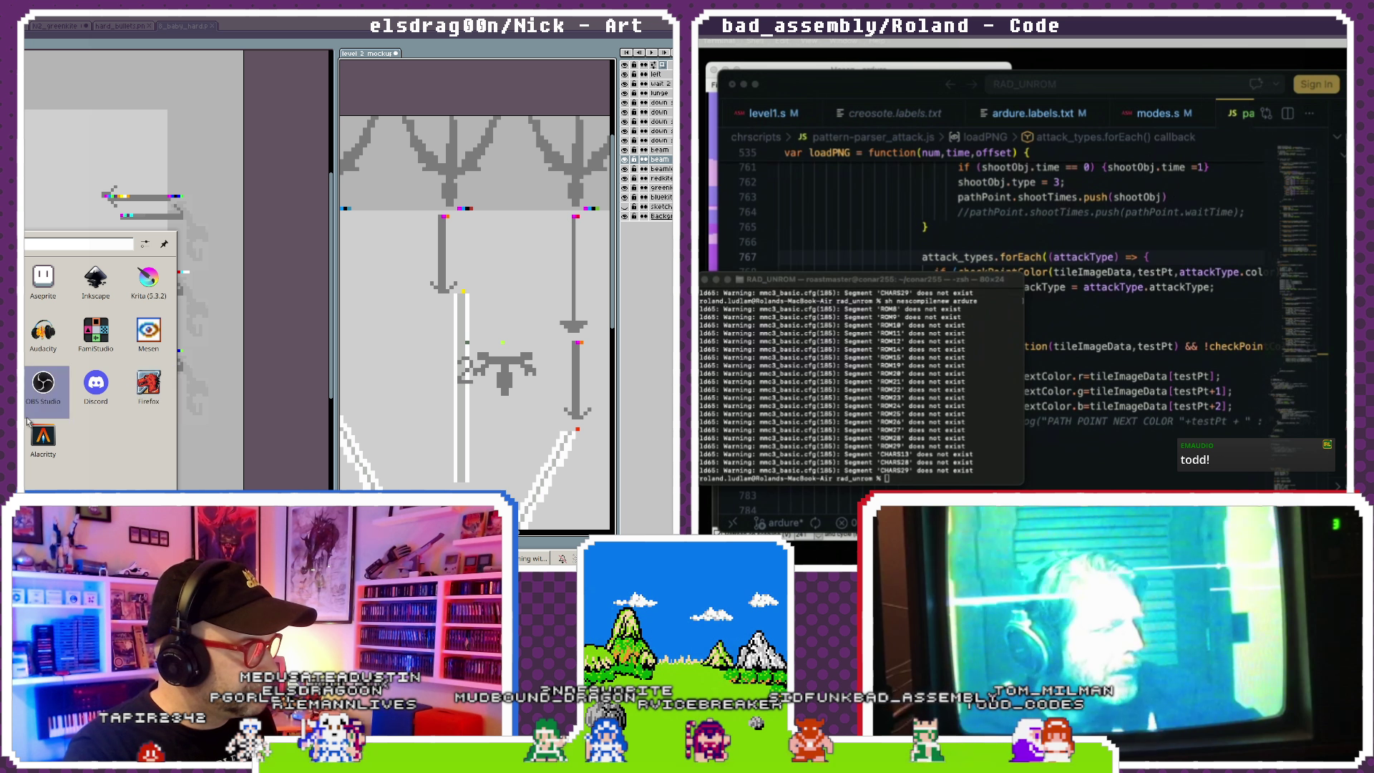
- Launch NEXXT Studio from WineGUI and start loading a saved session
{"action": "left_click", "coordinate": [486, 170]}
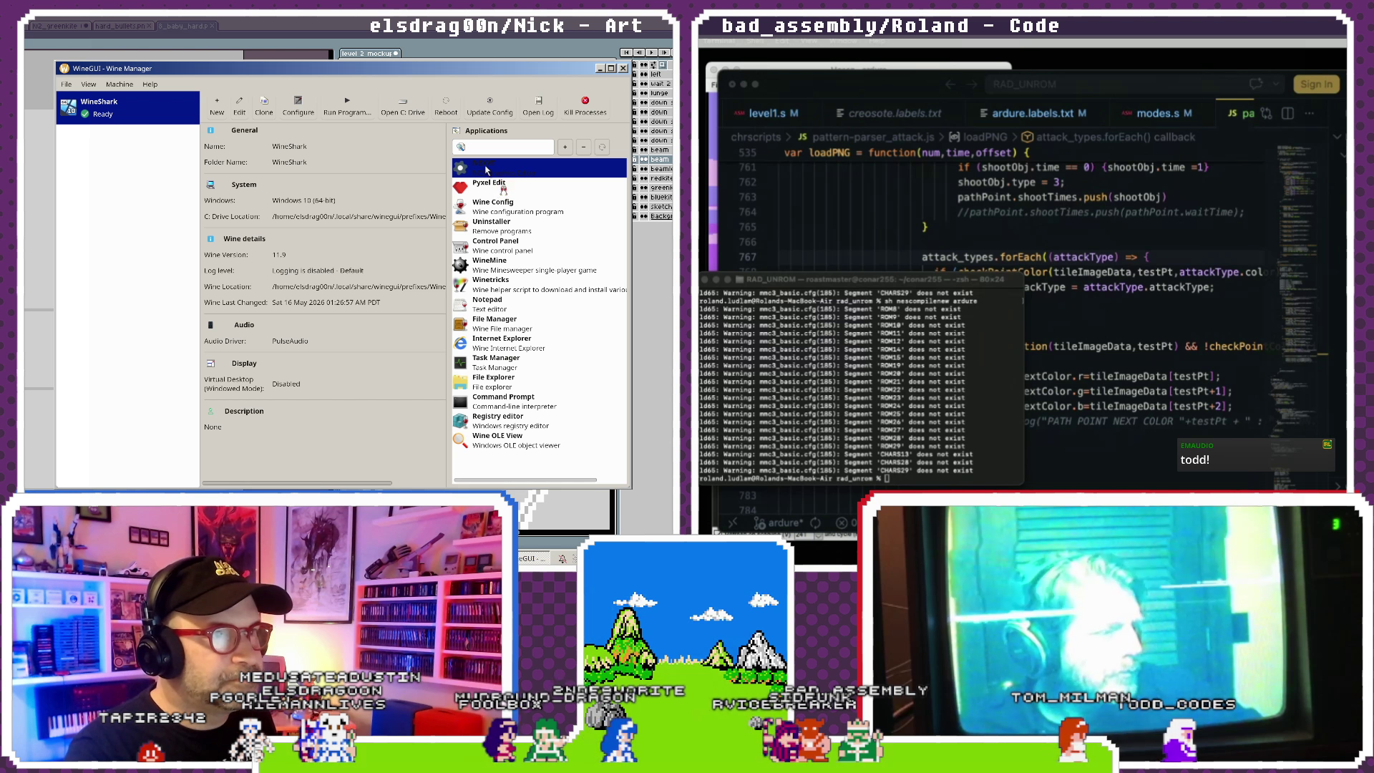
{"action": "double_click", "coordinate": [487, 170]}
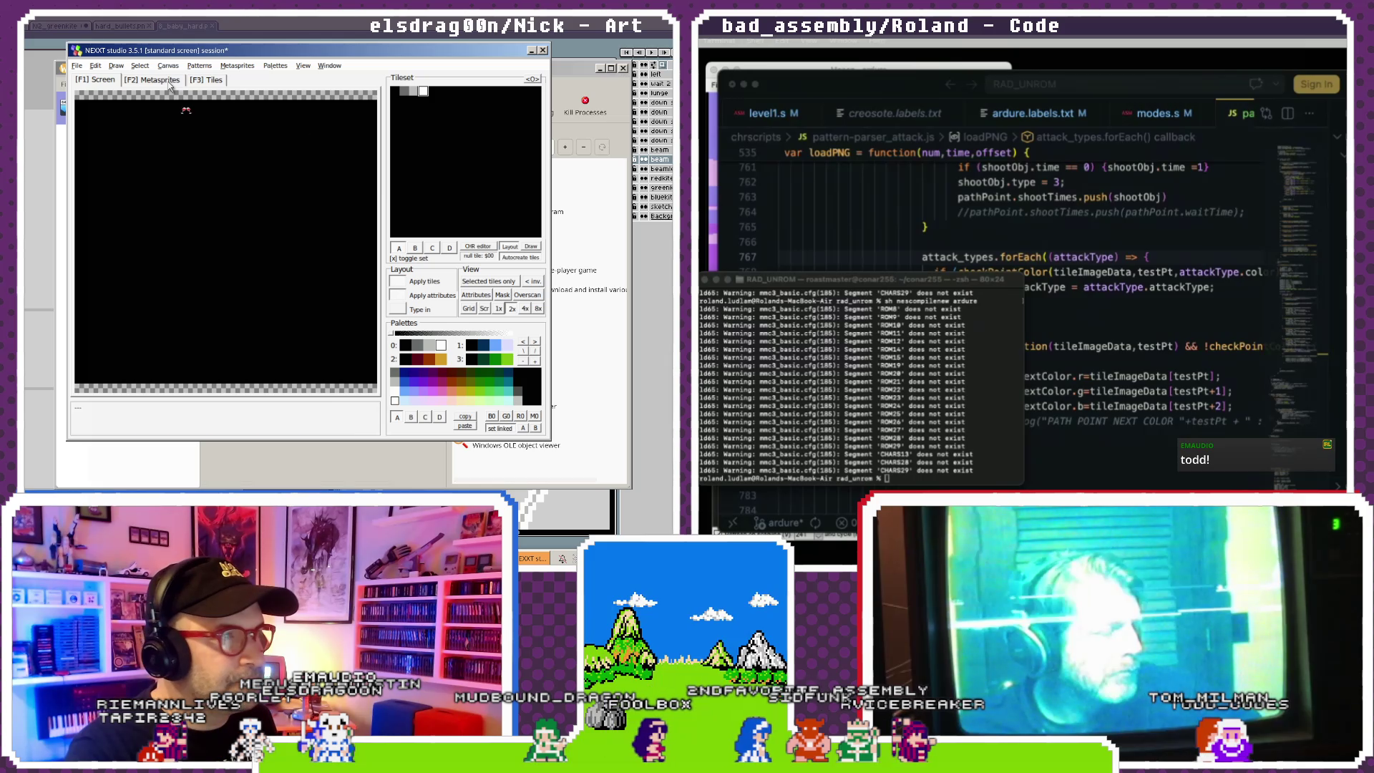
{"action": "left_click", "coordinate": [74, 65]}
- In the session file browser, go to the Z: drive root
{"action": "left_click", "coordinate": [83, 80]}
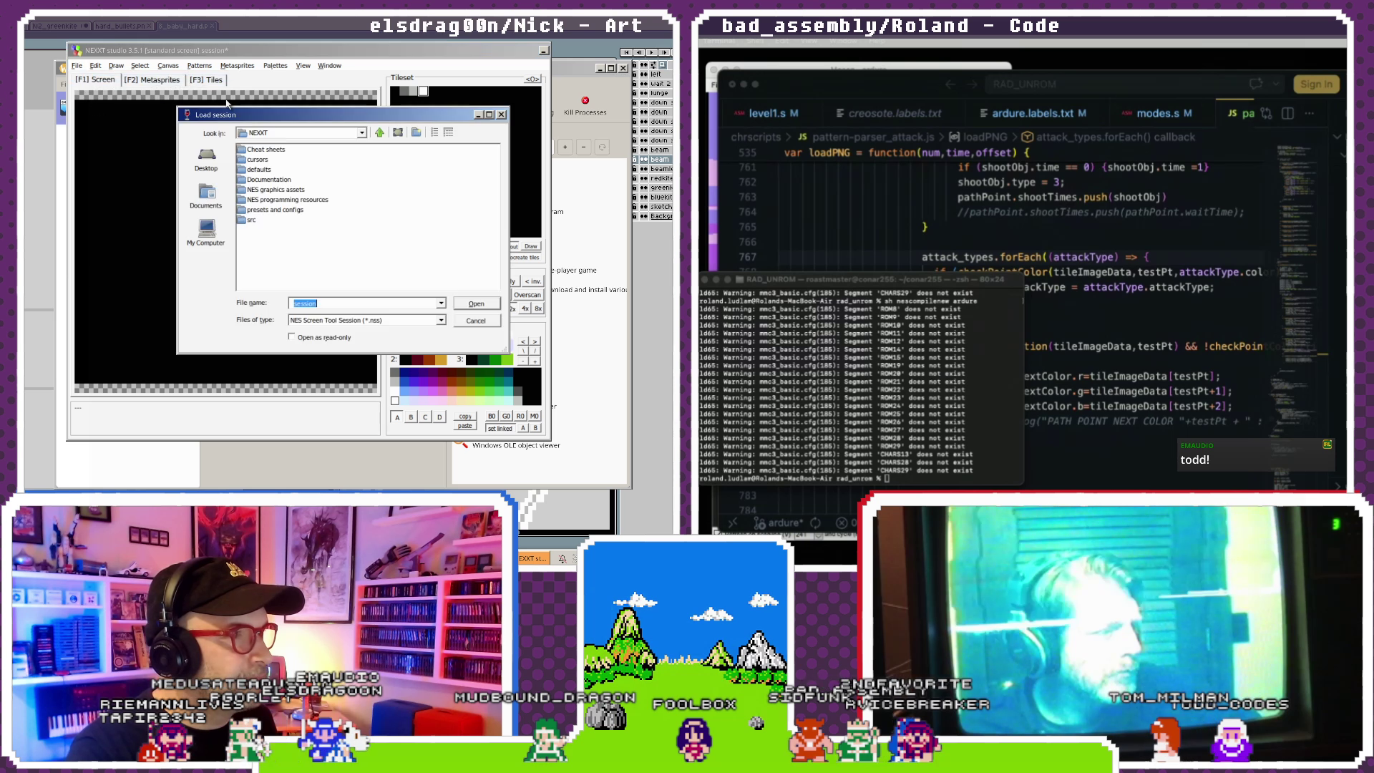
{"action": "left_click", "coordinate": [207, 230]}
{"action": "double_click", "coordinate": [257, 159]}
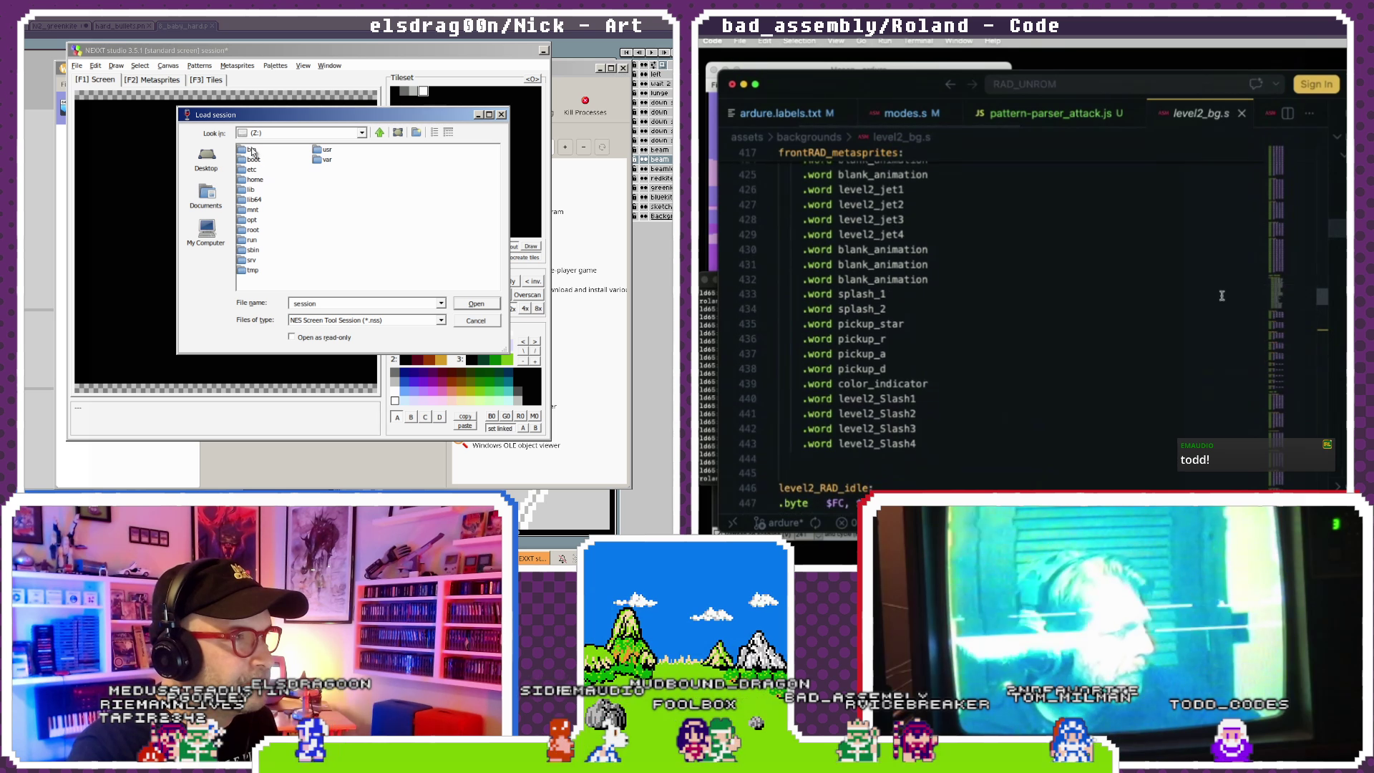
{"action": "double_click", "coordinate": [253, 150]}
{"action": "scroll", "coordinate": [1221, 295], "scroll_direction": "down", "scroll_amount": 5}
{"action": "scroll", "coordinate": [1221, 296], "scroll_direction": "down", "scroll_amount": 7}
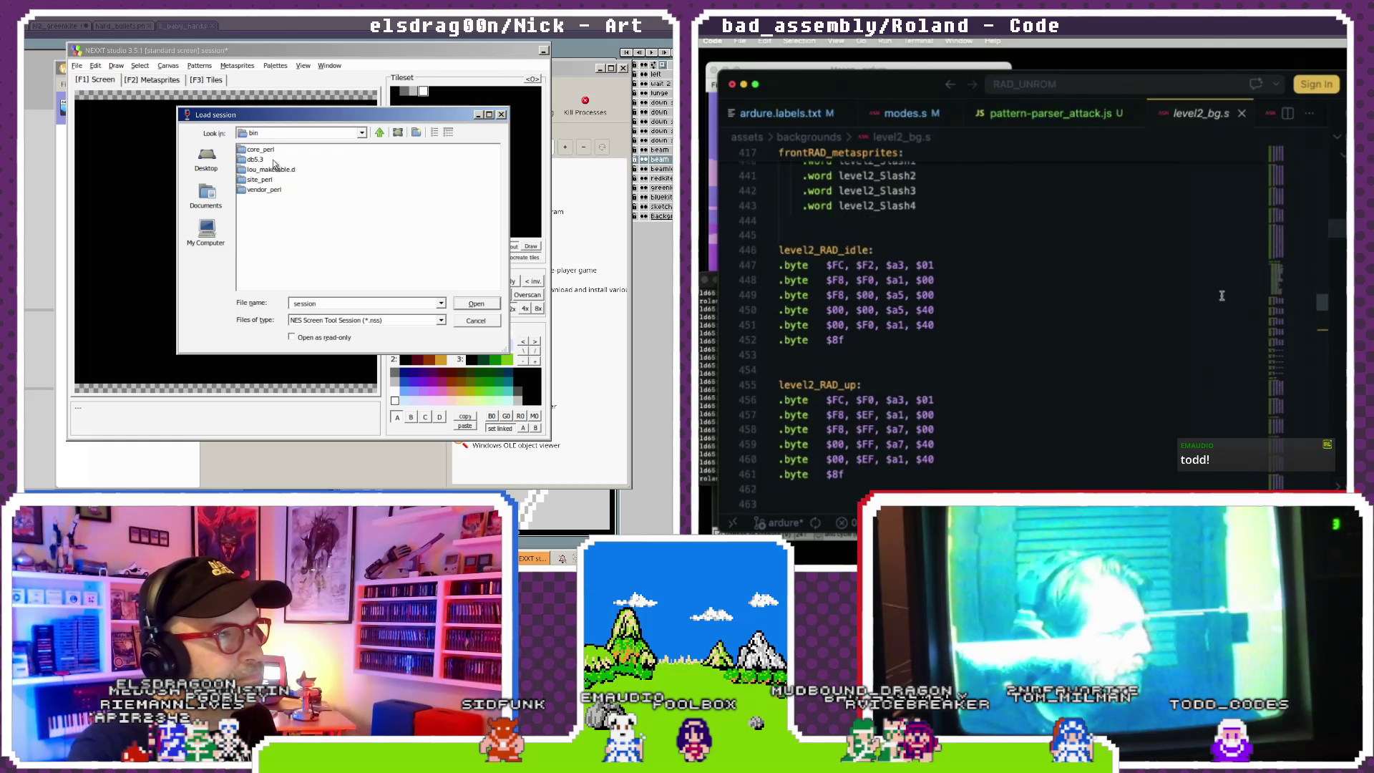
{"action": "scroll", "coordinate": [1221, 296], "scroll_direction": "down", "scroll_amount": 6}
{"action": "left_click", "coordinate": [379, 133]}
{"action": "scroll", "coordinate": [1222, 295], "scroll_direction": "down", "scroll_amount": 8}
{"action": "scroll", "coordinate": [1231, 298], "scroll_direction": "down", "scroll_amount": 8}
{"action": "scroll", "coordinate": [1244, 302], "scroll_direction": "down", "scroll_amount": 8}
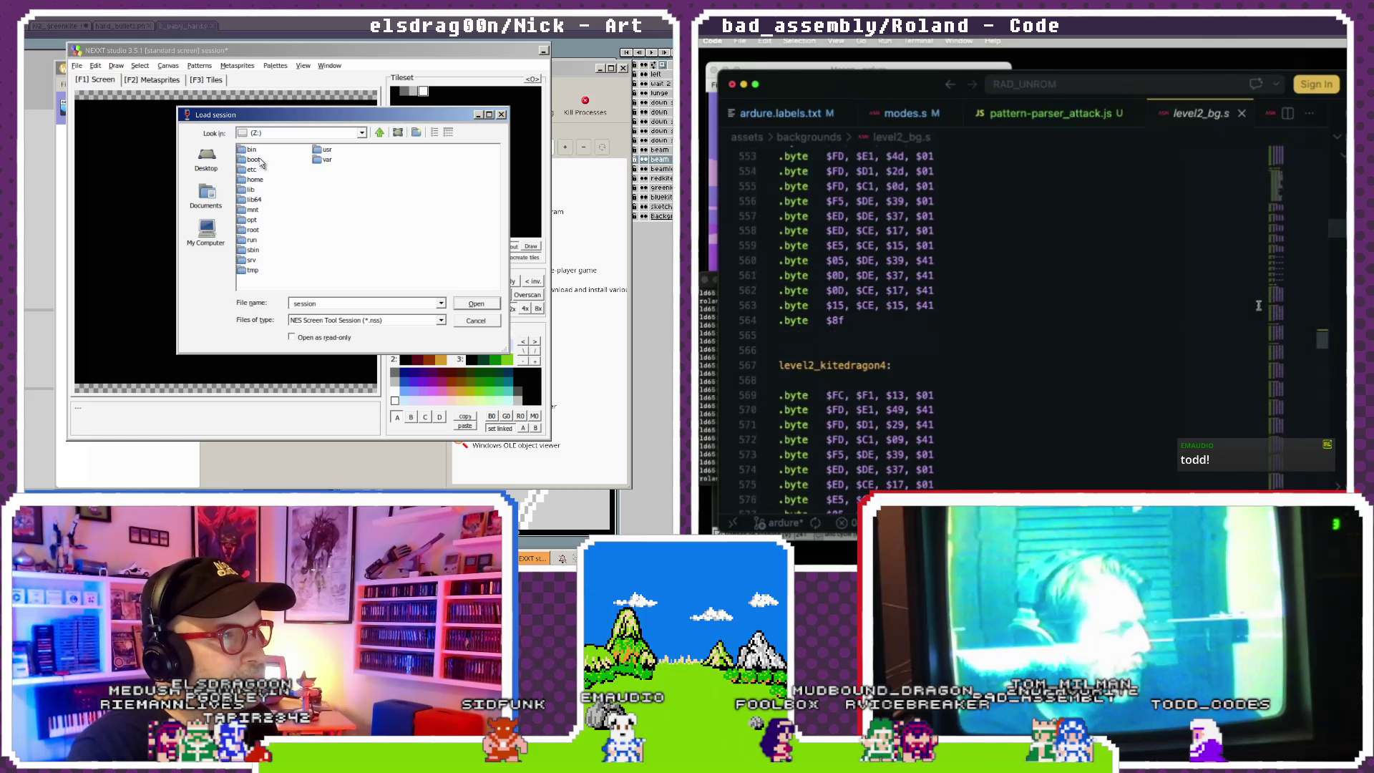
{"action": "scroll", "coordinate": [1258, 305], "scroll_direction": "down", "scroll_amount": 8}
{"action": "scroll", "coordinate": [1258, 305], "scroll_direction": "down", "scroll_amount": 14}
- Navigate through home, the user's folder, GameDev and NESRADdragon into the level2 folder
{"action": "double_click", "coordinate": [255, 180]}
{"action": "scroll", "coordinate": [1258, 305], "scroll_direction": "down", "scroll_amount": 14}
{"action": "double_click", "coordinate": [259, 150]}
{"action": "scroll", "coordinate": [1259, 305], "scroll_direction": "down", "scroll_amount": 14}
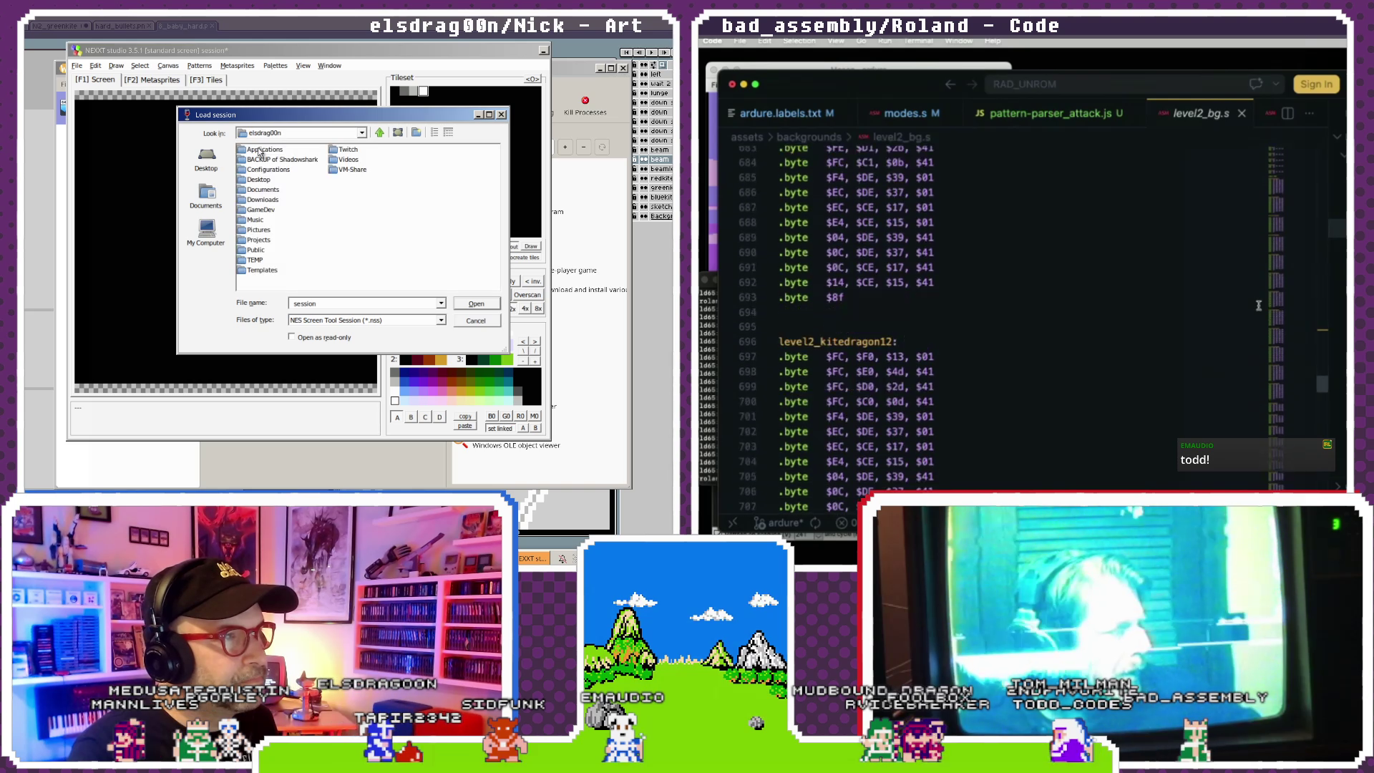
{"action": "scroll", "coordinate": [1259, 305], "scroll_direction": "down", "scroll_amount": 7}
{"action": "scroll", "coordinate": [1258, 305], "scroll_direction": "down", "scroll_amount": 7}
{"action": "double_click", "coordinate": [260, 210]}
{"action": "scroll", "coordinate": [1259, 306], "scroll_direction": "down", "scroll_amount": 6}
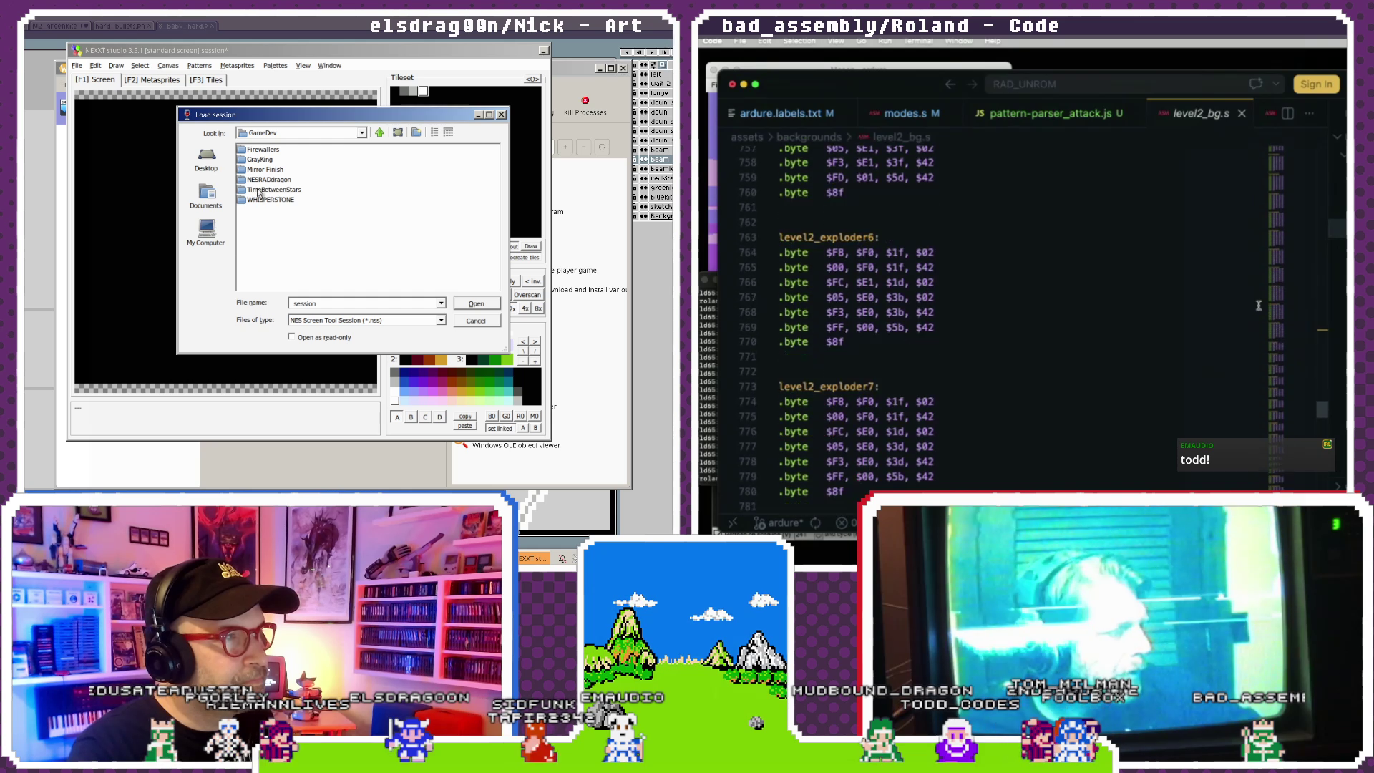
{"action": "scroll", "coordinate": [1258, 305], "scroll_direction": "down", "scroll_amount": 7}
{"action": "scroll", "coordinate": [1258, 305], "scroll_direction": "down", "scroll_amount": 8}
{"action": "double_click", "coordinate": [269, 181]}
{"action": "scroll", "coordinate": [1258, 306], "scroll_direction": "down", "scroll_amount": 8}
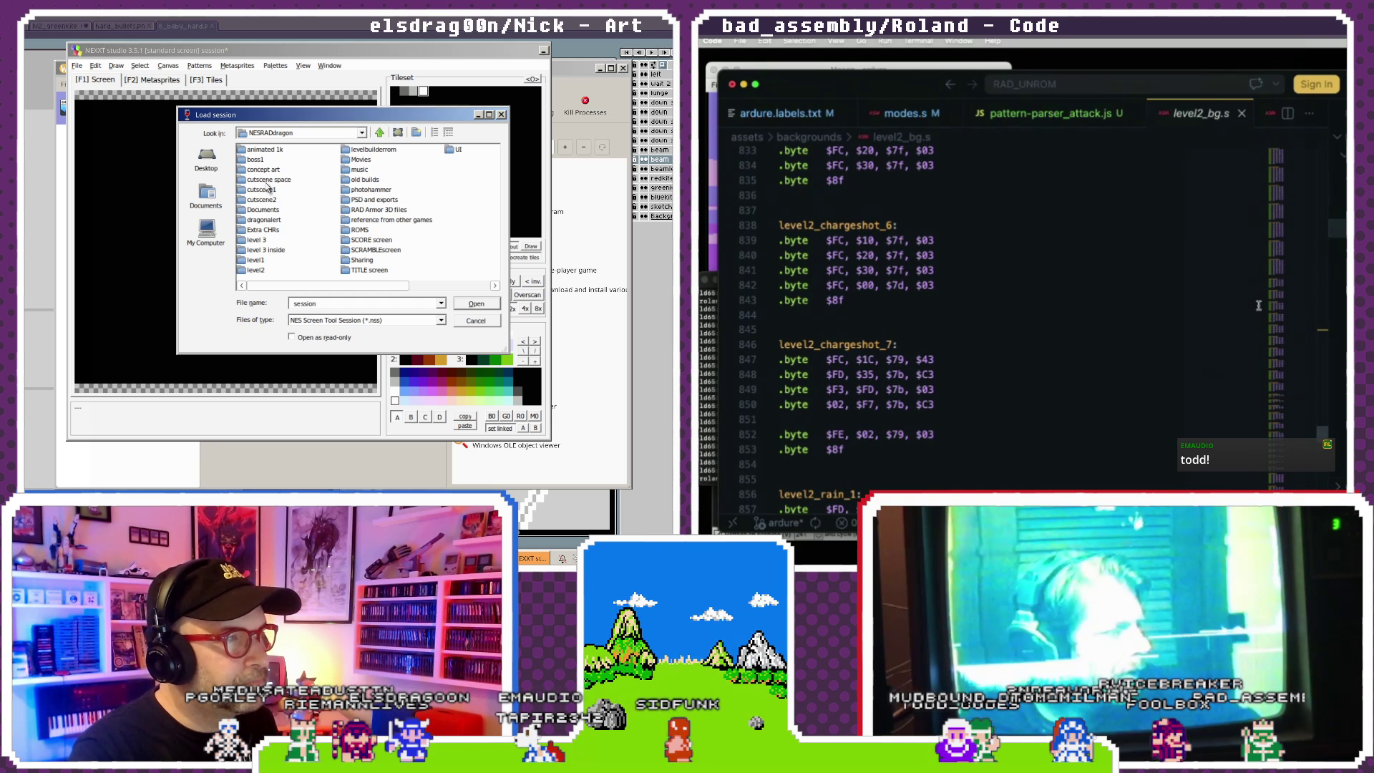
{"action": "scroll", "coordinate": [1258, 305], "scroll_direction": "up", "scroll_amount": 1}
{"action": "left_click", "coordinate": [260, 261]}
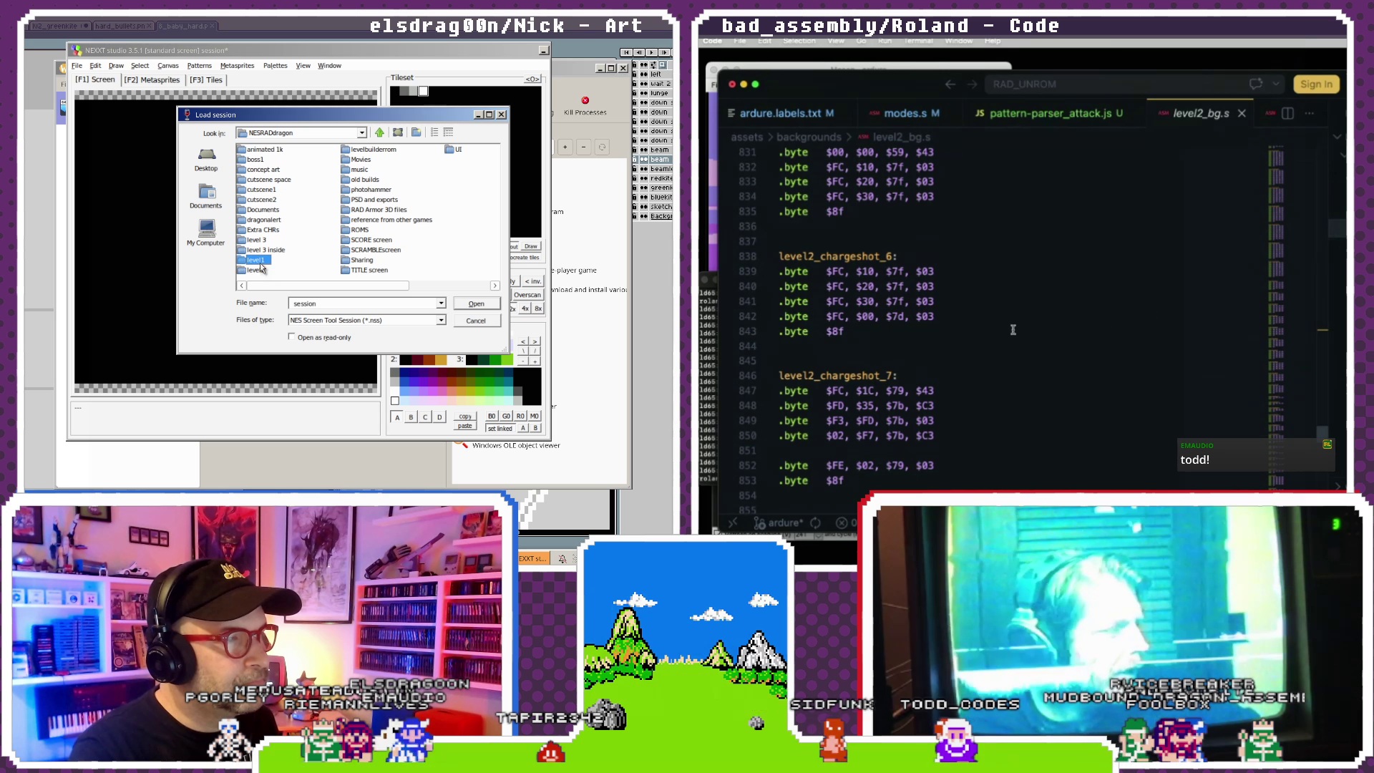
{"action": "double_click", "coordinate": [260, 269]}
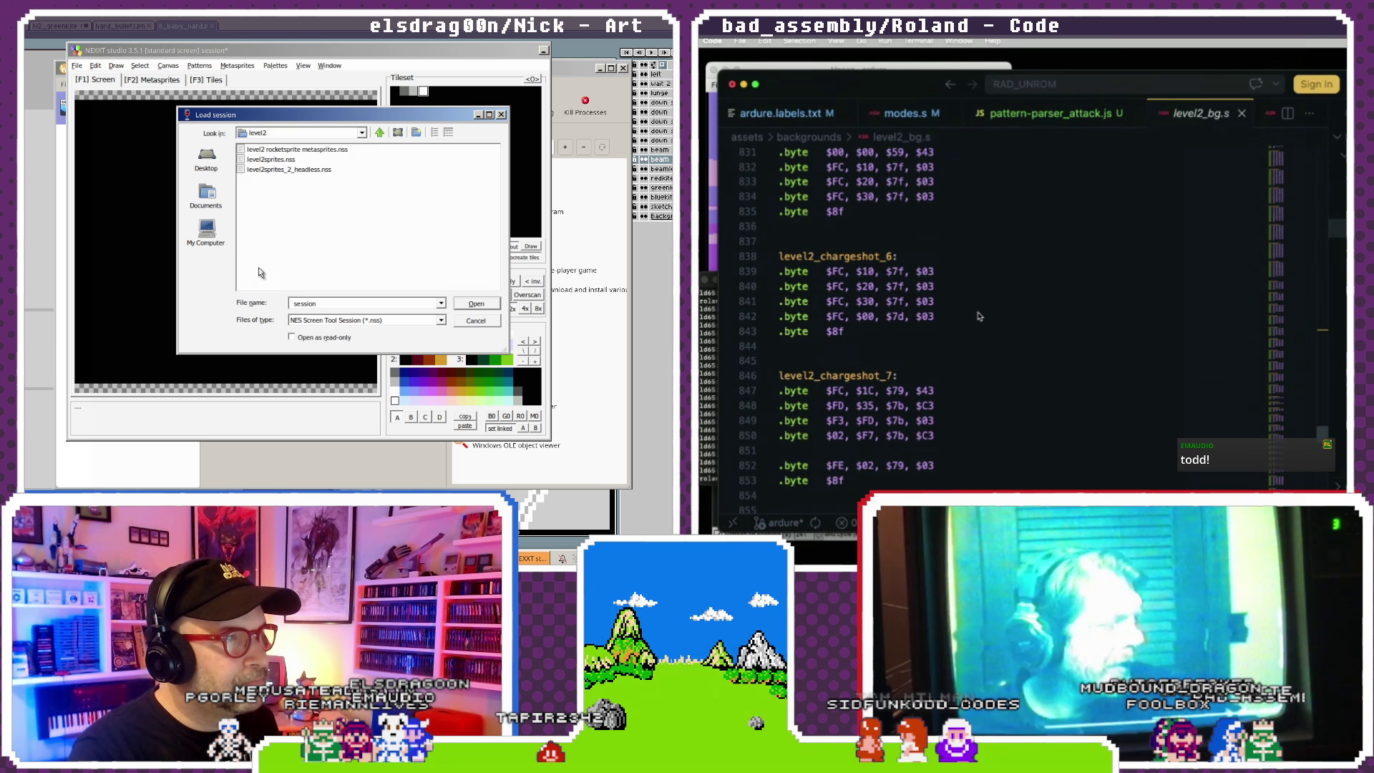
- Rename the rocketsprite session to 'level2 cutscene rocketsprite metasprites.nss'
{"action": "left_click", "coordinate": [290, 160]}
{"action": "scroll", "coordinate": [870, 276], "scroll_direction": "down", "scroll_amount": 1}
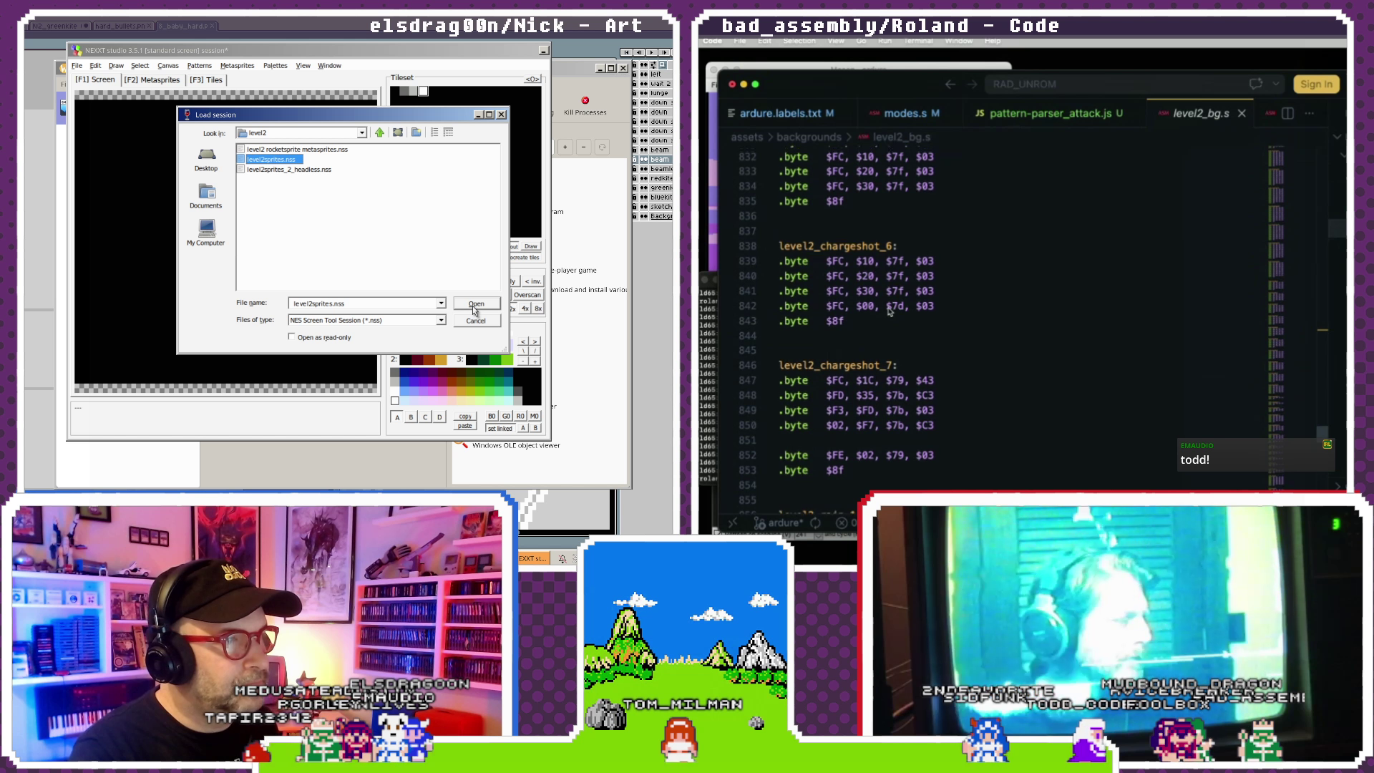
{"action": "left_click", "coordinate": [282, 149]}
{"action": "scroll", "coordinate": [890, 311], "scroll_direction": "up", "scroll_amount": 1}
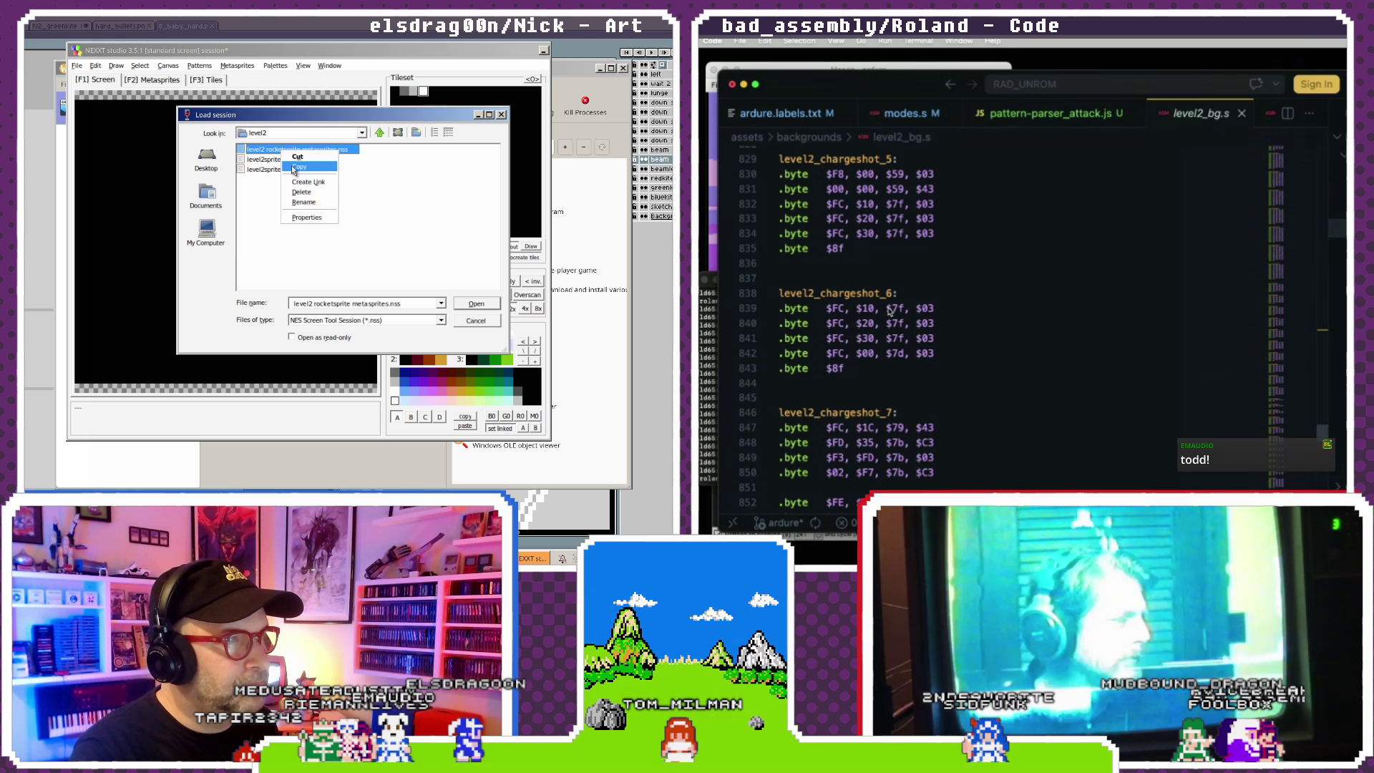
{"action": "left_click", "coordinate": [295, 201]}
{"action": "scroll", "coordinate": [890, 315], "scroll_direction": "down", "scroll_amount": 2}
{"action": "scroll", "coordinate": [889, 318], "scroll_direction": "down", "scroll_amount": 2}
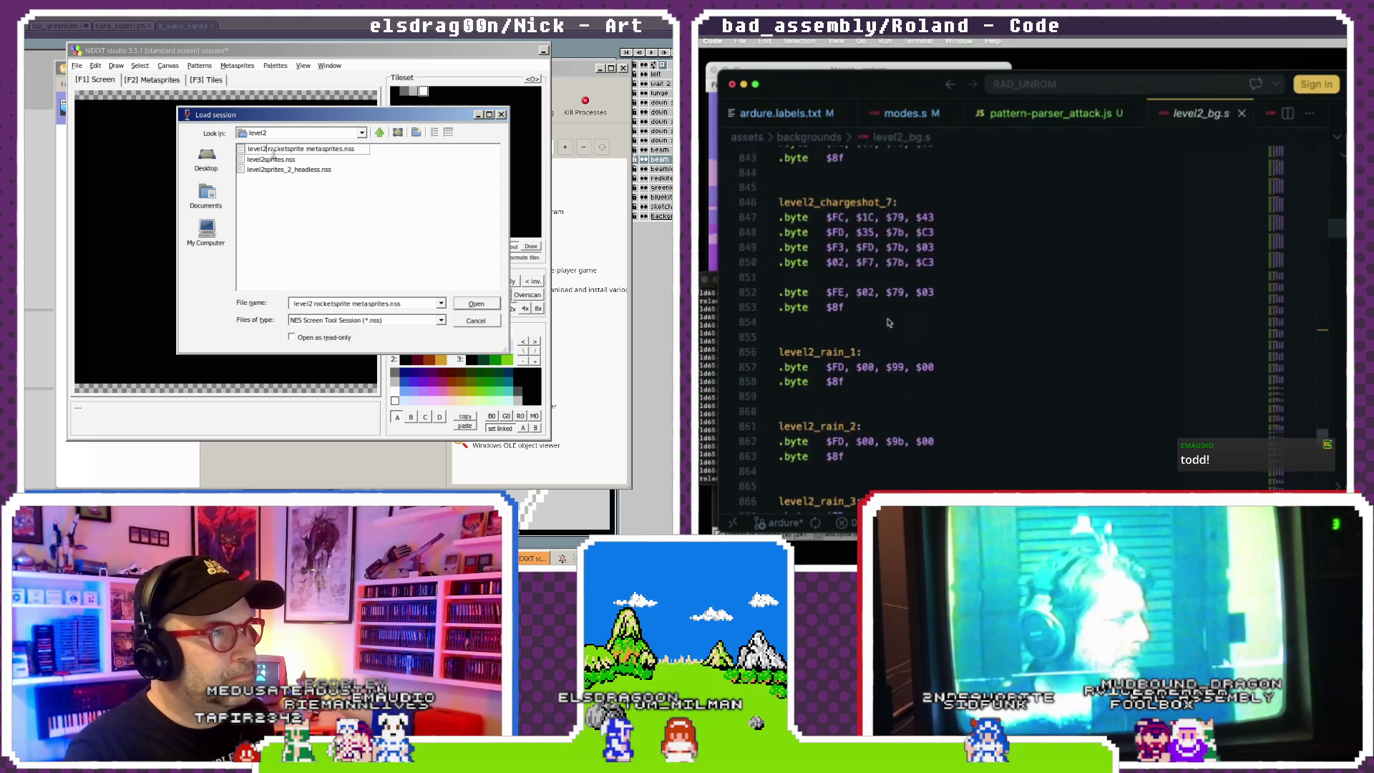
{"action": "scroll", "coordinate": [889, 322], "scroll_direction": "down", "scroll_amount": 1}
{"action": "scroll", "coordinate": [890, 323], "scroll_direction": "up", "scroll_amount": 2}
{"action": "scroll", "coordinate": [889, 323], "scroll_direction": "up", "scroll_amount": 3}
{"action": "scroll", "coordinate": [889, 324], "scroll_direction": "up", "scroll_amount": 2}
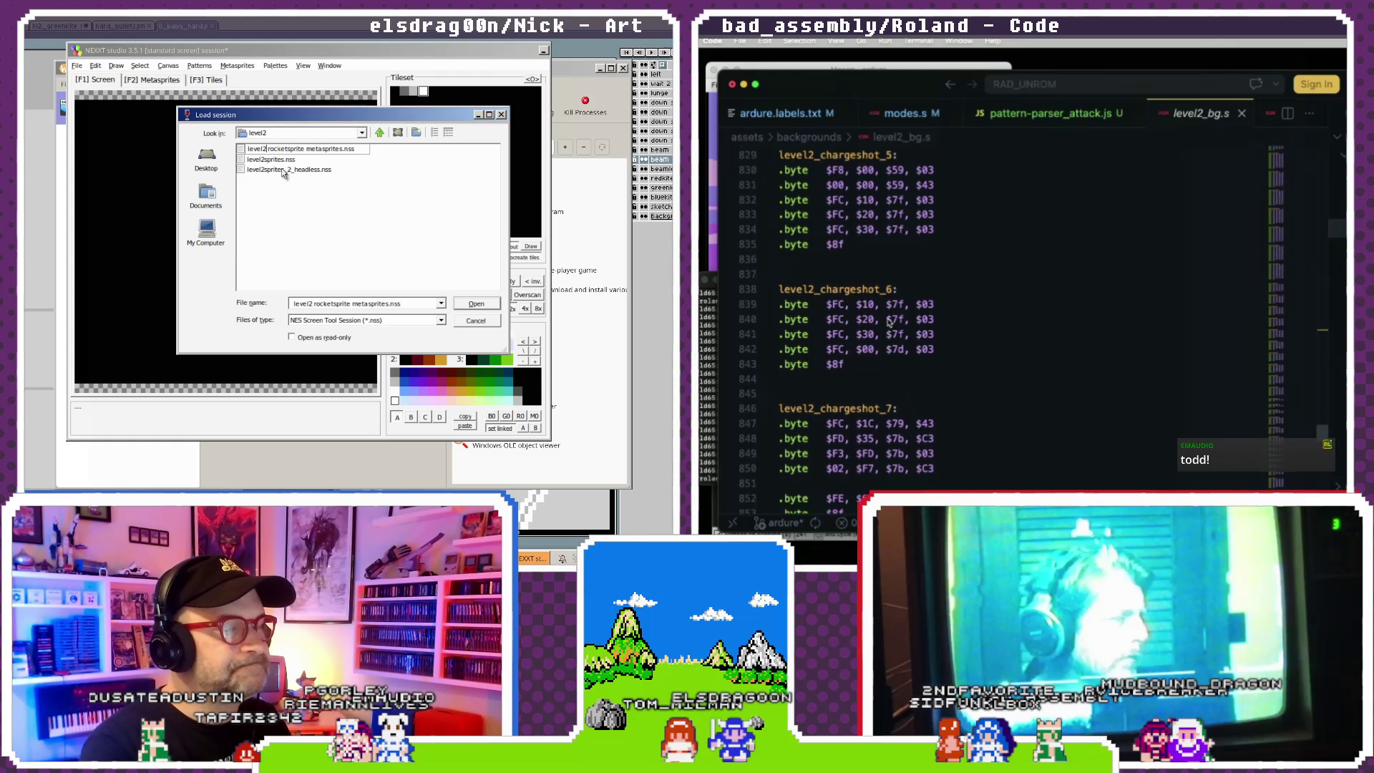
{"action": "type", "text": "cutscen"}
{"action": "scroll", "coordinate": [888, 324], "scroll_direction": "up", "scroll_amount": 1}
{"action": "scroll", "coordinate": [887, 324], "scroll_direction": "up", "scroll_amount": 1}
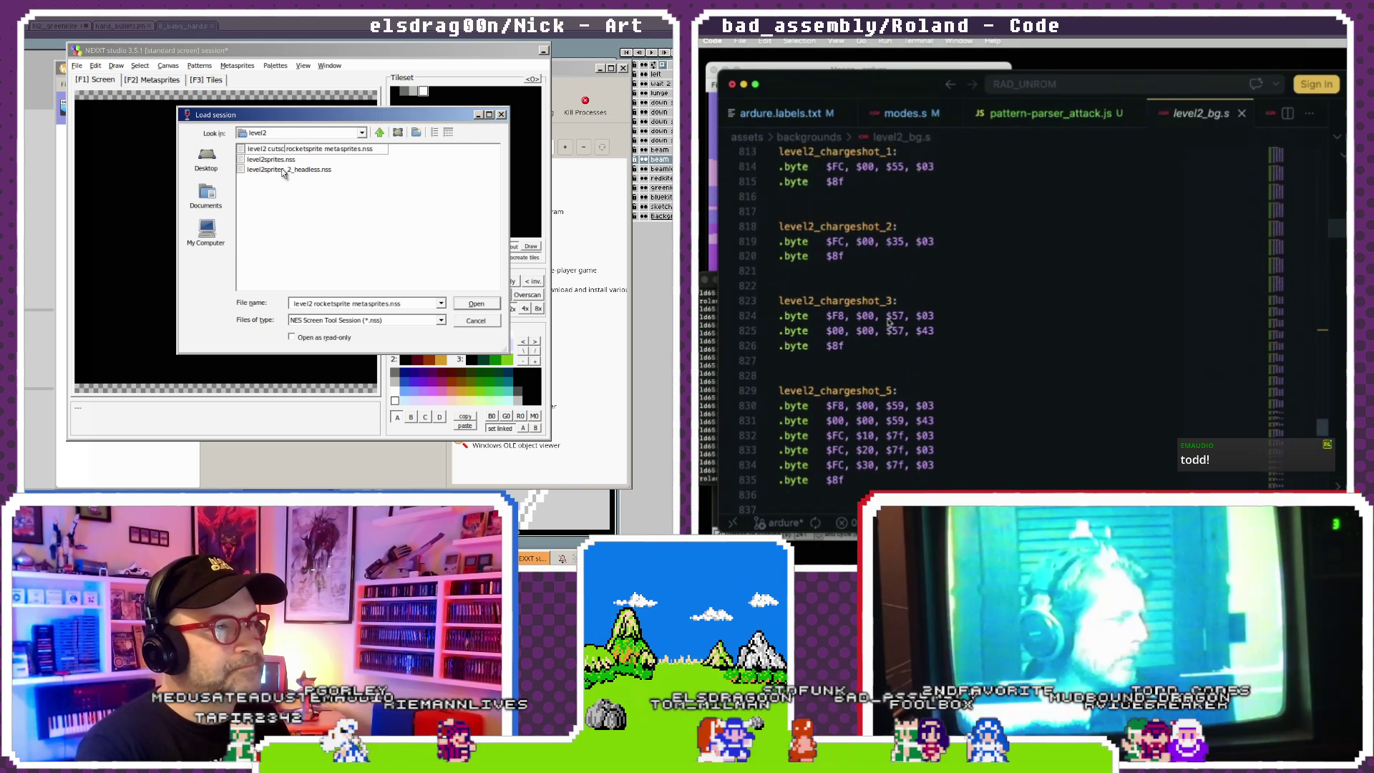
{"action": "scroll", "coordinate": [888, 324], "scroll_direction": "up", "scroll_amount": 2}
{"action": "type", "text": "ene"}
{"action": "key", "text": "Return"}
{"action": "scroll", "coordinate": [887, 323], "scroll_direction": "down", "scroll_amount": 2}
{"action": "scroll", "coordinate": [889, 323], "scroll_direction": "down", "scroll_amount": 1}
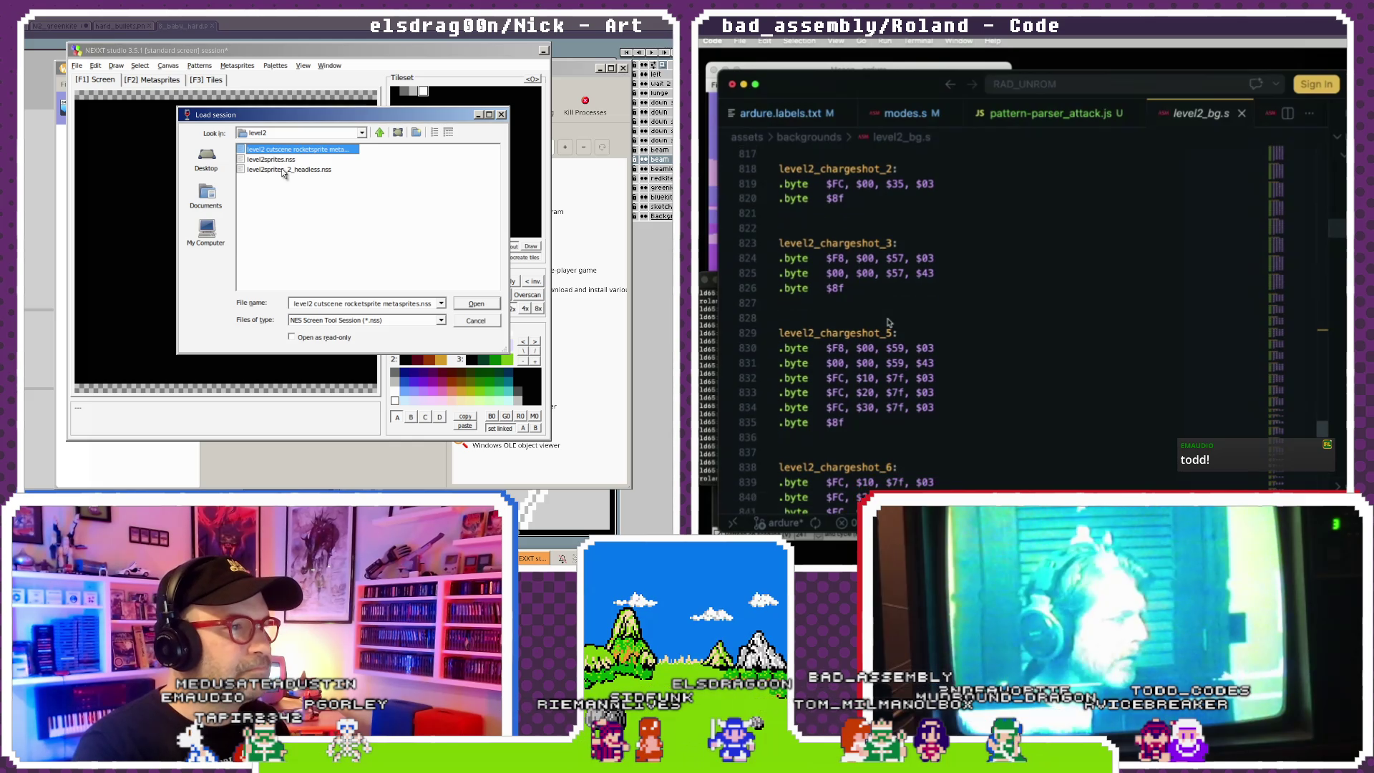
- Load the level2sprites.nss session to show the kitedragon4 metasprite
{"action": "double_click", "coordinate": [286, 161]}
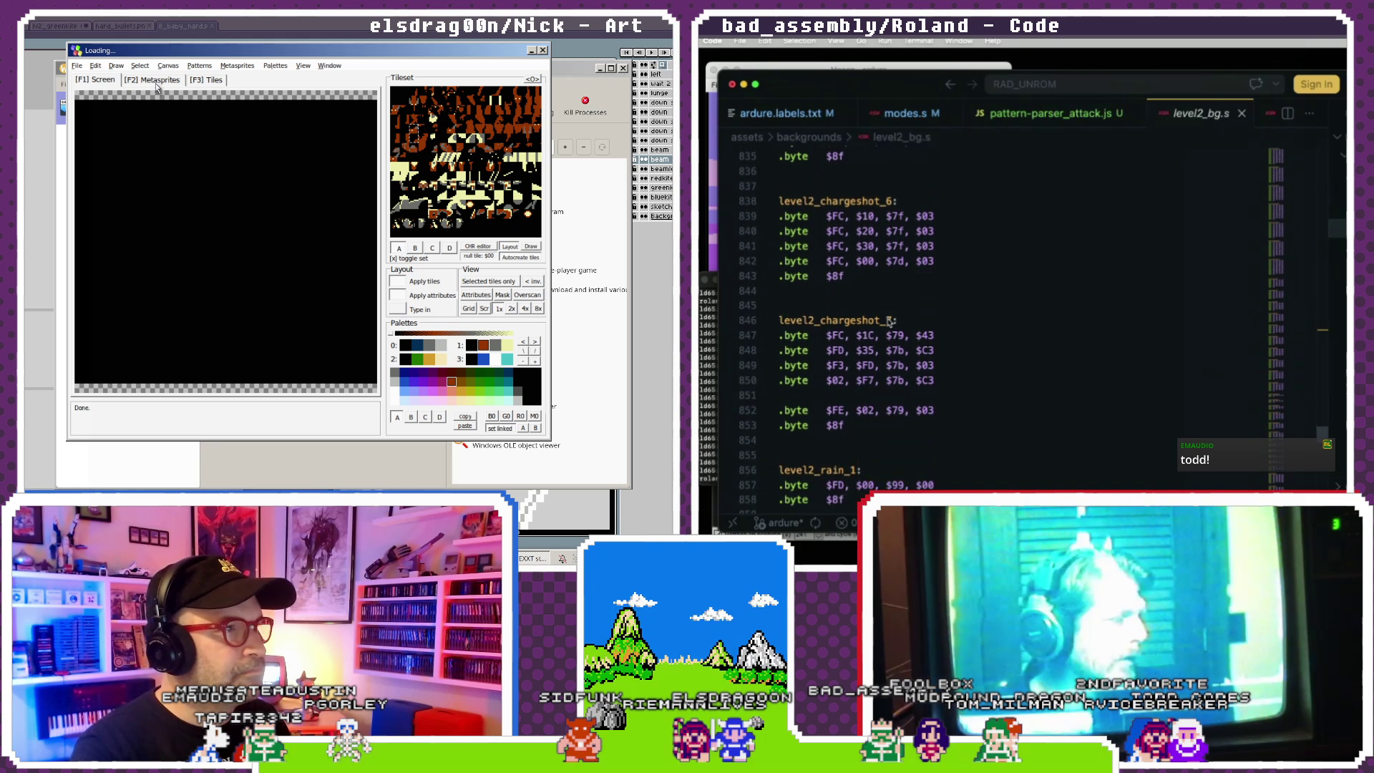
{"action": "scroll", "coordinate": [888, 324], "scroll_direction": "up", "scroll_amount": 2}
{"action": "scroll", "coordinate": [889, 323], "scroll_direction": "up", "scroll_amount": 1}
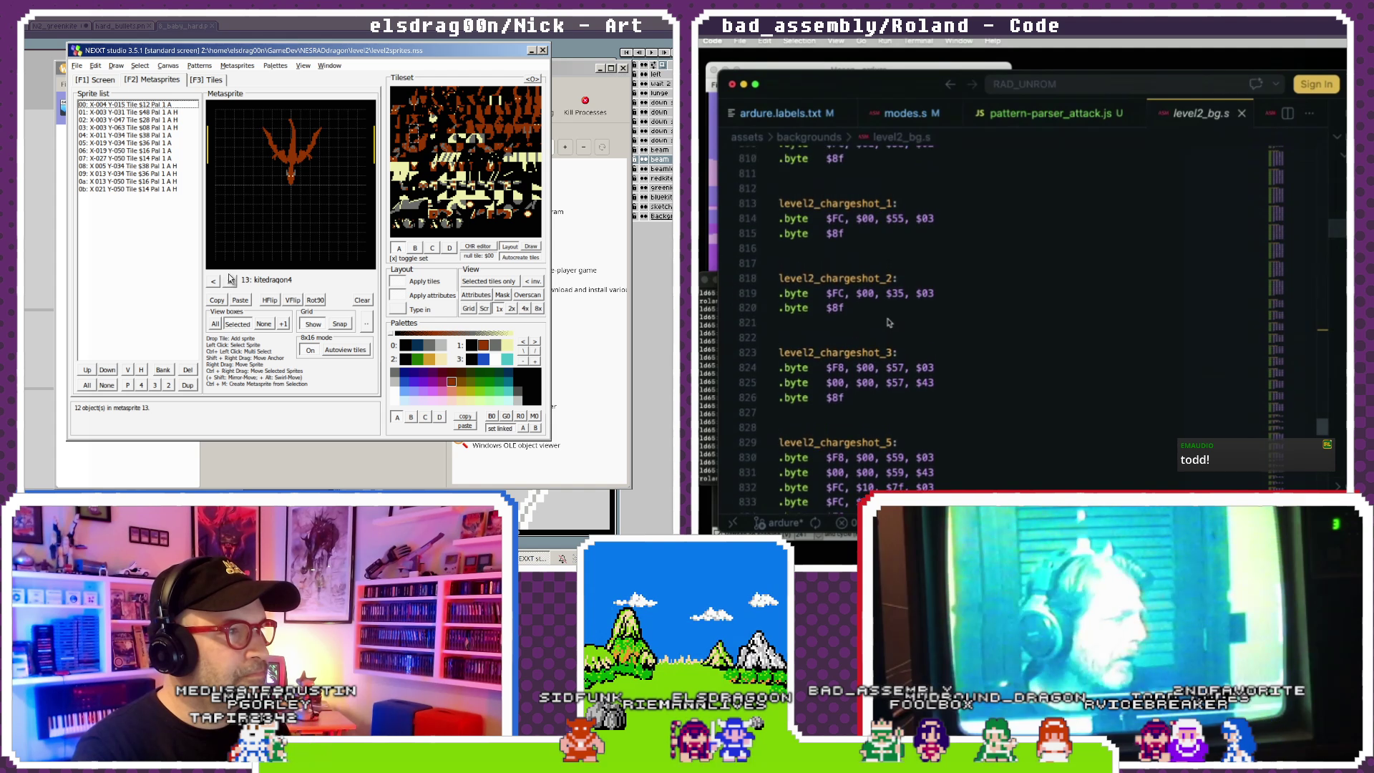
{"action": "scroll", "coordinate": [889, 315], "scroll_direction": "up", "scroll_amount": 1}
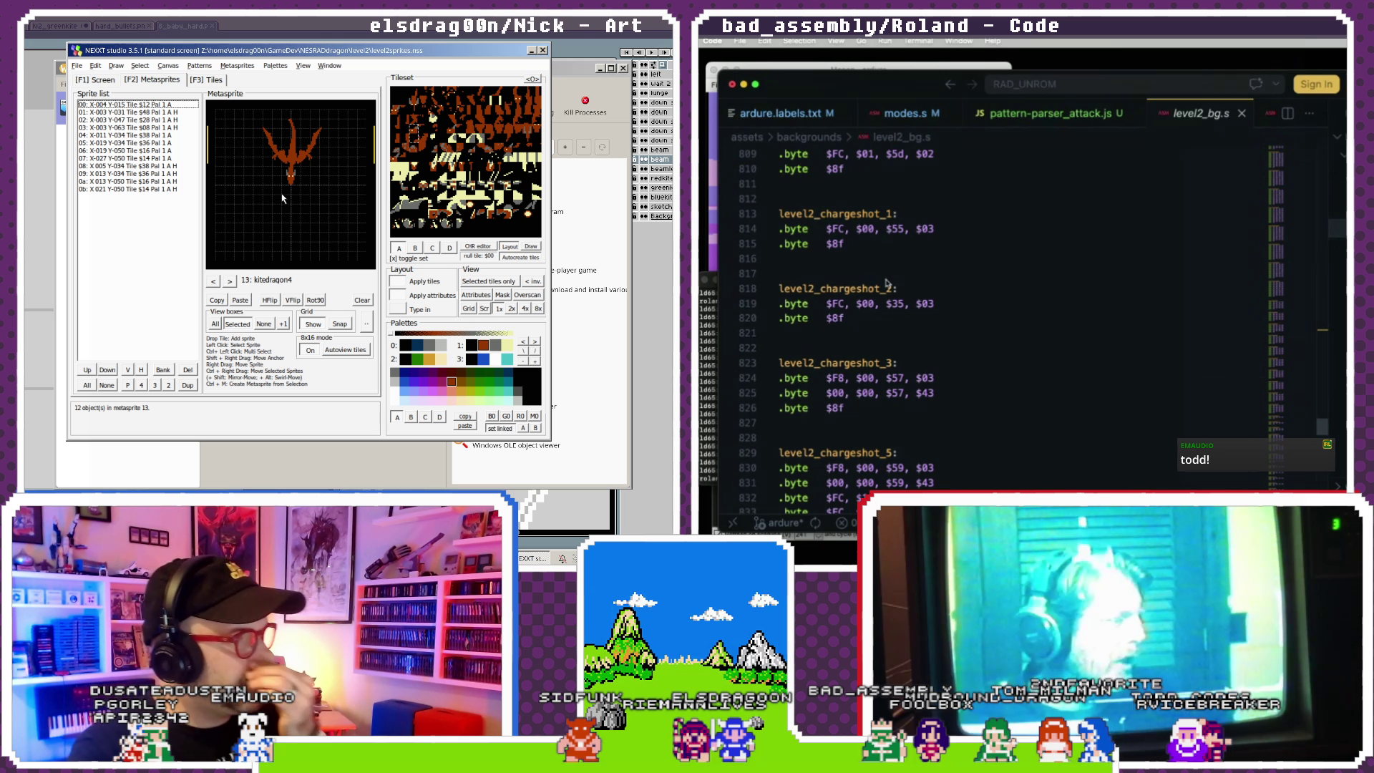
- Page forward through the level 2 metasprites, past kitedragon9, exploder6, rain_2 and RADexplode1, to kitedragon_grab1
{"action": "scroll", "coordinate": [887, 301], "scroll_direction": "down", "scroll_amount": 3}
{"action": "scroll", "coordinate": [887, 329], "scroll_direction": "down", "scroll_amount": 4}
{"action": "scroll", "coordinate": [888, 358], "scroll_direction": "down", "scroll_amount": 3}
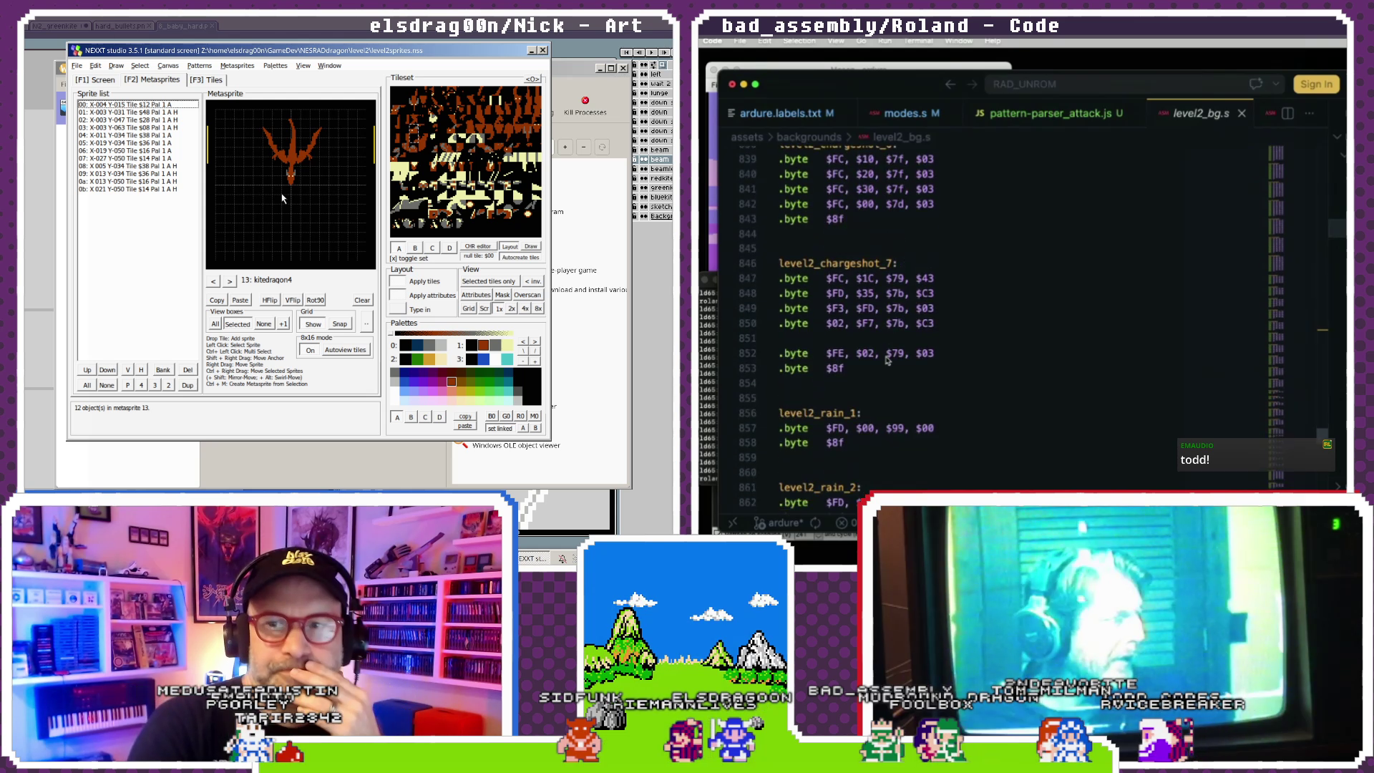
{"action": "scroll", "coordinate": [887, 360], "scroll_direction": "down", "scroll_amount": 1}
{"action": "scroll", "coordinate": [888, 361], "scroll_direction": "up", "scroll_amount": 3}
{"action": "left_click", "coordinate": [229, 281]}
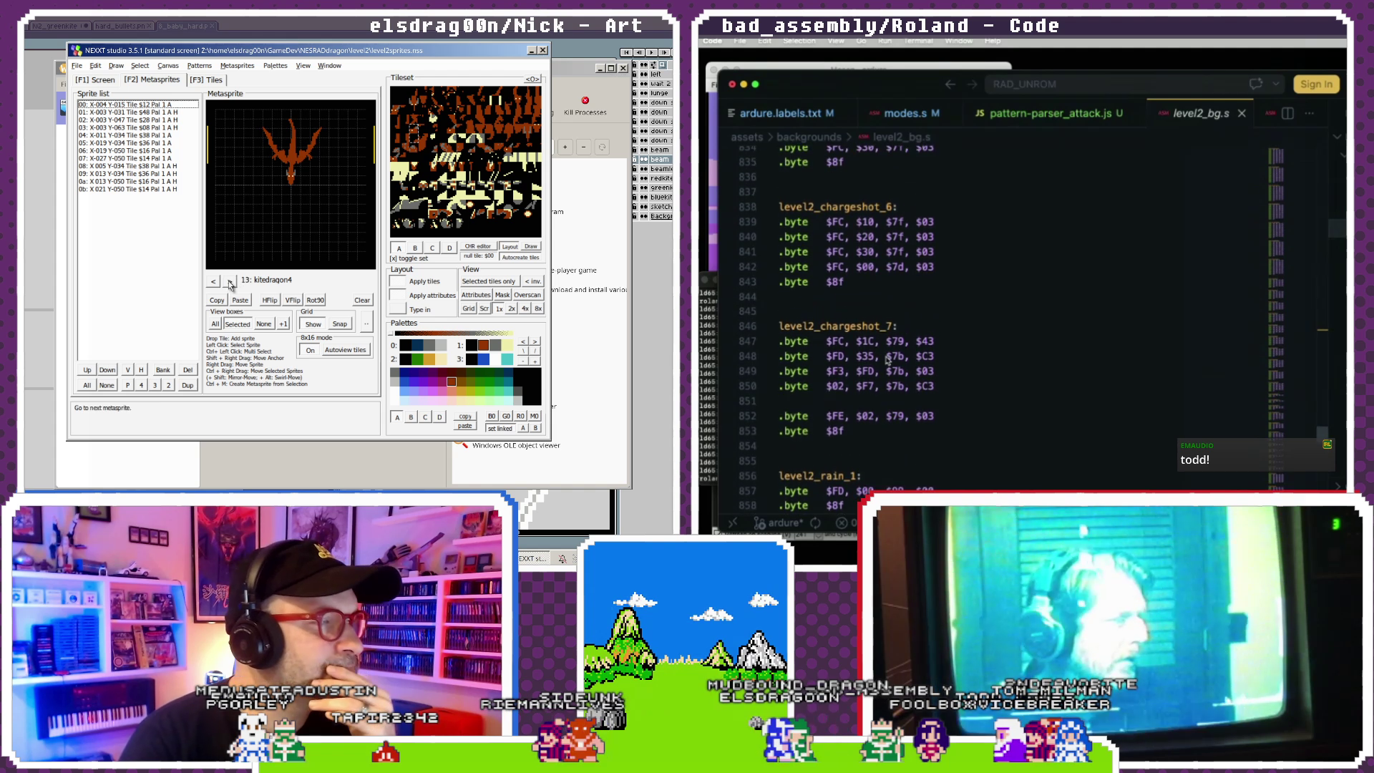
{"action": "left_click", "coordinate": [229, 280]}
{"action": "left_click", "coordinate": [230, 280]}
{"action": "left_click", "coordinate": [230, 280]}
{"action": "left_click", "coordinate": [230, 280]}
{"action": "scroll", "coordinate": [887, 361], "scroll_direction": "down", "scroll_amount": 2}
{"action": "left_click", "coordinate": [229, 281]}
{"action": "left_click", "coordinate": [230, 281]}
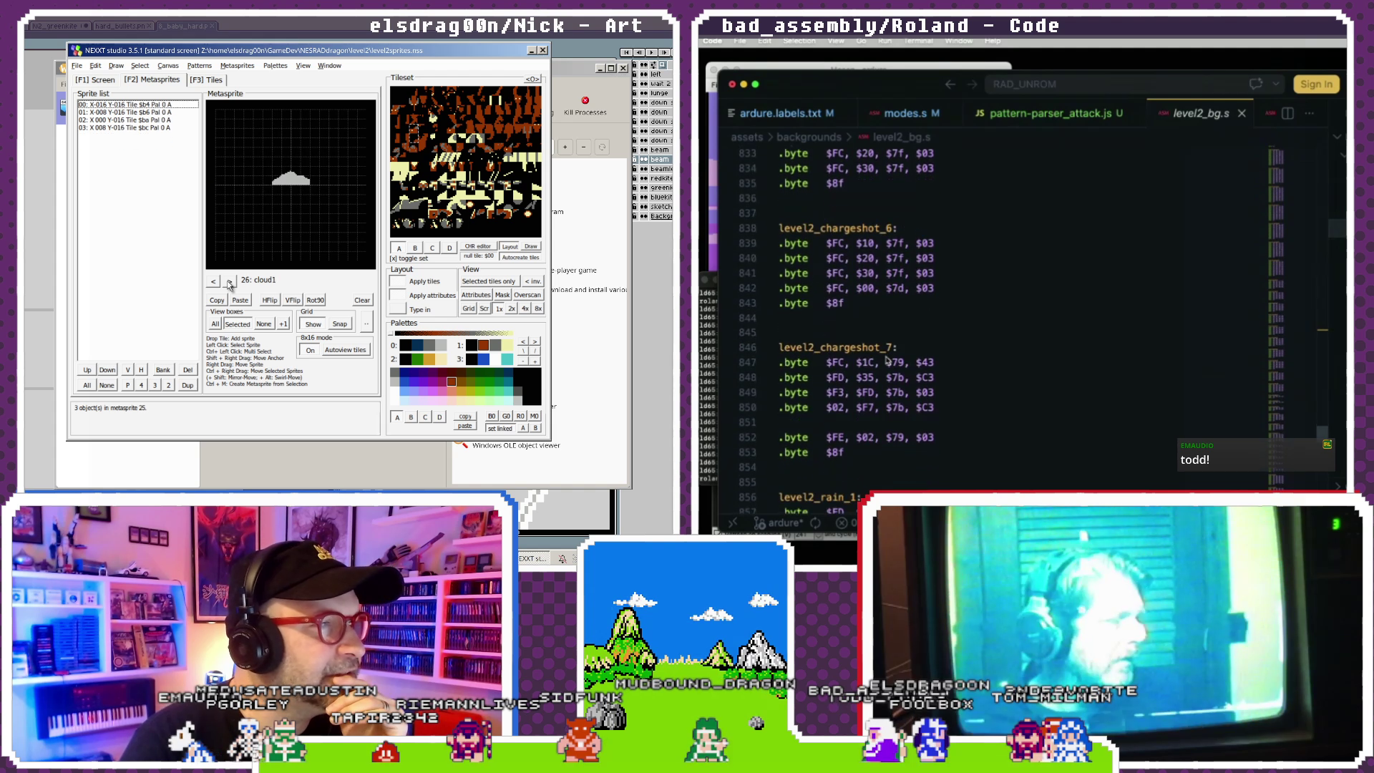
{"action": "left_click", "coordinate": [230, 281]}
{"action": "left_click", "coordinate": [230, 280]}
{"action": "left_click", "coordinate": [230, 281]}
{"action": "left_click", "coordinate": [230, 280]}
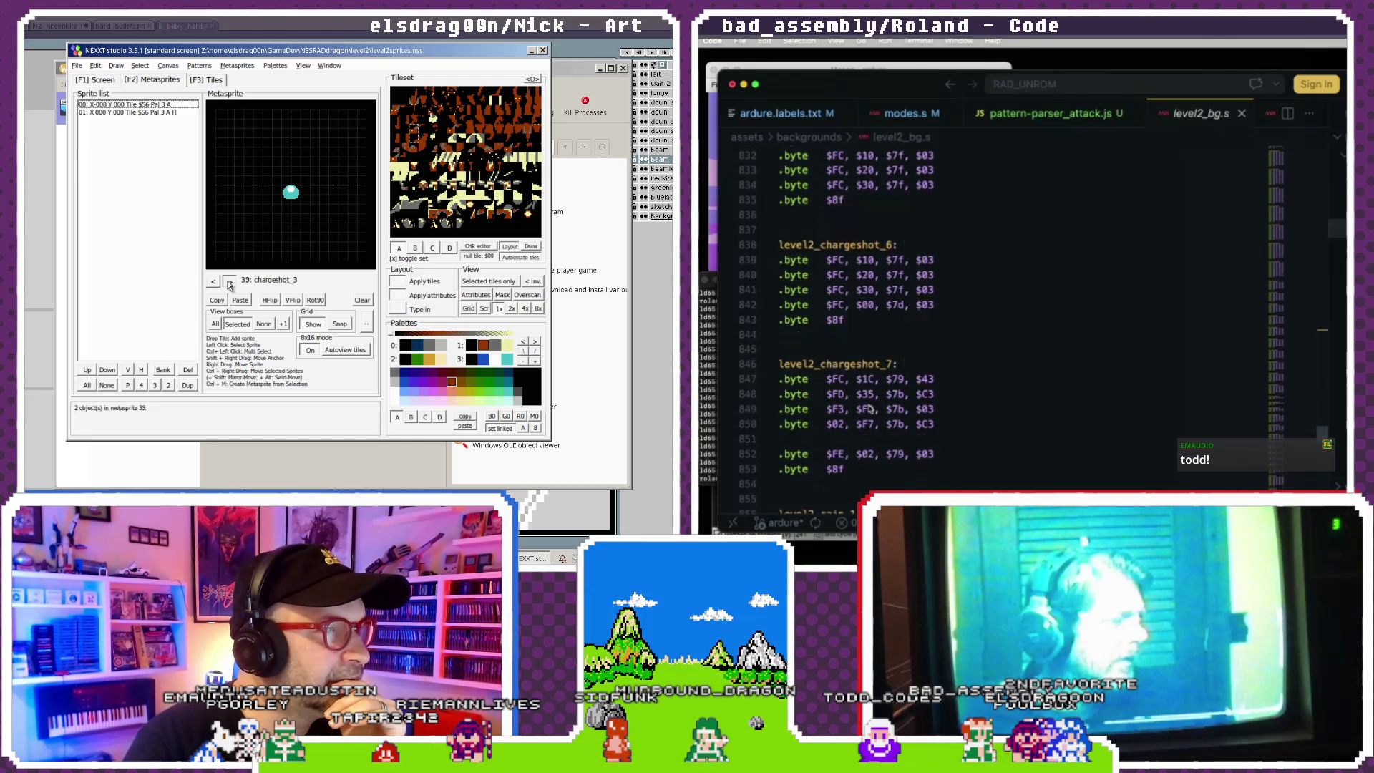
{"action": "scroll", "coordinate": [869, 409], "scroll_direction": "up", "scroll_amount": 4}
{"action": "left_click", "coordinate": [229, 281]}
{"action": "left_click", "coordinate": [229, 281]}
{"action": "left_click", "coordinate": [228, 281]}
{"action": "left_click", "coordinate": [228, 281]}
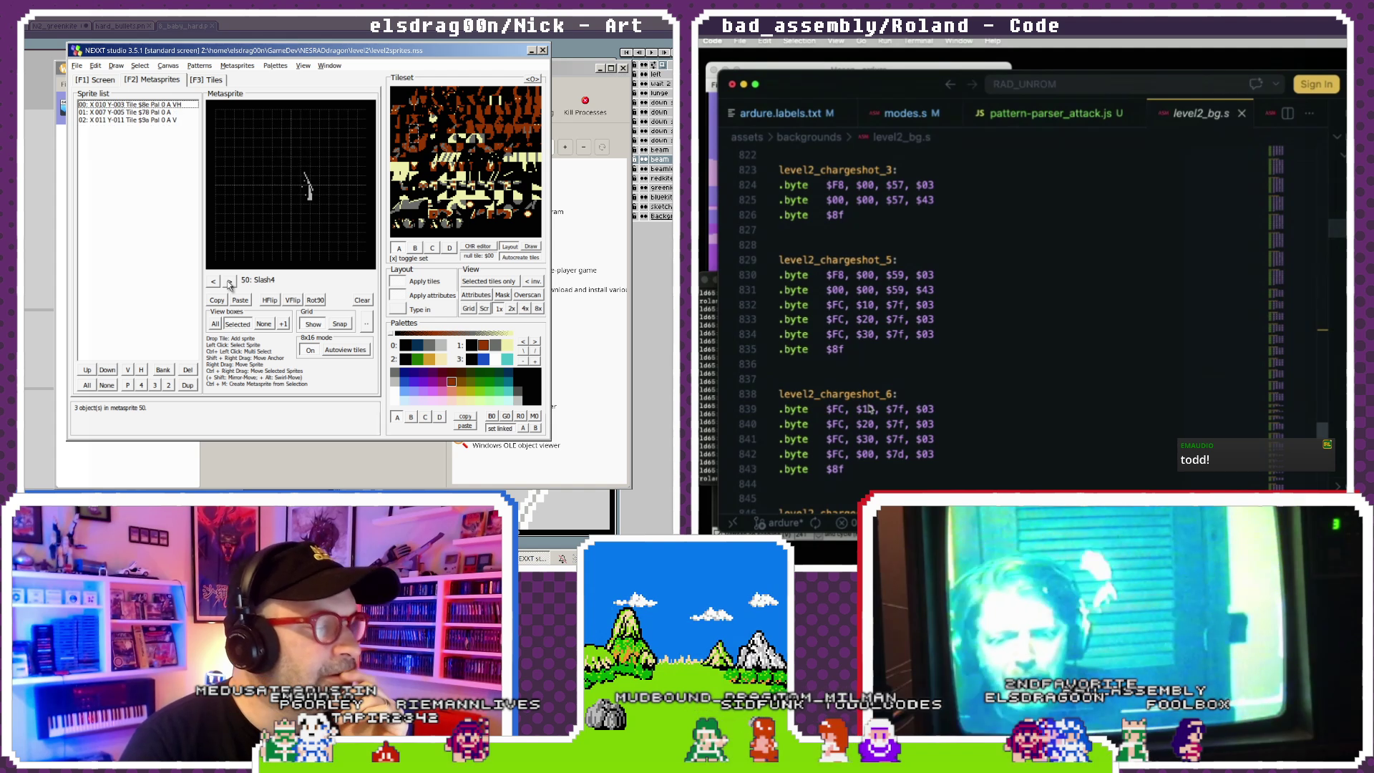
{"action": "left_click", "coordinate": [228, 281]}
{"action": "left_click", "coordinate": [228, 281]}
{"action": "left_click", "coordinate": [228, 280]}
{"action": "left_click", "coordinate": [228, 280]}
{"action": "left_click", "coordinate": [228, 280]}
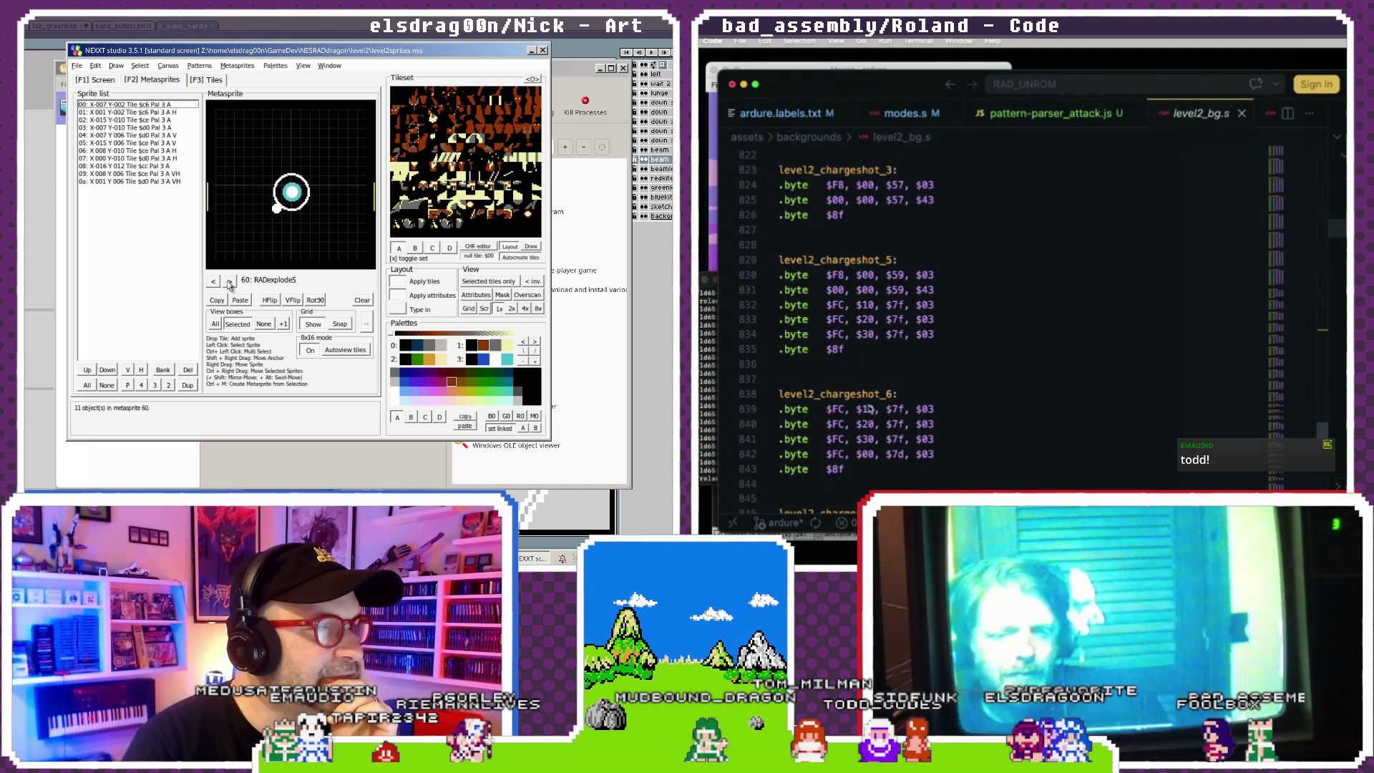
{"action": "left_click", "coordinate": [228, 280]}
{"action": "left_click", "coordinate": [228, 280]}
{"action": "left_click", "coordinate": [228, 280]}
- Page back past RADexplode5, Star and rain_2 to the chargeshot beam, metasprite 40: chargeshot_5
{"action": "left_click", "coordinate": [213, 282]}
{"action": "left_click", "coordinate": [212, 282]}
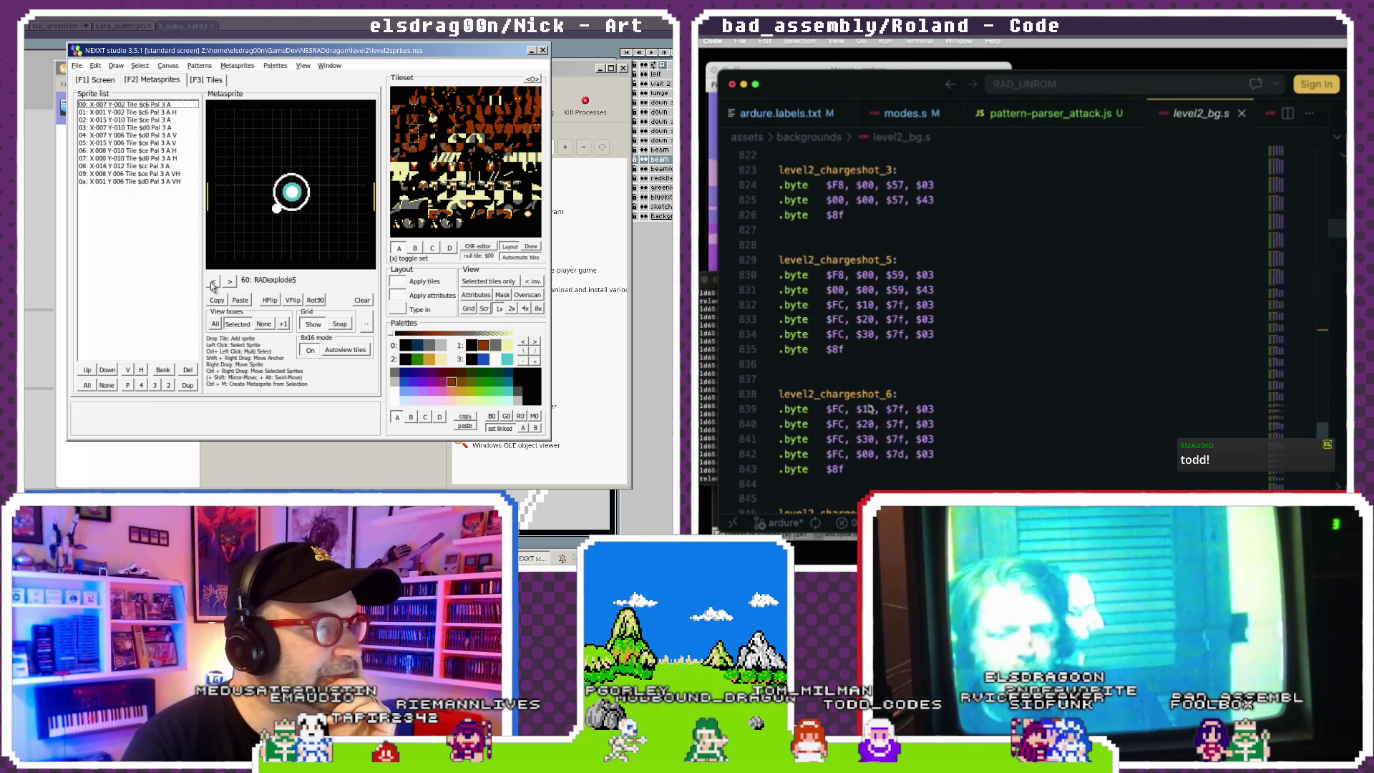
{"action": "left_click", "coordinate": [212, 283]}
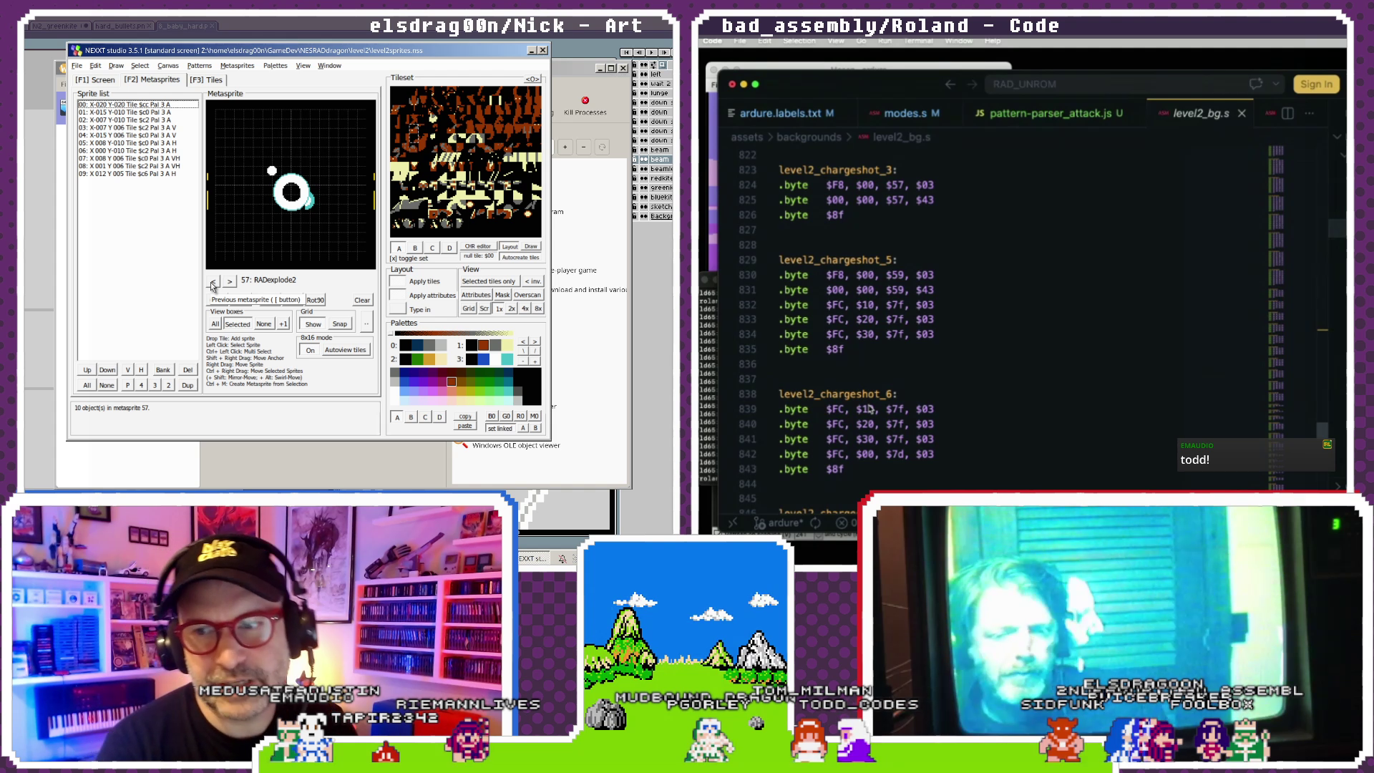
{"action": "left_click", "coordinate": [212, 282]}
{"action": "left_click", "coordinate": [213, 283]}
{"action": "left_click", "coordinate": [212, 283]}
{"action": "left_click", "coordinate": [212, 282]}
{"action": "left_click", "coordinate": [213, 283]}
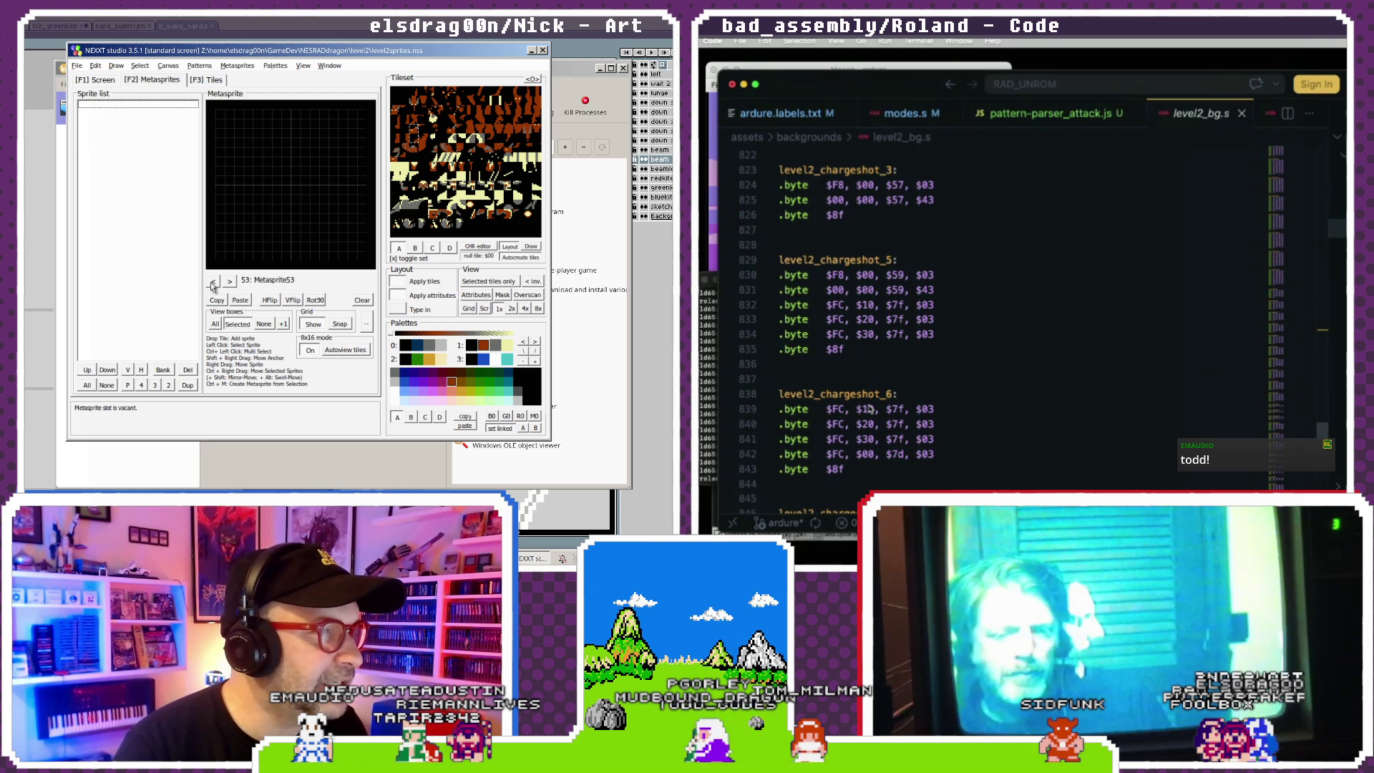
{"action": "left_click", "coordinate": [212, 283]}
{"action": "left_click", "coordinate": [213, 282]}
{"action": "left_click", "coordinate": [212, 283]}
{"action": "left_click", "coordinate": [212, 283]}
{"action": "left_click", "coordinate": [213, 282]}
{"action": "left_click", "coordinate": [212, 283]}
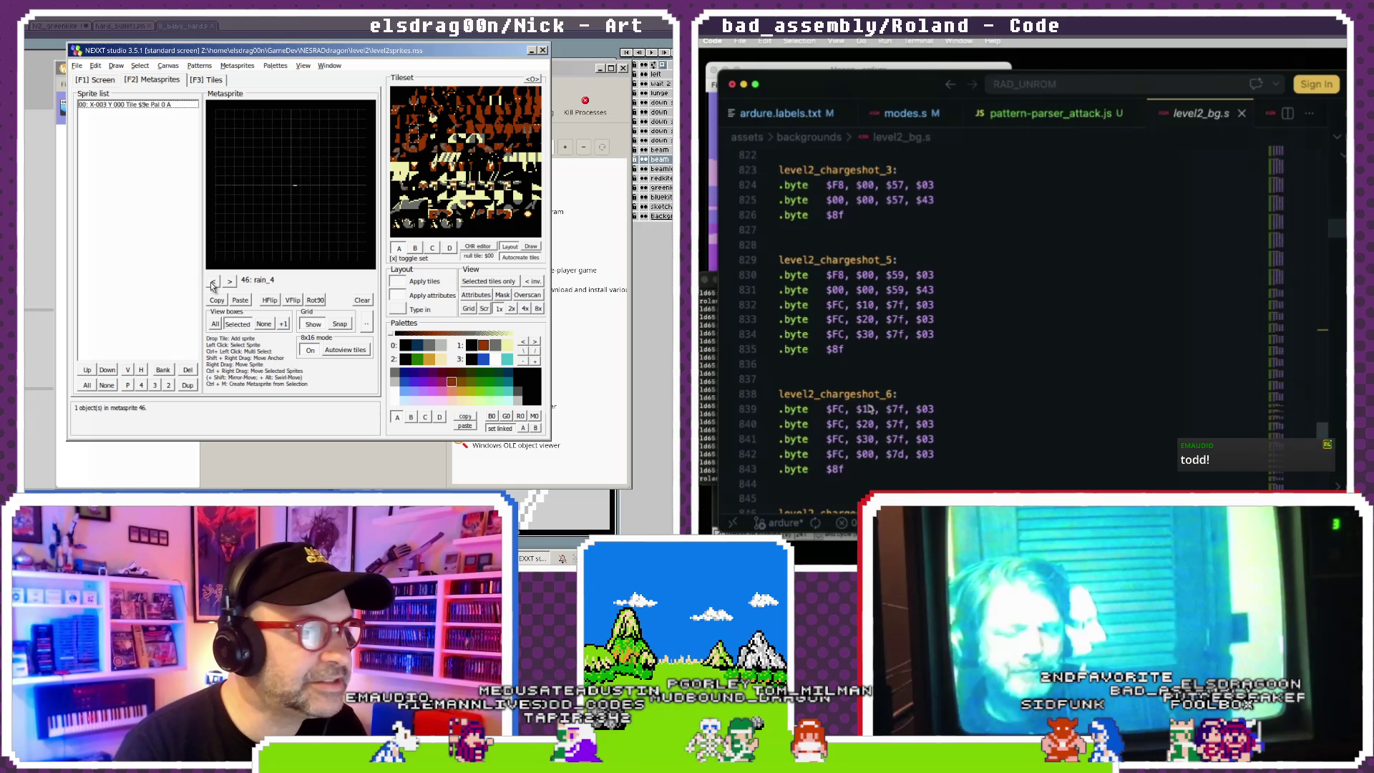
{"action": "left_click", "coordinate": [212, 283]}
{"action": "left_click", "coordinate": [213, 283]}
{"action": "left_click", "coordinate": [213, 283]}
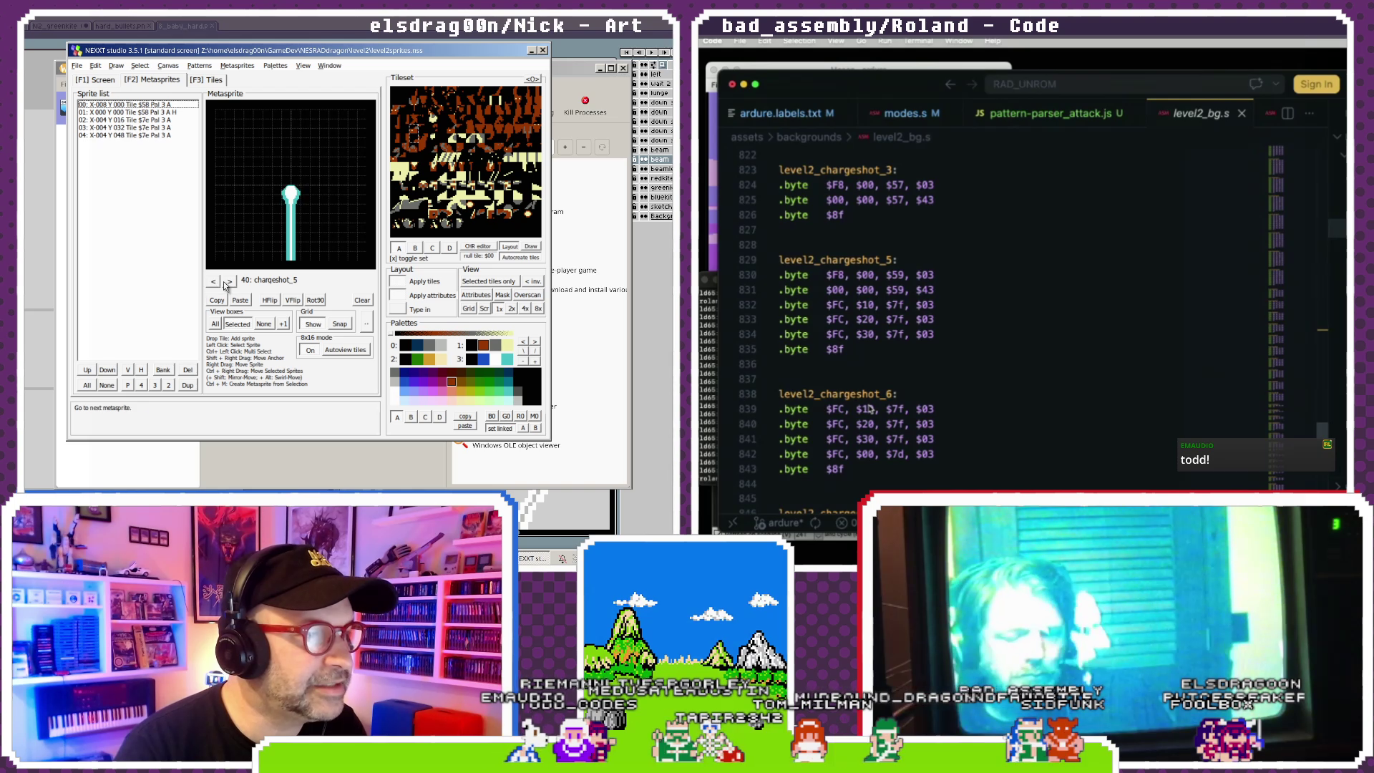
{"action": "left_click", "coordinate": [213, 283]}
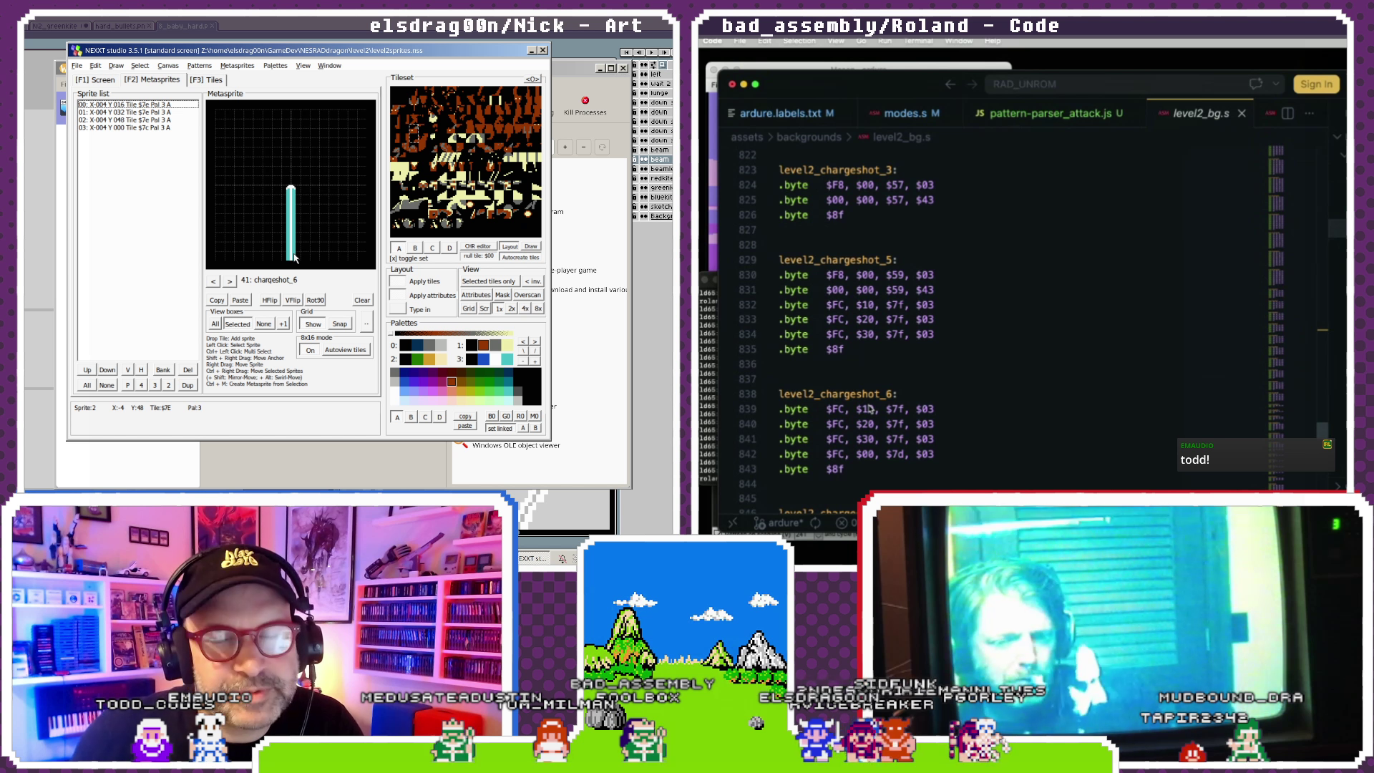
- Flip from chargeshot_5 through chargeshot_6 and chargeshot_7, continuing on to rain_3
{"action": "left_click", "coordinate": [214, 281]}
{"action": "left_click", "coordinate": [214, 281]}
{"action": "left_click", "coordinate": [229, 284]}
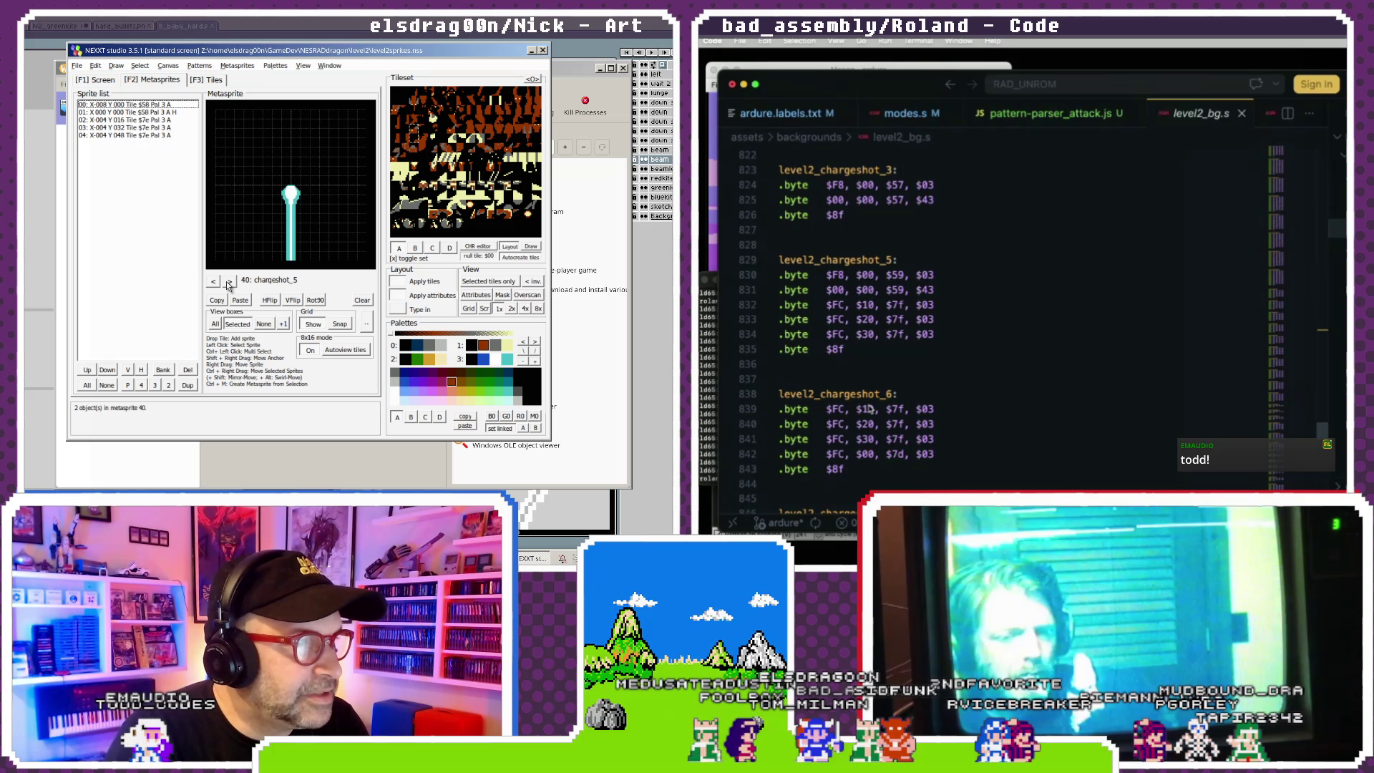
{"action": "left_click", "coordinate": [229, 284]}
{"action": "left_click", "coordinate": [229, 284]}
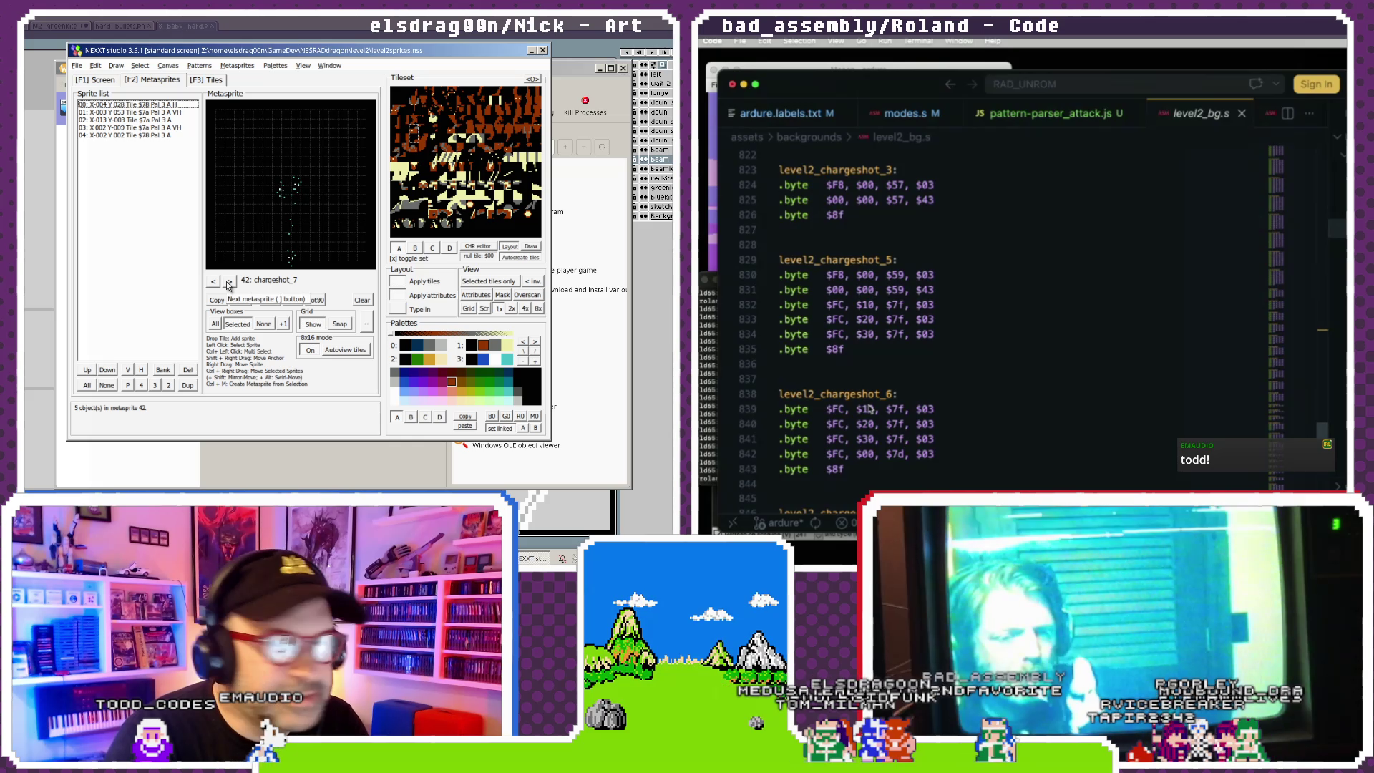
{"action": "left_click", "coordinate": [229, 284]}
{"action": "left_click", "coordinate": [229, 284]}
{"action": "left_click", "coordinate": [229, 284]}
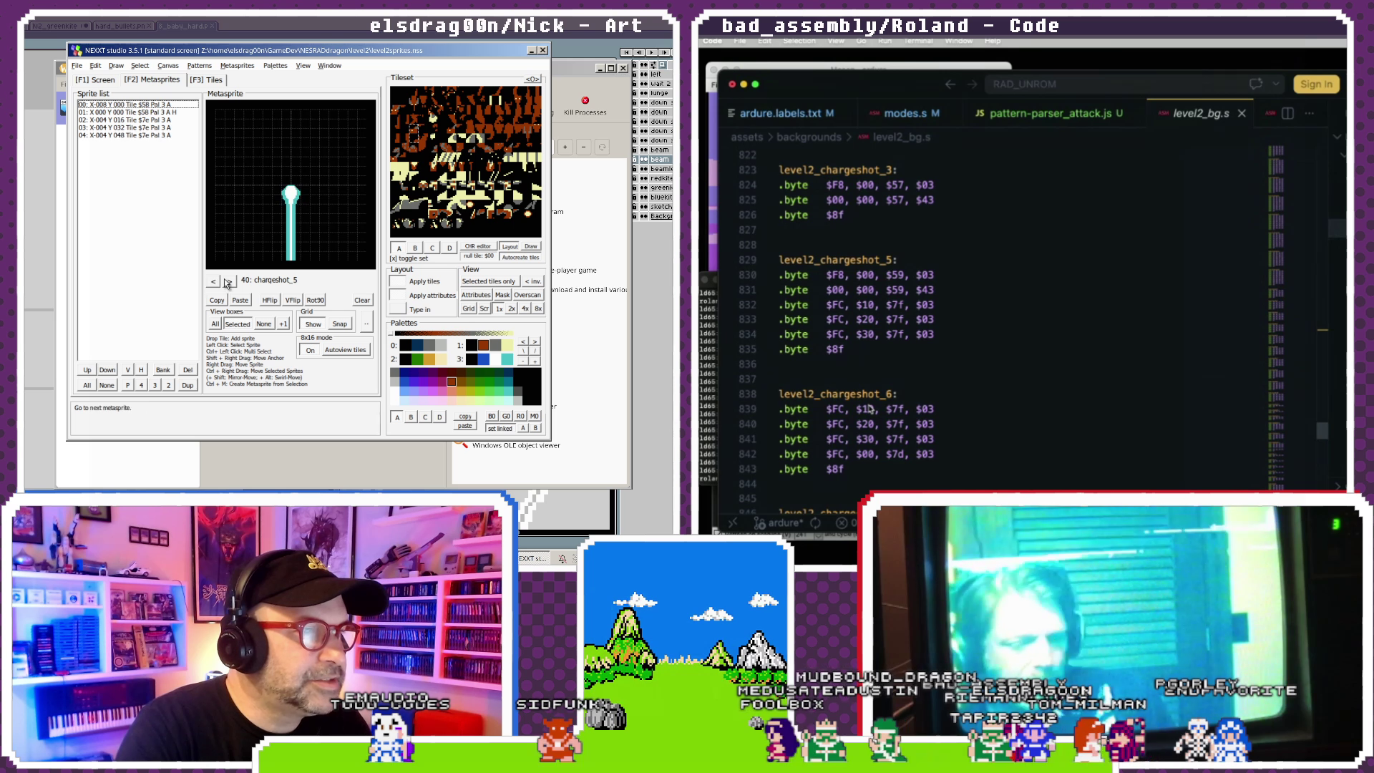
- Step again through chargeshot_5, 6 and 7 to 43: rain_1, then place the cursor on chargeshot_5's label line
{"action": "left_click", "coordinate": [229, 282]}
{"action": "scroll", "coordinate": [855, 424], "scroll_direction": "down", "scroll_amount": 2}
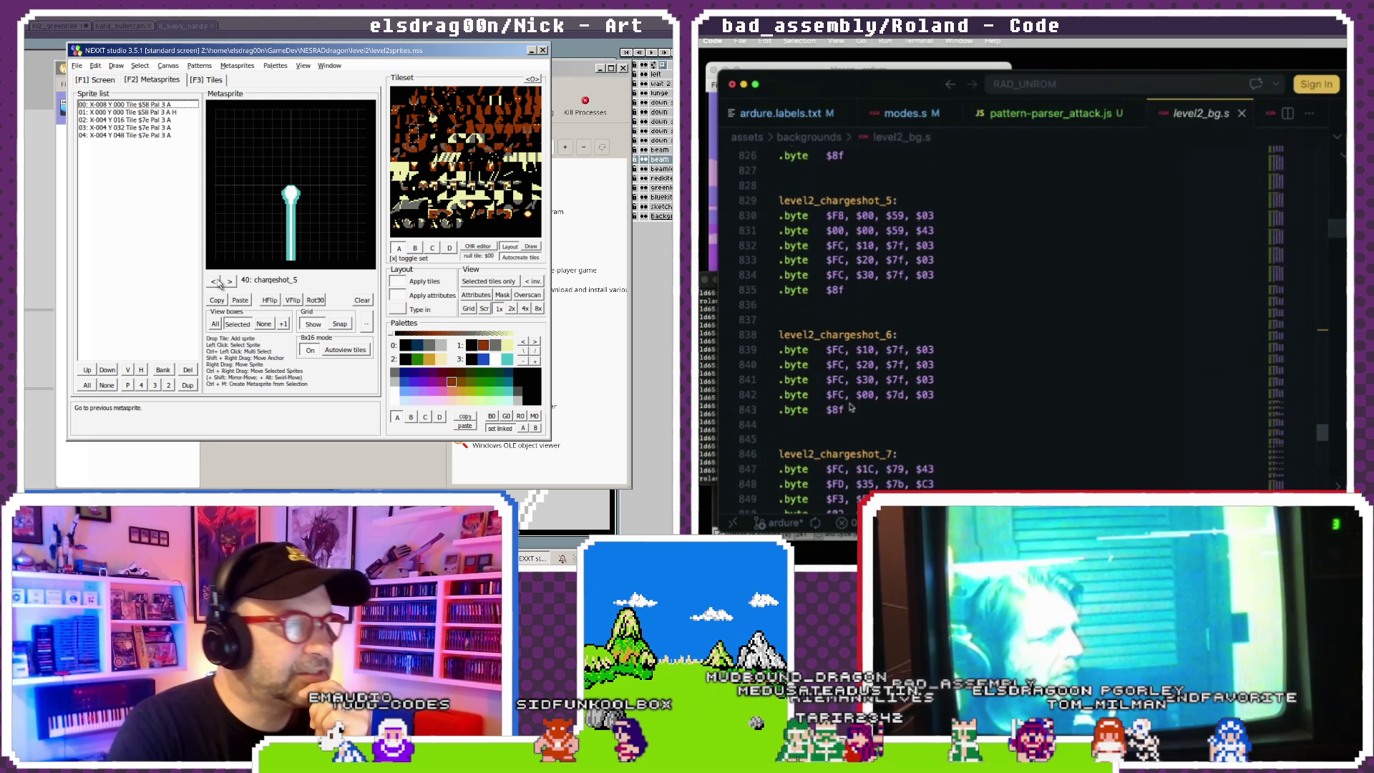
{"action": "left_click", "coordinate": [230, 282]}
{"action": "scroll", "coordinate": [850, 406], "scroll_direction": "up", "scroll_amount": 1}
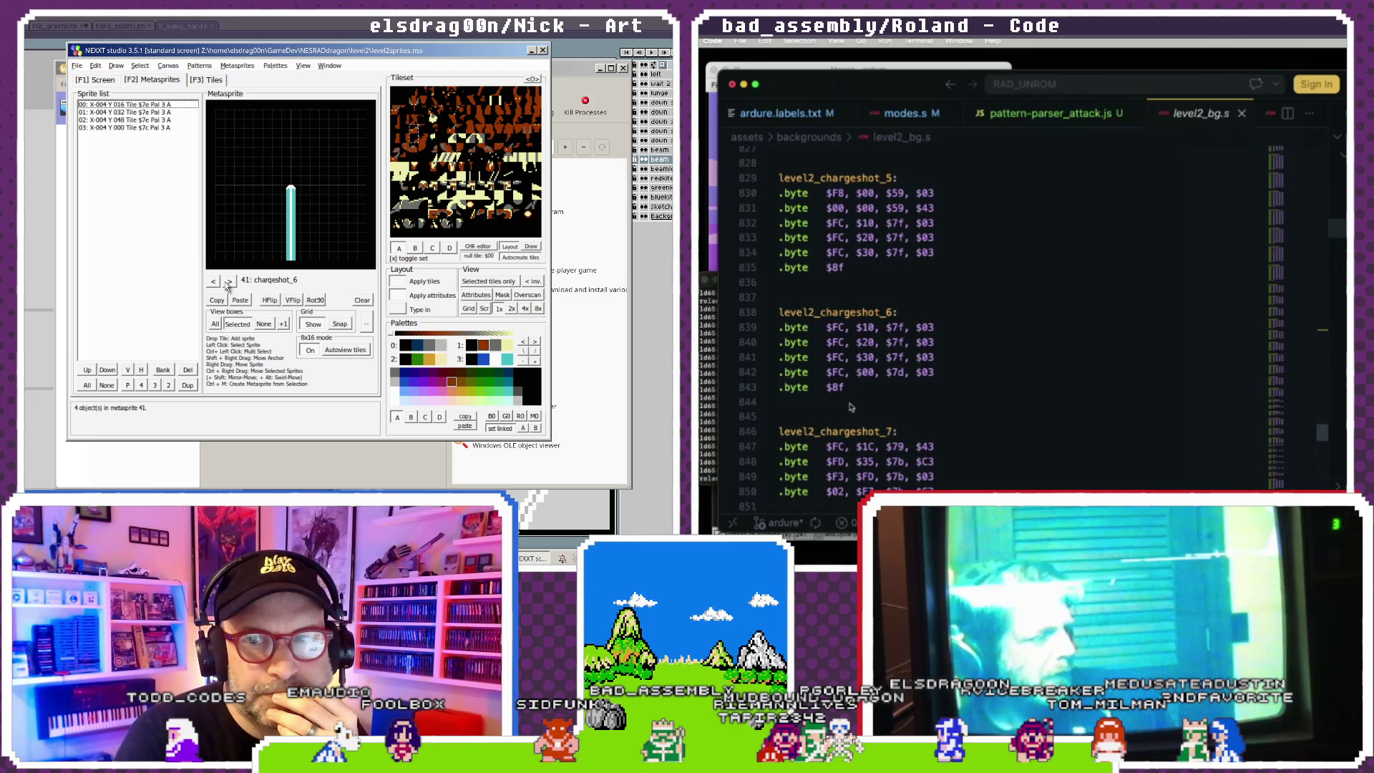
{"action": "scroll", "coordinate": [850, 406], "scroll_direction": "down", "scroll_amount": 1}
{"action": "left_click", "coordinate": [230, 282]}
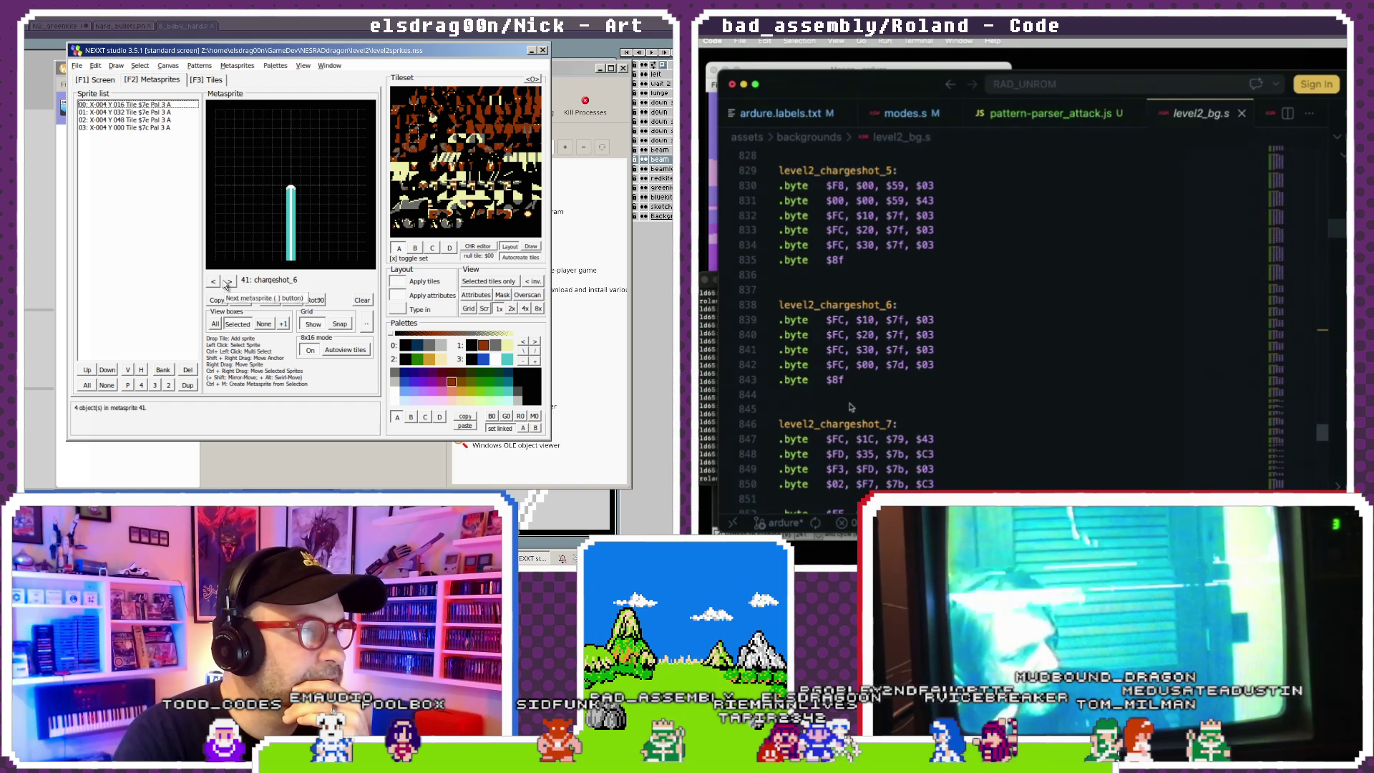
{"action": "left_click", "coordinate": [230, 282]}
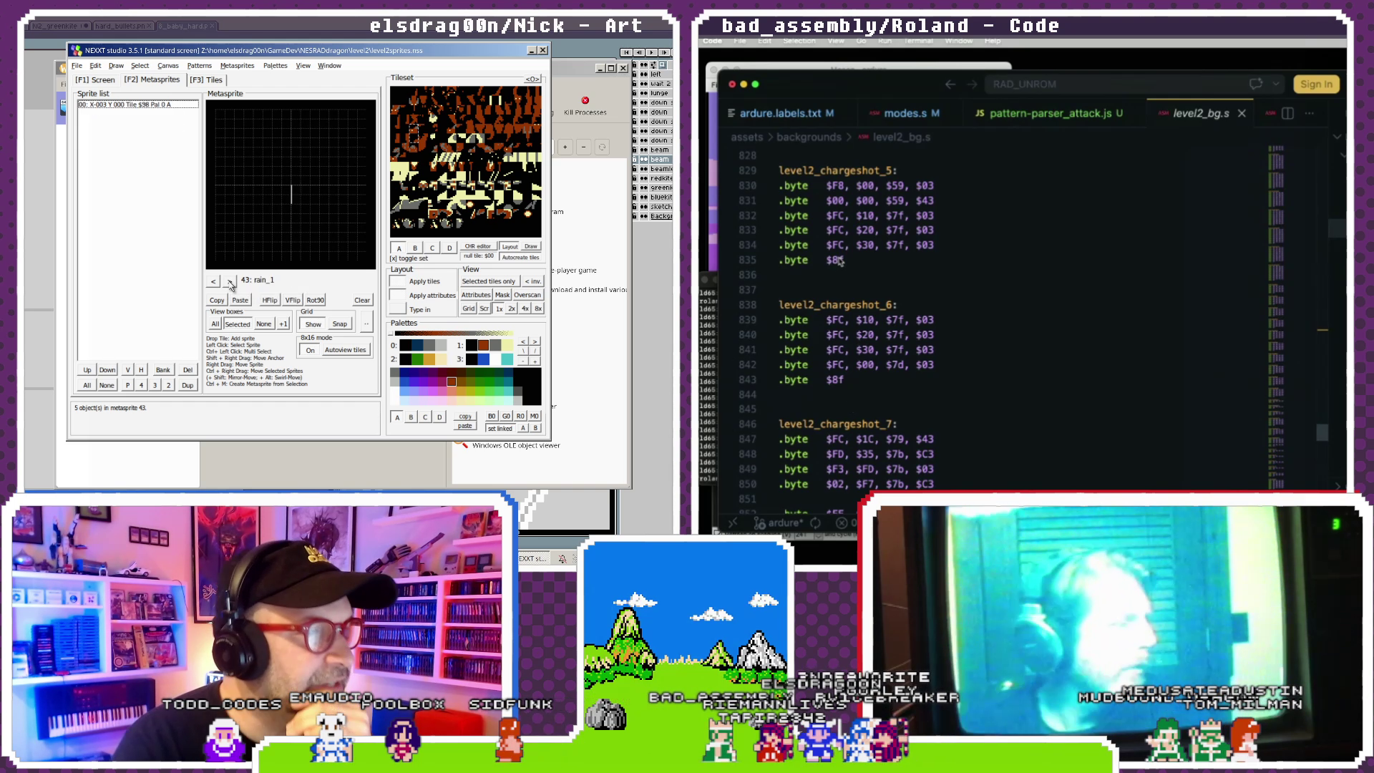
{"action": "left_click", "coordinate": [913, 171]}
{"action": "scroll", "coordinate": [913, 176], "scroll_direction": "up", "scroll_amount": 2}
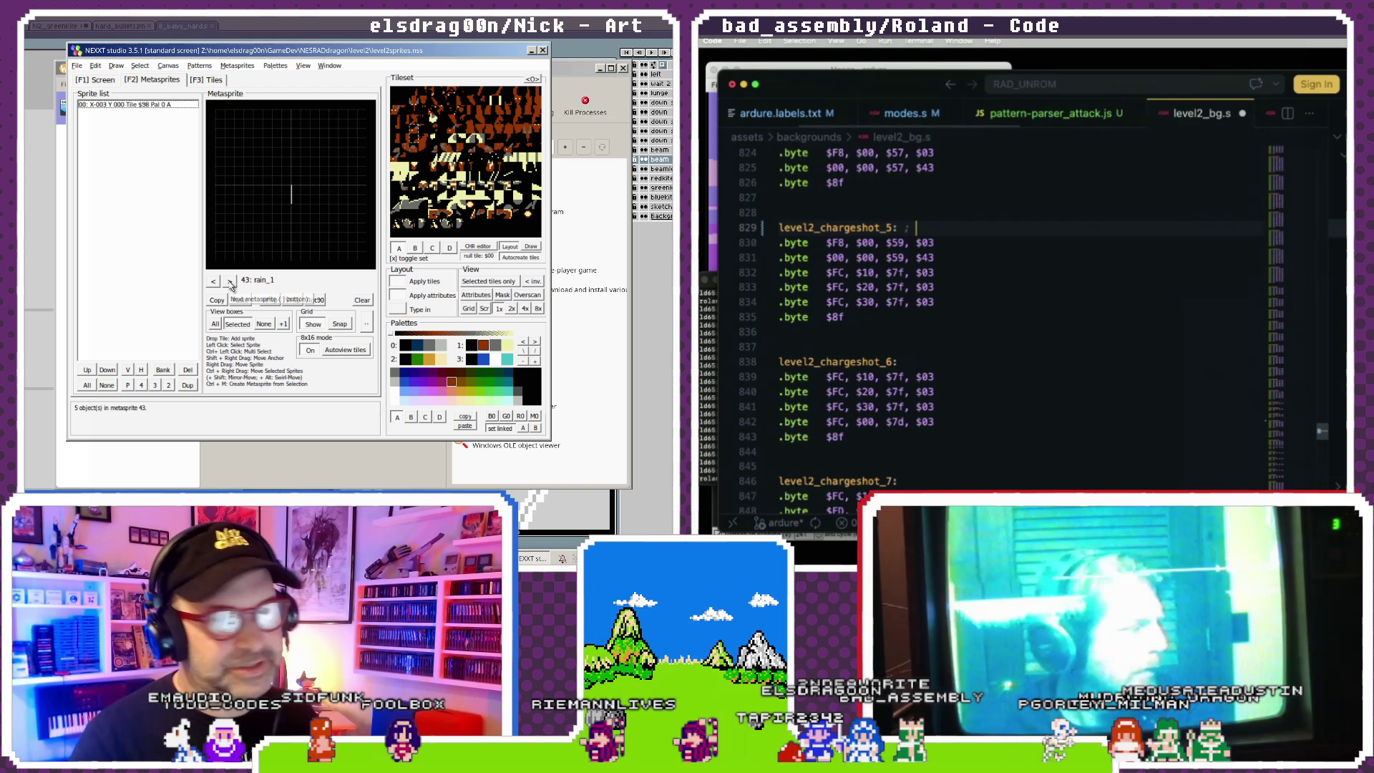
- Add comments to the chargeshot labels: 'fully on', 'fully on flicker' and 'dissipating'
{"action": "type", "text": "; fully"}
{"action": "left_click", "coordinate": [230, 282]}
{"action": "type", "text": "on"}
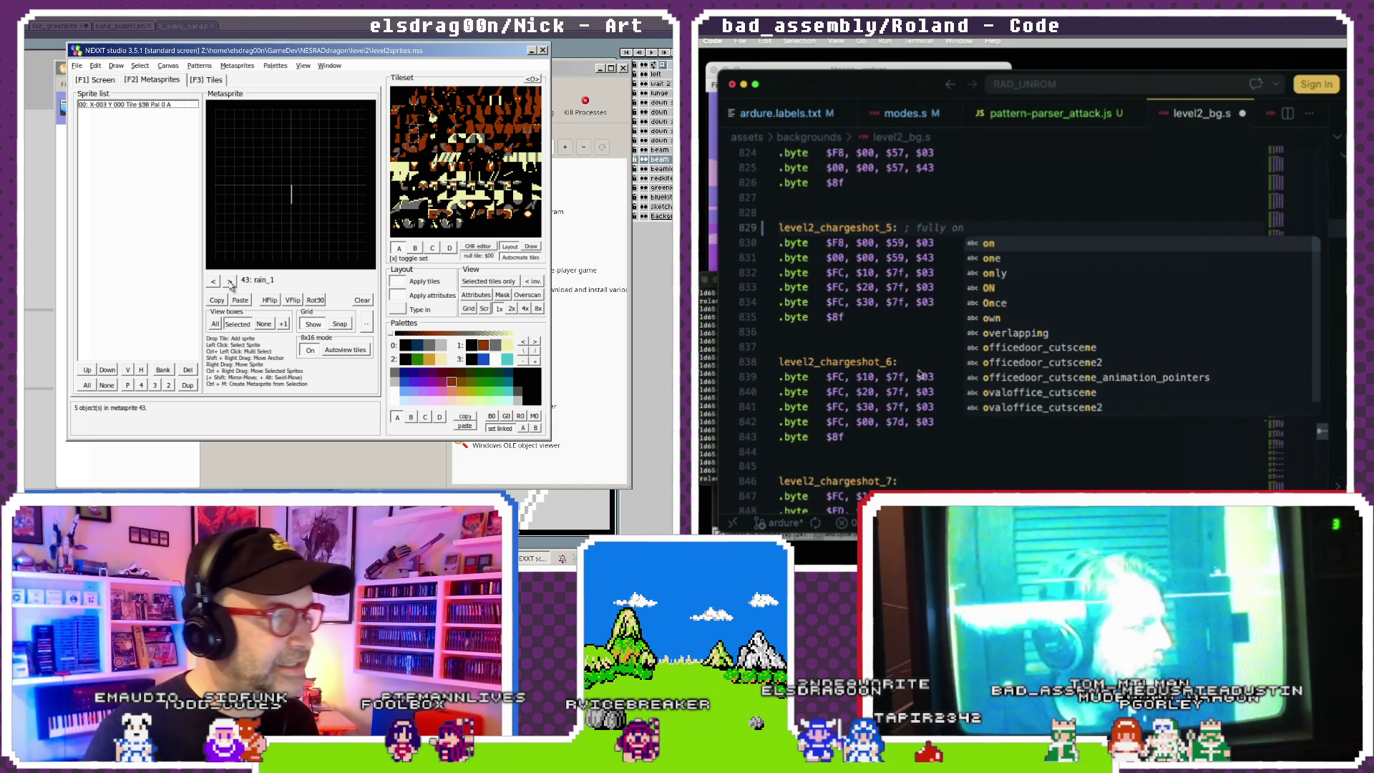
{"action": "left_click", "coordinate": [919, 363]}
{"action": "type", "text": ";"}
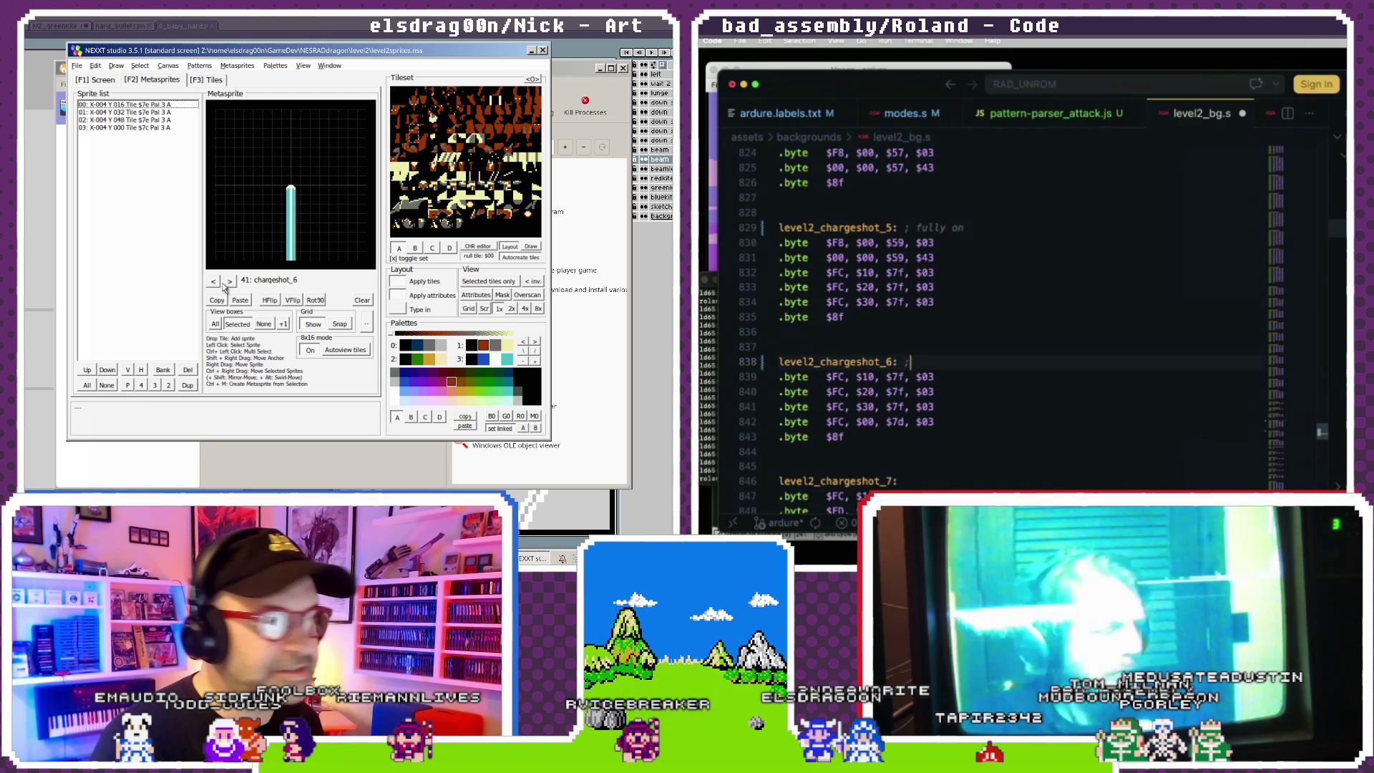
{"action": "type", "text": "fully on flick"}
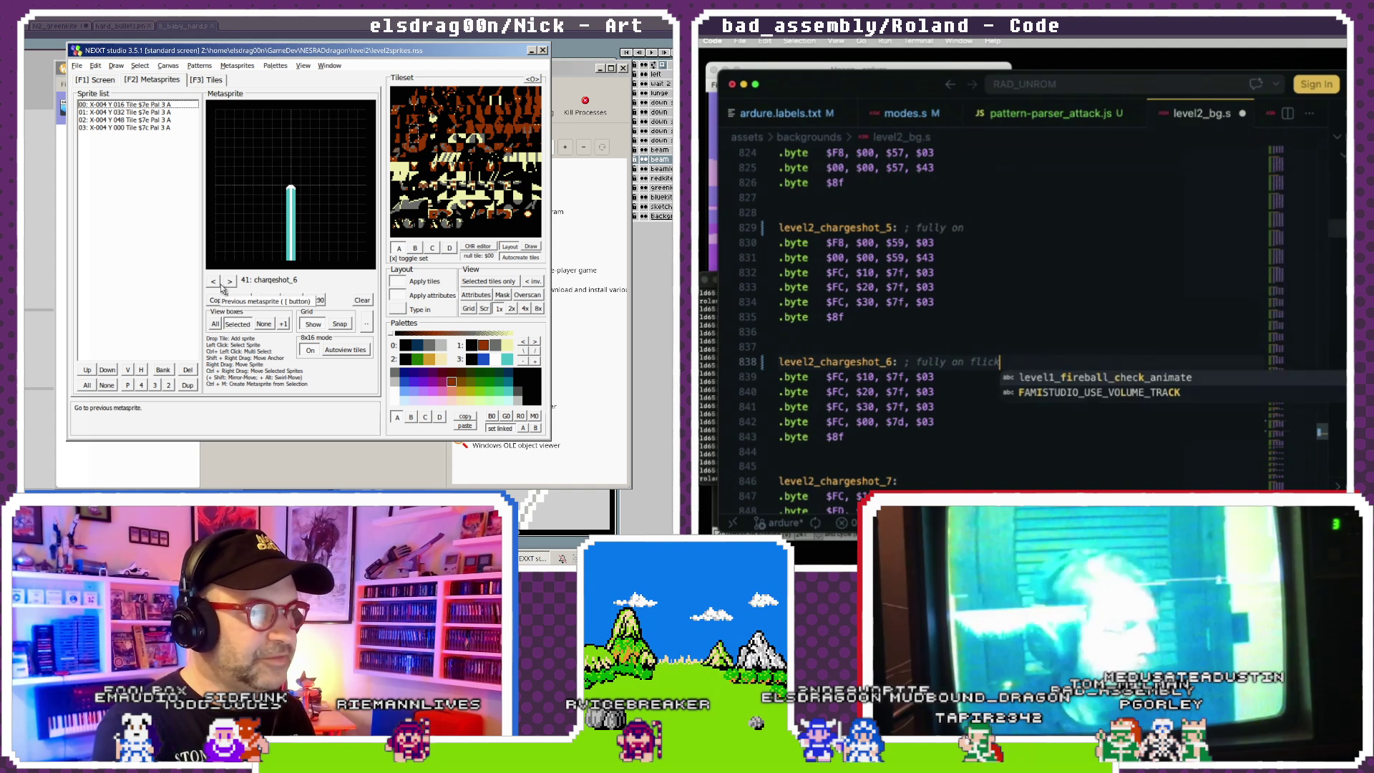
{"action": "type", "text": "er"}
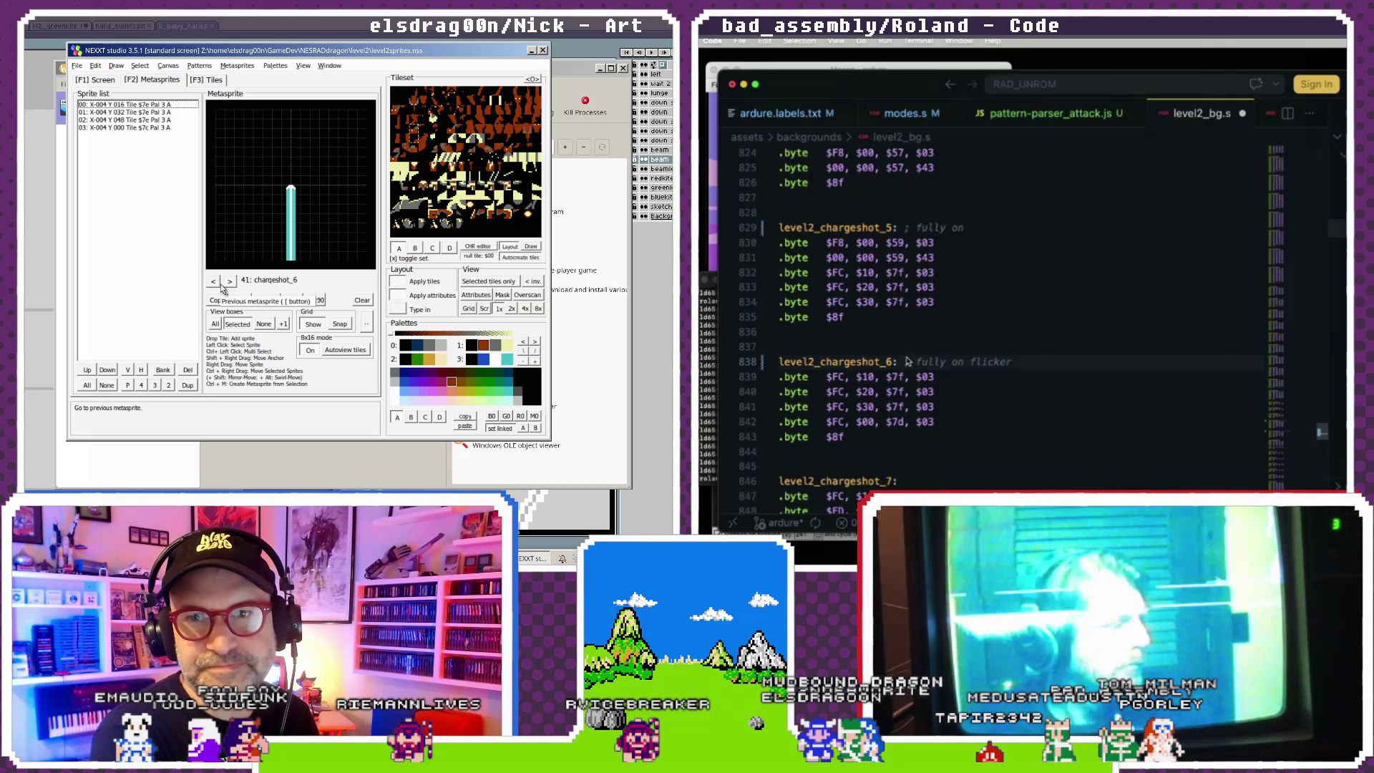
{"action": "scroll", "coordinate": [907, 362], "scroll_direction": "down", "scroll_amount": 3}
{"action": "type", "text": ";"}
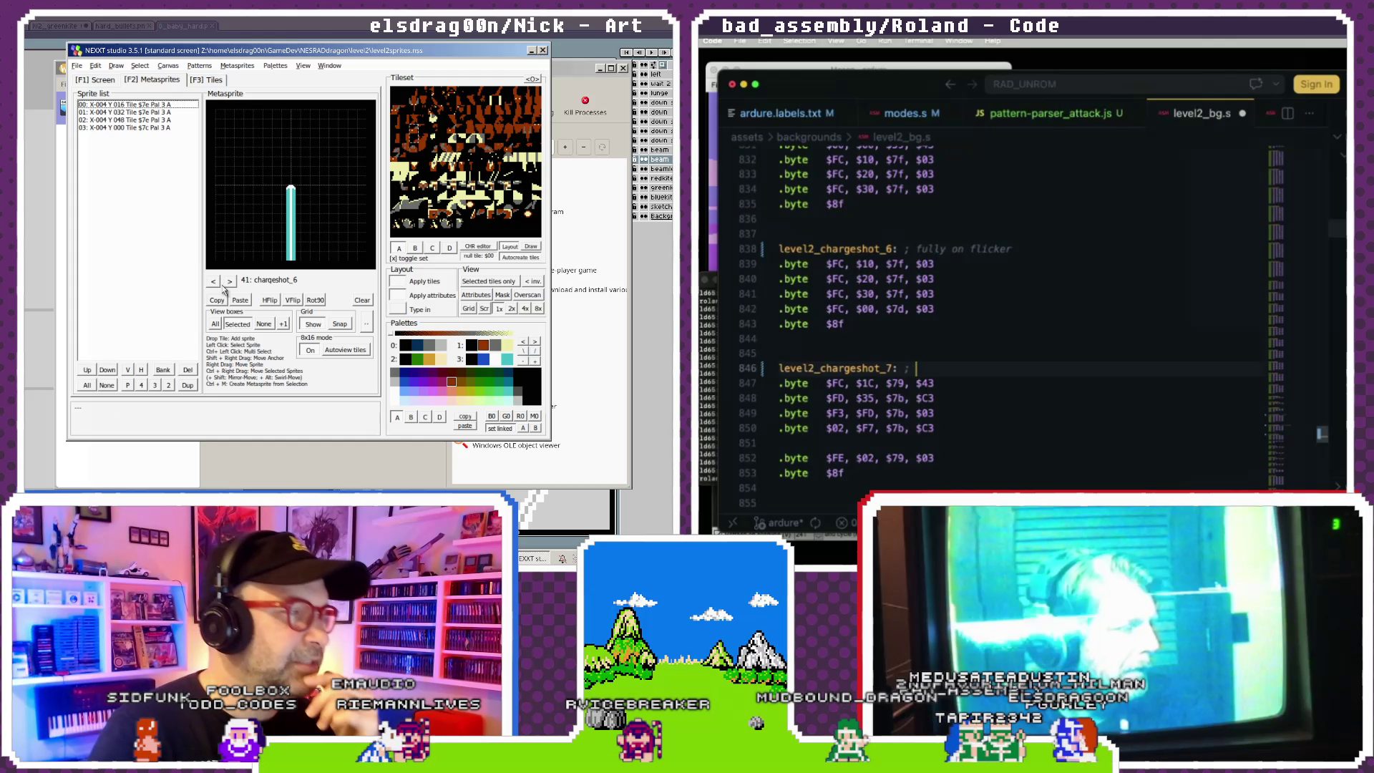
{"action": "left_click", "coordinate": [229, 281]}
{"action": "type", "text": "dissi"}
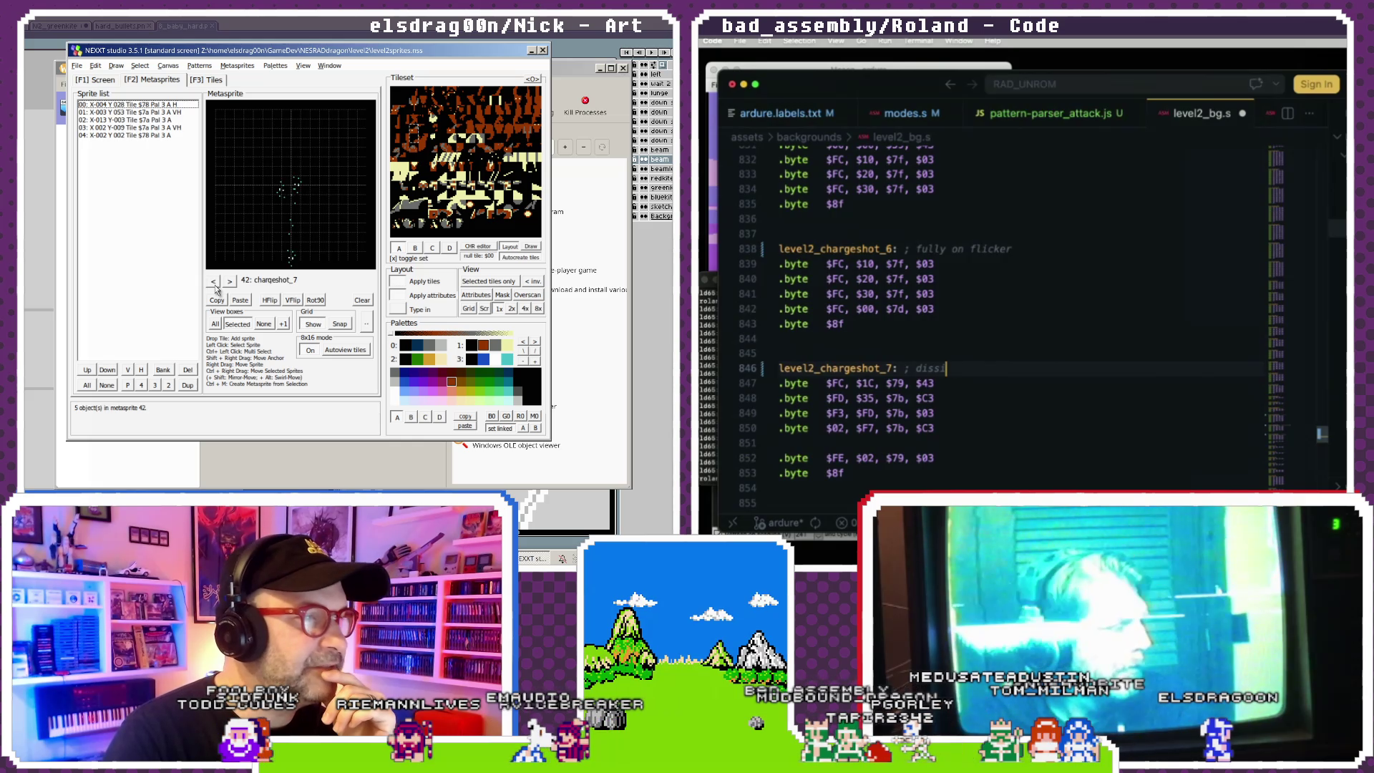
{"action": "left_click", "coordinate": [229, 282]}
{"action": "type", "text": "pating"}
{"action": "key", "text": "Up"}
{"action": "key", "text": "Up"}
- Return to chargeshot_7 and delete the stray blank line in its data
{"action": "scroll", "coordinate": [907, 348], "scroll_direction": "down", "scroll_amount": 1}
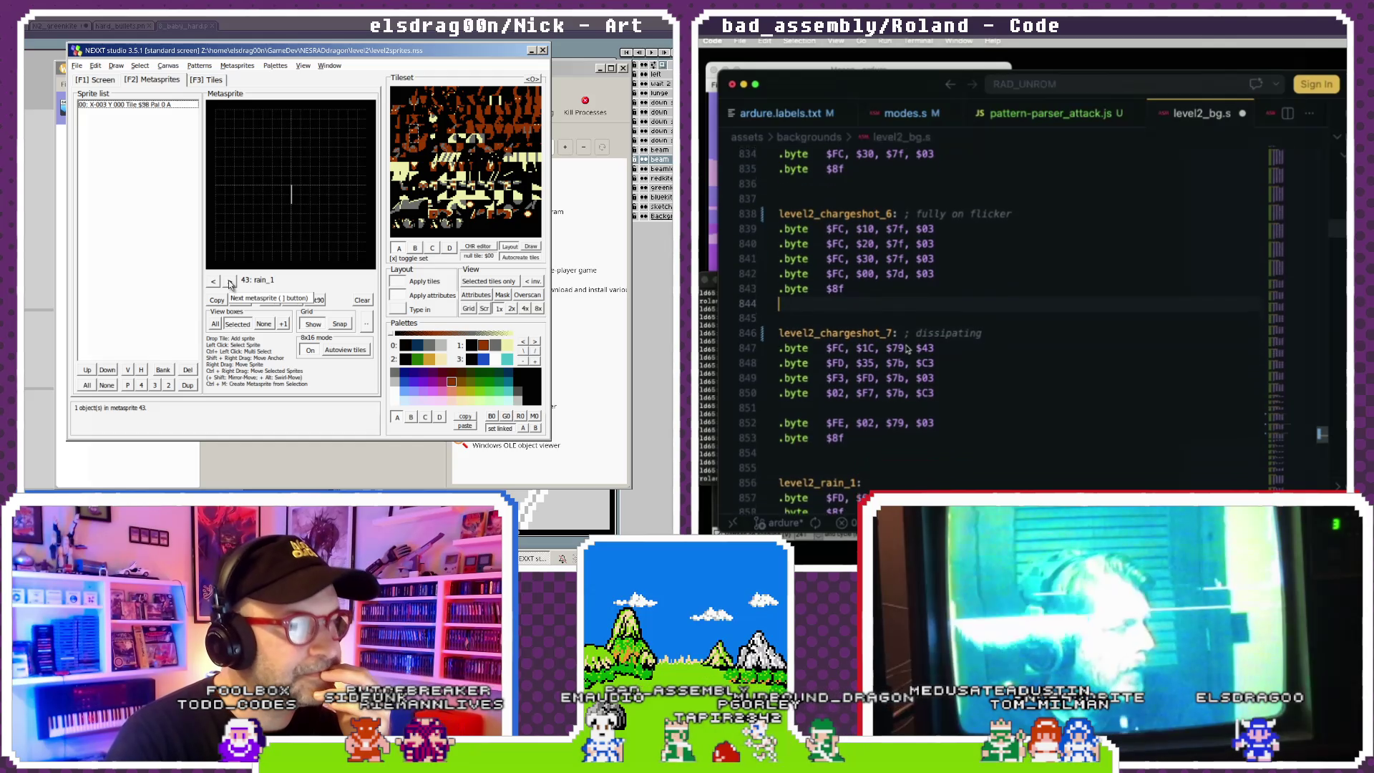
{"action": "left_click", "coordinate": [217, 281]}
{"action": "scroll", "coordinate": [895, 350], "scroll_direction": "down", "scroll_amount": 2}
{"action": "left_click", "coordinate": [881, 355]}
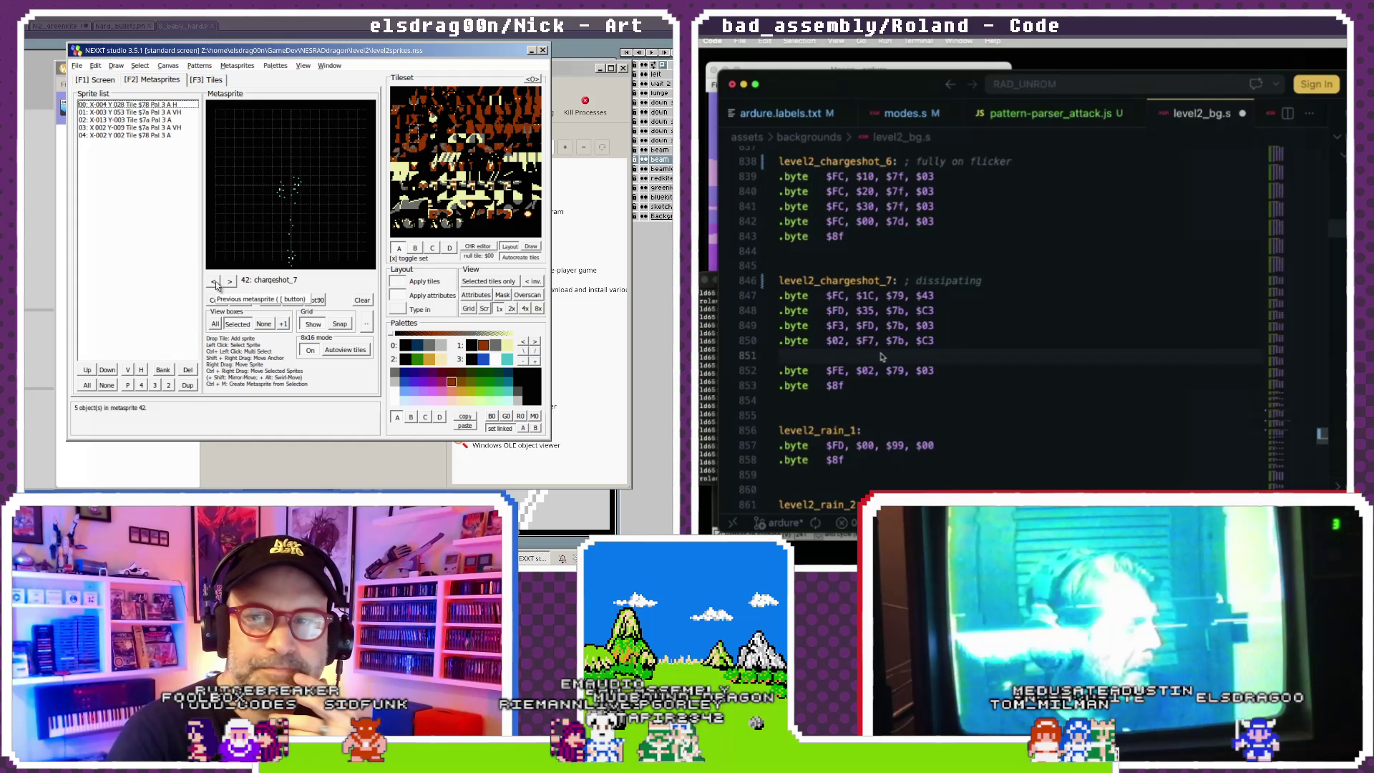
{"action": "key", "text": "BackSpace"}
{"action": "scroll", "coordinate": [923, 335], "scroll_direction": "up", "scroll_amount": 4}
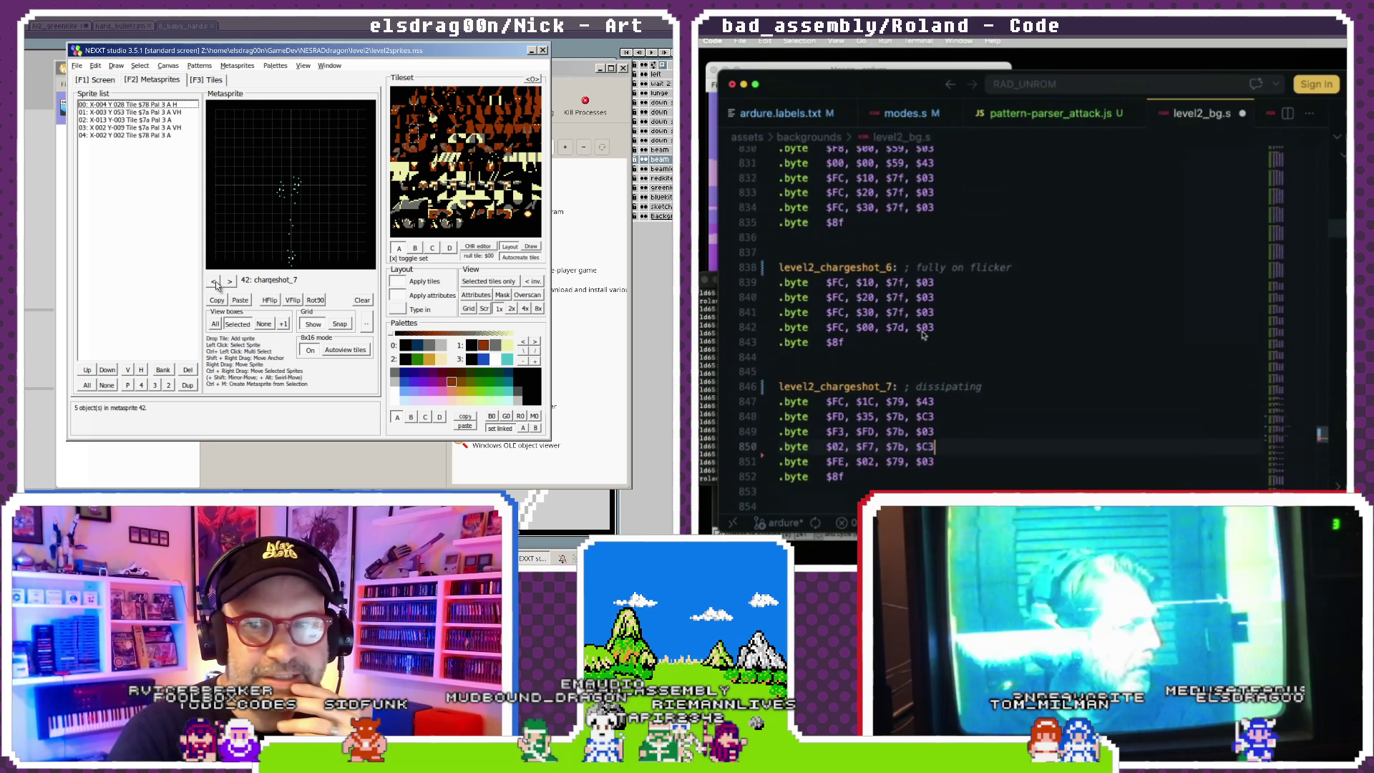
{"action": "scroll", "coordinate": [922, 335], "scroll_direction": "up", "scroll_amount": 1}
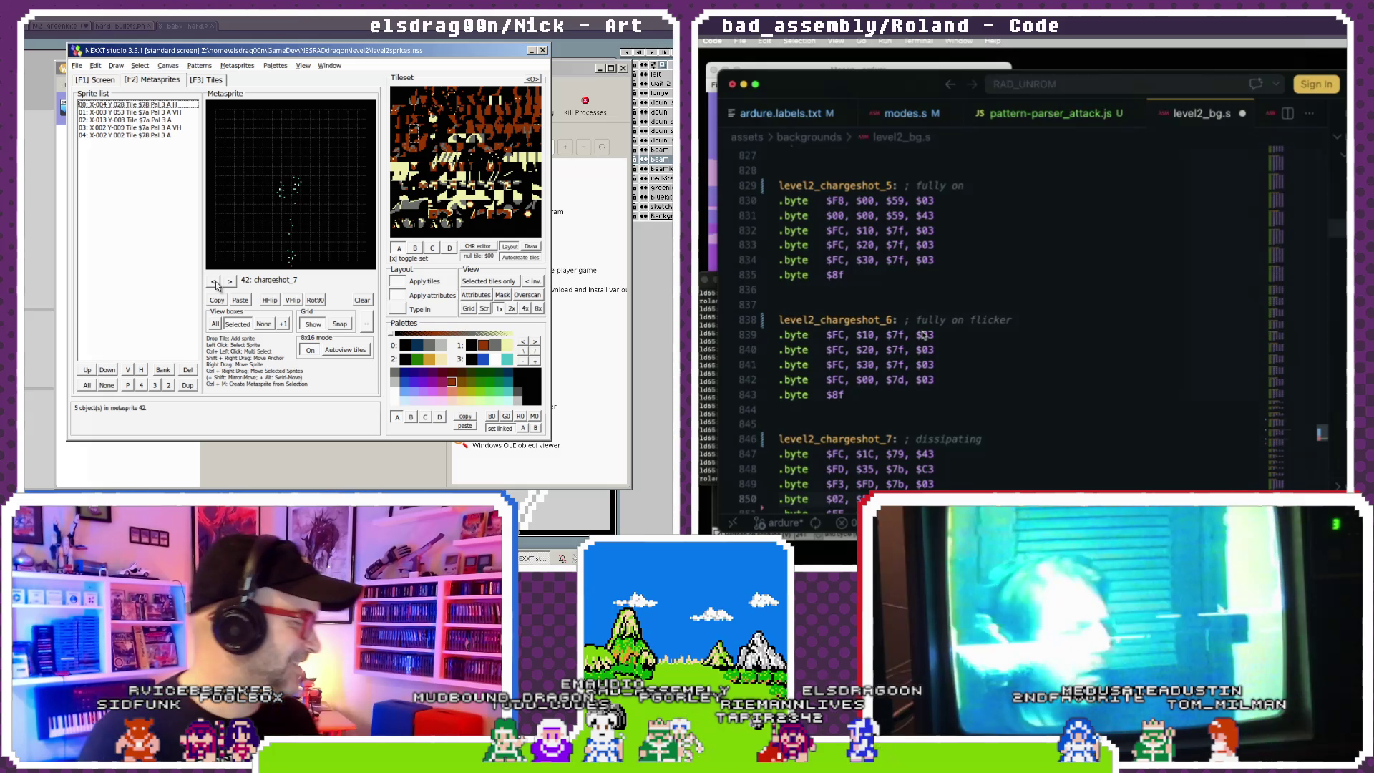
- Remove extra spaces in the chargeshot_6 and chargeshot_5 comments
{"action": "double_click", "coordinate": [924, 320]}
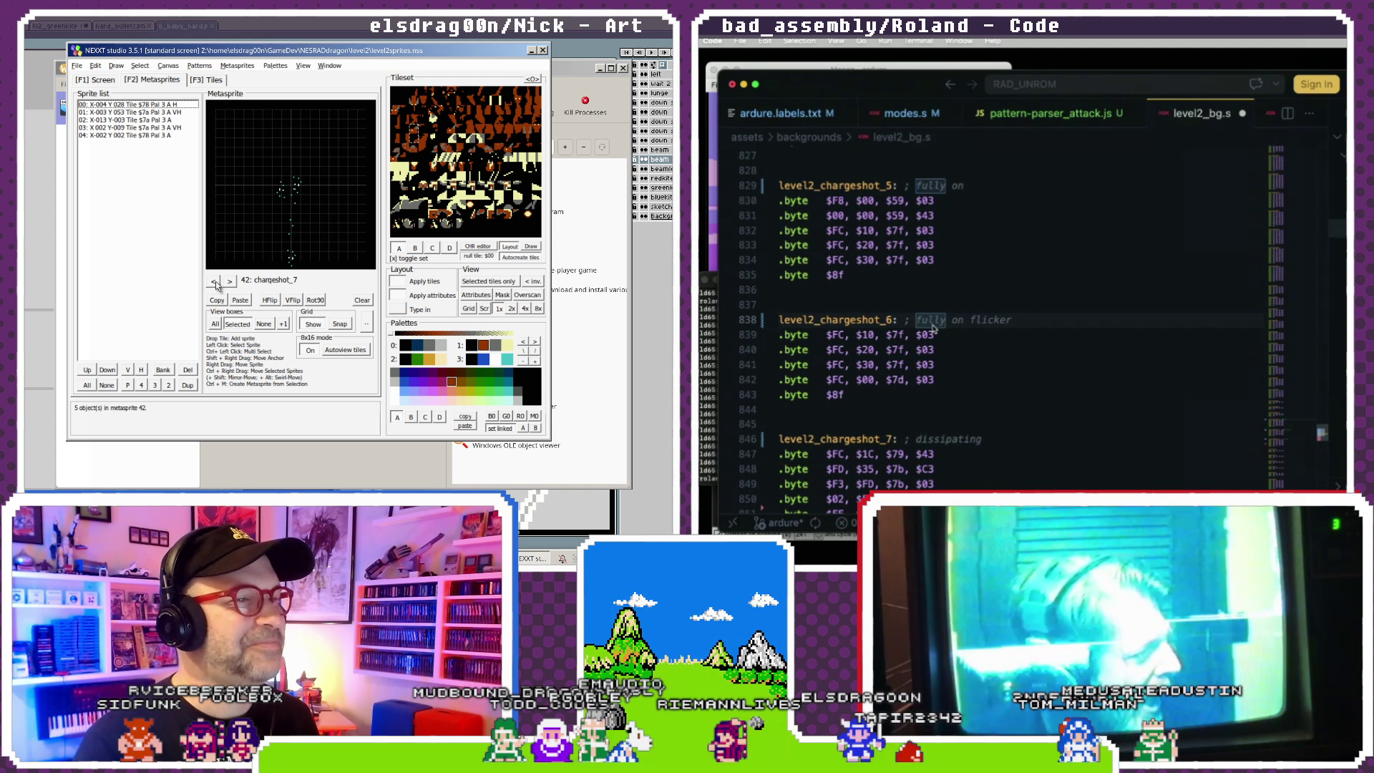
{"action": "key", "text": "Left"}
{"action": "key", "text": "BackSpace"}
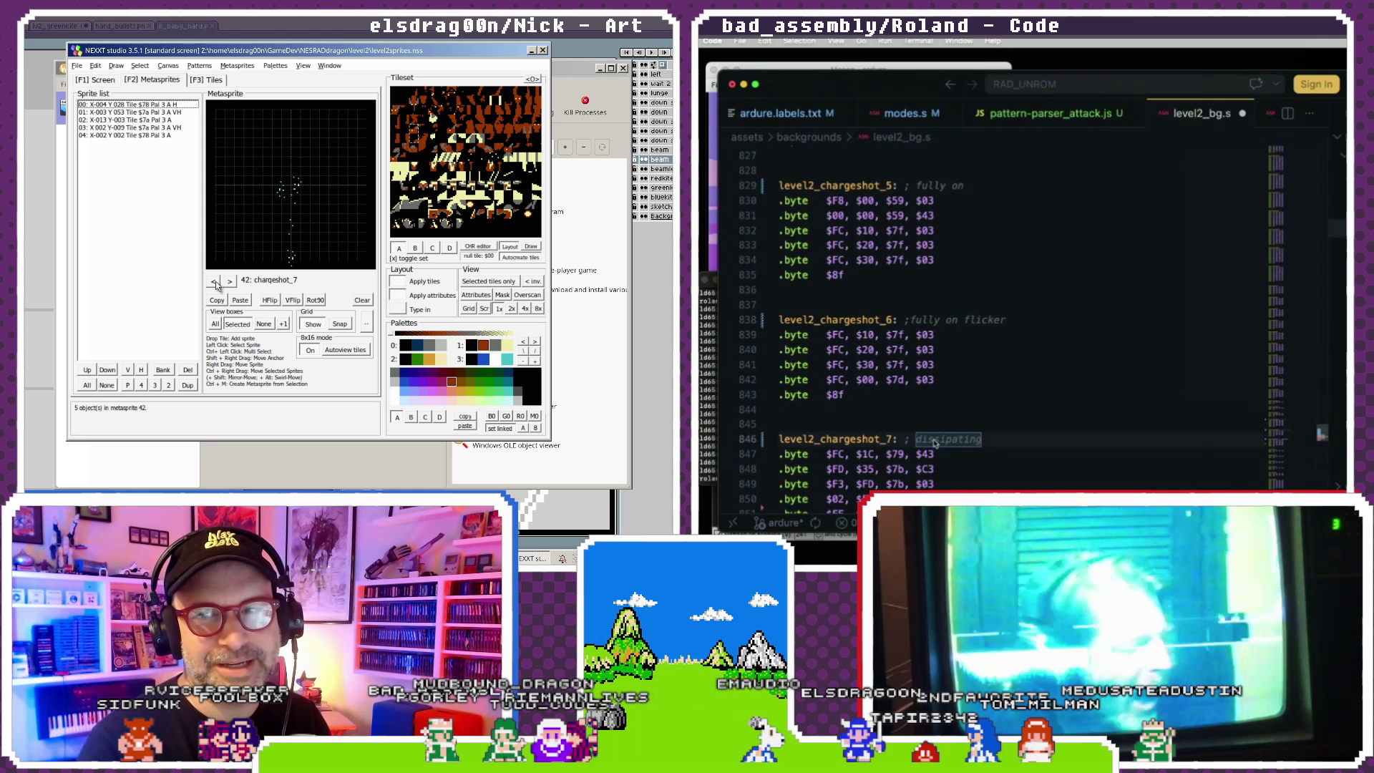
{"action": "key", "text": "Down"}
{"action": "key", "text": "Down"}
{"action": "key", "text": "Down"}
{"action": "key", "text": "Delete"}
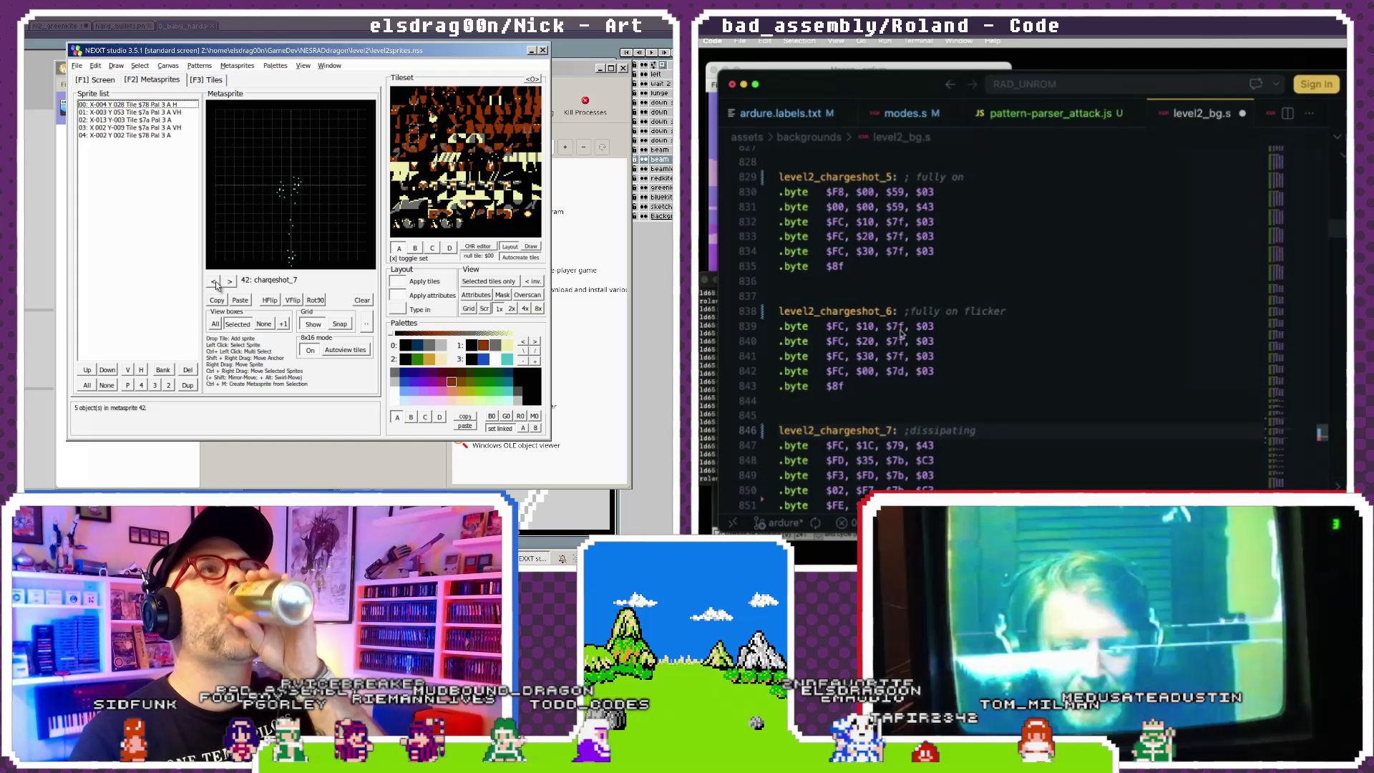
{"action": "double_click", "coordinate": [922, 179]}
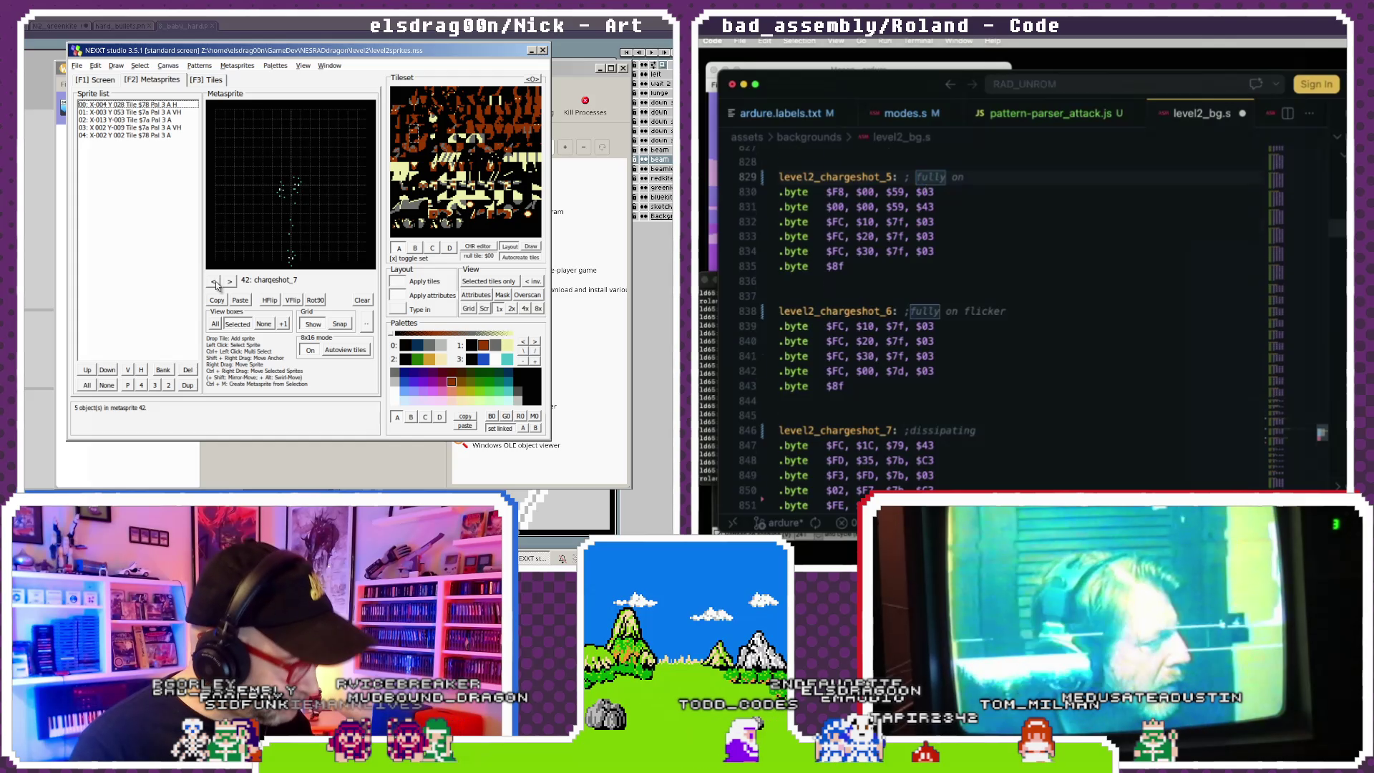
{"action": "scroll", "coordinate": [977, 217], "scroll_direction": "down", "scroll_amount": 2}
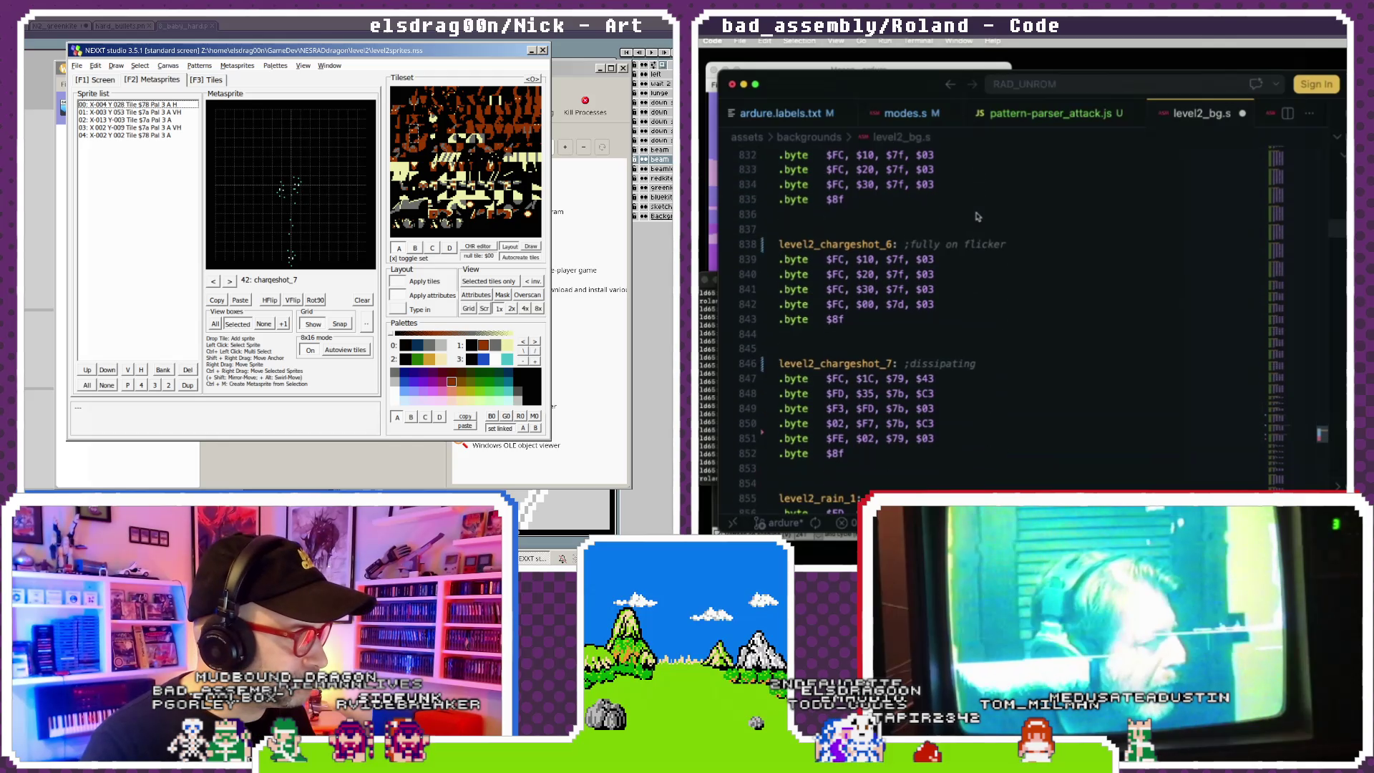
{"action": "left_click", "coordinate": [973, 304]}
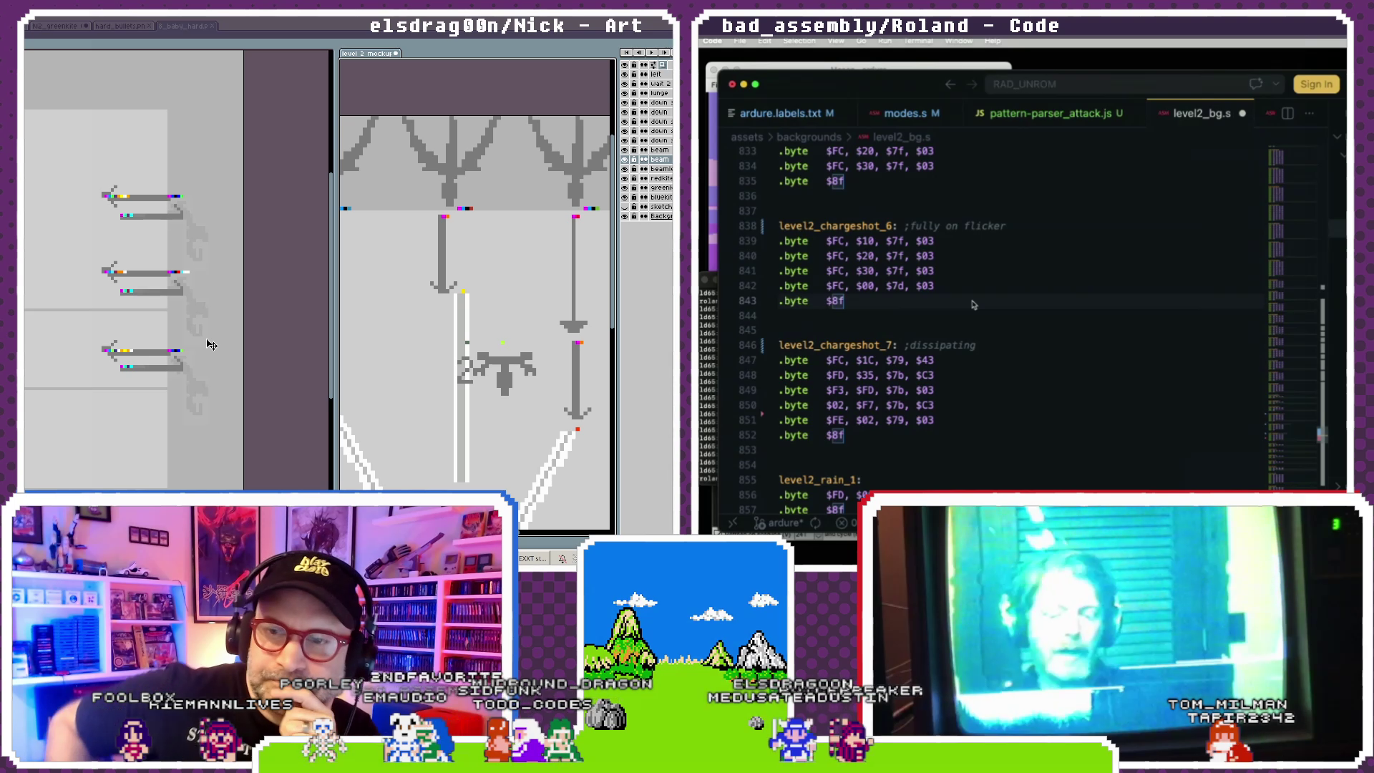
- Zoom in and out on the Aseprite mockup to review the arrow and beam paths
{"action": "scroll", "coordinate": [967, 303], "scroll_direction": "up", "scroll_amount": 15}
{"action": "scroll", "coordinate": [968, 303], "scroll_direction": "up", "scroll_amount": 12}
{"action": "scroll", "coordinate": [967, 302], "scroll_direction": "up", "scroll_amount": 12}
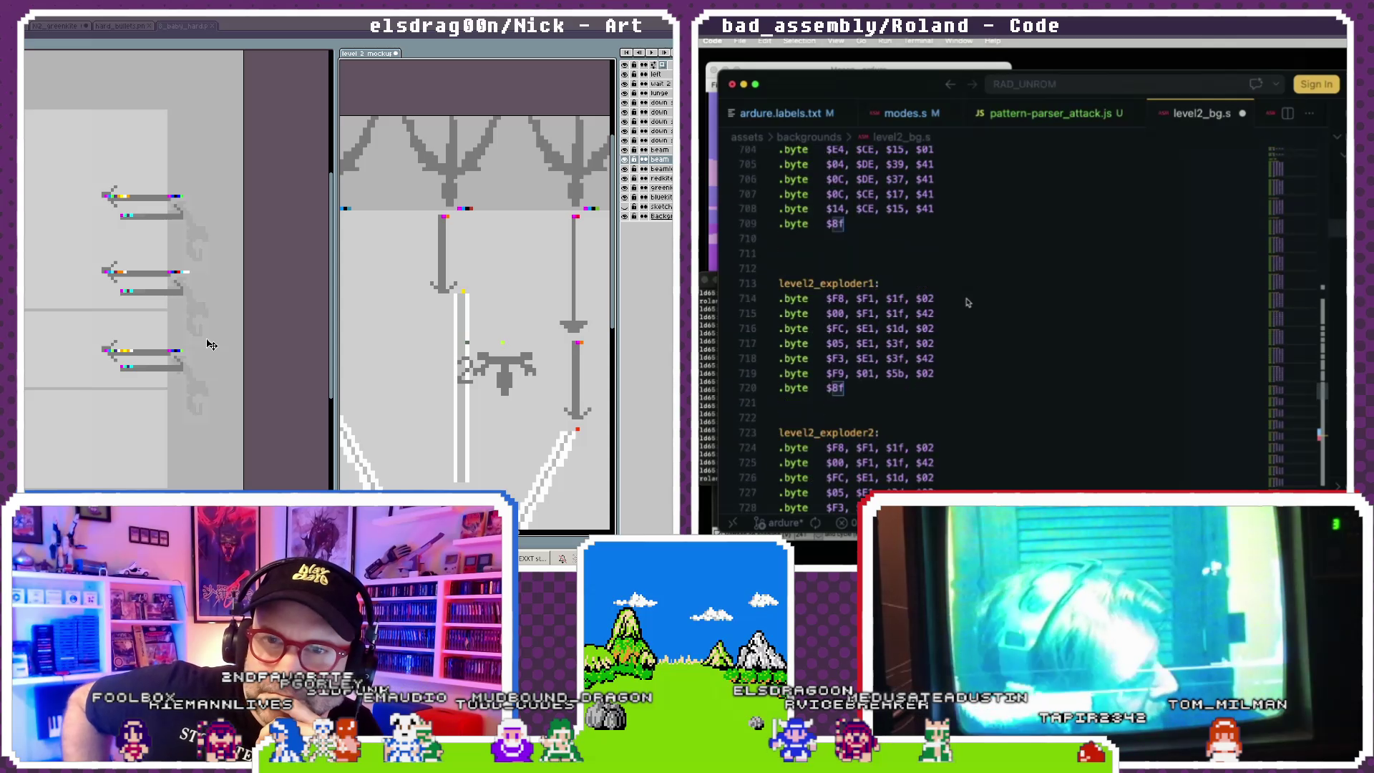
{"action": "scroll", "coordinate": [967, 302], "scroll_direction": "up", "scroll_amount": 12}
{"action": "scroll", "coordinate": [967, 302], "scroll_direction": "up", "scroll_amount": 12}
{"action": "scroll", "coordinate": [968, 302], "scroll_direction": "down", "scroll_amount": 3}
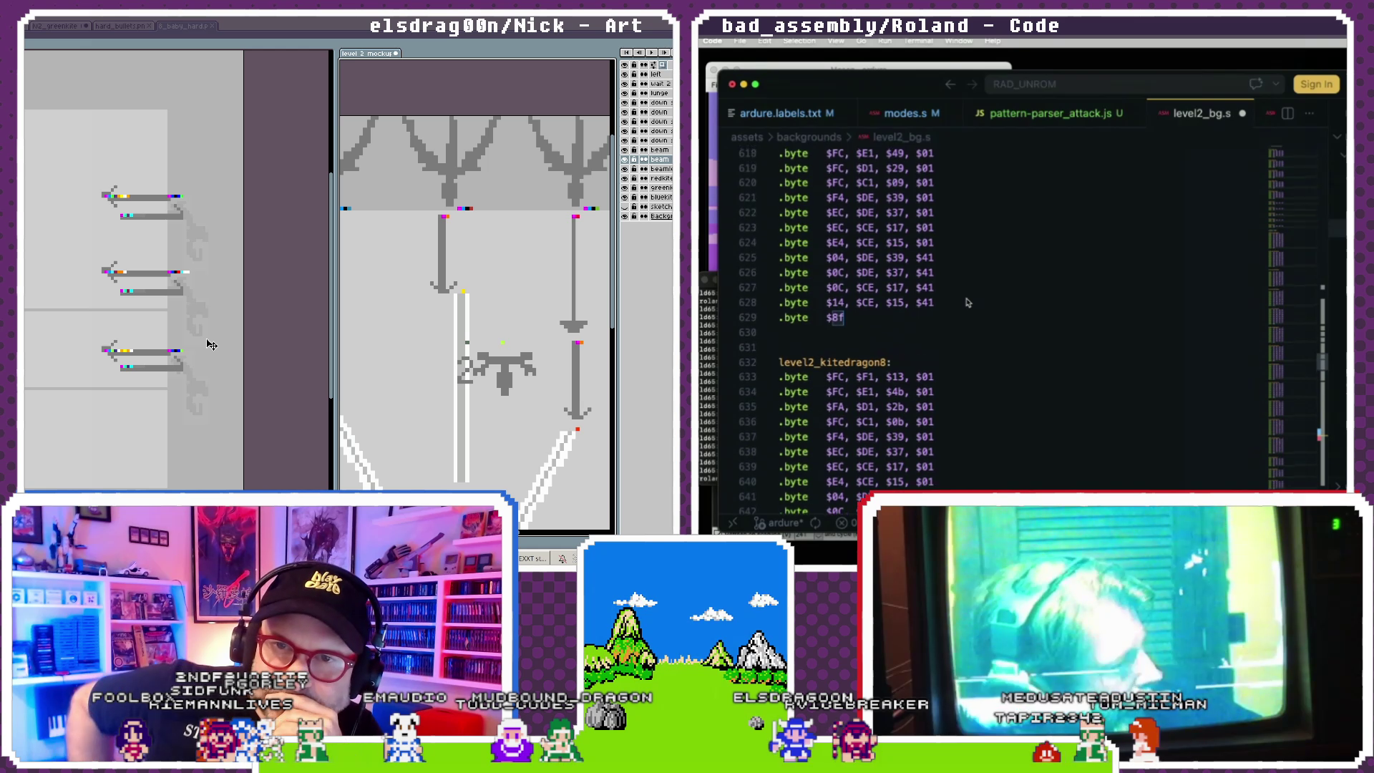
{"action": "scroll", "coordinate": [967, 302], "scroll_direction": "up", "scroll_amount": 3}
{"action": "scroll", "coordinate": [968, 303], "scroll_direction": "up", "scroll_amount": 2}
{"action": "scroll", "coordinate": [967, 302], "scroll_direction": "down", "scroll_amount": 20}
{"action": "scroll", "coordinate": [967, 302], "scroll_direction": "down", "scroll_amount": 20}
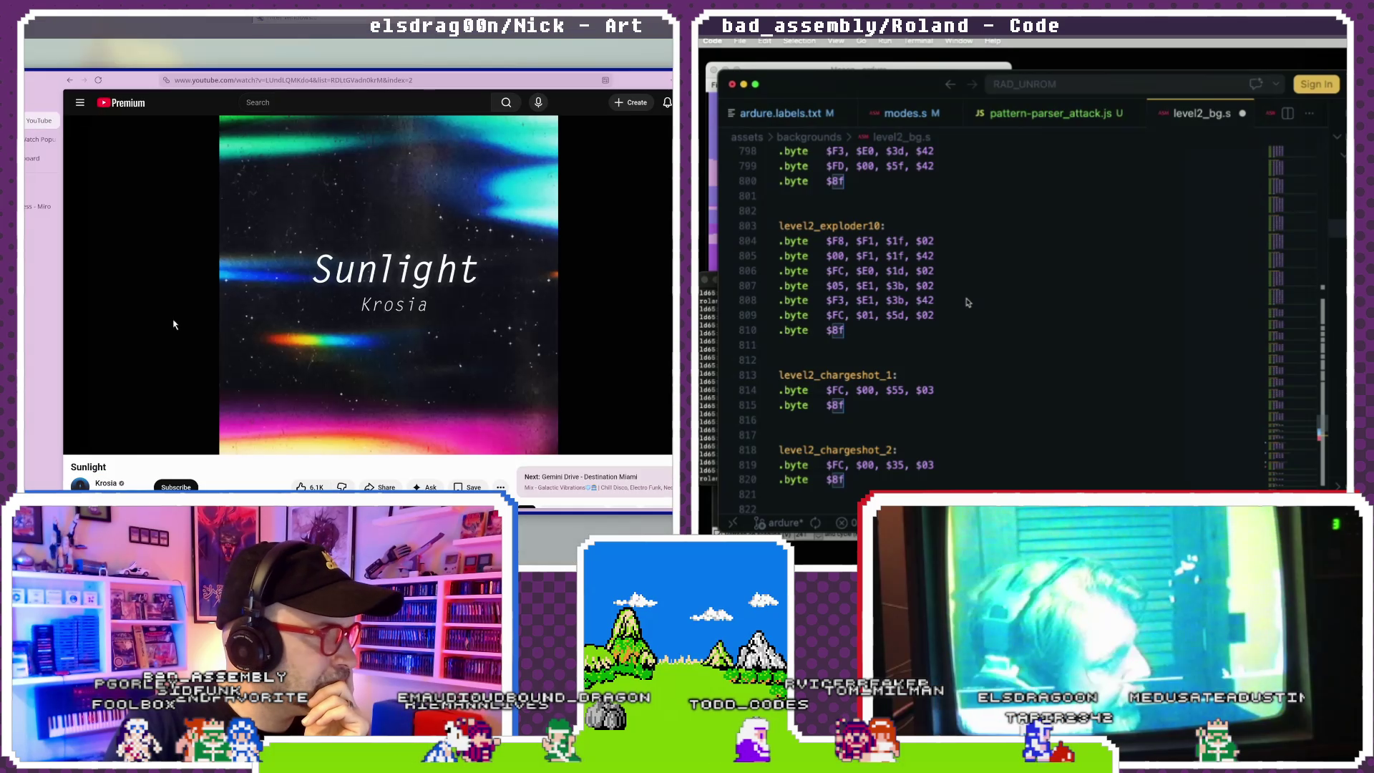
{"action": "scroll", "coordinate": [967, 303], "scroll_direction": "down", "scroll_amount": 15}
{"action": "scroll", "coordinate": [967, 303], "scroll_direction": "down", "scroll_amount": 2}
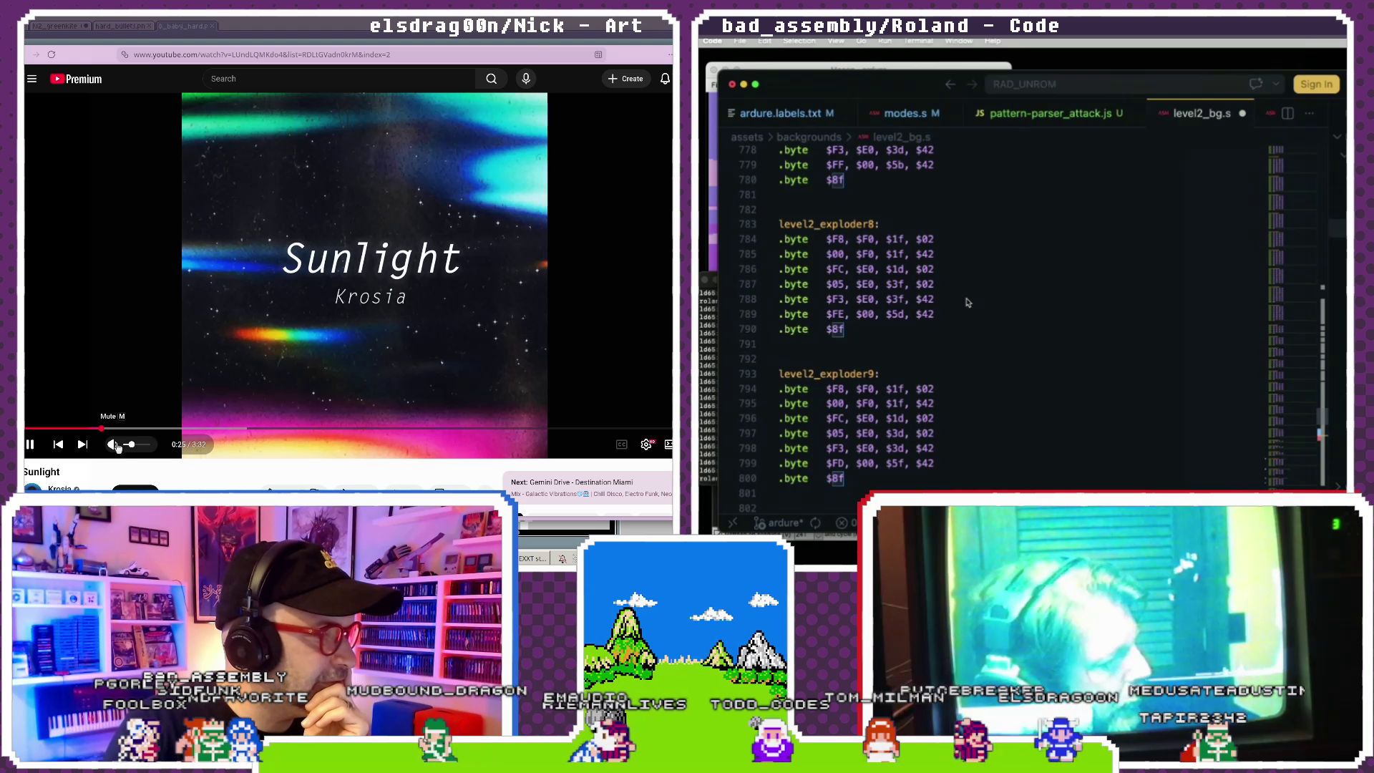
- Scroll down the recommendations and play a different recommended video
{"action": "scroll", "coordinate": [967, 303], "scroll_direction": "down", "scroll_amount": 1}
{"action": "scroll", "coordinate": [967, 303], "scroll_direction": "down", "scroll_amount": 2}
{"action": "scroll", "coordinate": [967, 302], "scroll_direction": "down", "scroll_amount": 7}
{"action": "scroll", "coordinate": [967, 302], "scroll_direction": "down", "scroll_amount": 2}
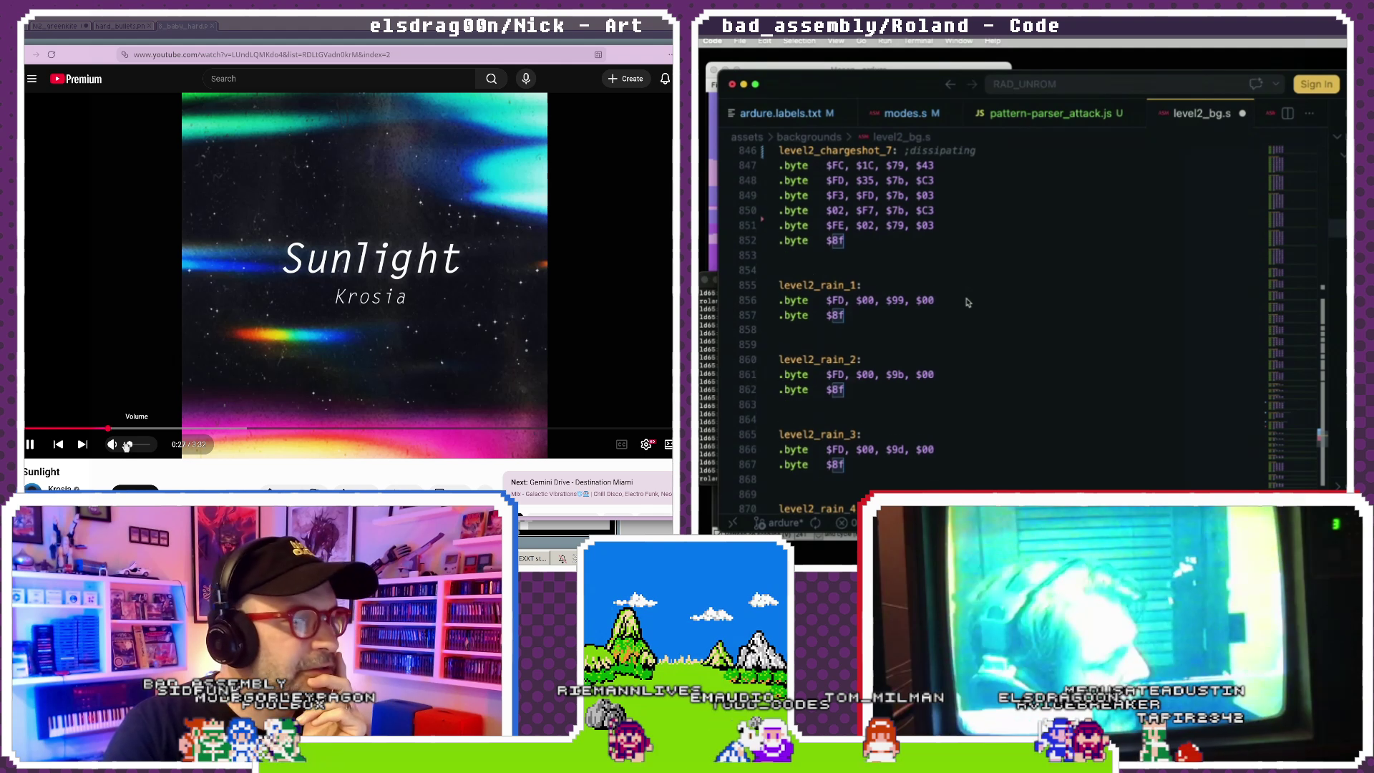
{"action": "scroll", "coordinate": [967, 303], "scroll_direction": "down", "scroll_amount": 5}
{"action": "scroll", "coordinate": [220, 399], "scroll_direction": "down", "scroll_amount": 1}
{"action": "scroll", "coordinate": [219, 399], "scroll_direction": "down", "scroll_amount": 1}
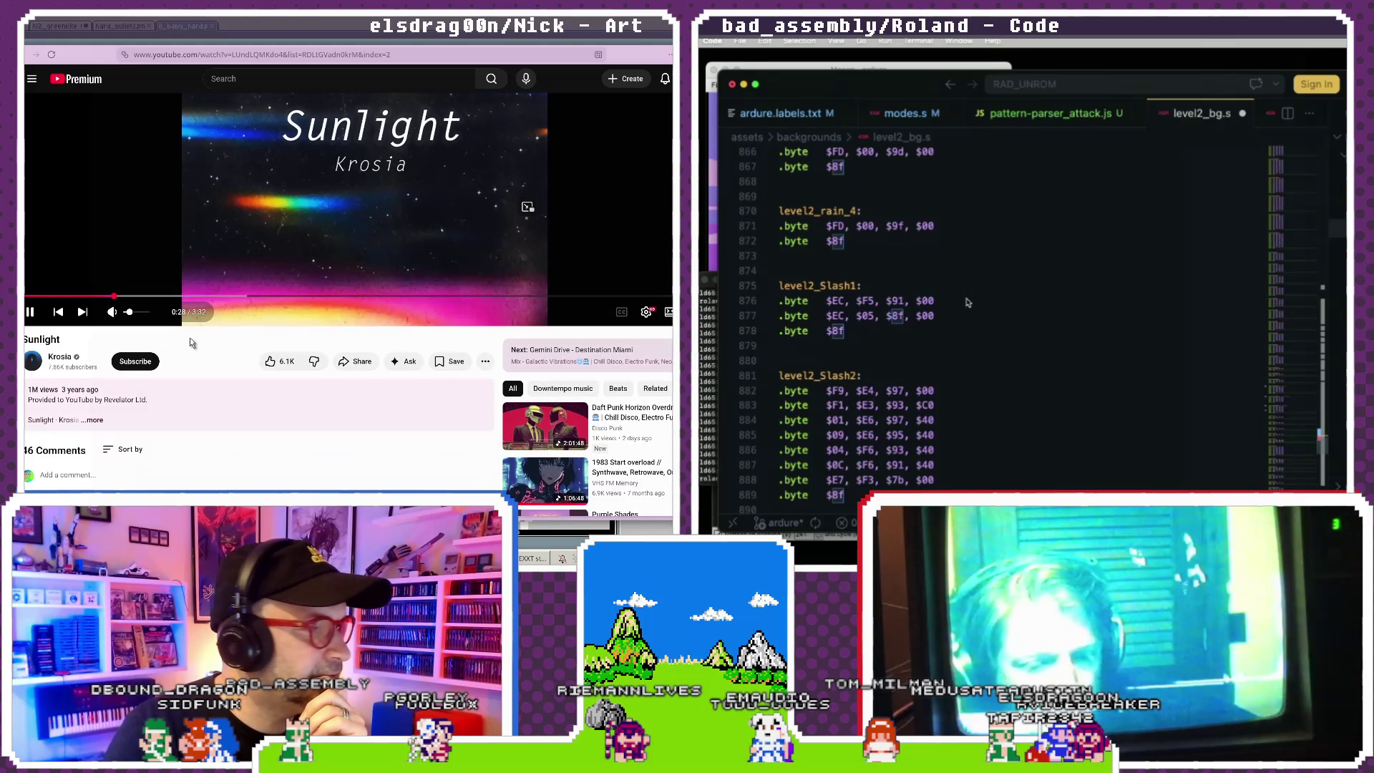
{"action": "scroll", "coordinate": [514, 408], "scroll_direction": "down", "scroll_amount": 1}
{"action": "left_click", "coordinate": [514, 408]}
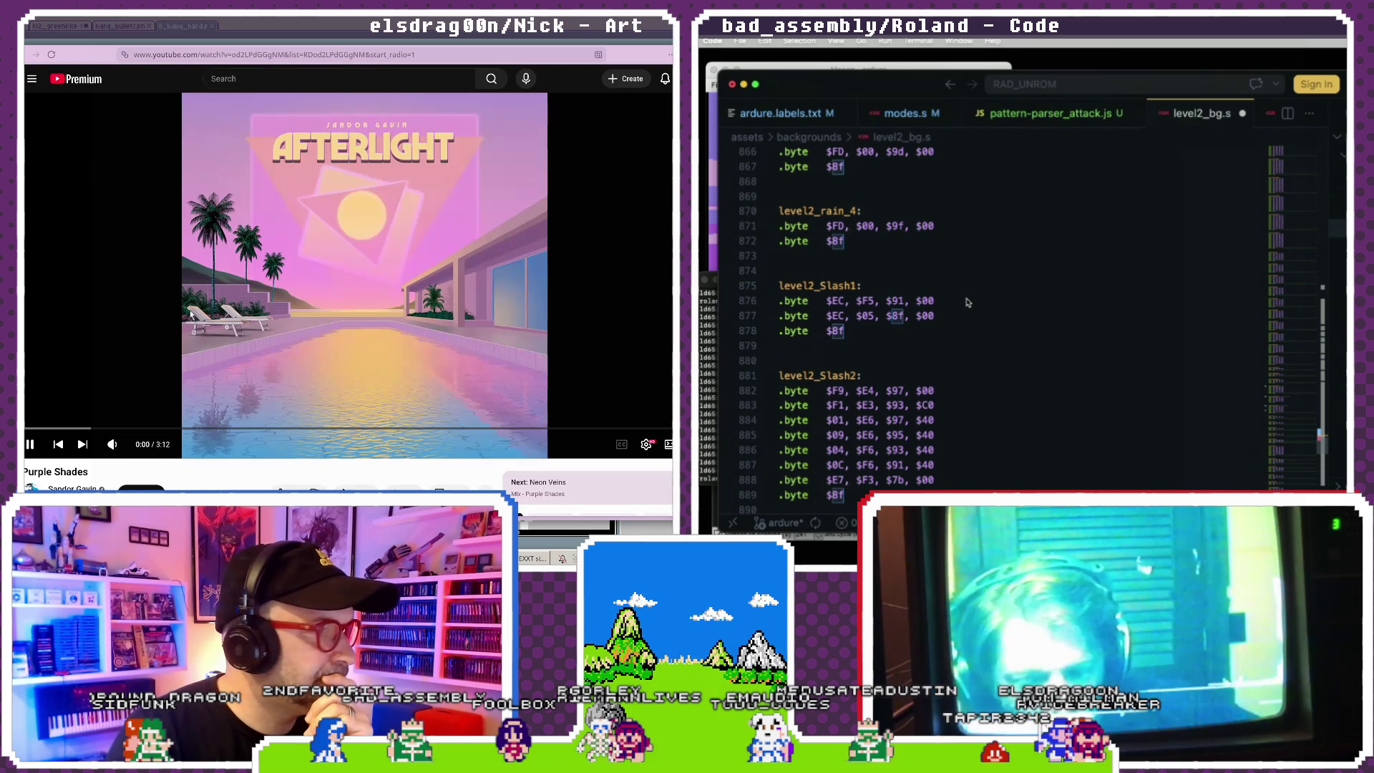
- Scroll the sidebar list and start the SUMMER CITY POP Vol.1 video
{"action": "scroll", "coordinate": [204, 360], "scroll_direction": "down", "scroll_amount": 5}
{"action": "scroll", "coordinate": [967, 302], "scroll_direction": "down", "scroll_amount": 5}
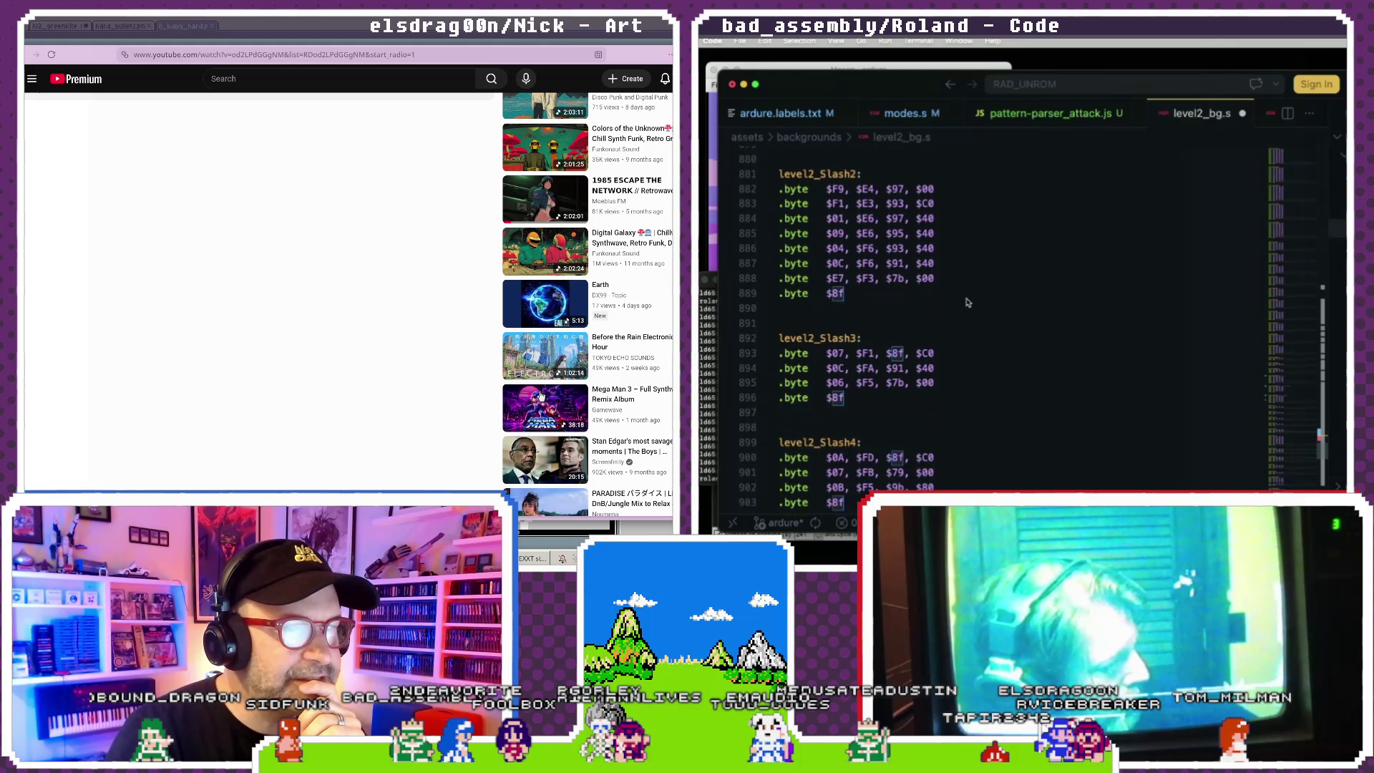
{"action": "scroll", "coordinate": [967, 302], "scroll_direction": "down", "scroll_amount": 3}
{"action": "scroll", "coordinate": [967, 302], "scroll_direction": "down", "scroll_amount": 3}
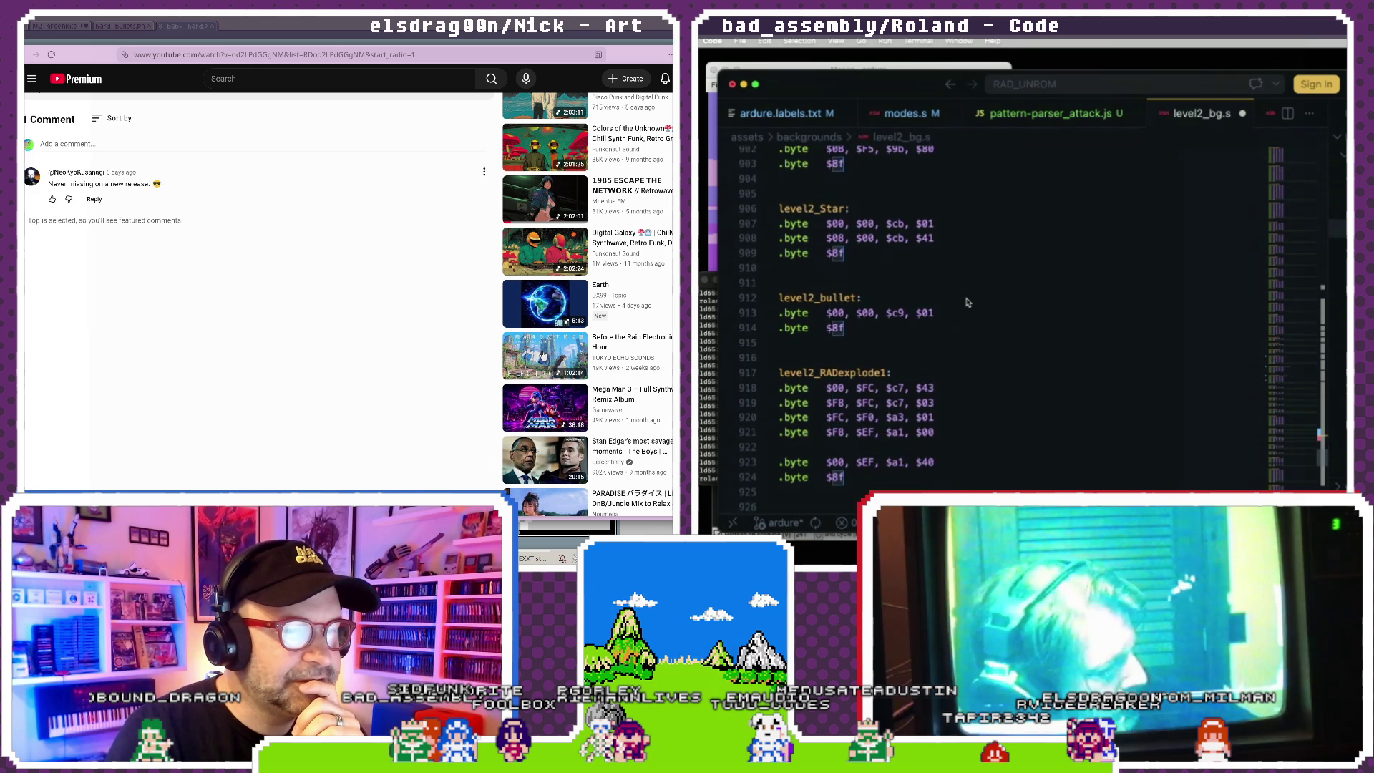
{"action": "scroll", "coordinate": [542, 355], "scroll_direction": "down", "scroll_amount": 2}
{"action": "scroll", "coordinate": [967, 302], "scroll_direction": "down", "scroll_amount": 3}
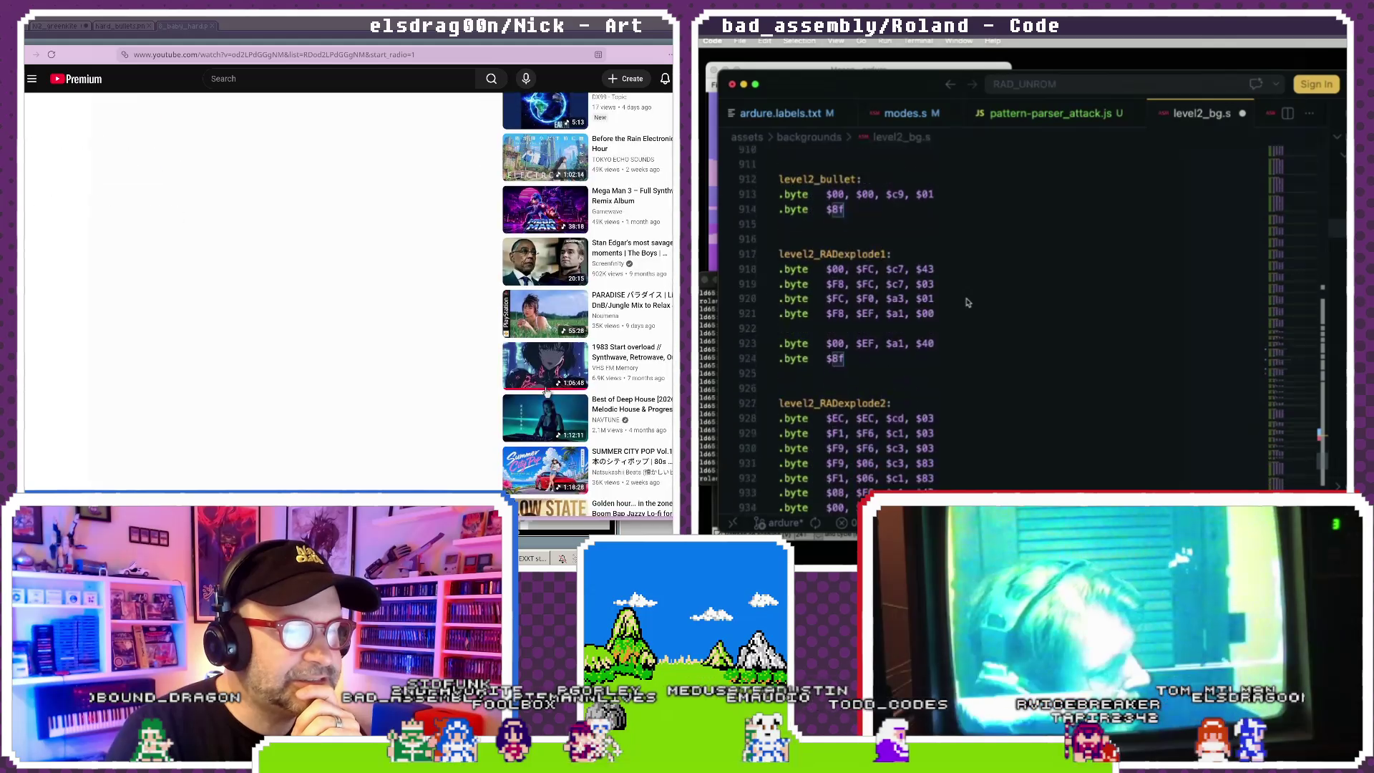
{"action": "scroll", "coordinate": [968, 302], "scroll_direction": "down", "scroll_amount": 3}
{"action": "scroll", "coordinate": [967, 302], "scroll_direction": "up", "scroll_amount": 10}
{"action": "scroll", "coordinate": [540, 369], "scroll_direction": "down", "scroll_amount": 2}
{"action": "scroll", "coordinate": [967, 302], "scroll_direction": "up", "scroll_amount": 5}
{"action": "scroll", "coordinate": [967, 302], "scroll_direction": "up", "scroll_amount": 10}
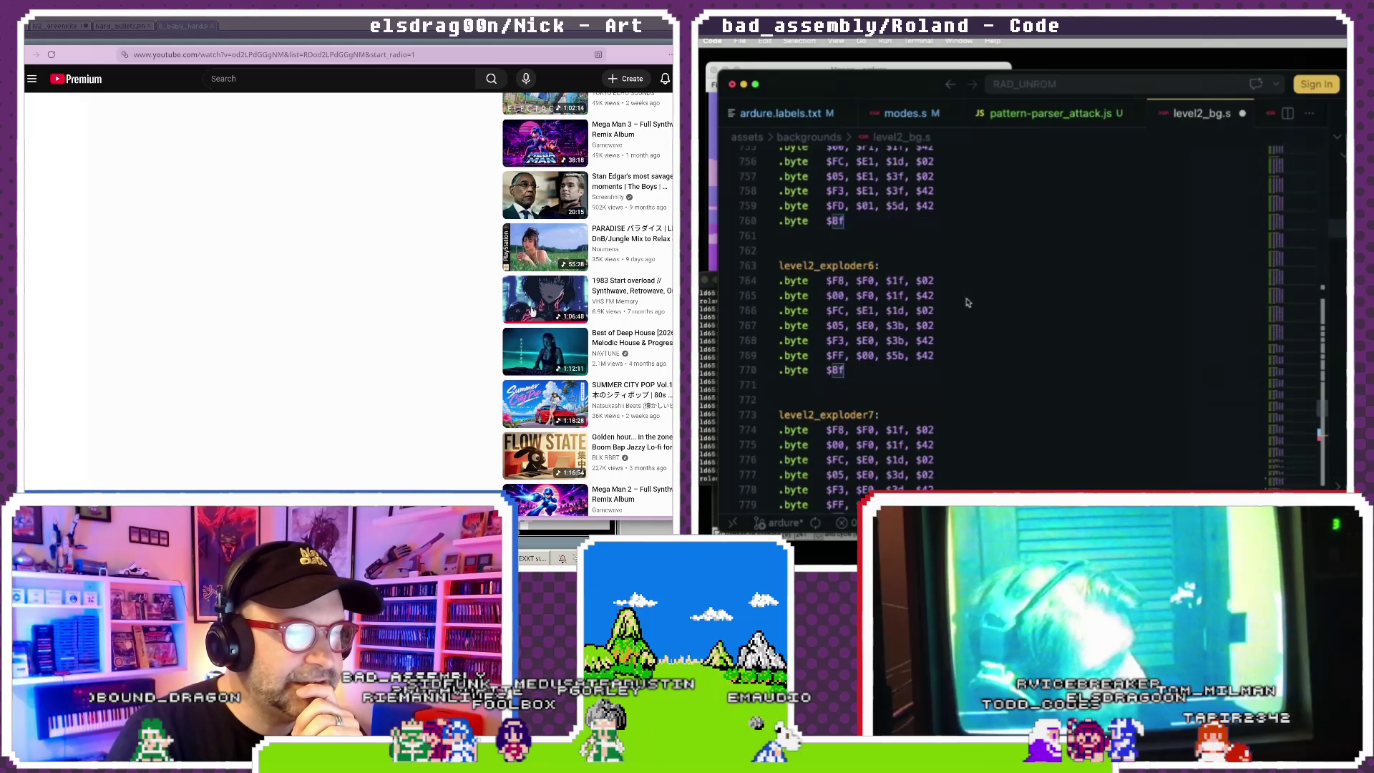
{"action": "scroll", "coordinate": [967, 302], "scroll_direction": "up", "scroll_amount": 10}
{"action": "scroll", "coordinate": [967, 302], "scroll_direction": "up", "scroll_amount": 10}
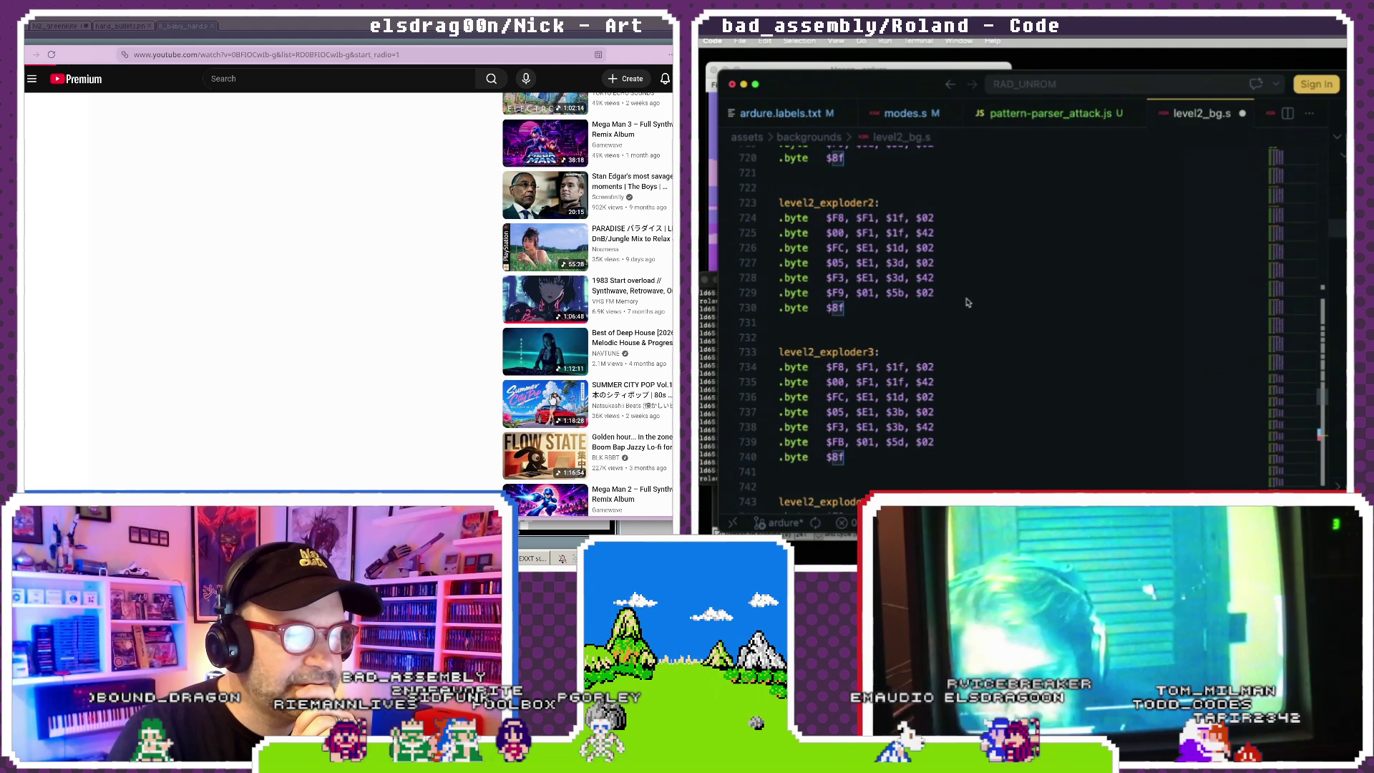
{"action": "left_click", "coordinate": [552, 398]}
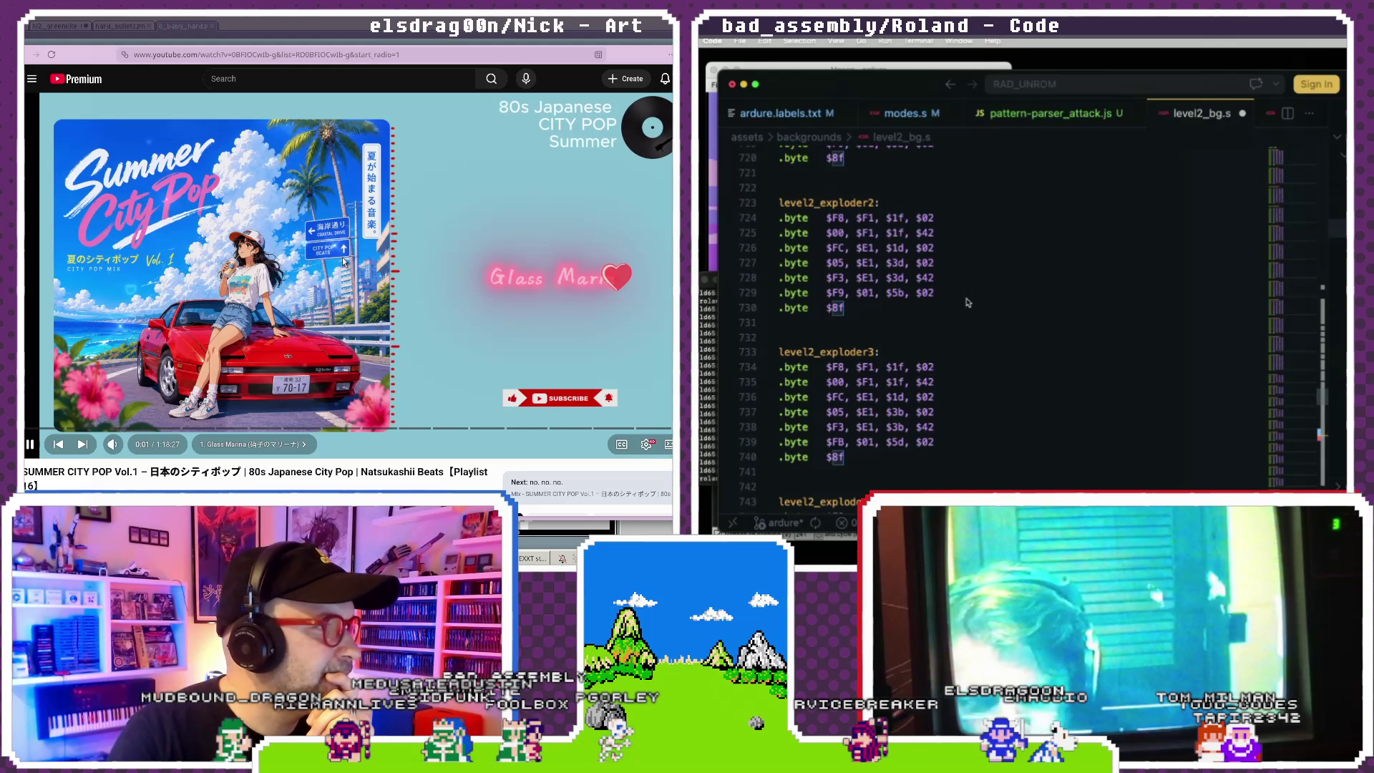
- Go back to Summer City Pop, then forward again to the Unmute The World playlist video
{"action": "scroll", "coordinate": [580, 387], "scroll_direction": "down", "scroll_amount": 3}
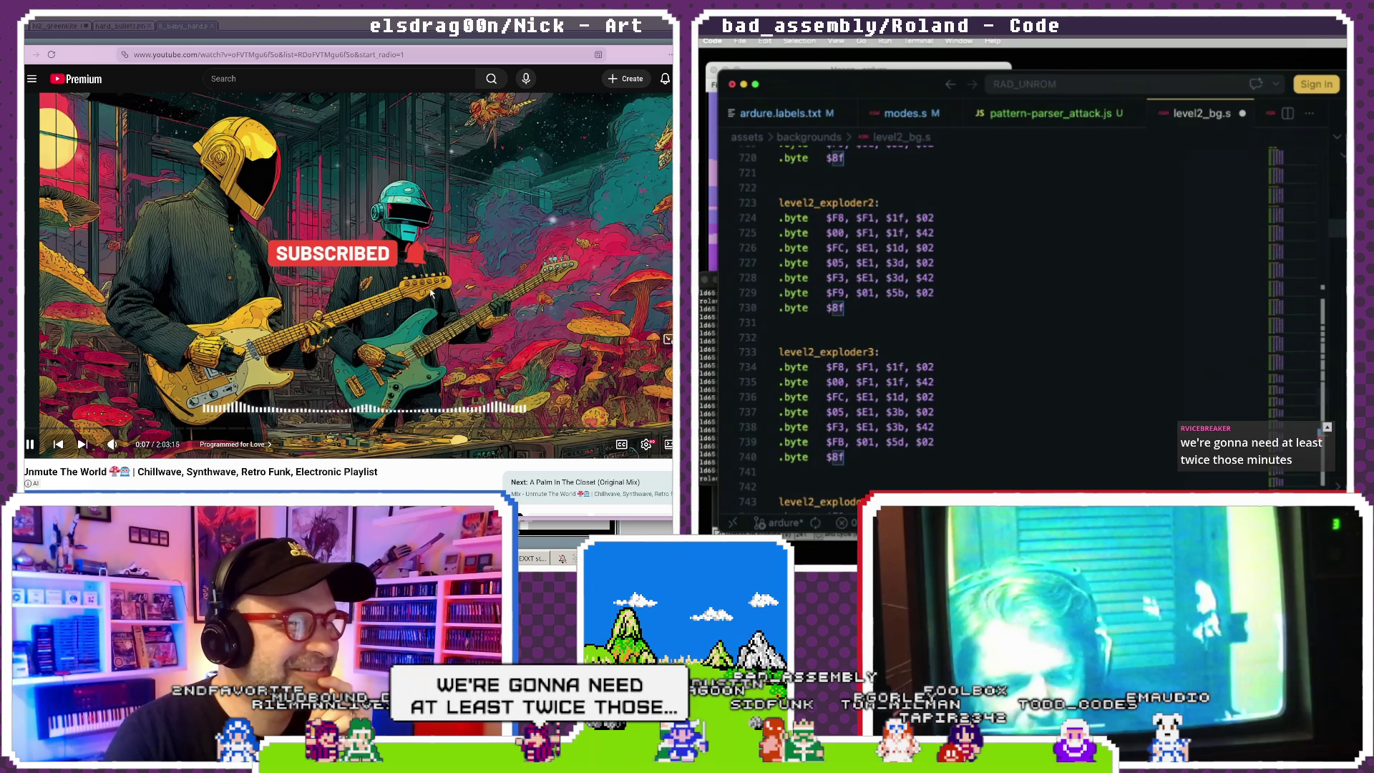
{"action": "scroll", "coordinate": [430, 292], "scroll_direction": "down", "scroll_amount": 2}
{"action": "scroll", "coordinate": [431, 292], "scroll_direction": "down", "scroll_amount": 2}
{"action": "scroll", "coordinate": [498, 312], "scroll_direction": "up", "scroll_amount": 2}
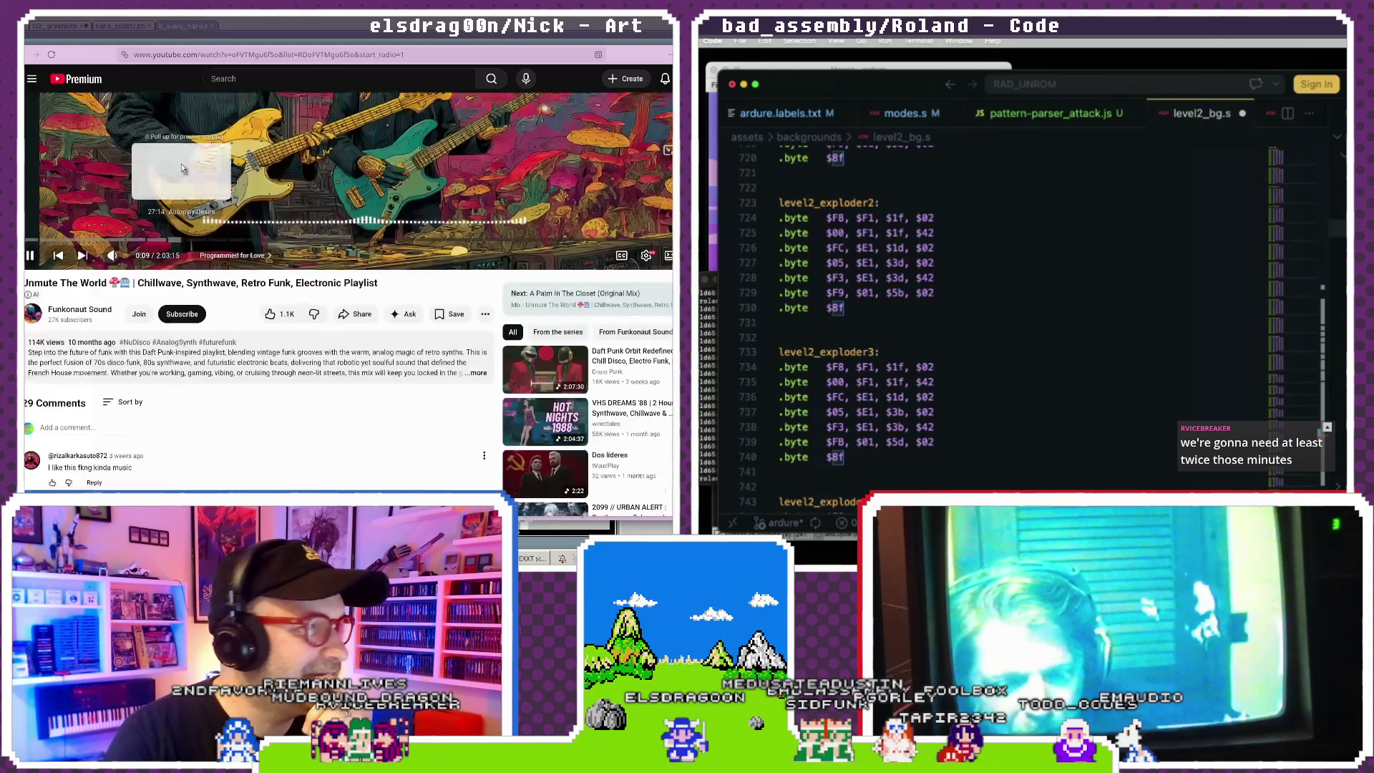
{"action": "left_click", "coordinate": [30, 54]}
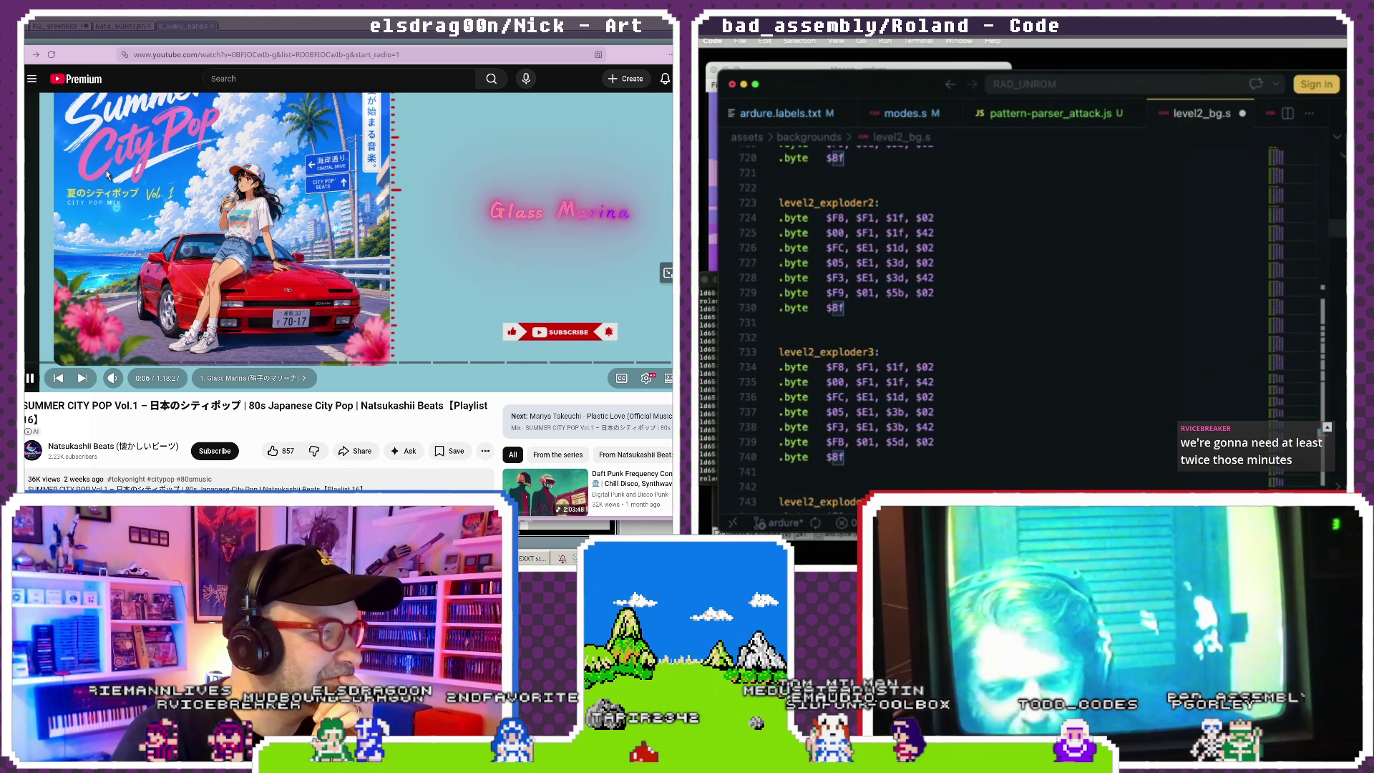
{"action": "left_click", "coordinate": [34, 56]}
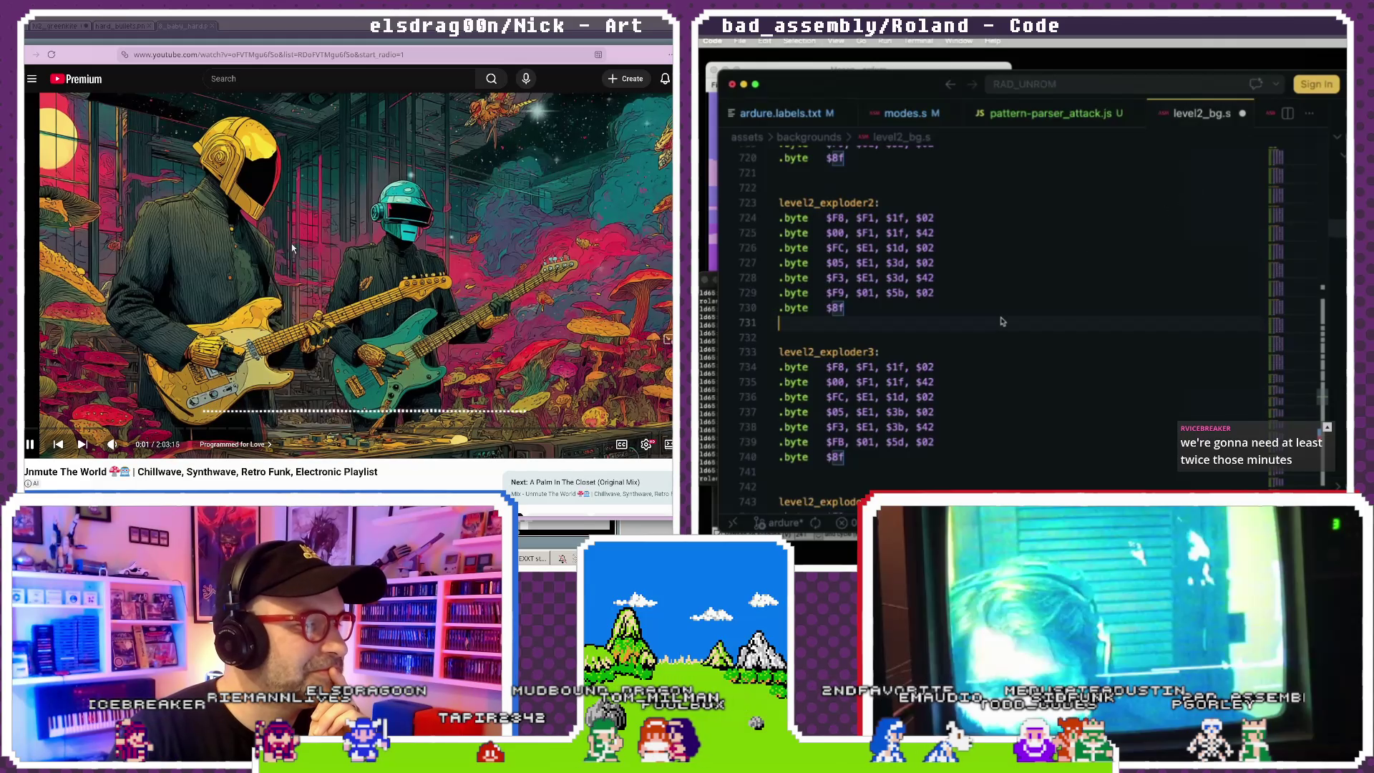
{"action": "left_click", "coordinate": [1007, 311]}
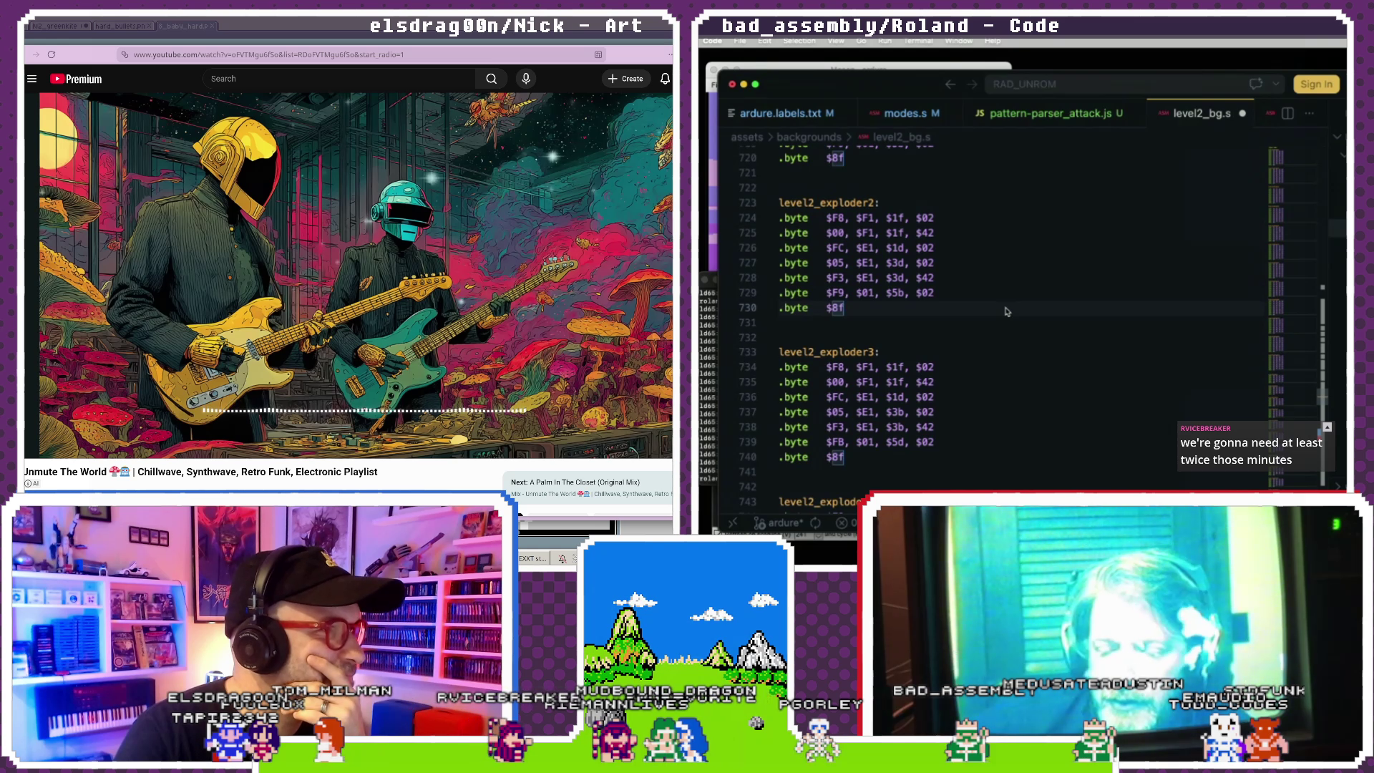
- Switch away from the YouTube page to the qpwgraph audio routing graph
{"action": "key", "text": "ctrl+Tab"}
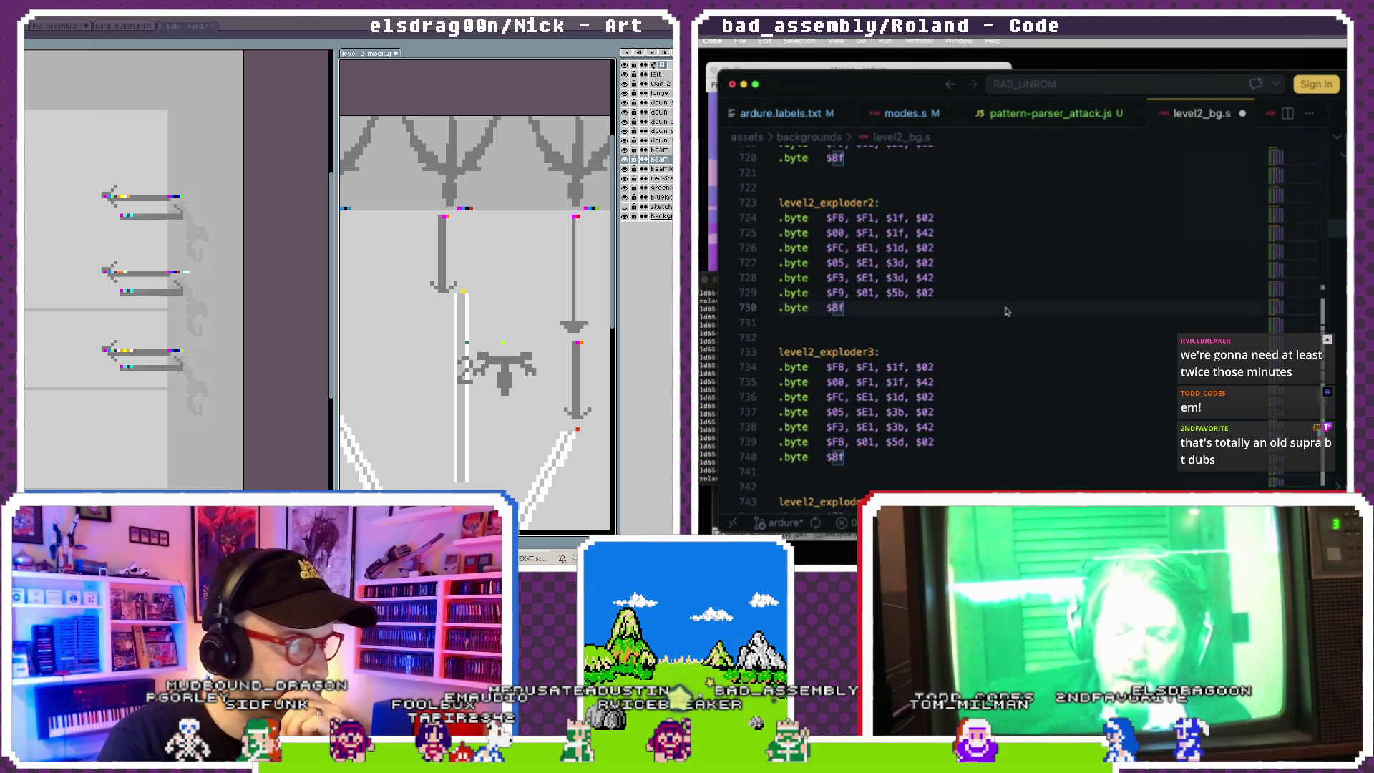
{"action": "key", "text": "alt+Tab"}
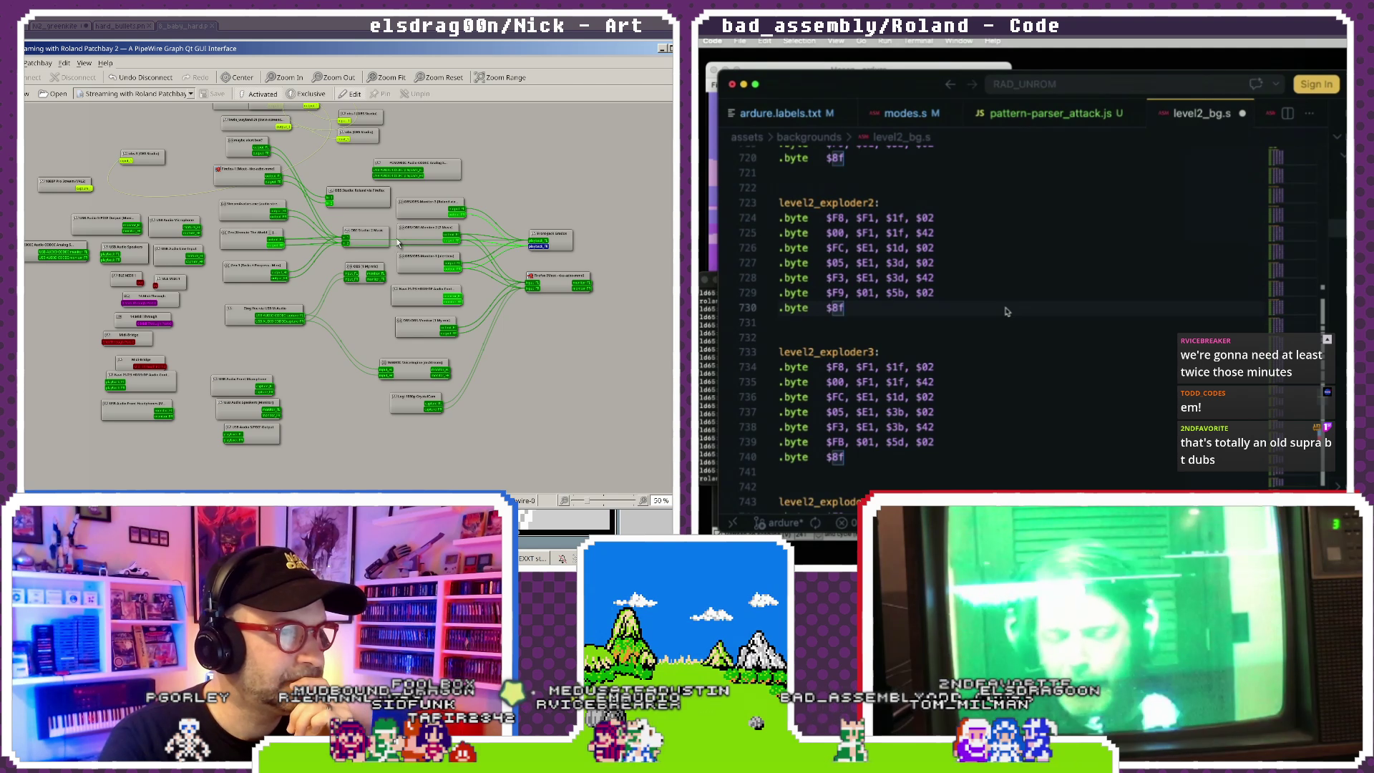
{"action": "left_click", "coordinate": [394, 244]}
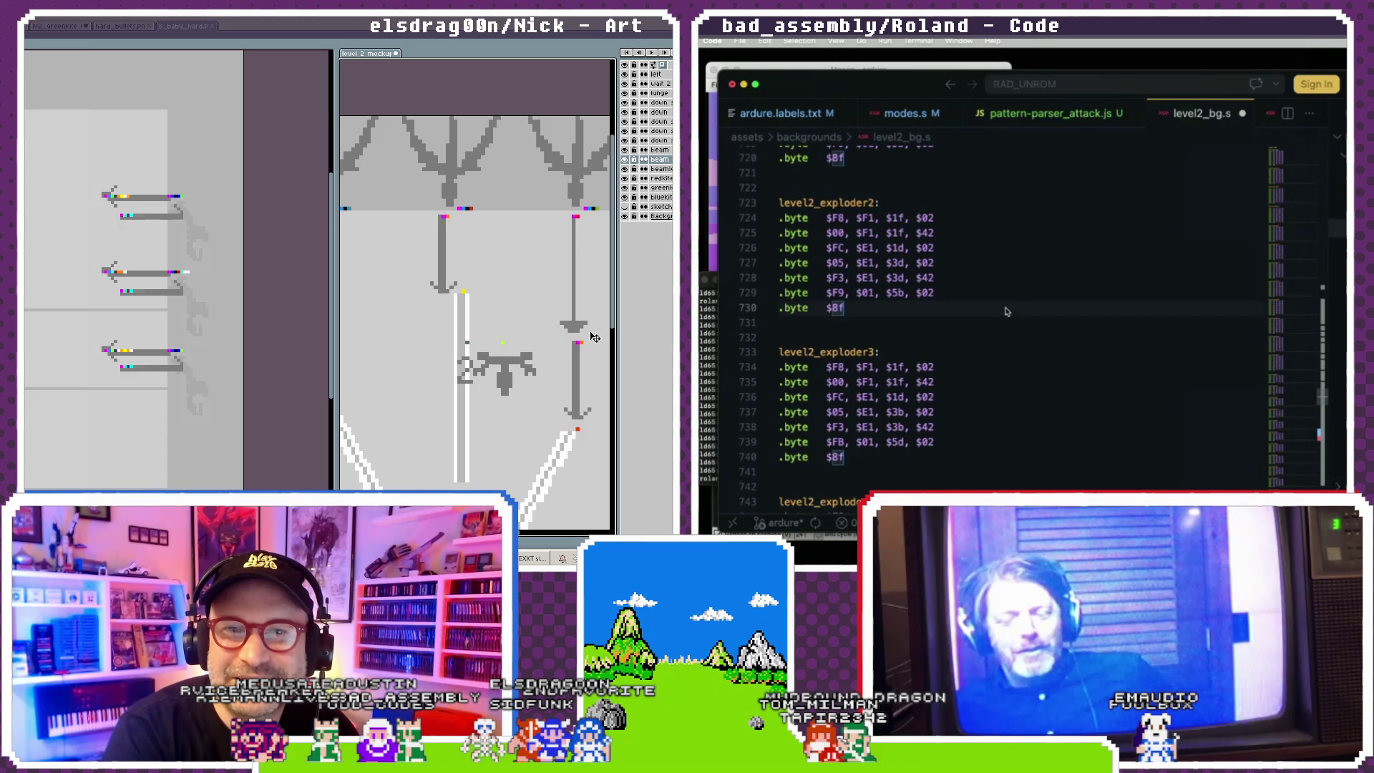
- Zoom out, select the arrows document, and close the b_baby_hard and hard_bullets tabs
{"action": "scroll", "coordinate": [580, 350], "scroll_direction": "down", "scroll_amount": 2}
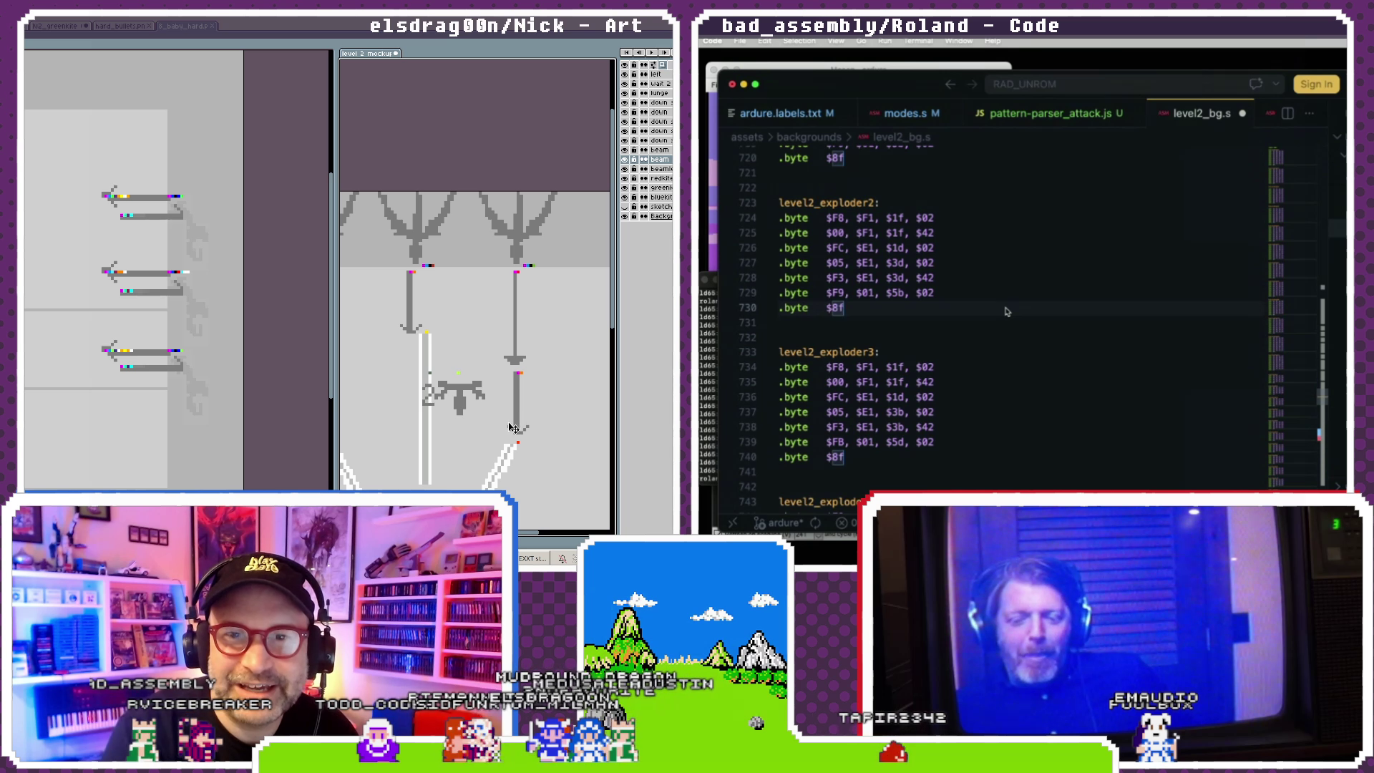
{"action": "scroll", "coordinate": [519, 337], "scroll_direction": "down", "scroll_amount": 2}
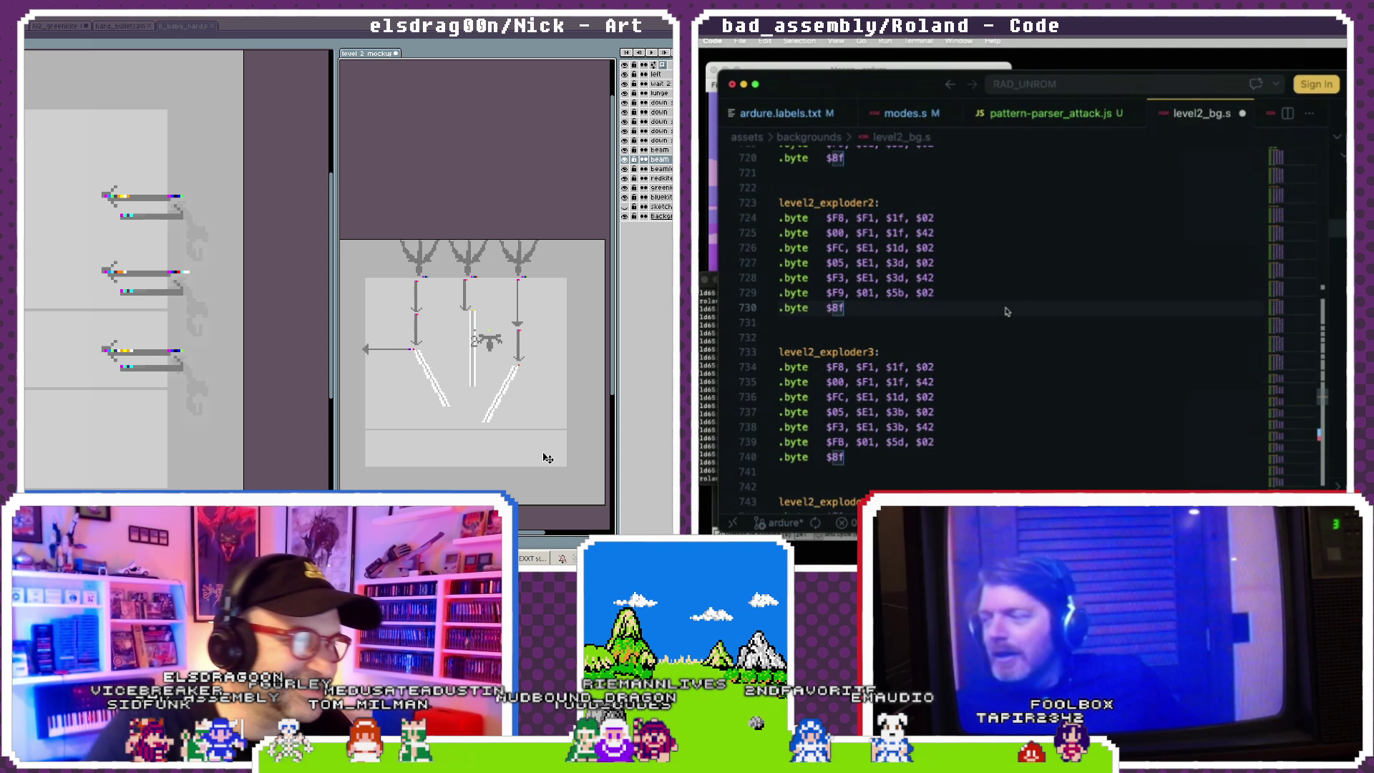
{"action": "left_click", "coordinate": [233, 31]}
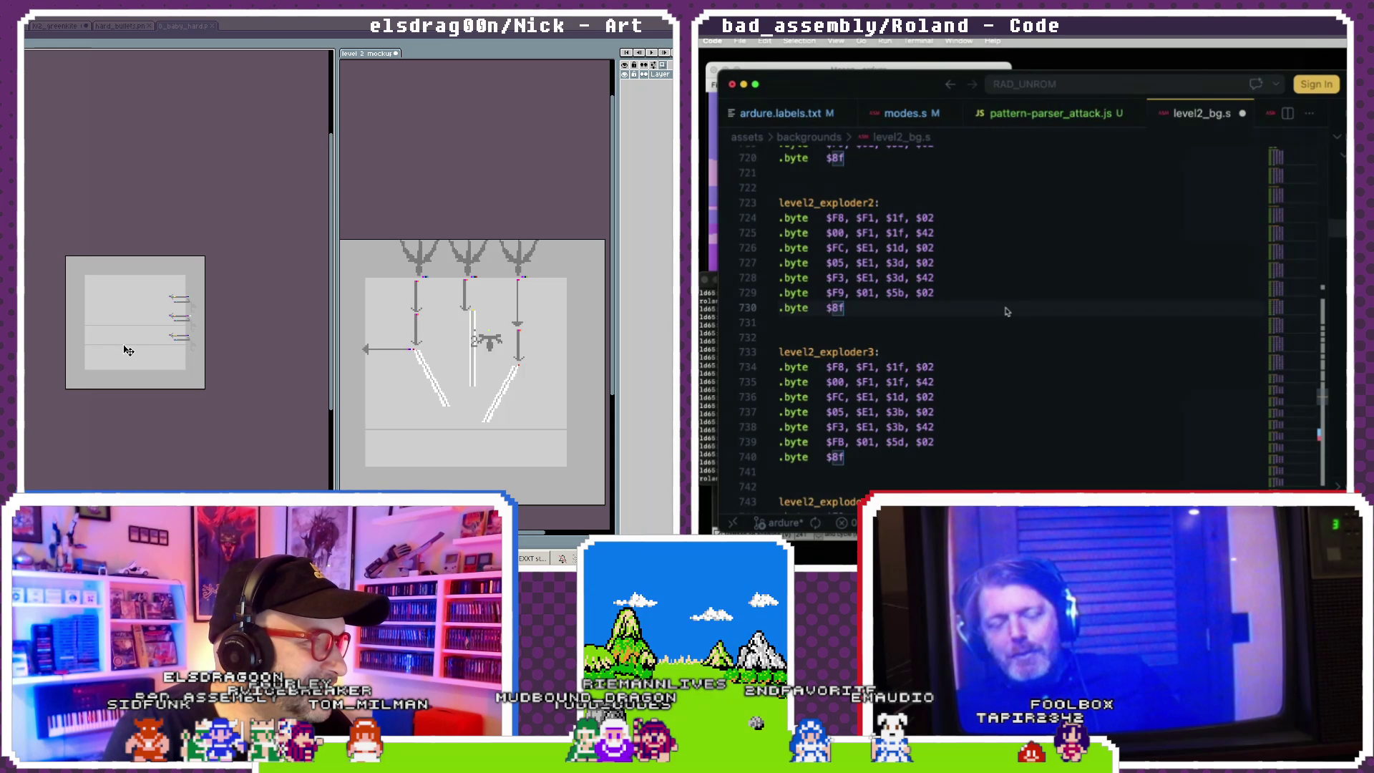
{"action": "left_click", "coordinate": [213, 27]}
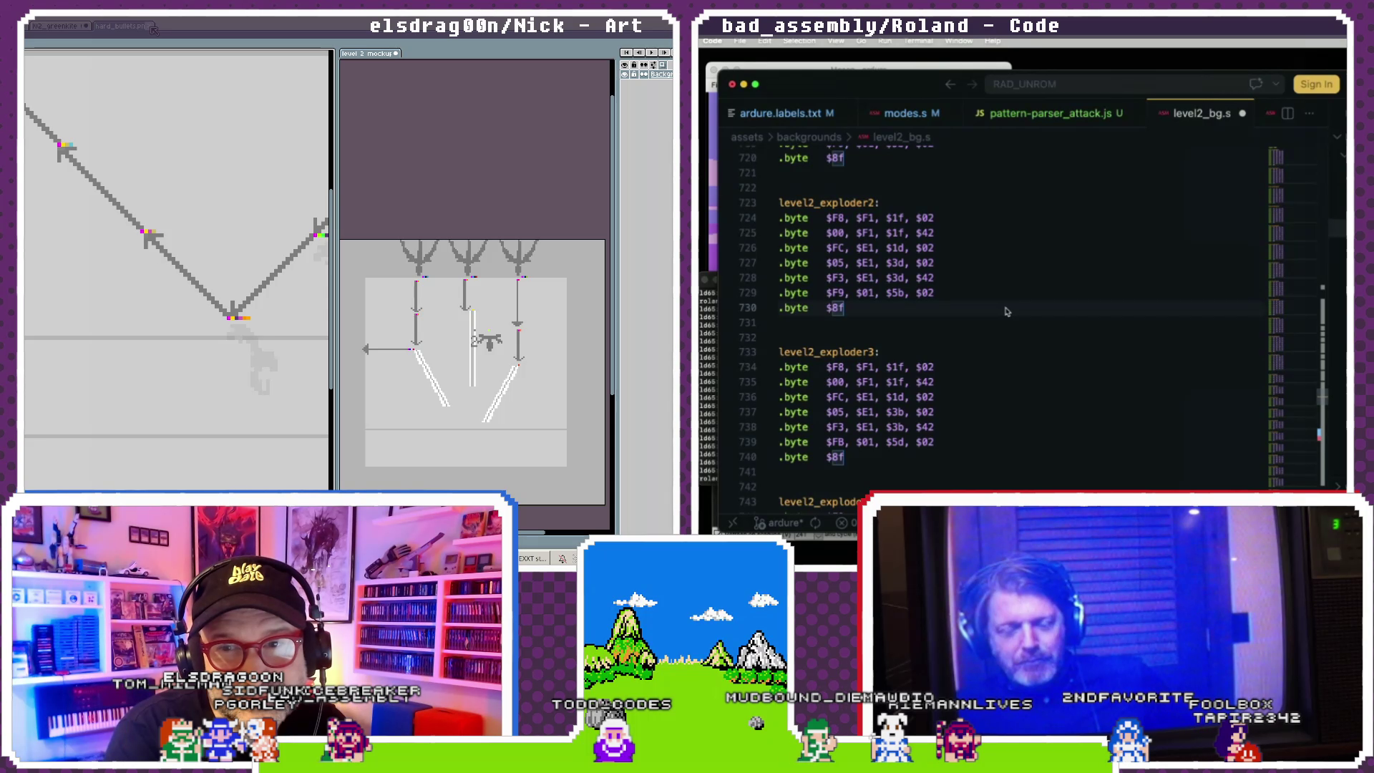
{"action": "left_click", "coordinate": [151, 27]}
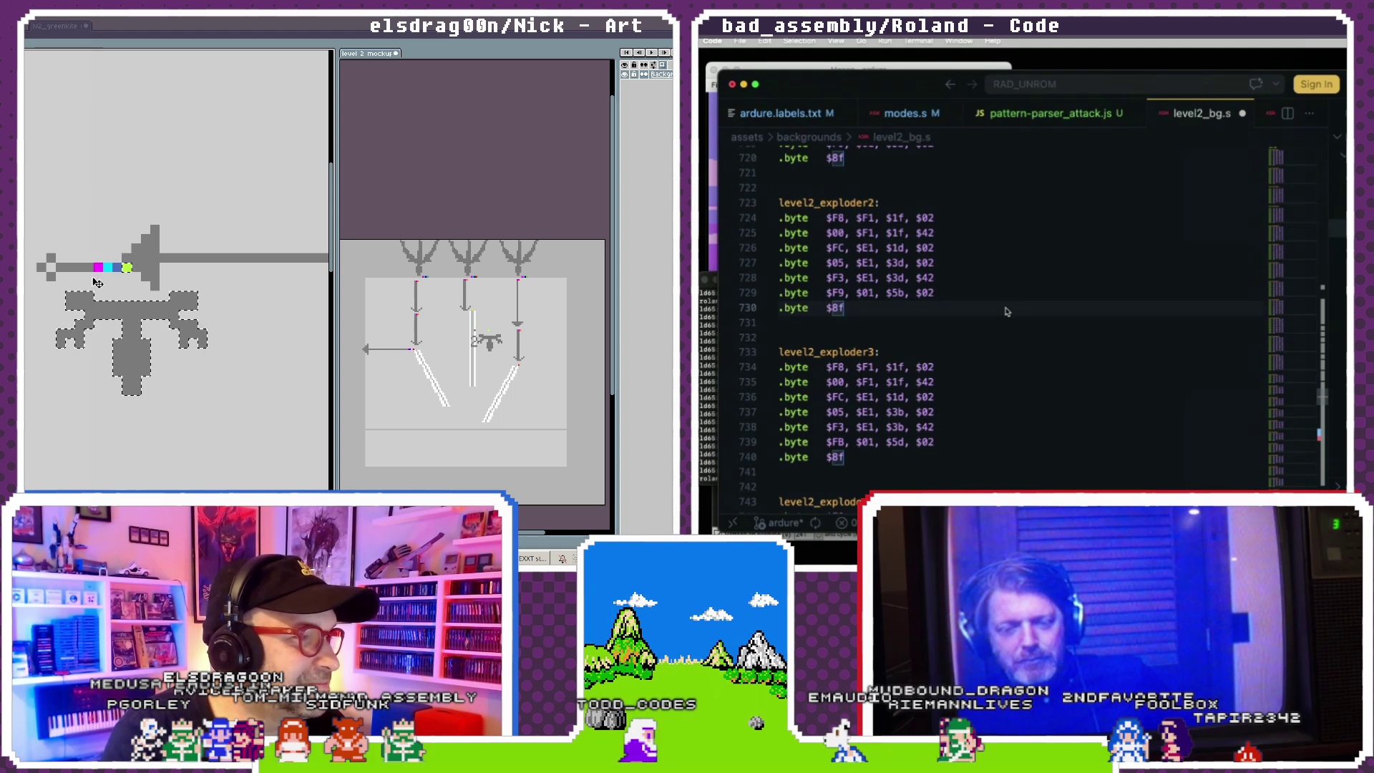
- Close the three greenkite tabs, answering the save warning, and pan the speed reference sheet into view
{"action": "left_click", "coordinate": [86, 27]}
{"action": "left_click", "coordinate": [87, 27]}
{"action": "left_click", "coordinate": [87, 26]}
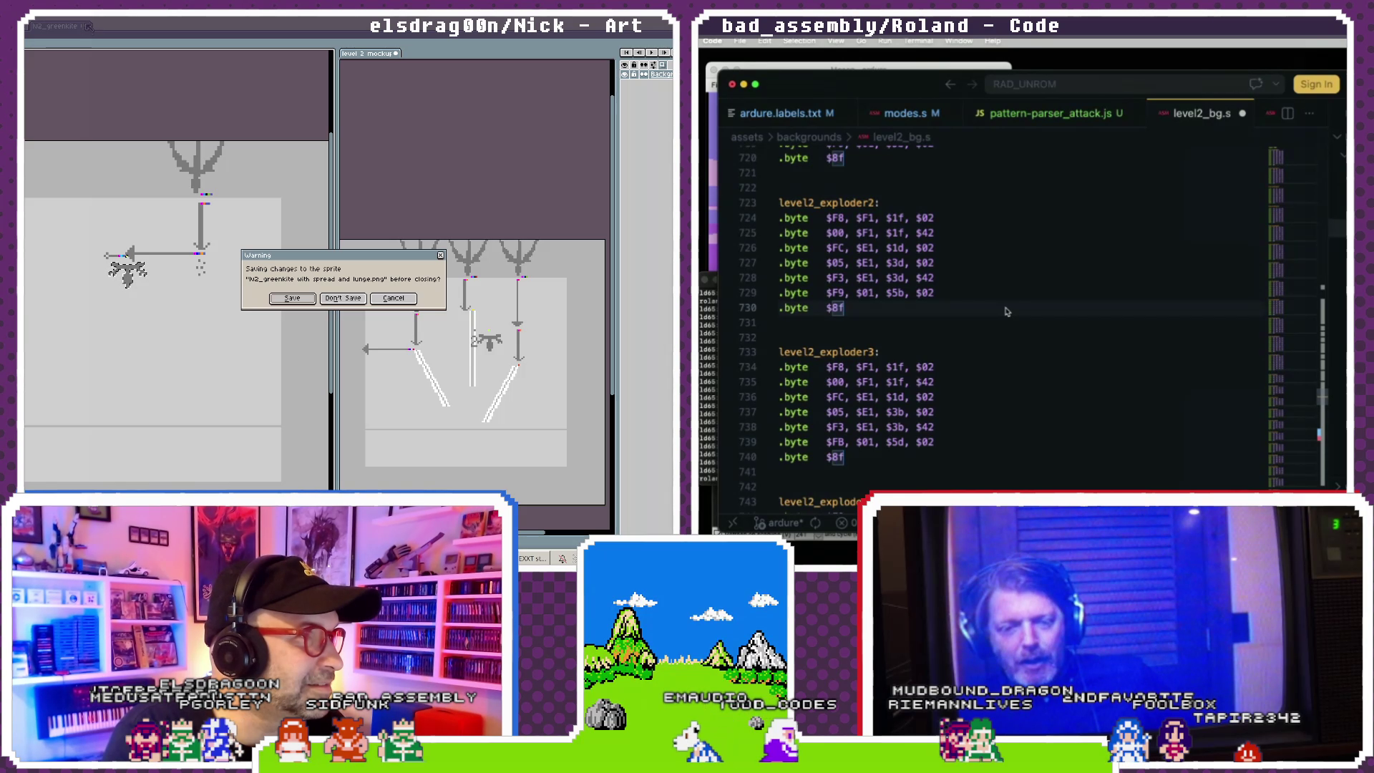
{"action": "left_click", "coordinate": [314, 303]}
{"action": "left_click_drag", "start_coordinate": [59, 371], "coordinate": [80, 364]}
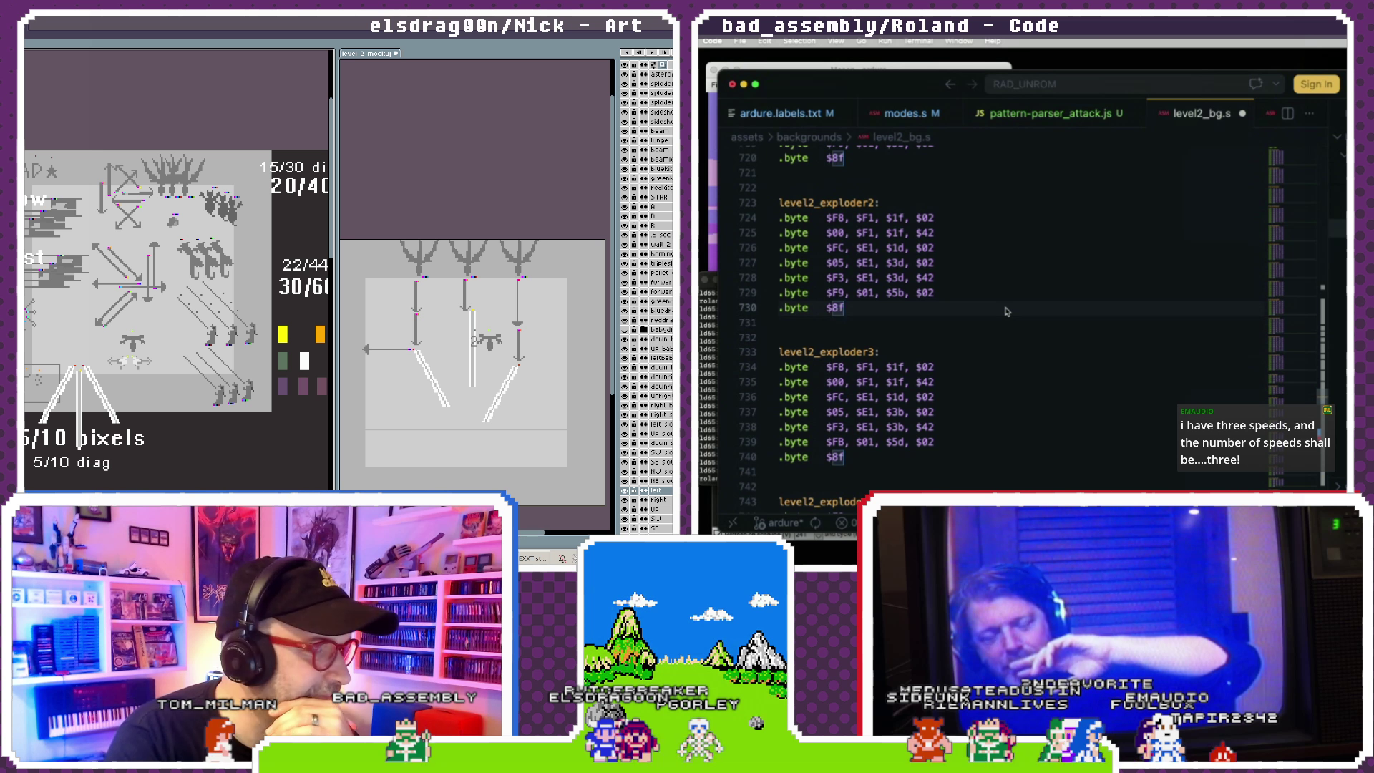
- Bring NEXXT studio forward and advance through the metasprites to kitedragon_grab1
{"action": "left_click", "coordinate": [527, 558]}
{"action": "left_click", "coordinate": [230, 282]}
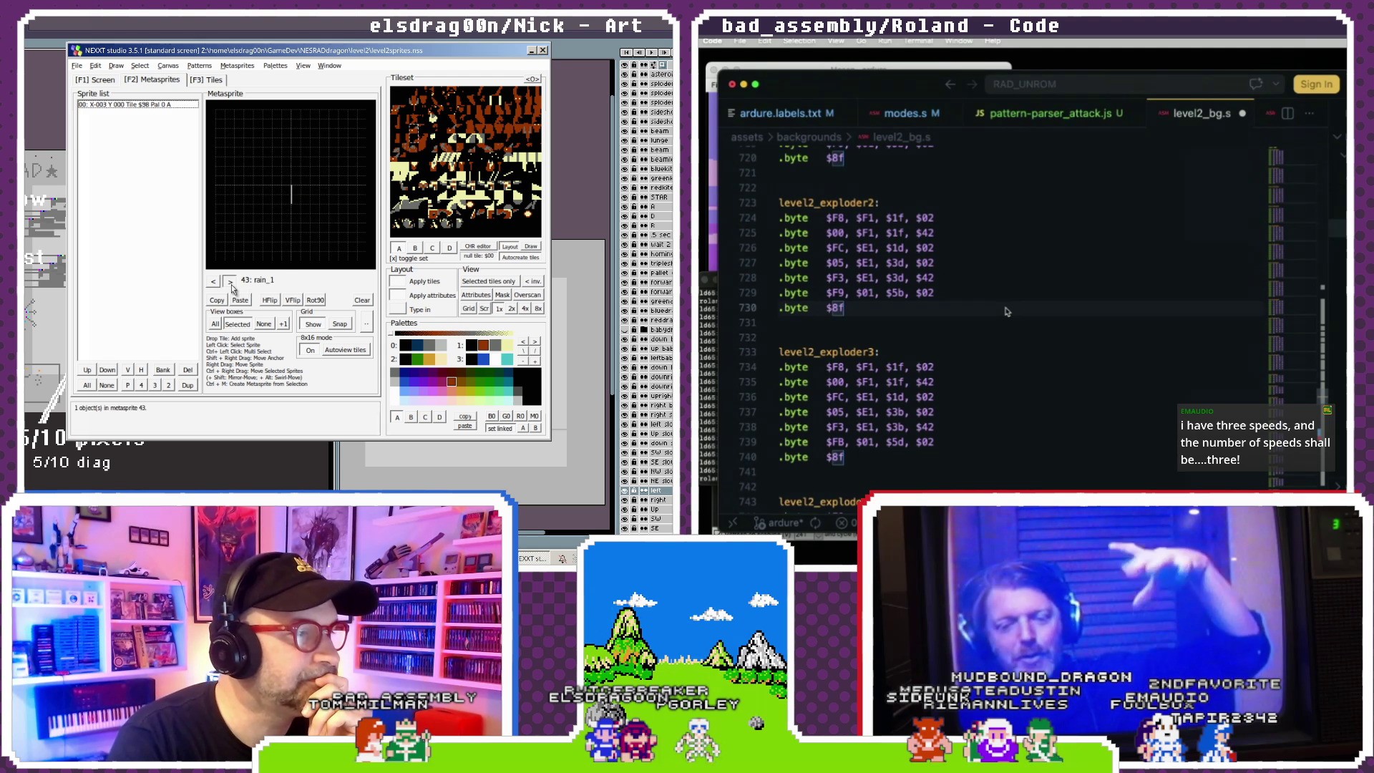
{"action": "left_click", "coordinate": [229, 281]}
{"action": "left_click", "coordinate": [230, 282]}
{"action": "left_click", "coordinate": [230, 282]}
{"action": "left_click", "coordinate": [229, 282]}
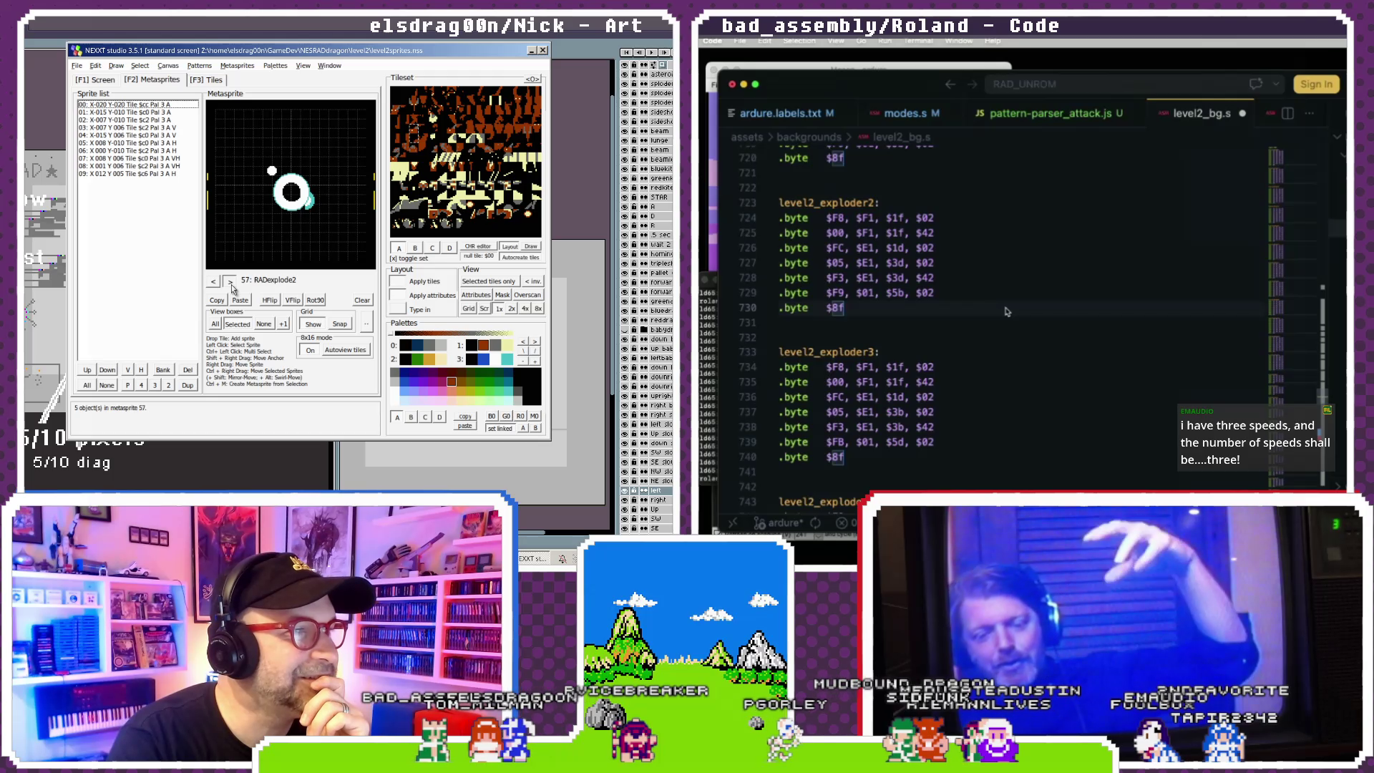
{"action": "left_click", "coordinate": [229, 282]}
{"action": "left_click", "coordinate": [230, 282]}
{"action": "left_click", "coordinate": [230, 282]}
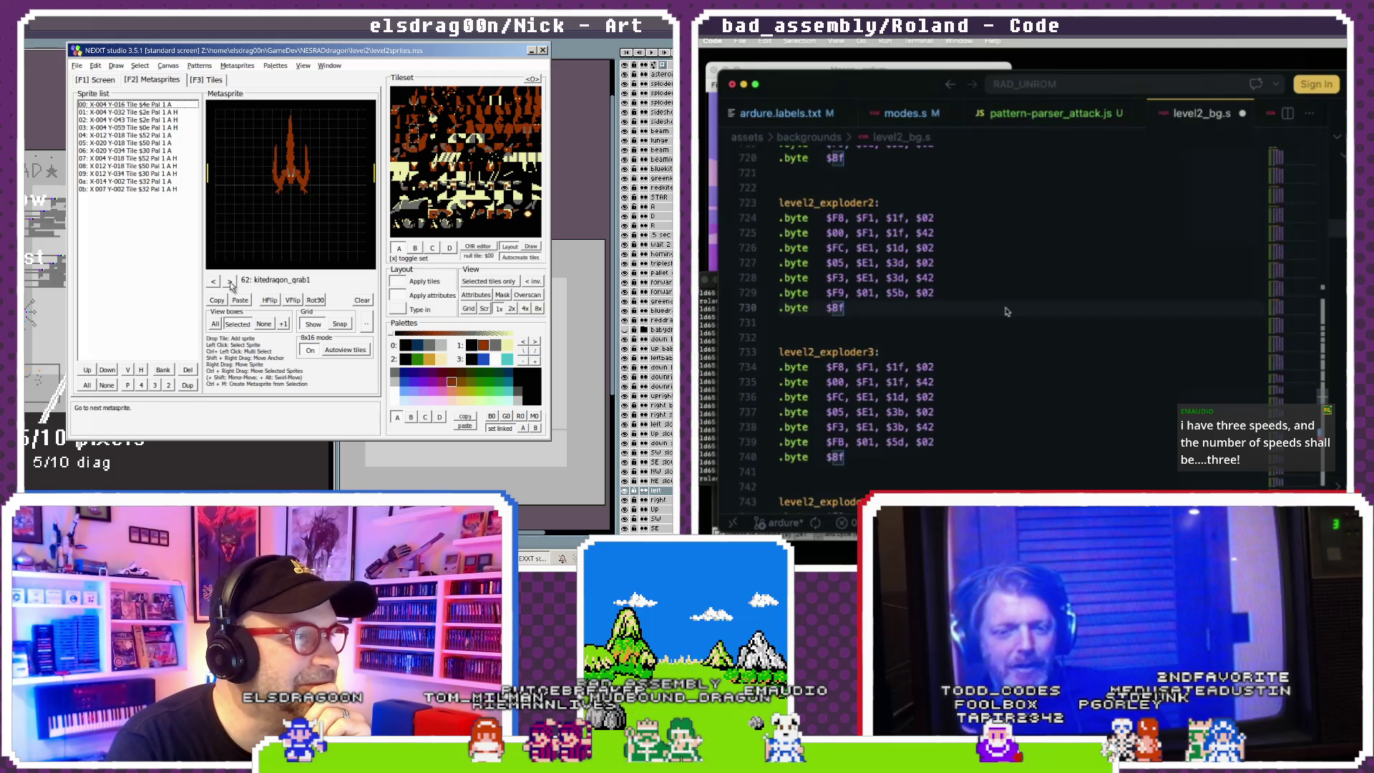
{"action": "left_click", "coordinate": [229, 282]}
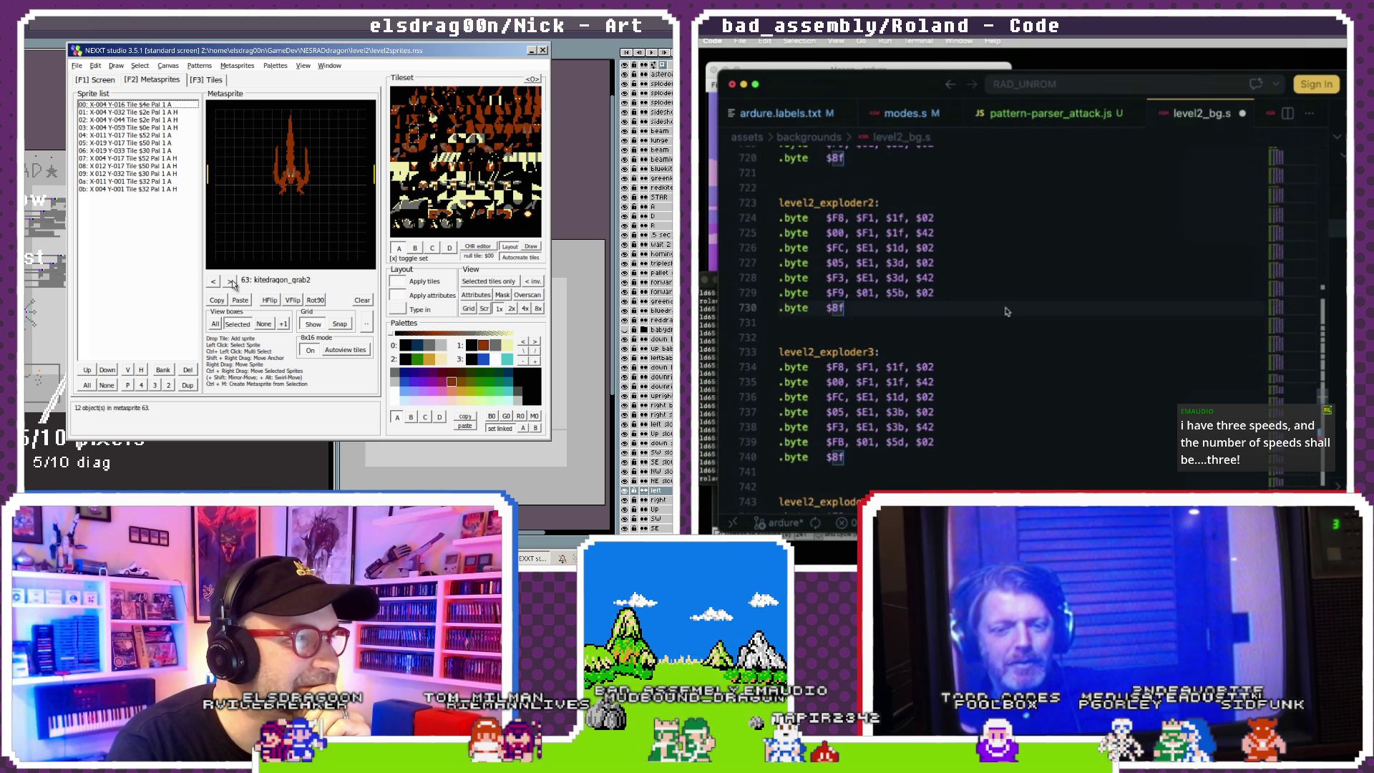
- Advance to the kitedragon death frames, then step back to 63: kitedragon_grab2
{"action": "left_click", "coordinate": [231, 281]}
{"action": "left_click", "coordinate": [230, 282]}
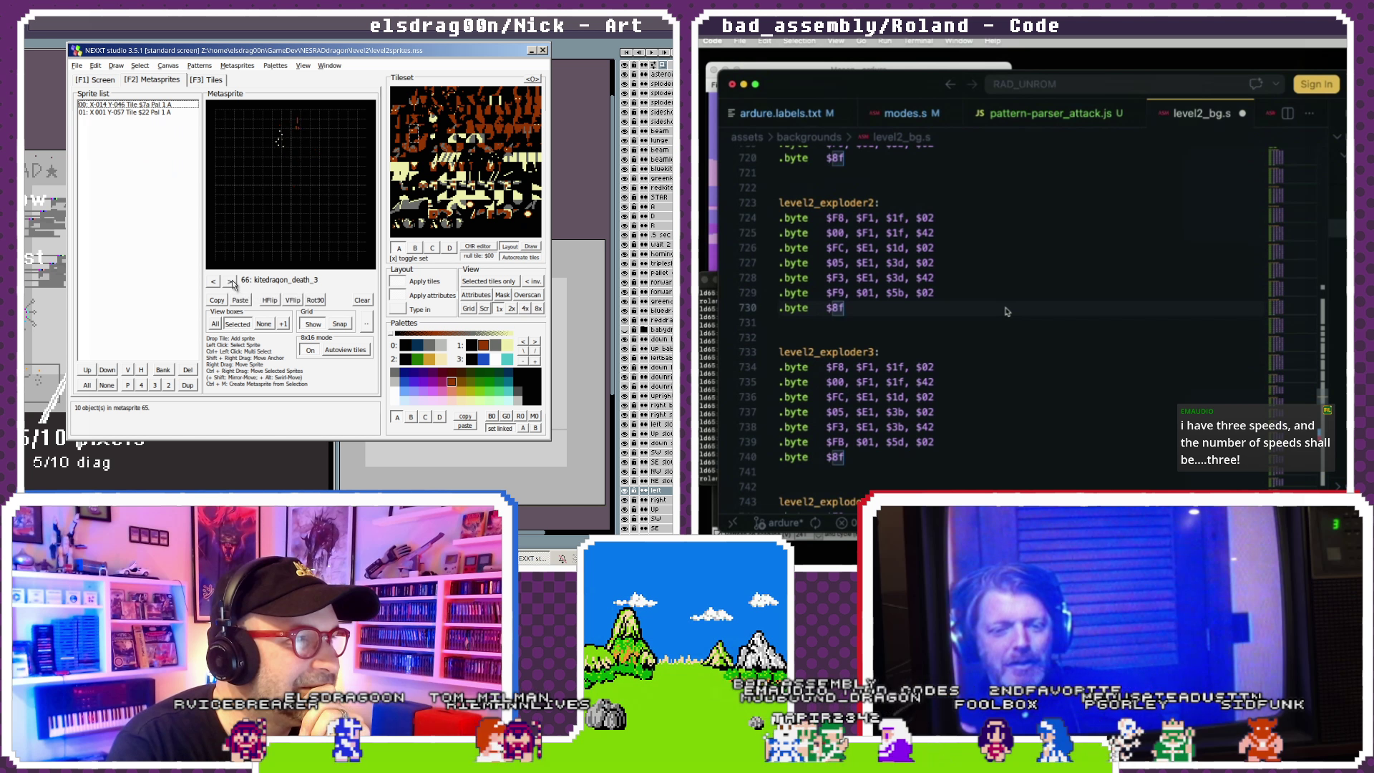
{"action": "left_click", "coordinate": [212, 282]}
{"action": "left_click", "coordinate": [213, 282]}
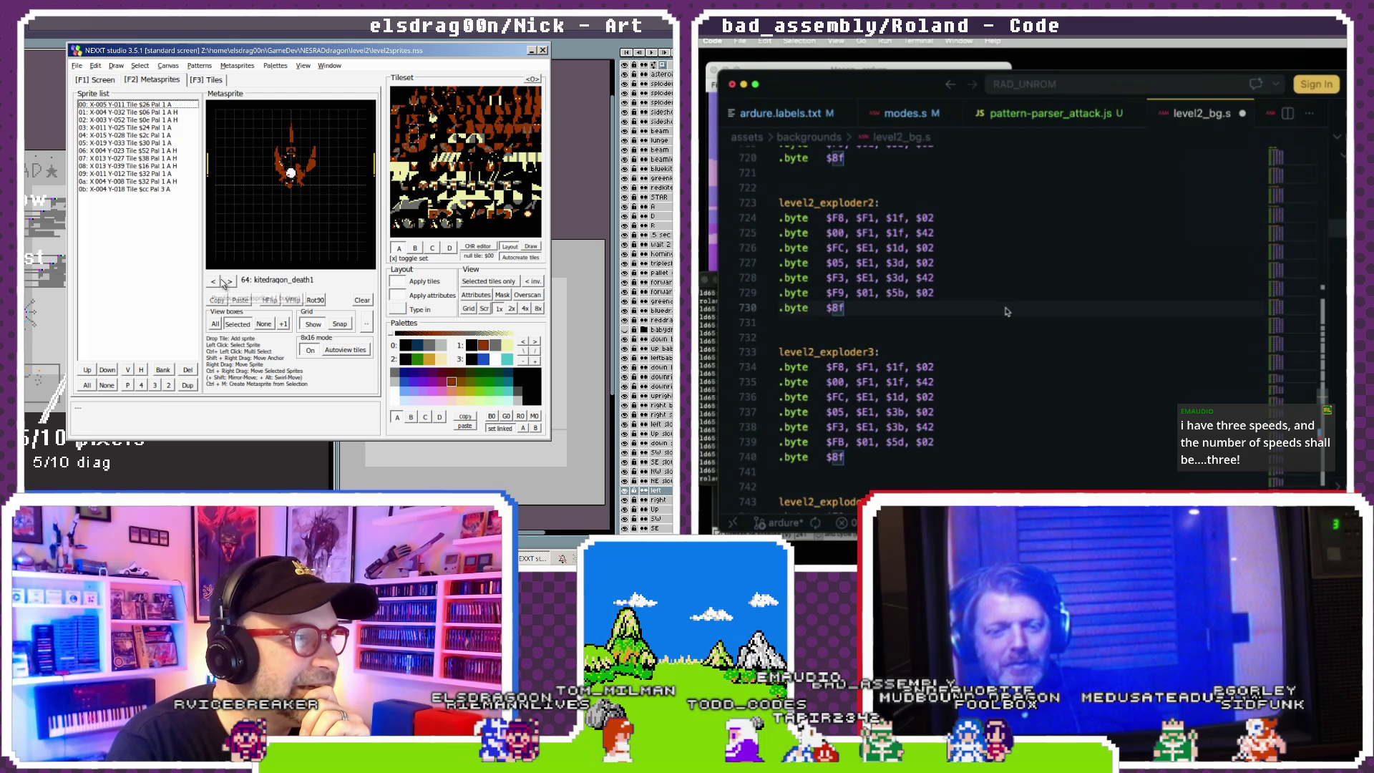
{"action": "left_click", "coordinate": [213, 281]}
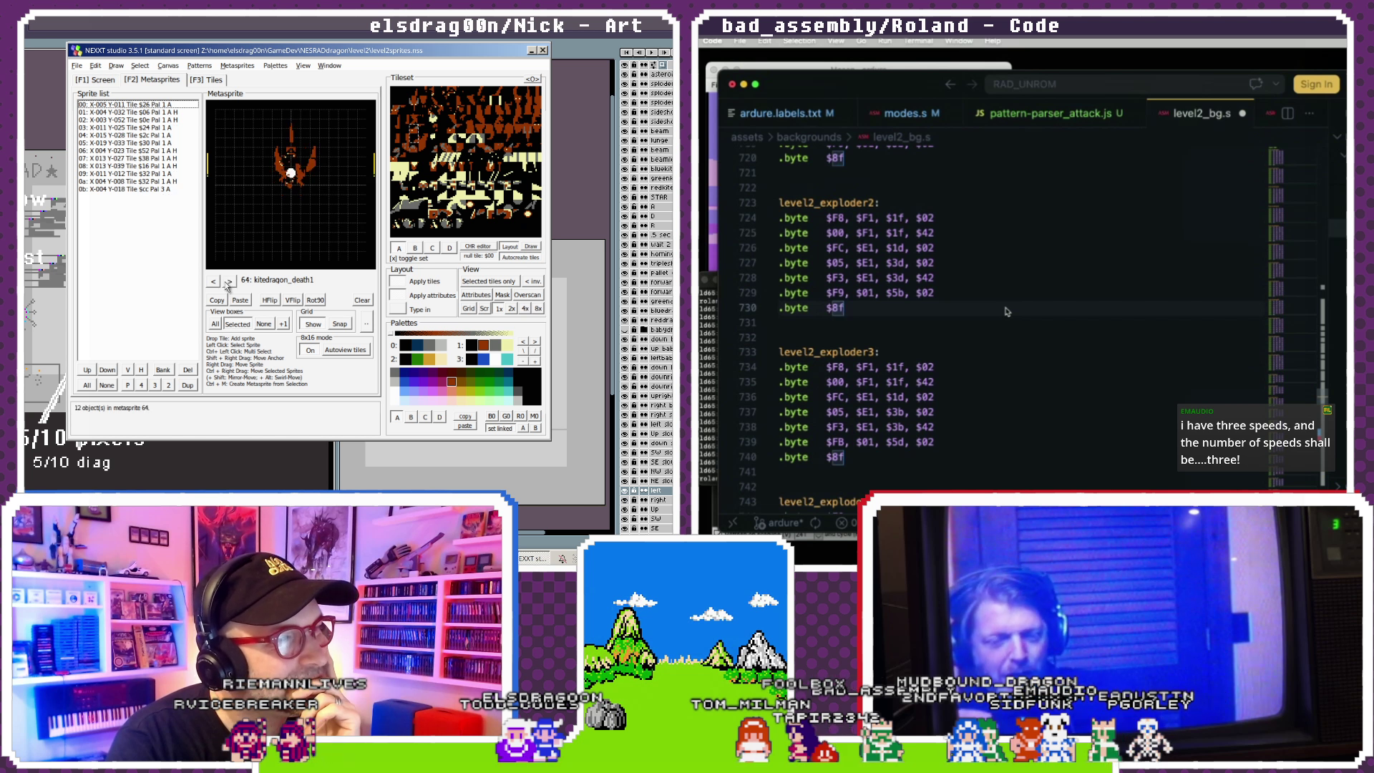
{"action": "left_click", "coordinate": [214, 282]}
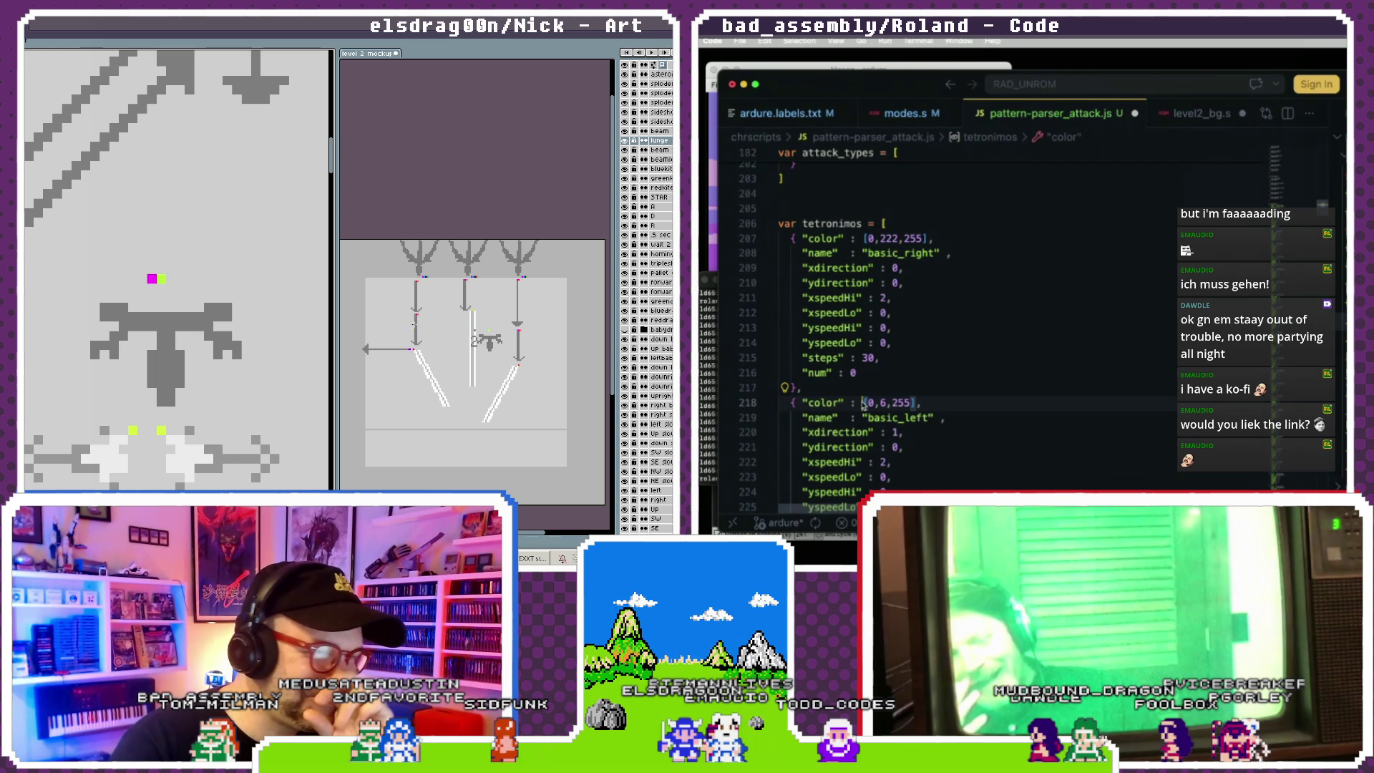
- Select the beam sprite in the mockup and zoom the view to the mockup's sprites
{"action": "left_click", "coordinate": [494, 327]}
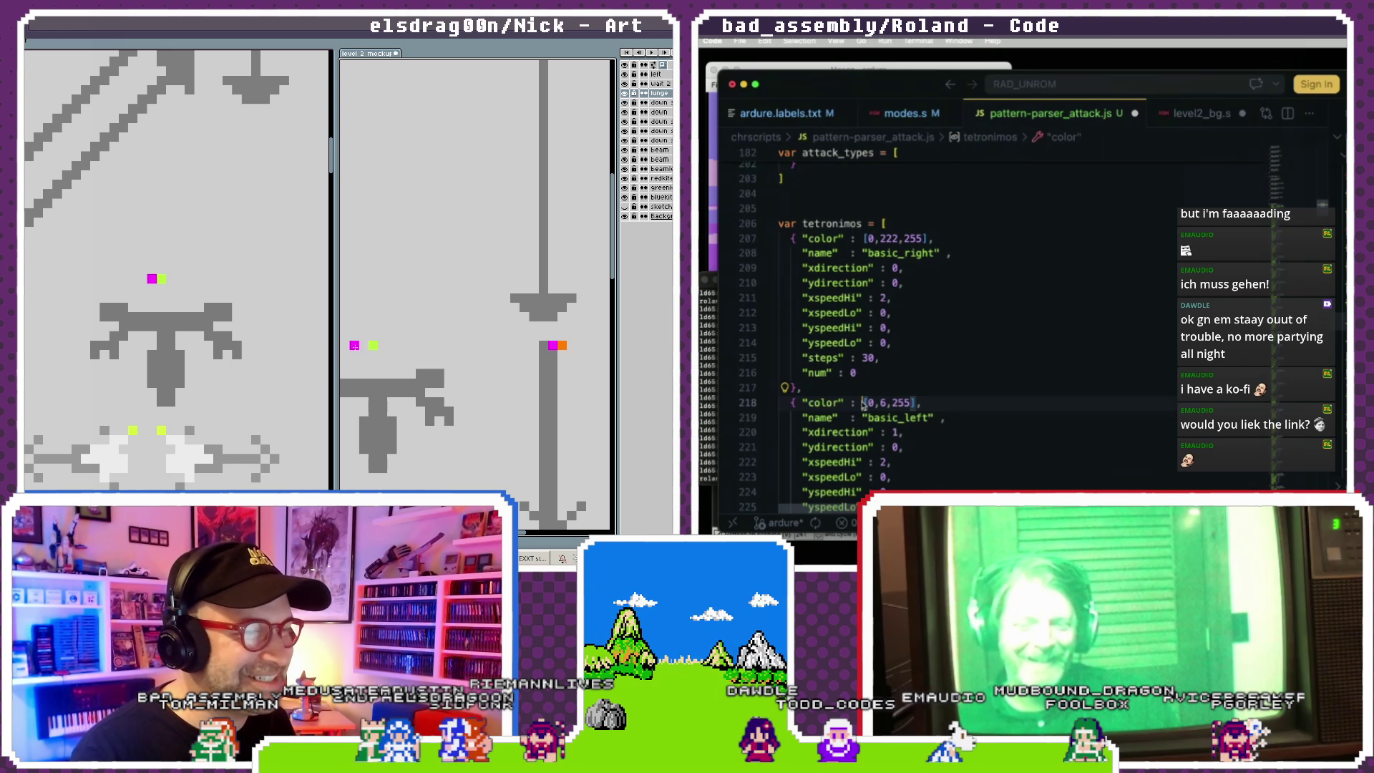
{"action": "scroll", "coordinate": [384, 380], "scroll_direction": "down", "scroll_amount": 2}
{"action": "left_click_drag", "start_coordinate": [379, 383], "coordinate": [462, 368]}
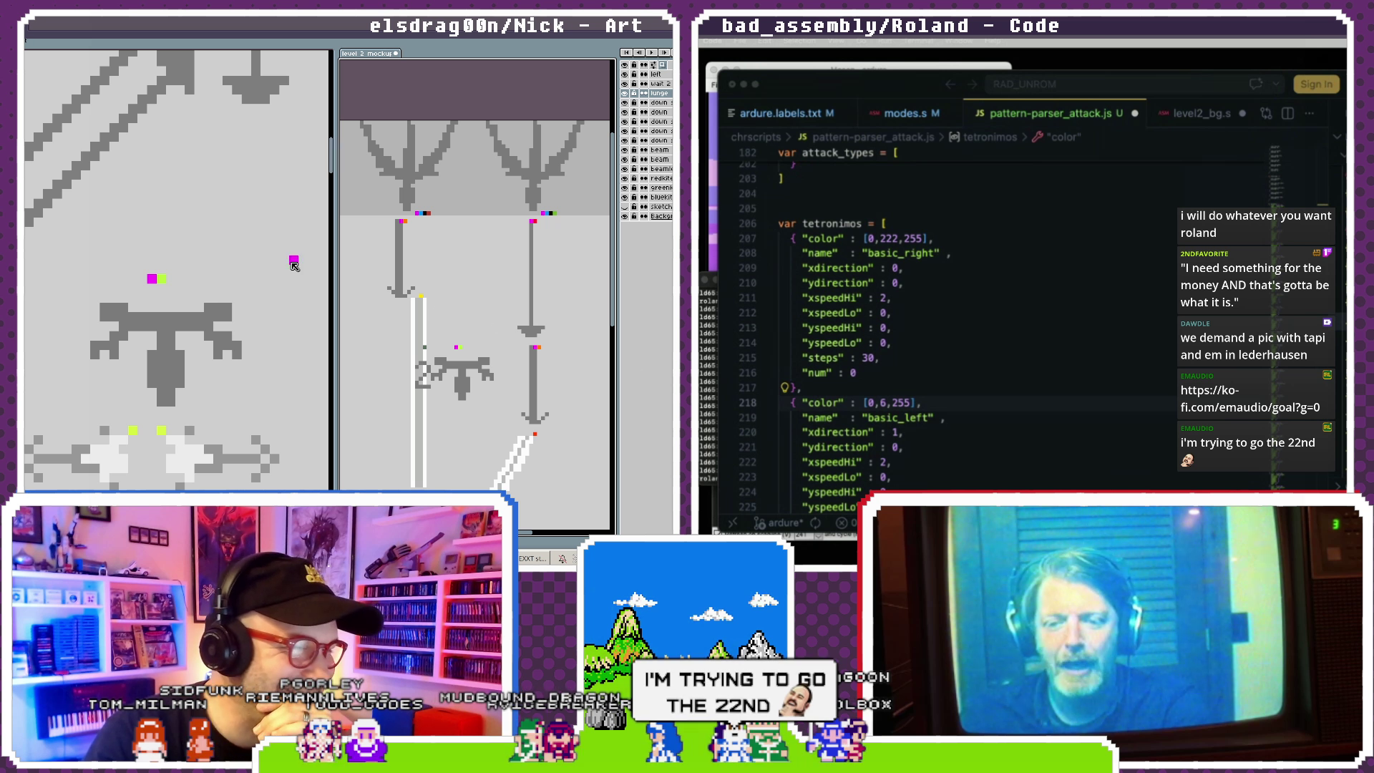
{"action": "scroll", "coordinate": [447, 354], "scroll_direction": "down", "scroll_amount": 2}
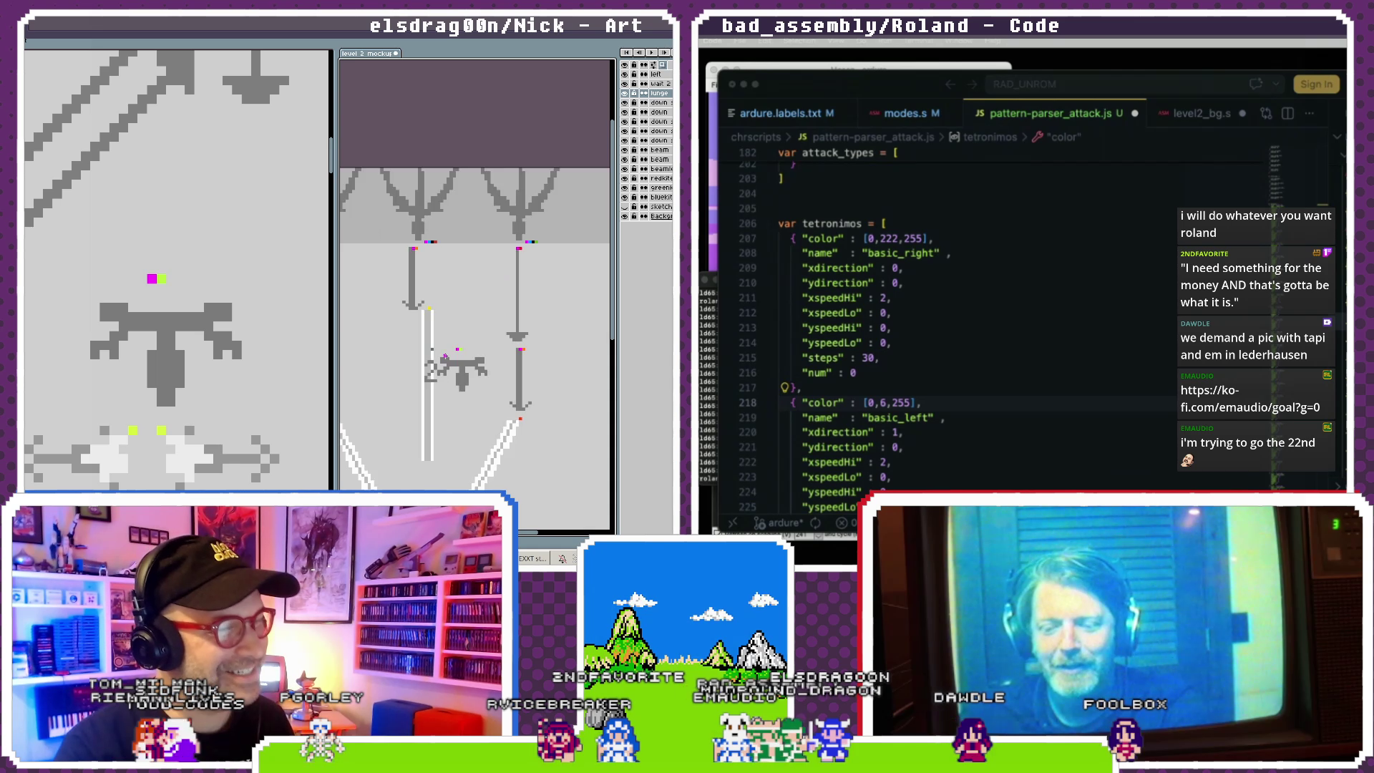
{"action": "left_click_drag", "start_coordinate": [445, 356], "coordinate": [405, 304]}
{"action": "scroll", "coordinate": [405, 304], "scroll_direction": "up", "scroll_amount": 1}
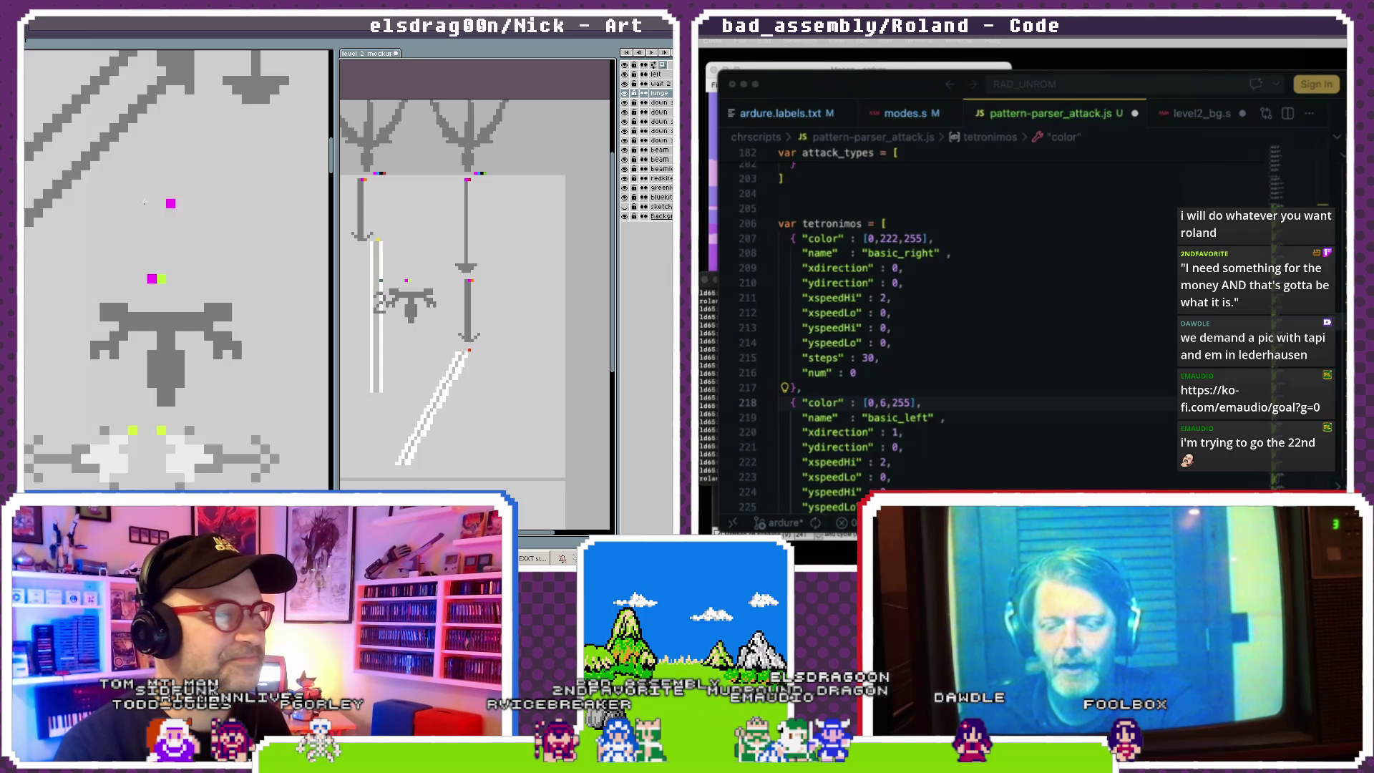
{"action": "scroll", "coordinate": [163, 268], "scroll_direction": "down", "scroll_amount": 4}
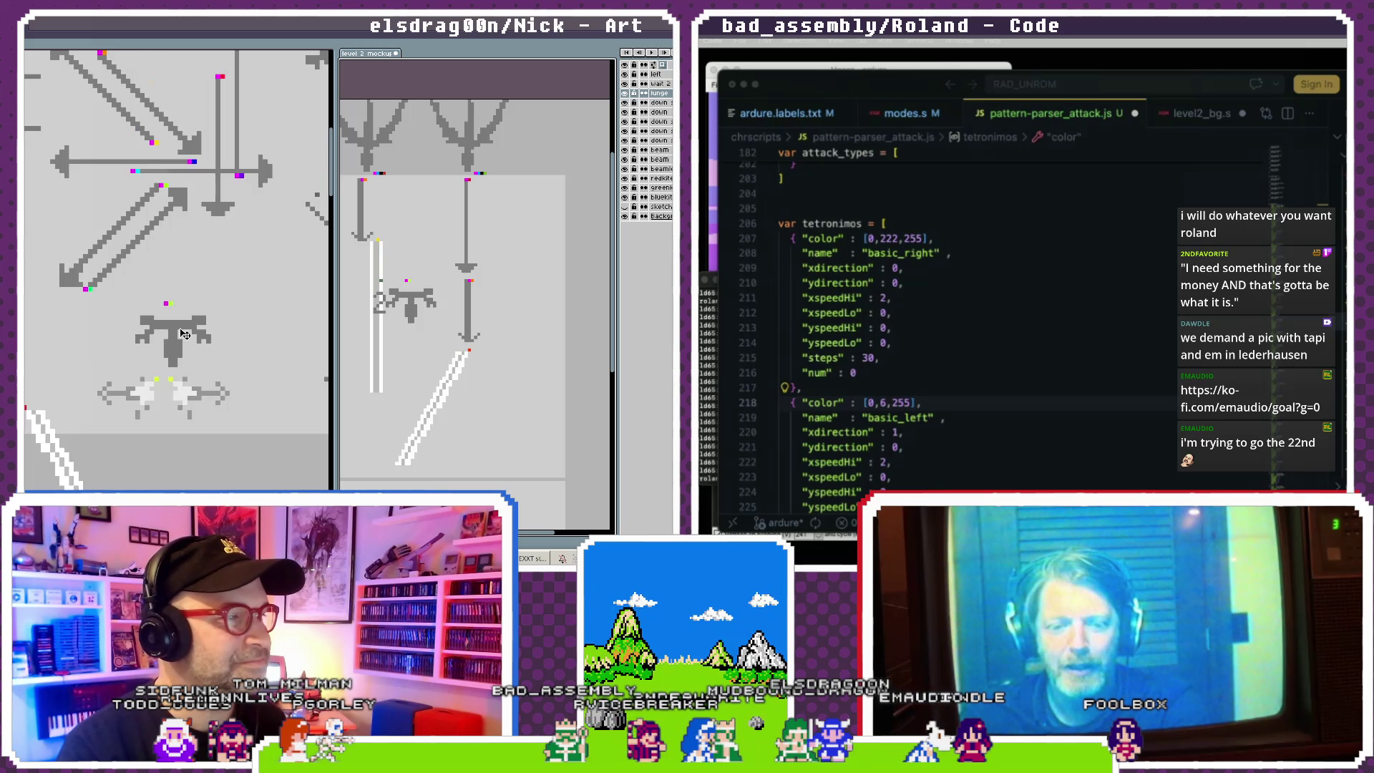
- Drag the right-pointing arrow sprite from the sprite sheet into the level 2 mockup
{"action": "left_click", "coordinate": [164, 247]}
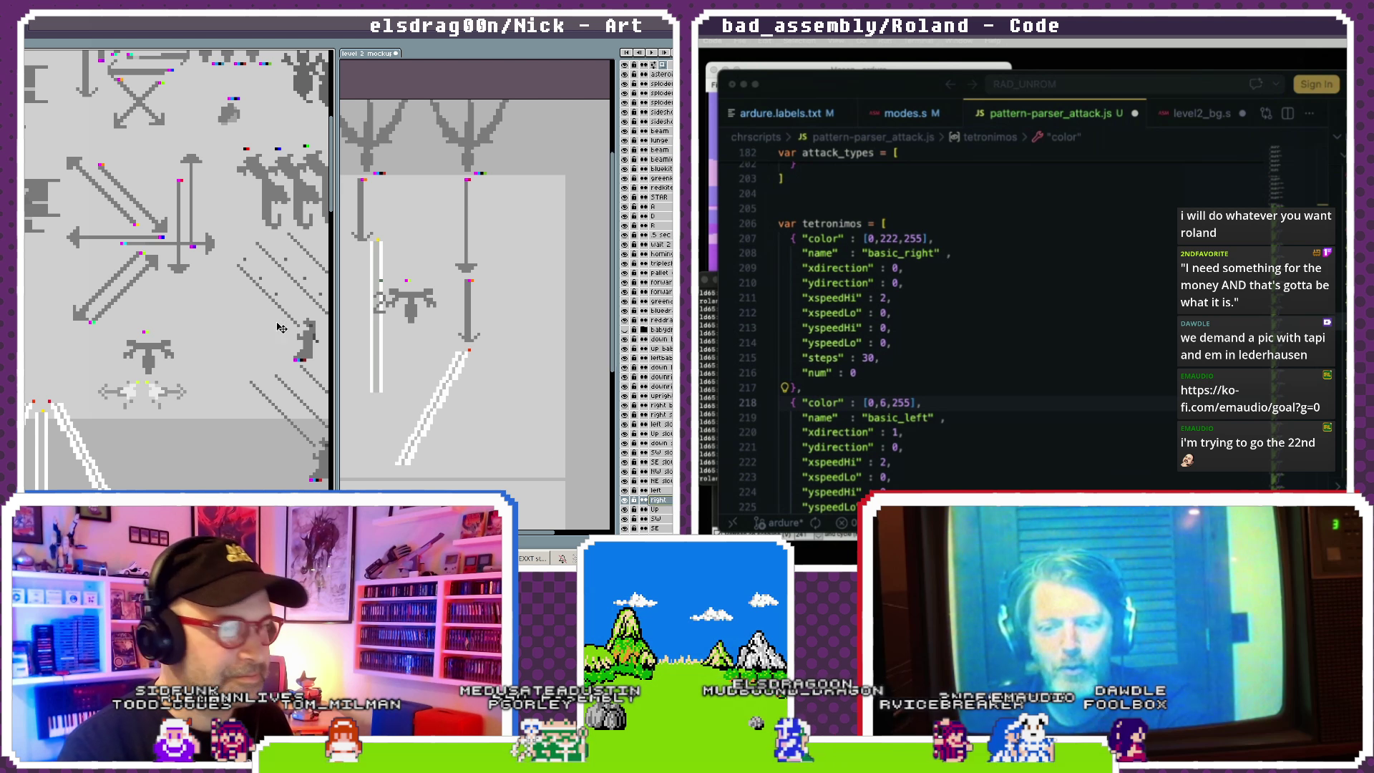
{"action": "left_click_drag", "start_coordinate": [206, 252], "coordinate": [536, 351]}
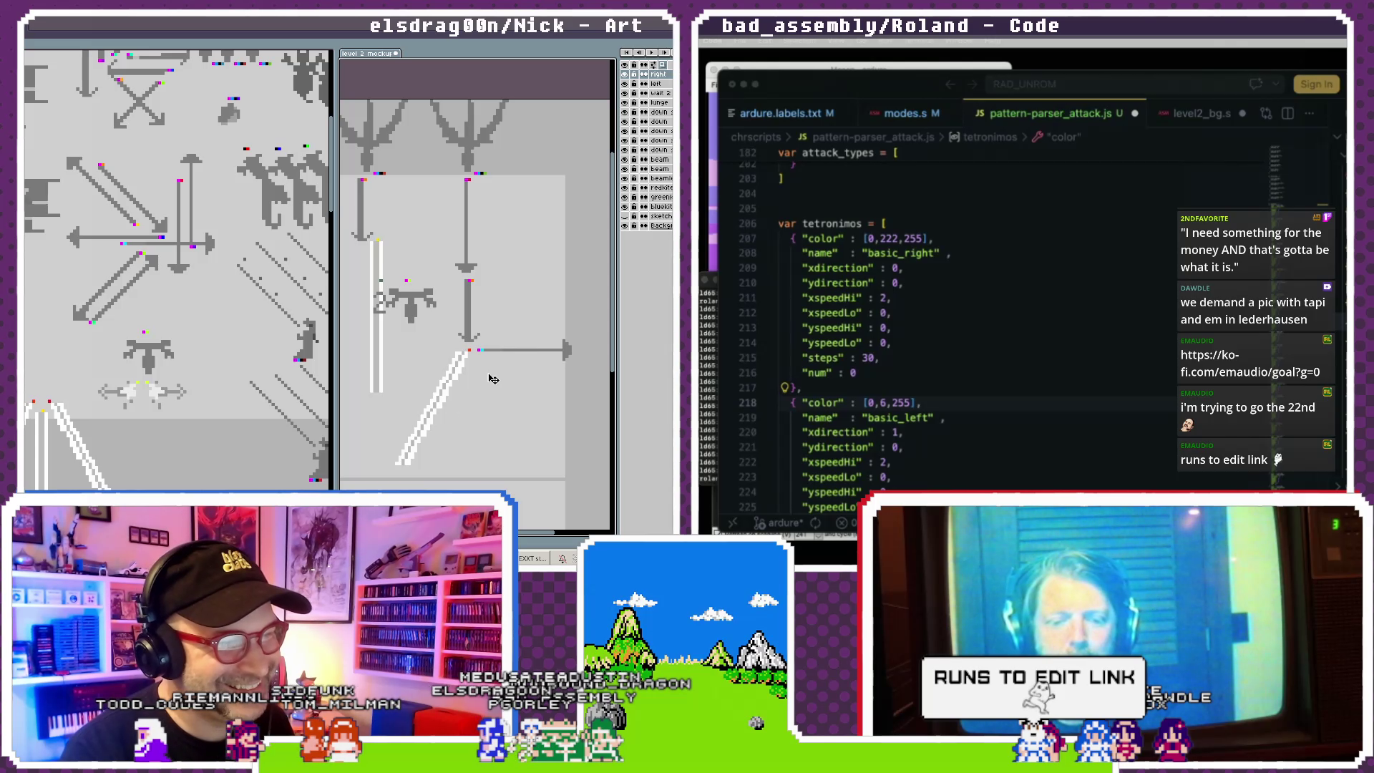
{"action": "scroll", "coordinate": [493, 378], "scroll_direction": "down", "scroll_amount": 3}
{"action": "scroll", "coordinate": [458, 367], "scroll_direction": "up", "scroll_amount": 2}
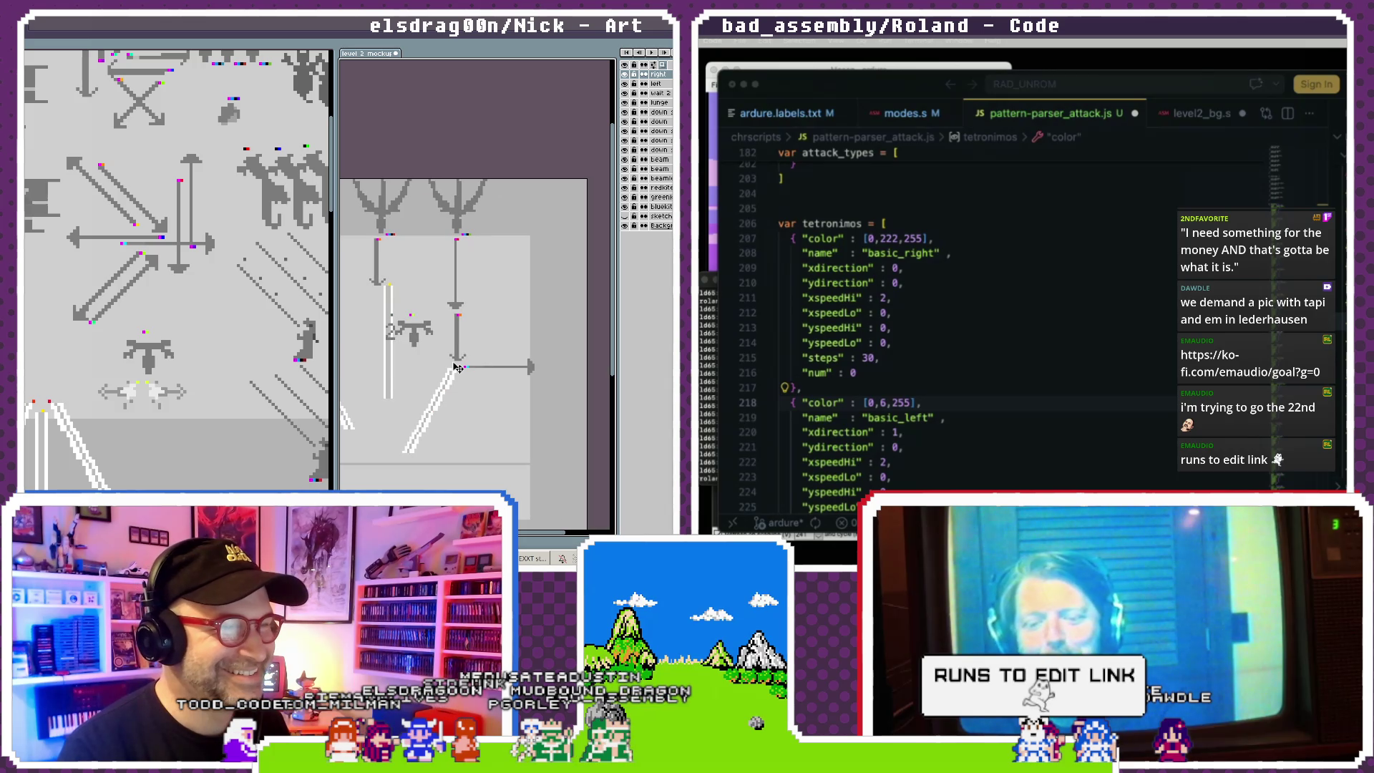
{"action": "scroll", "coordinate": [458, 367], "scroll_direction": "up", "scroll_amount": 1}
- Shift the greenk sprite about 16 px right and reposition the right arrow
{"action": "left_click", "coordinate": [462, 222]}
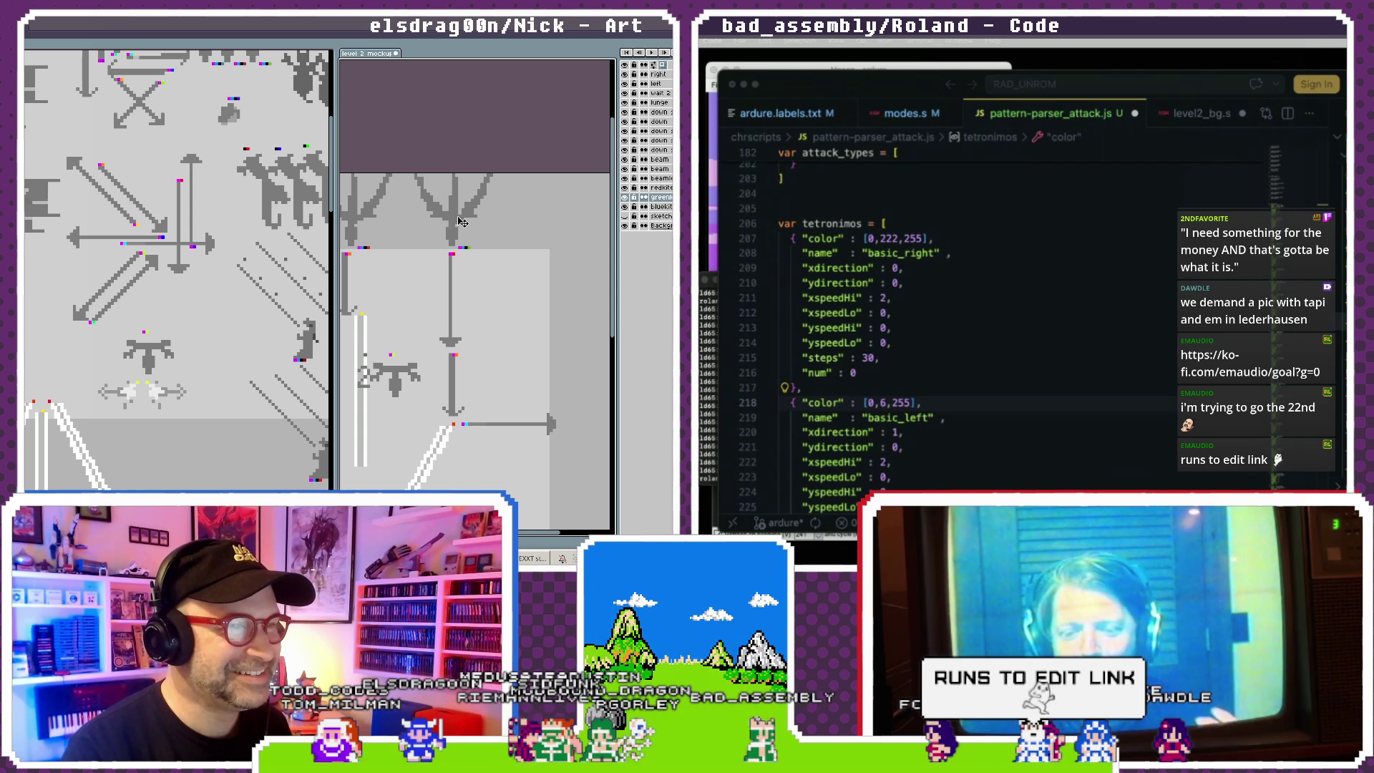
{"action": "left_click_drag", "start_coordinate": [463, 222], "coordinate": [473, 222]}
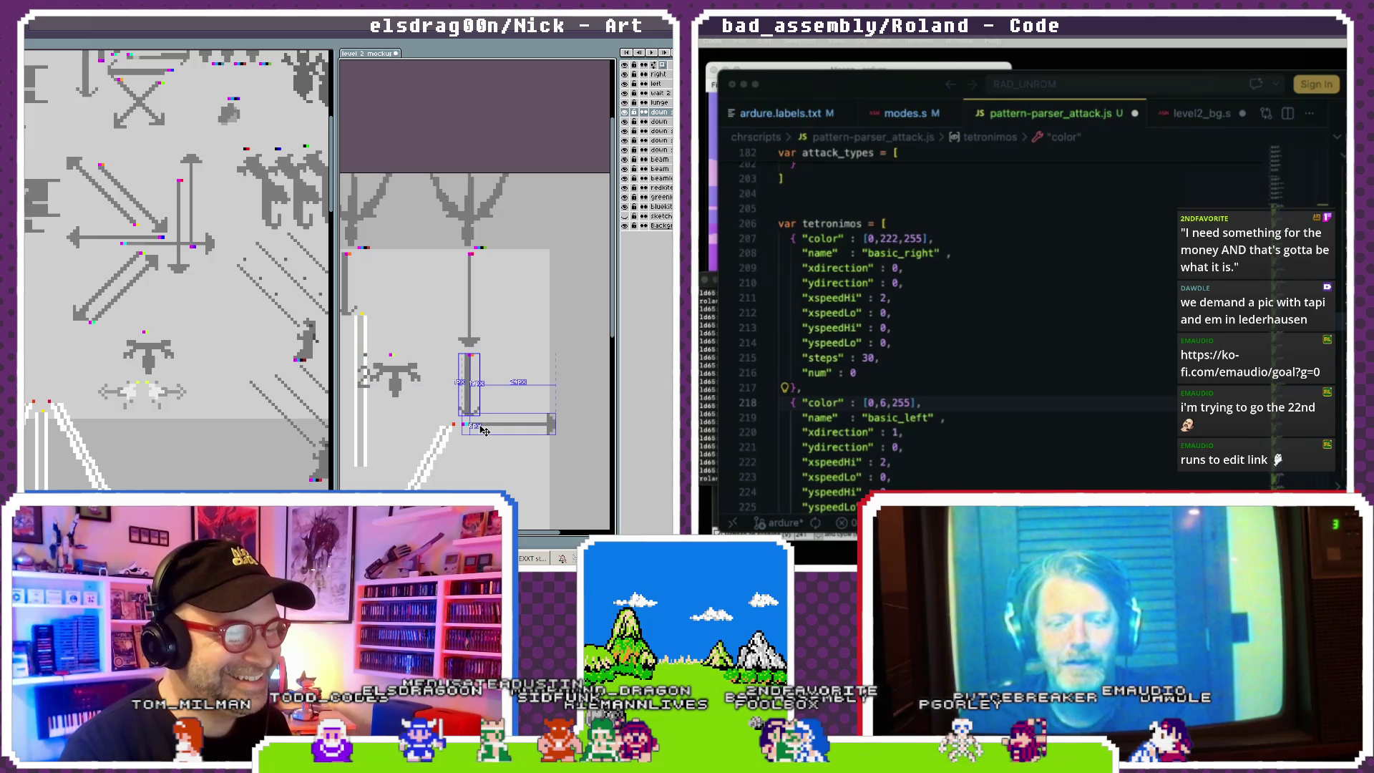
{"action": "mouse_move", "coordinate": [472, 419]}
{"action": "left_mouse_down"}
{"action": "mouse_move", "coordinate": [492, 418]}
{"action": "mouse_move", "coordinate": [467, 445]}
{"action": "left_mouse_up"}
{"action": "left_click", "coordinate": [444, 446]}
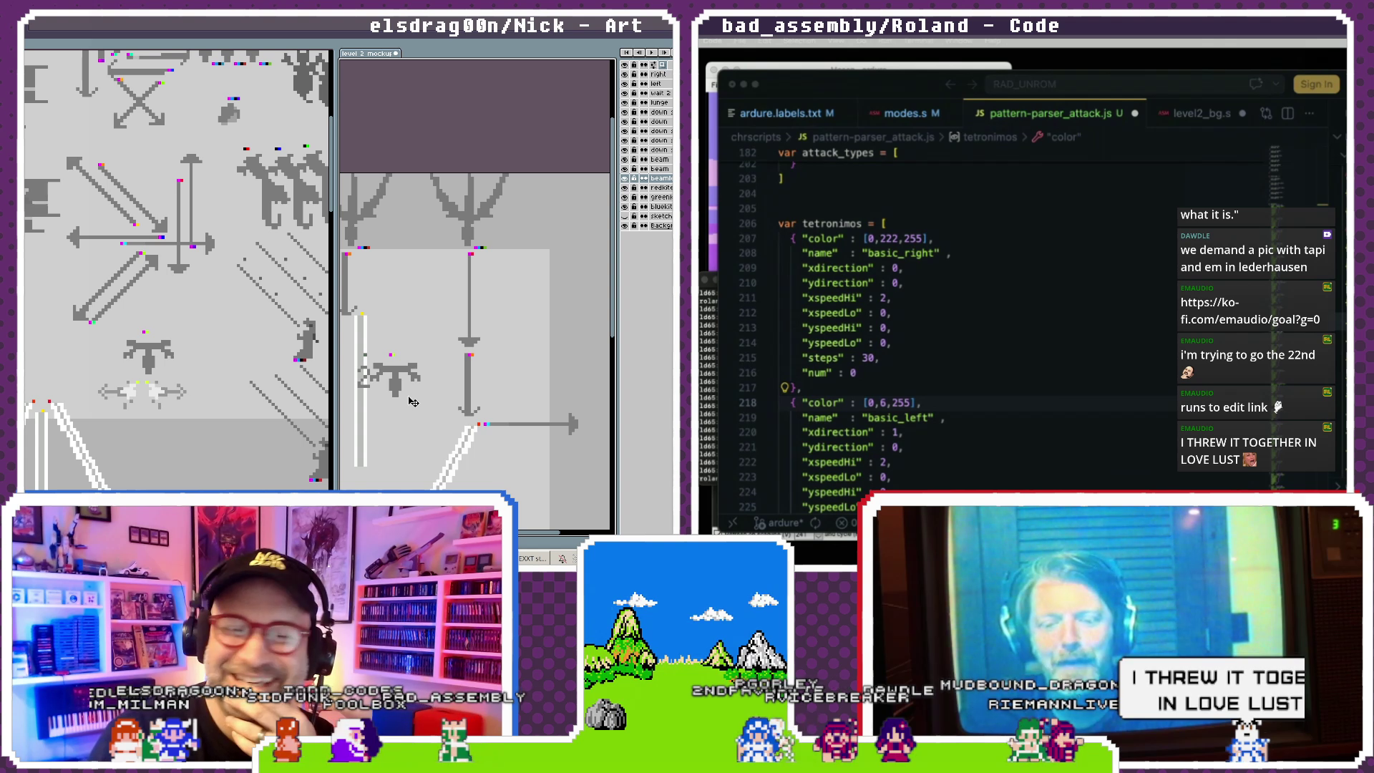
{"action": "scroll", "coordinate": [372, 385], "scroll_direction": "down", "scroll_amount": 2}
{"action": "left_click_drag", "start_coordinate": [371, 385], "coordinate": [448, 382]}
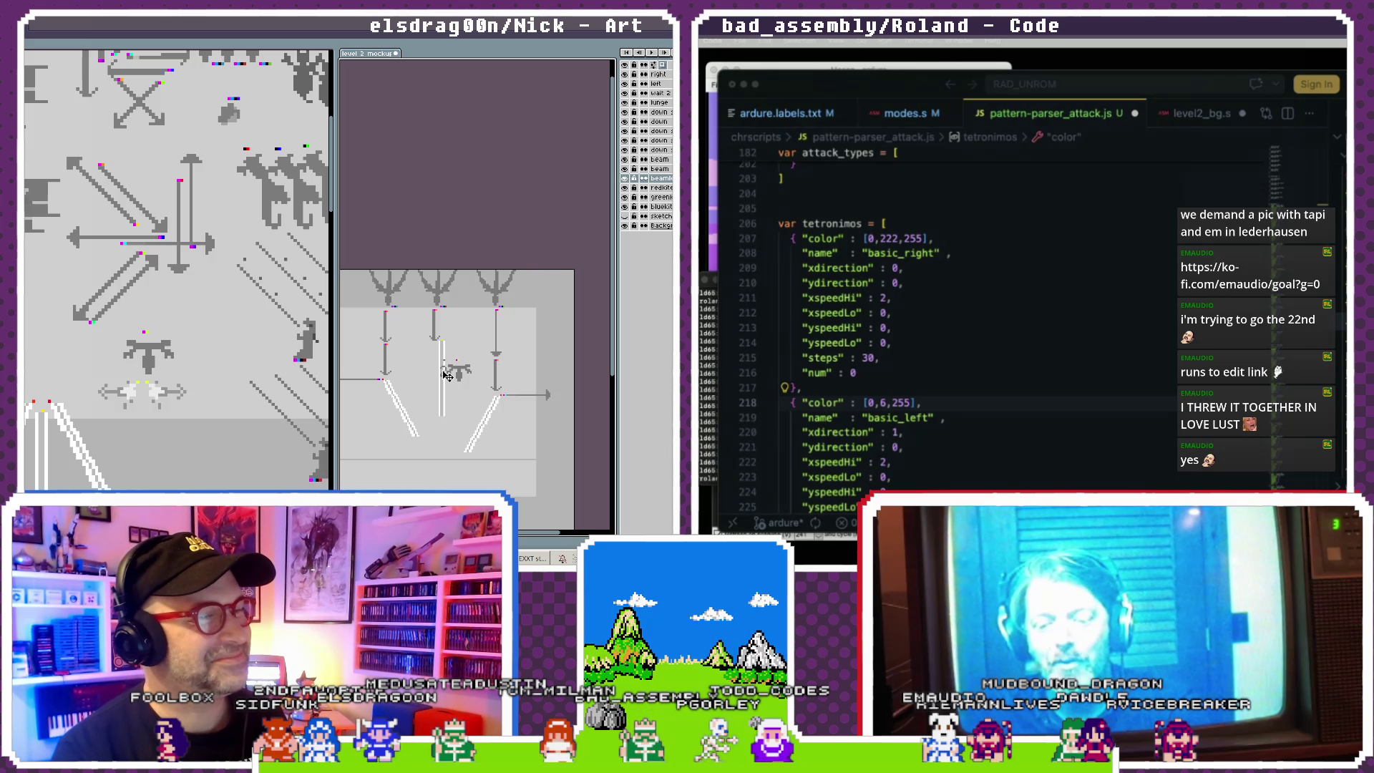
- Place the small '2' figure atop the tall white beam, nudging the beam so the label sits beside it
{"action": "scroll", "coordinate": [449, 371], "scroll_direction": "up", "scroll_amount": 1}
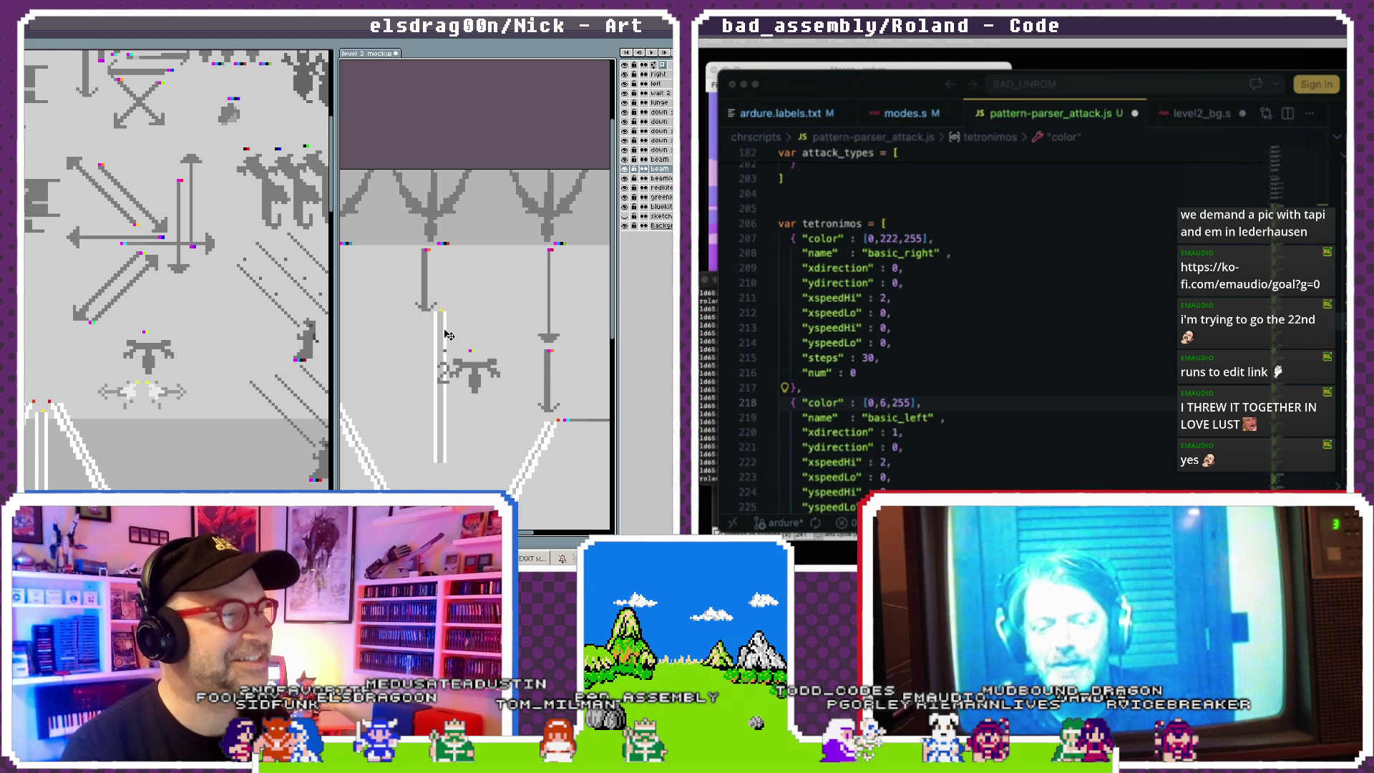
{"action": "left_click_drag", "start_coordinate": [445, 328], "coordinate": [427, 341]}
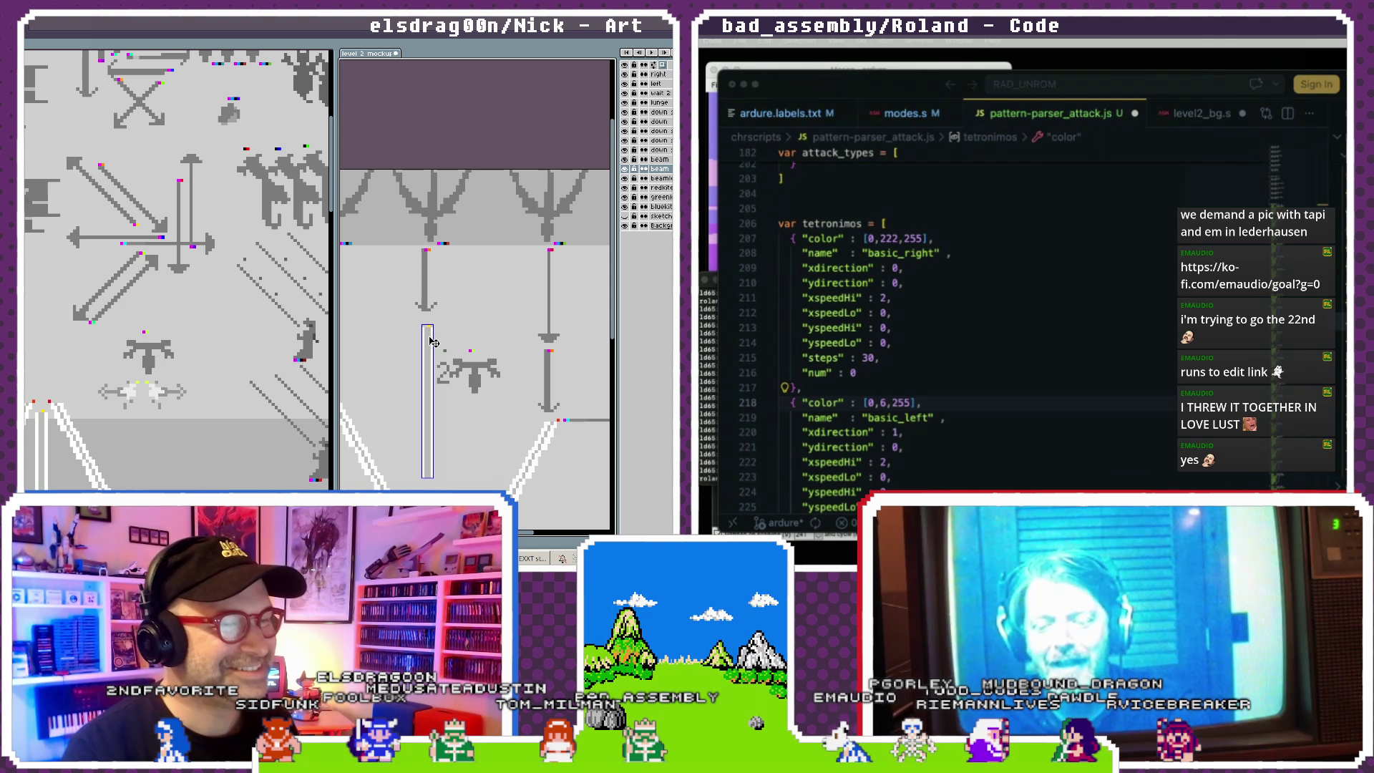
{"action": "left_click", "coordinate": [452, 355]}
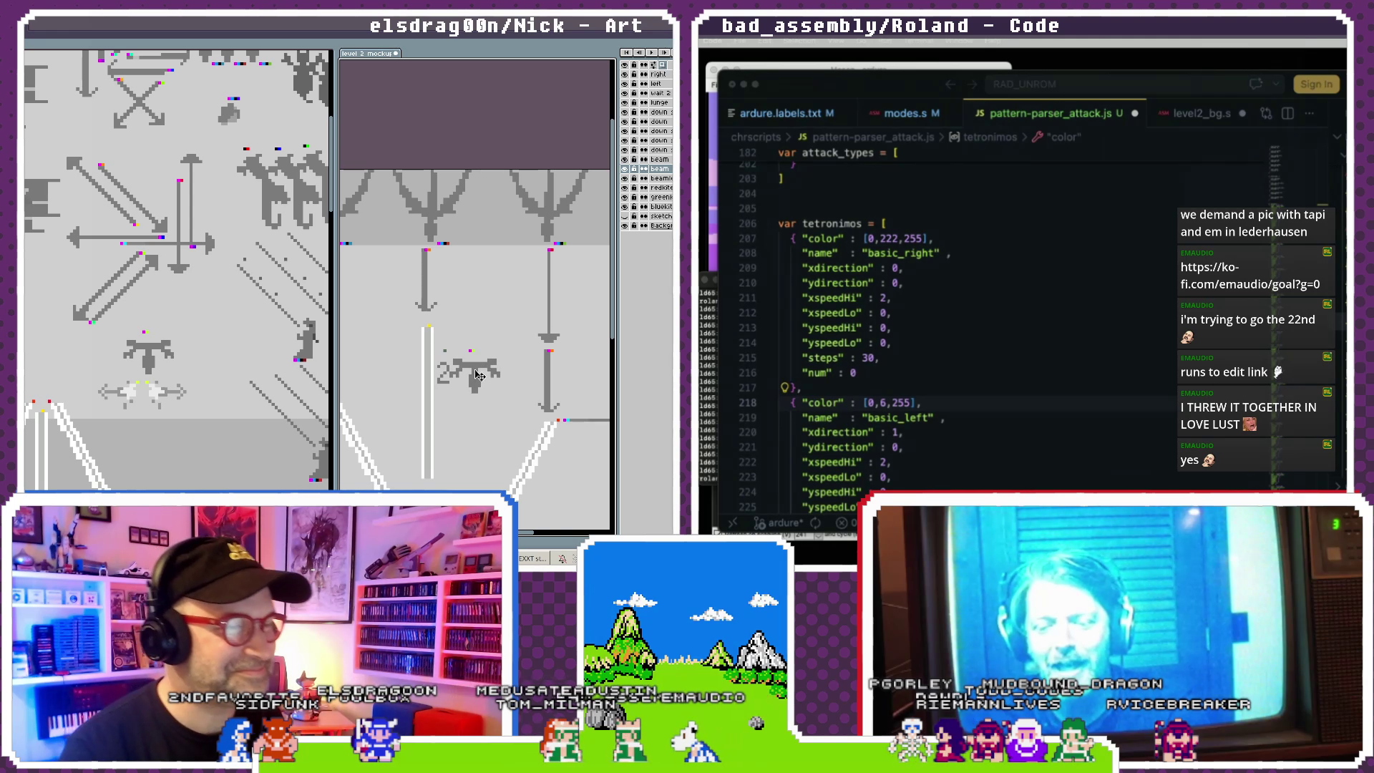
{"action": "left_click_drag", "start_coordinate": [486, 366], "coordinate": [433, 347]}
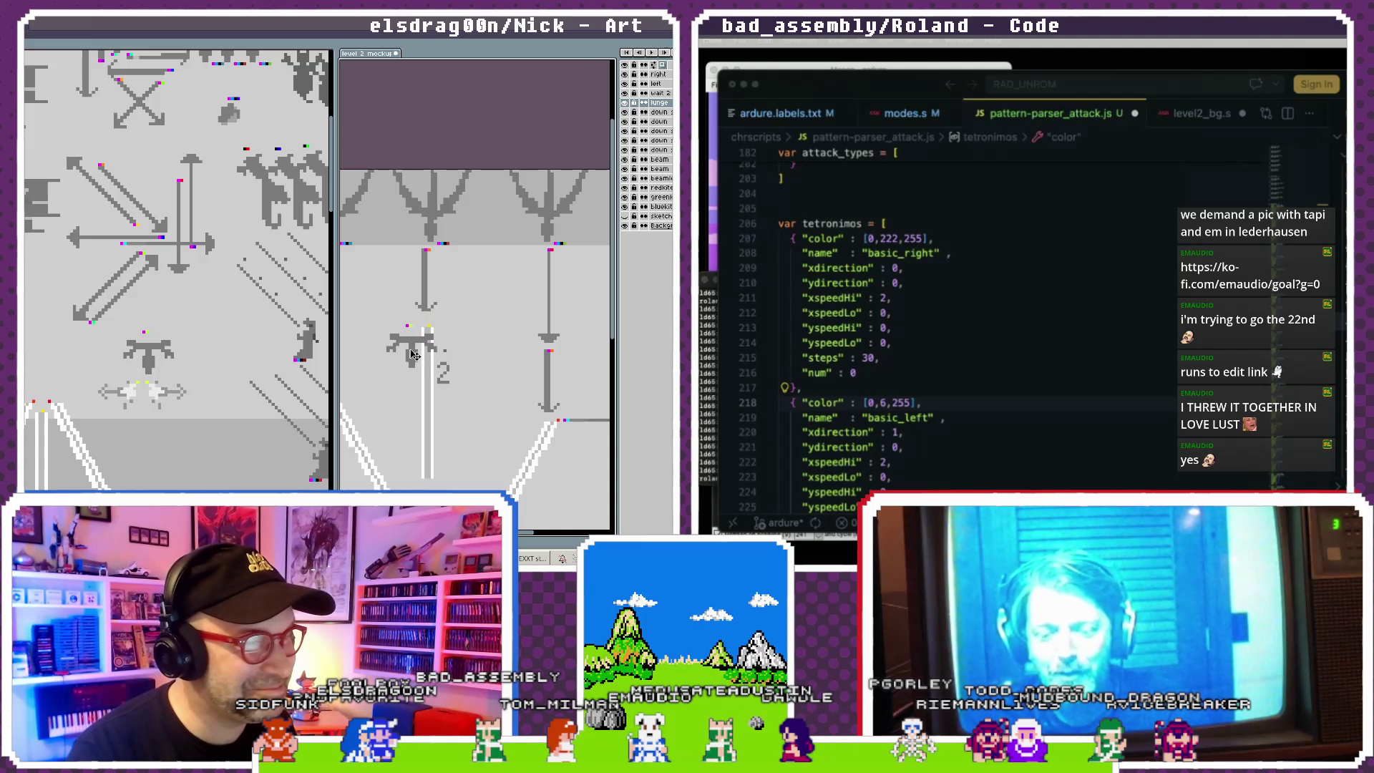
{"action": "left_click", "coordinate": [432, 386]}
{"action": "left_click_drag", "start_coordinate": [433, 385], "coordinate": [449, 377]}
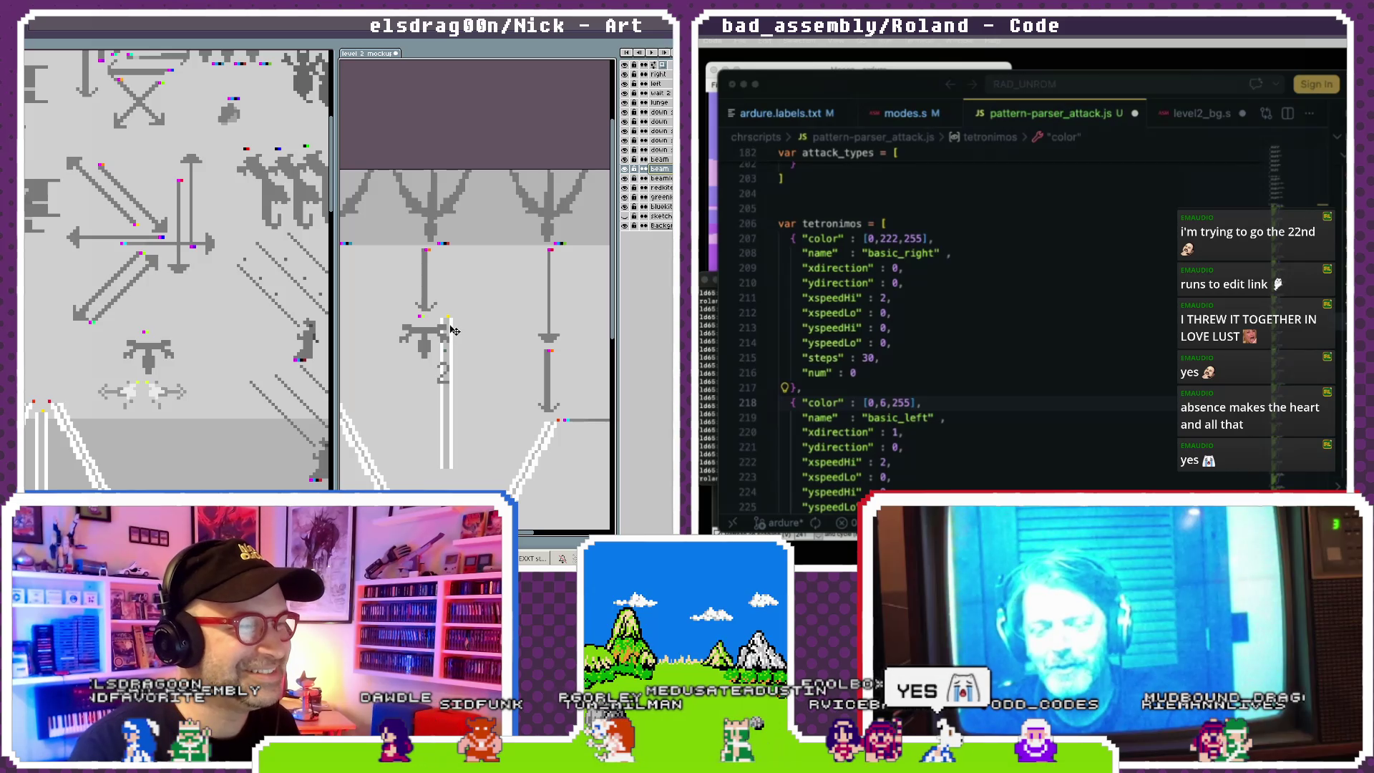
{"action": "left_click", "coordinate": [448, 385]}
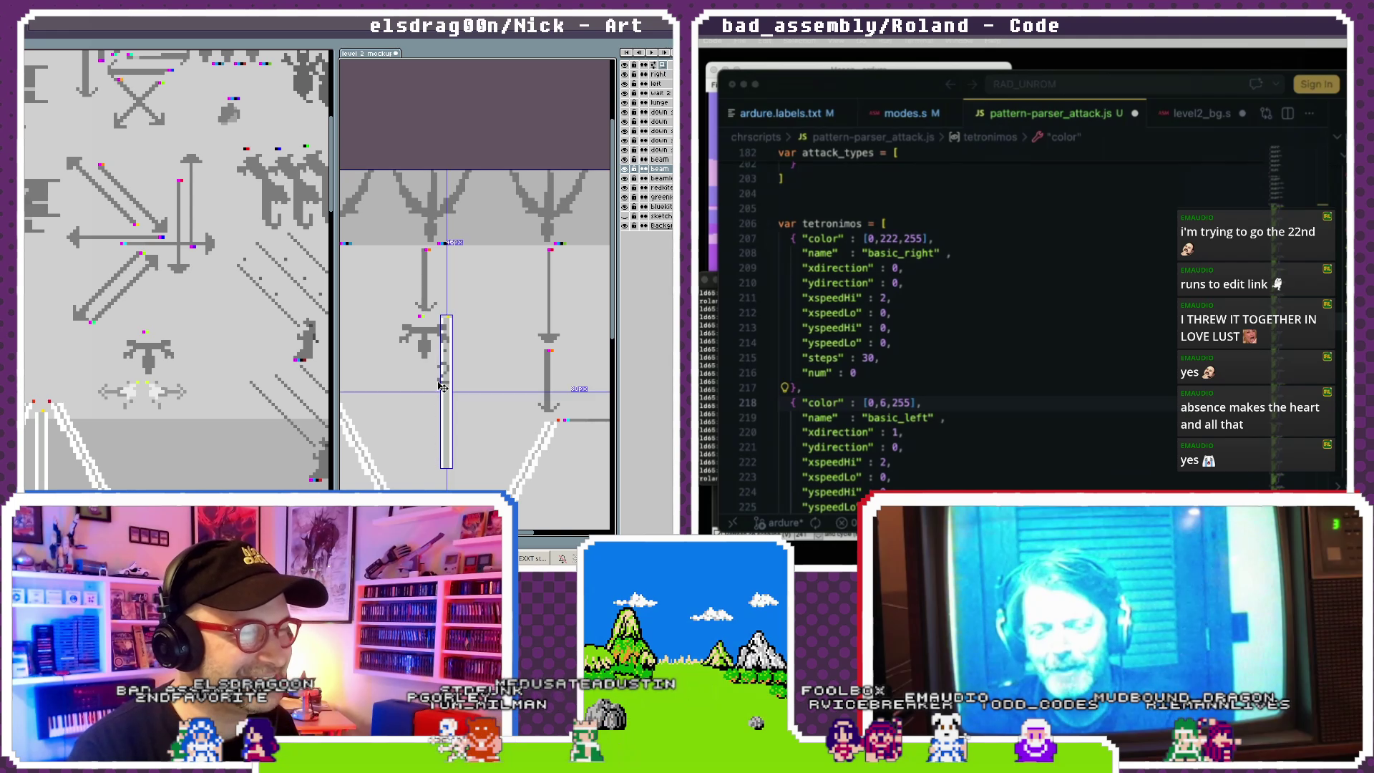
{"action": "left_click_drag", "start_coordinate": [442, 387], "coordinate": [465, 373]}
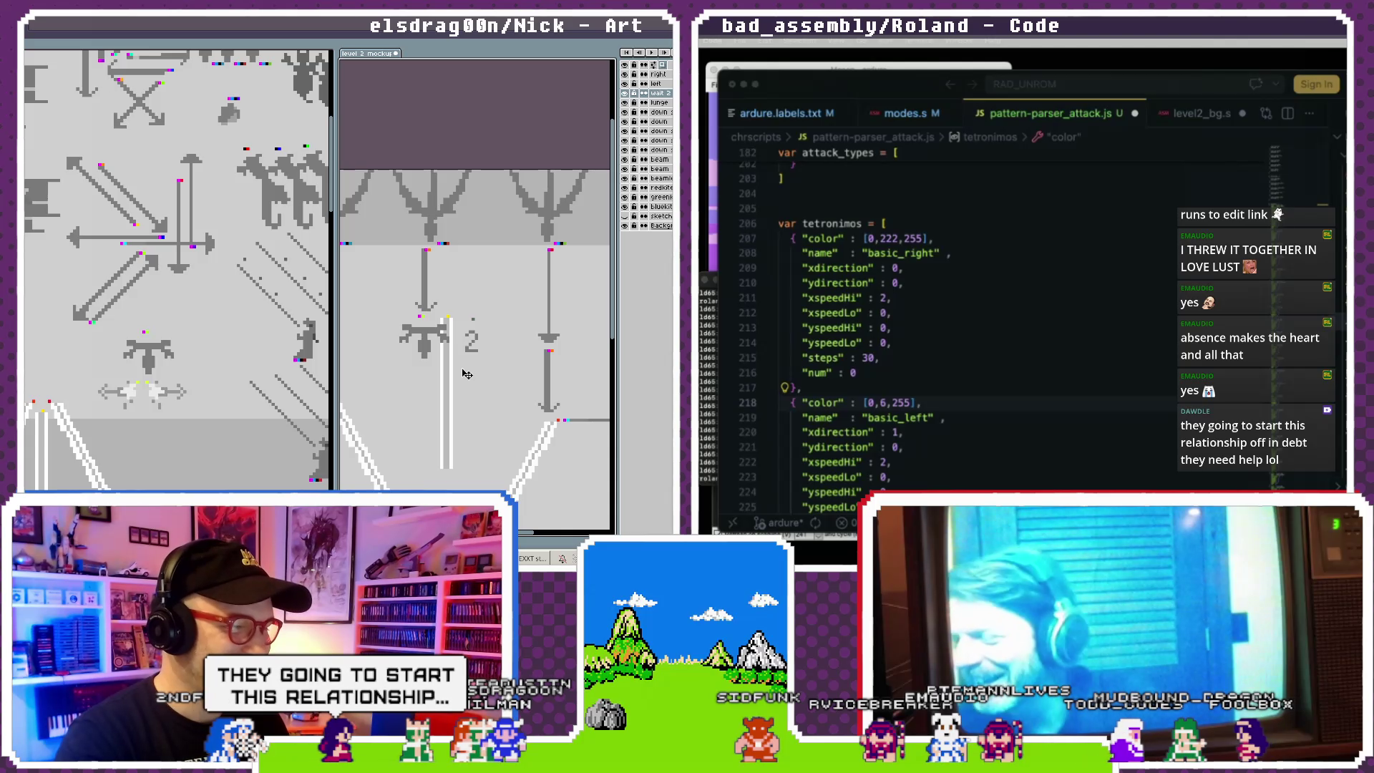
{"action": "scroll", "coordinate": [450, 365], "scroll_direction": "down", "scroll_amount": 2}
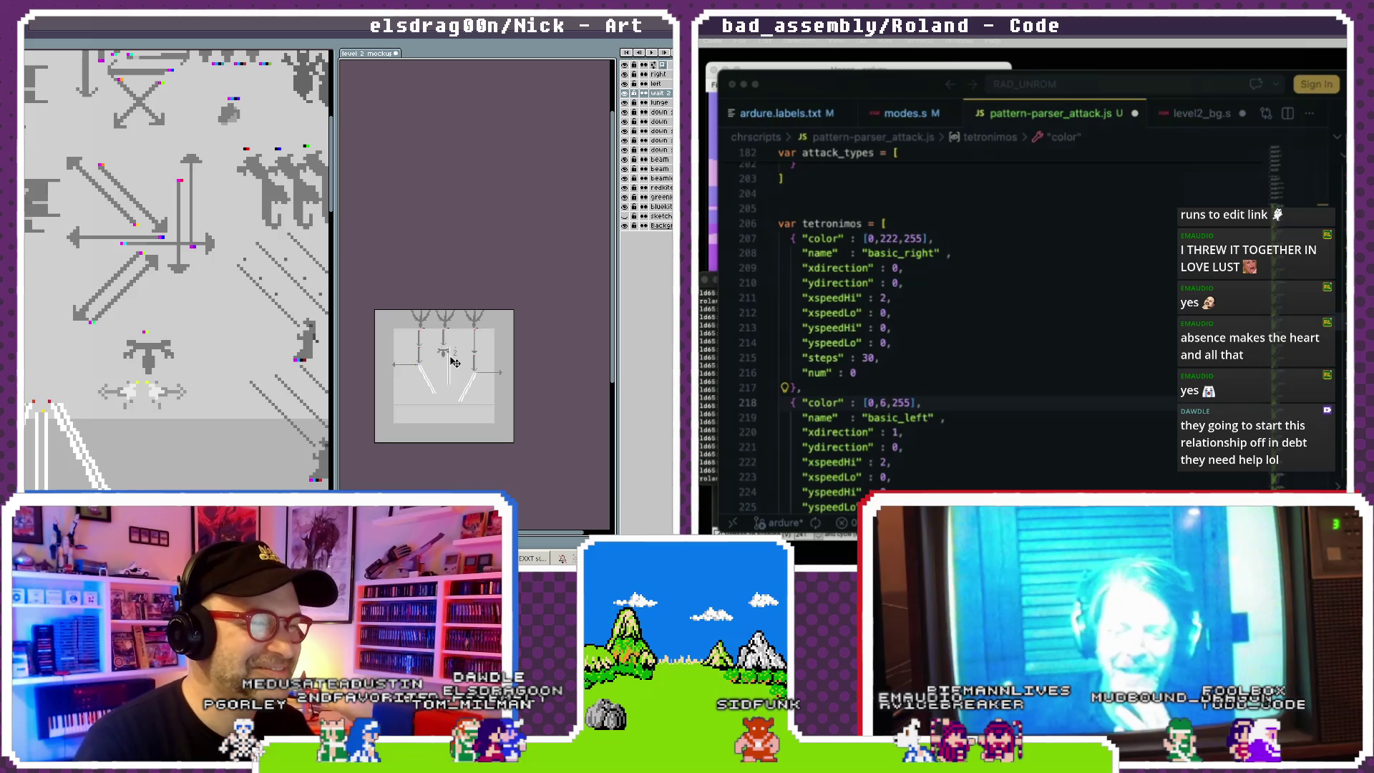
- Select the bluekit layer, left arrow and beam pieces, and bring the whole mockup into view
{"action": "scroll", "coordinate": [444, 365], "scroll_direction": "up", "scroll_amount": 2}
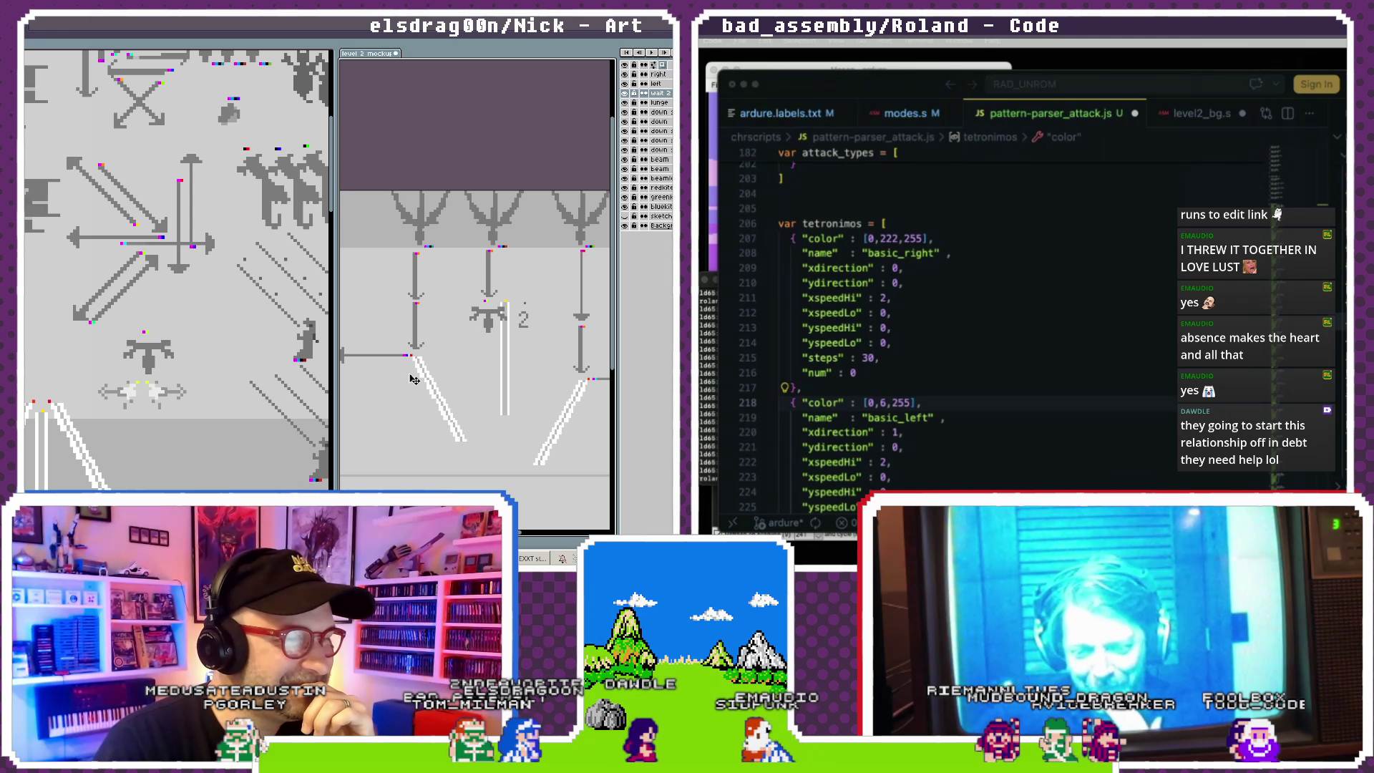
{"action": "left_click", "coordinate": [432, 240], "text": "ctrl"}
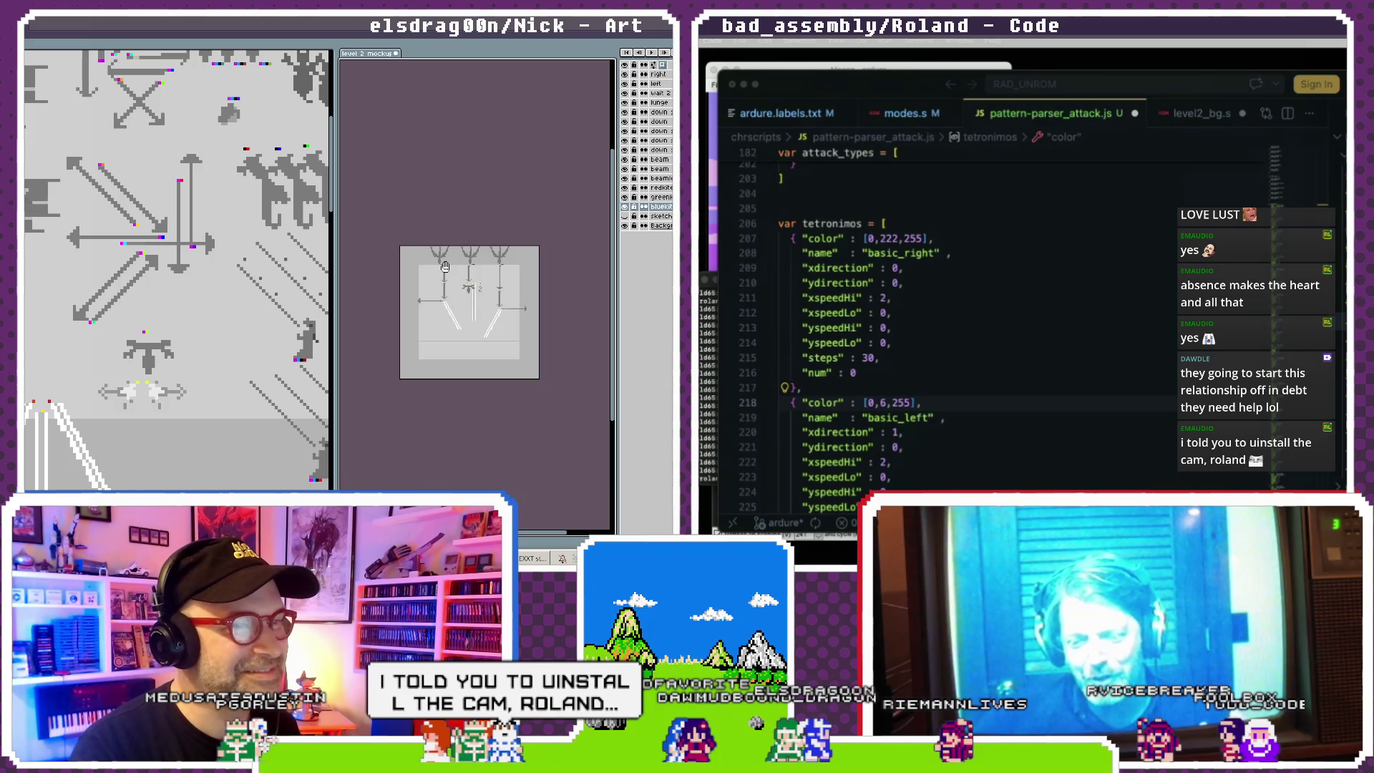
{"action": "scroll", "coordinate": [443, 274], "scroll_direction": "down", "scroll_amount": 3}
{"action": "scroll", "coordinate": [444, 274], "scroll_direction": "up", "scroll_amount": 3}
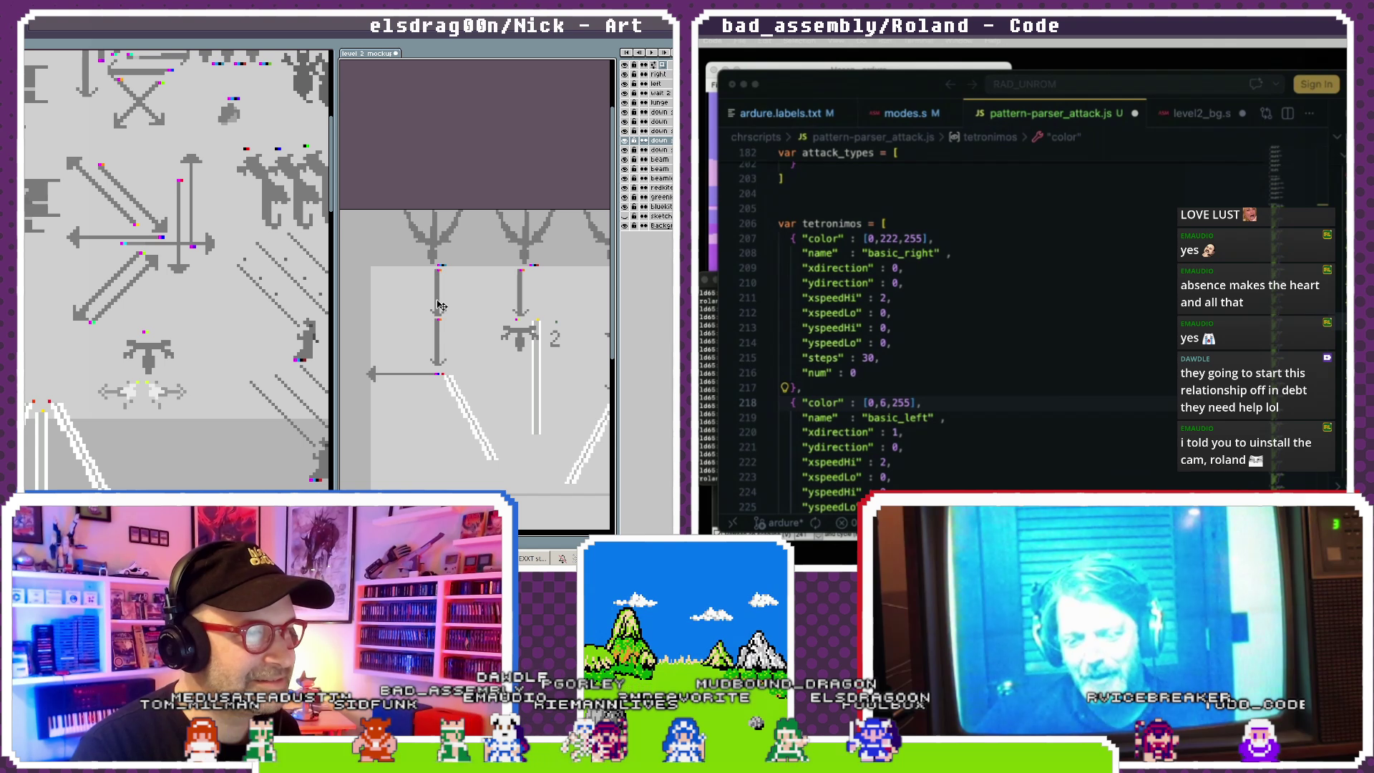
{"action": "left_click", "coordinate": [430, 376]}
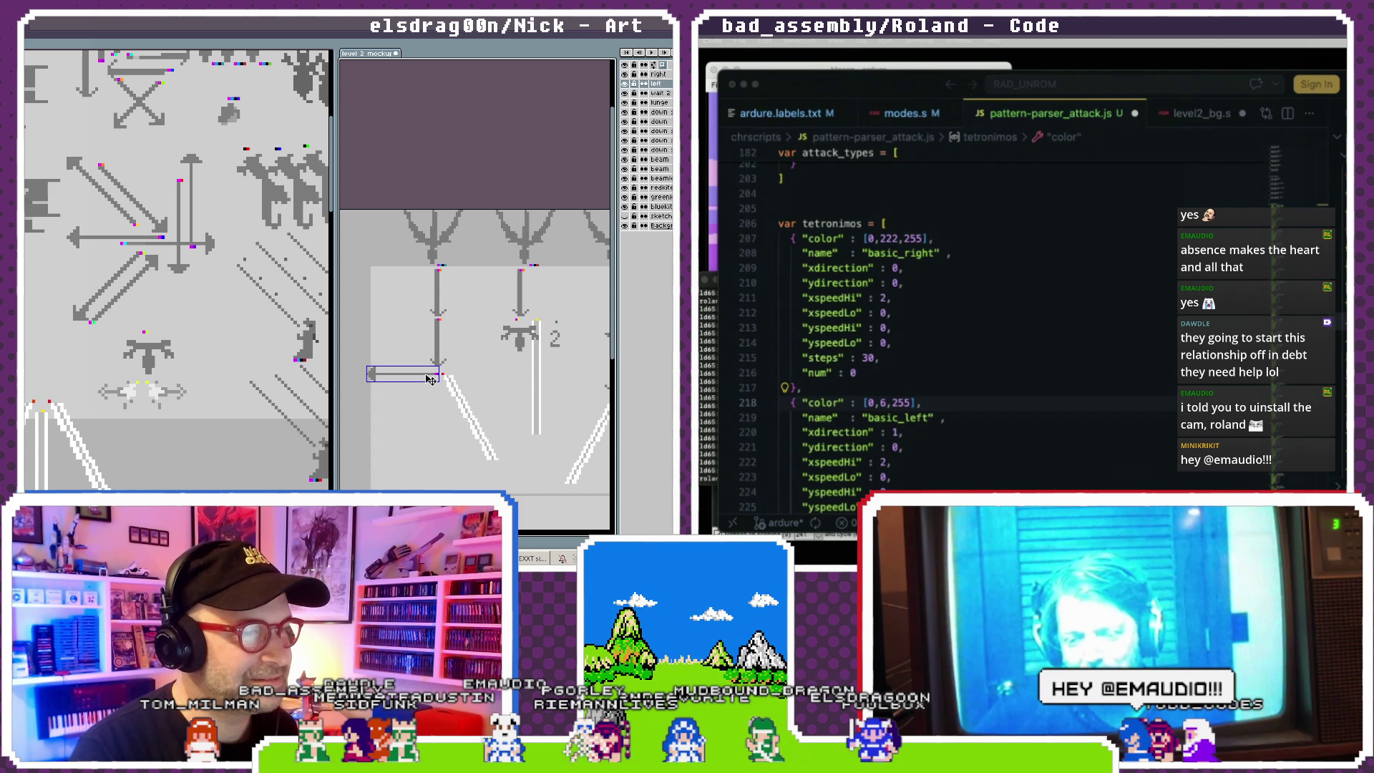
{"action": "scroll", "coordinate": [430, 376], "scroll_direction": "up", "scroll_amount": 1}
{"action": "left_click", "coordinate": [452, 378]}
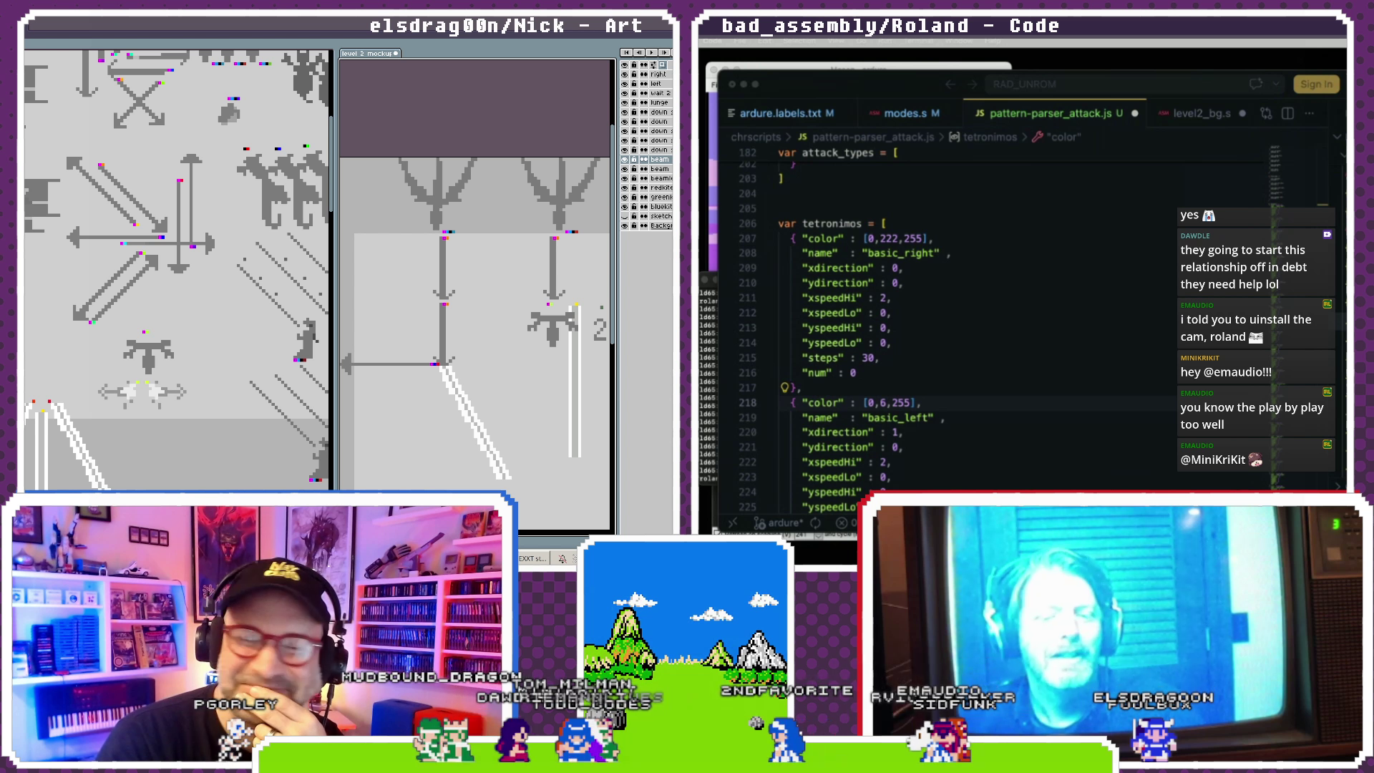
{"action": "scroll", "coordinate": [509, 392], "scroll_direction": "down", "scroll_amount": 2}
{"action": "left_click_drag", "start_coordinate": [509, 392], "coordinate": [432, 384]}
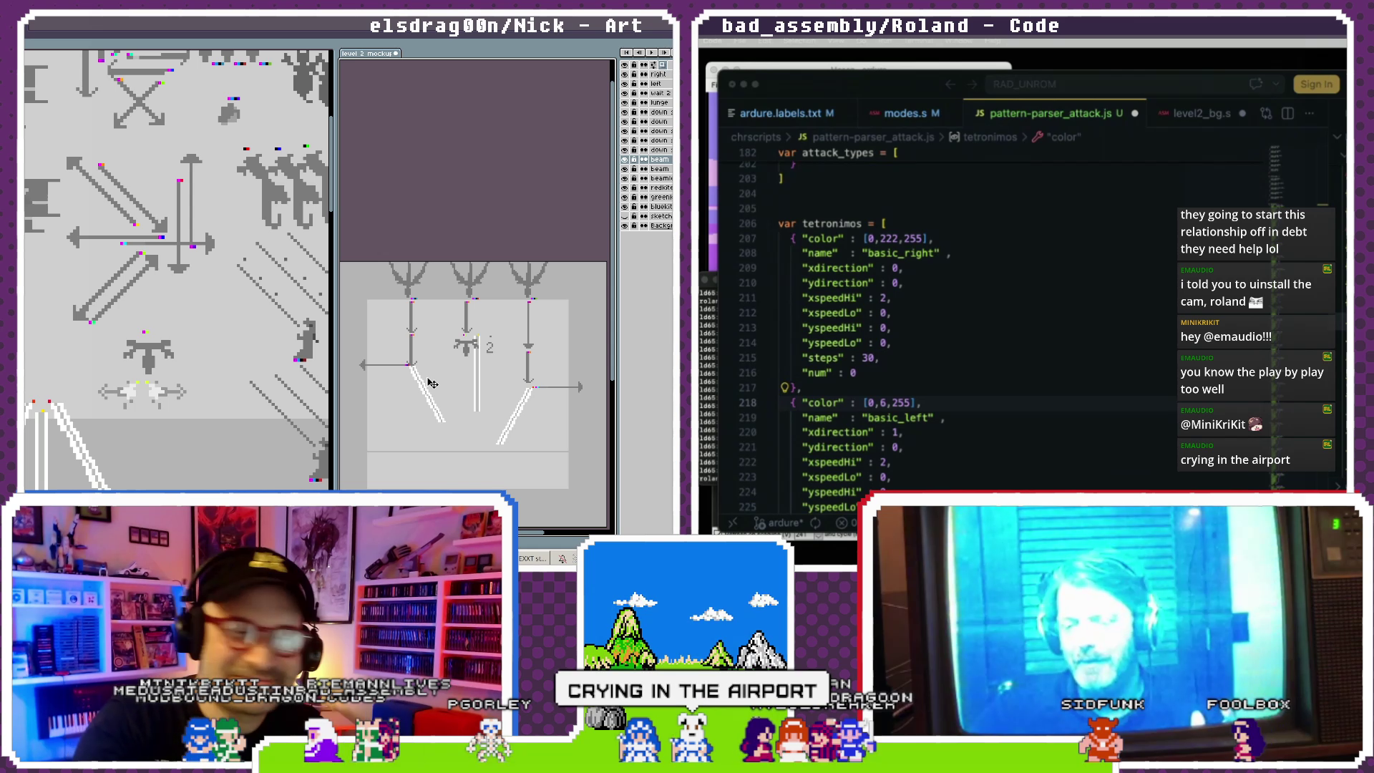
{"action": "scroll", "coordinate": [509, 361], "scroll_direction": "up", "scroll_amount": 2}
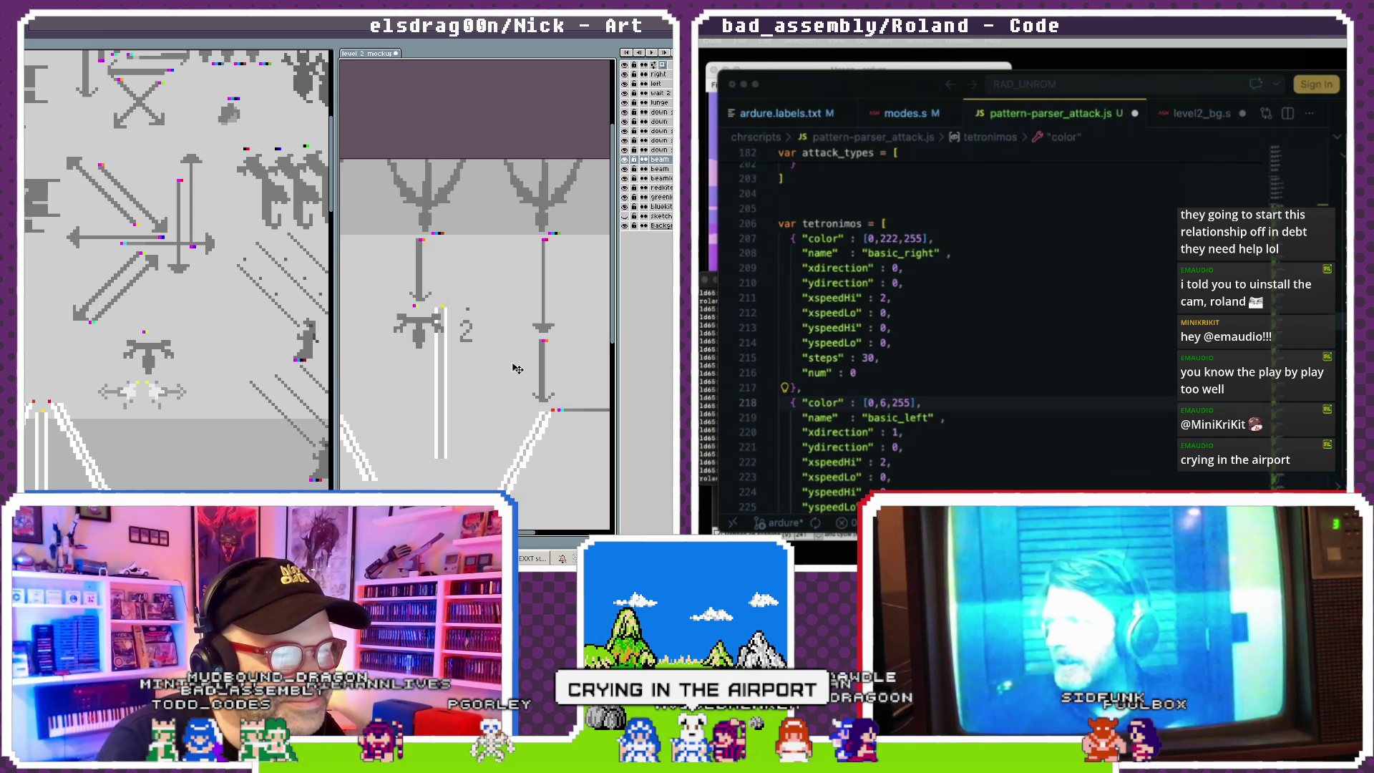
- Move the right arrow up-left to meet the right column's down arrow and shift the white beam left
{"action": "left_click", "coordinate": [549, 329]}
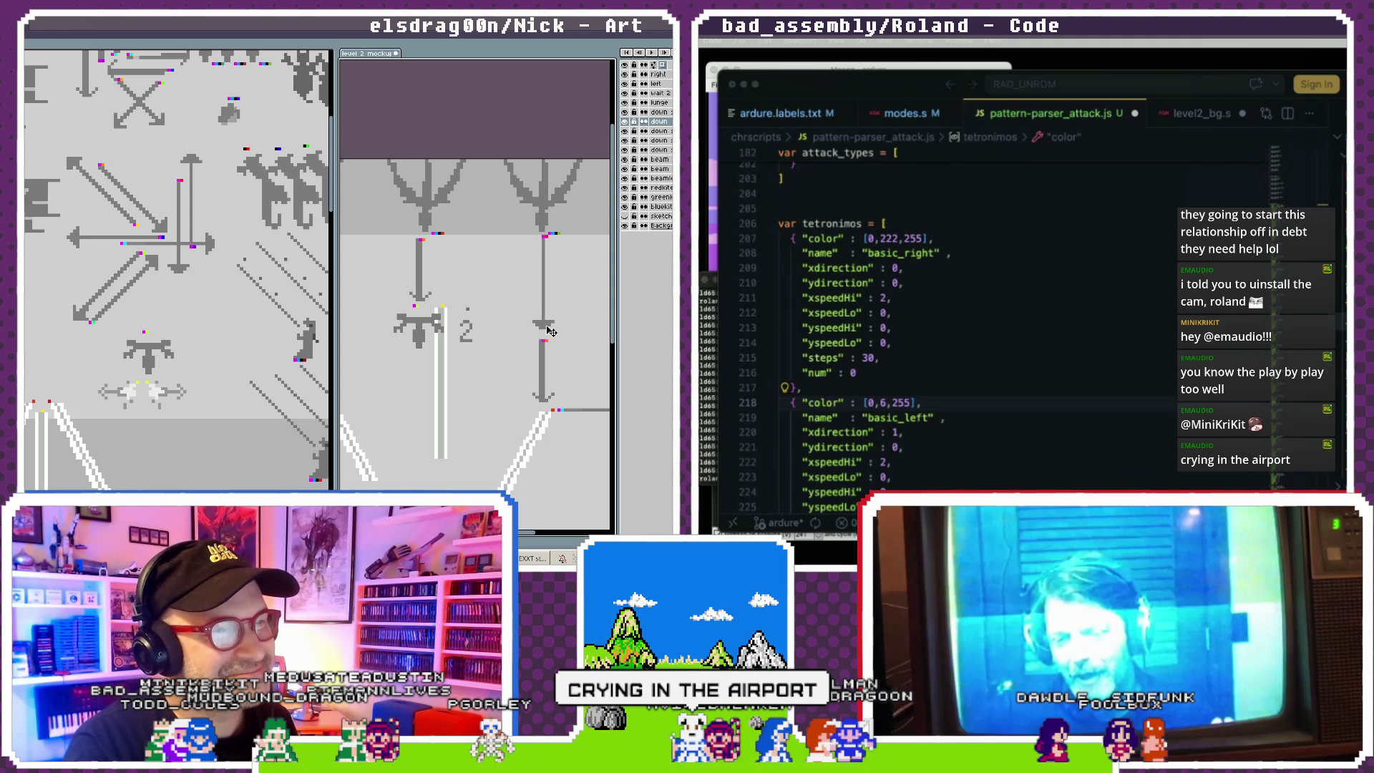
{"action": "left_click", "coordinate": [544, 362]}
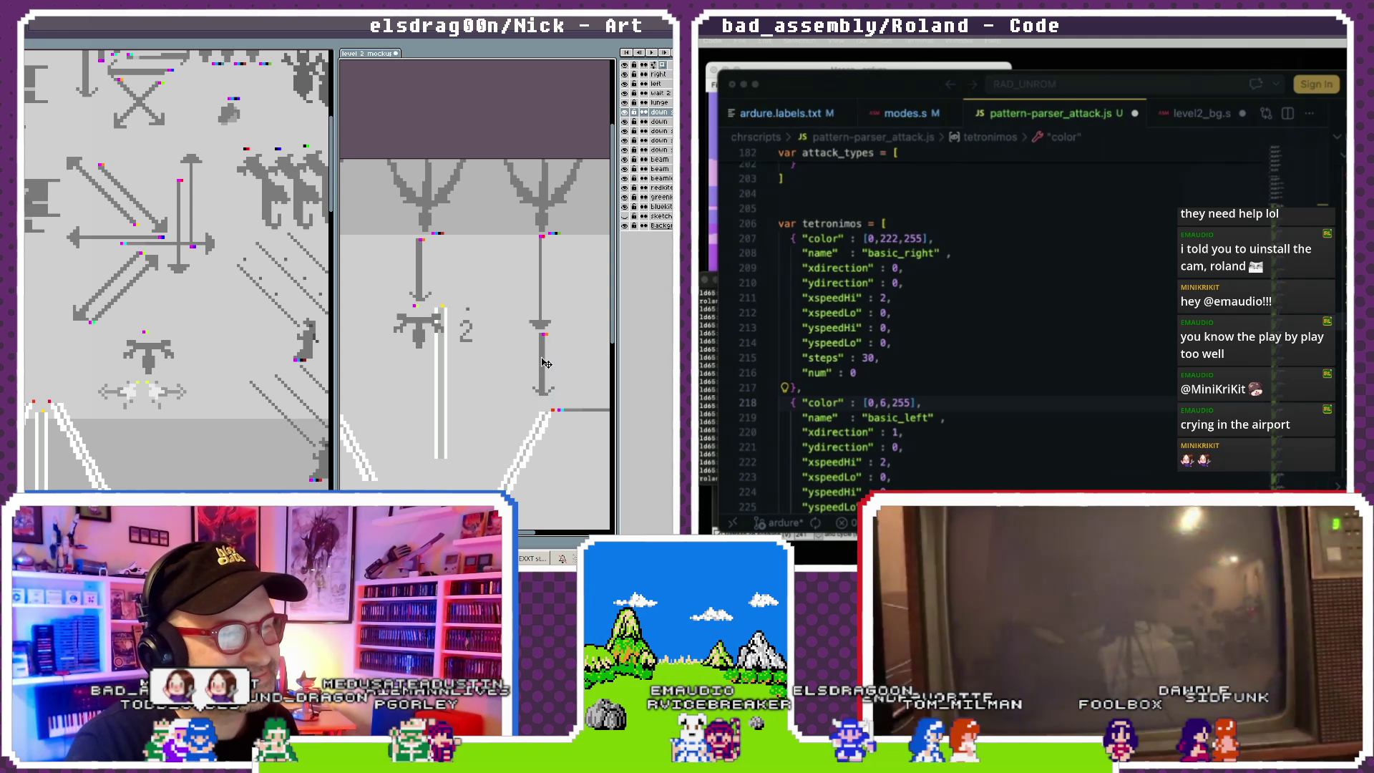
{"action": "left_click", "coordinate": [570, 415]}
{"action": "left_click_drag", "start_coordinate": [575, 415], "coordinate": [560, 403]}
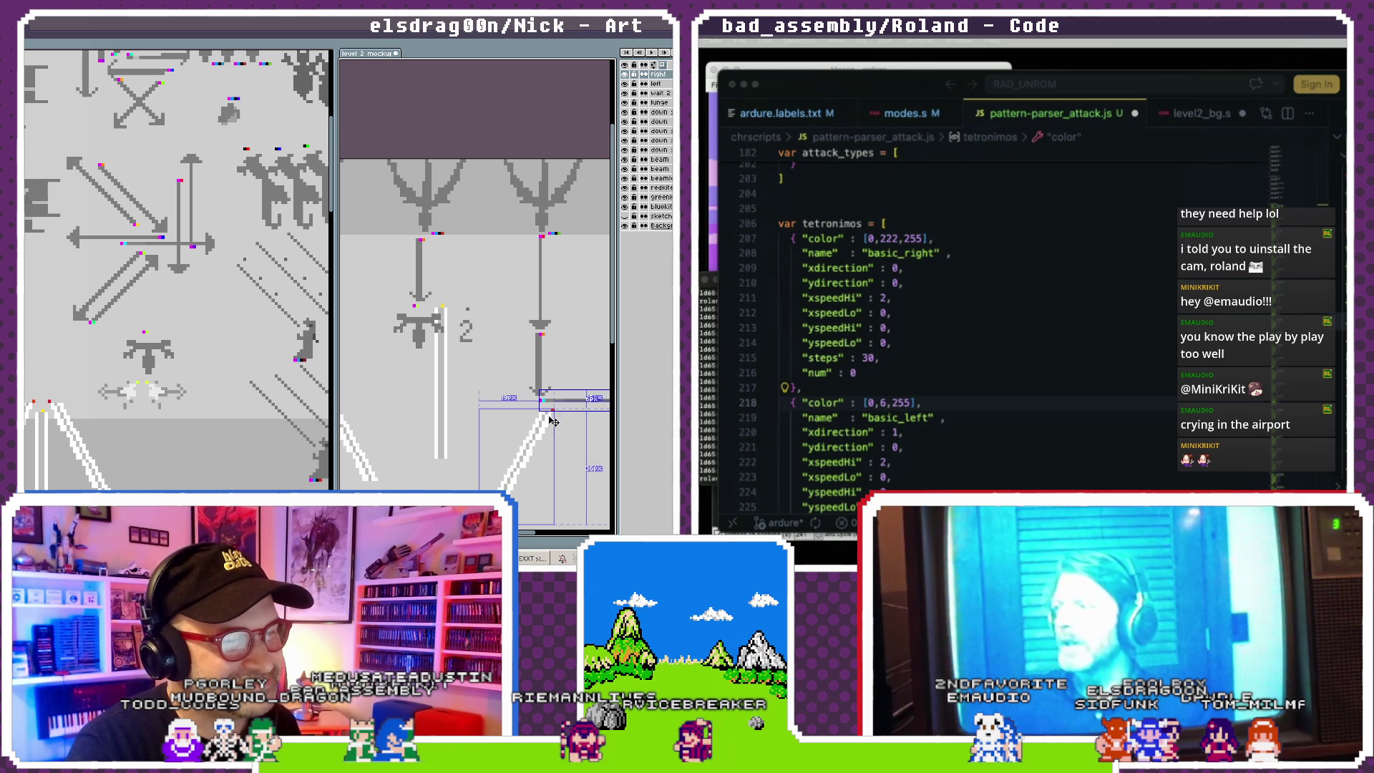
{"action": "left_click", "coordinate": [546, 427]}
{"action": "left_click_drag", "start_coordinate": [546, 427], "coordinate": [542, 429]}
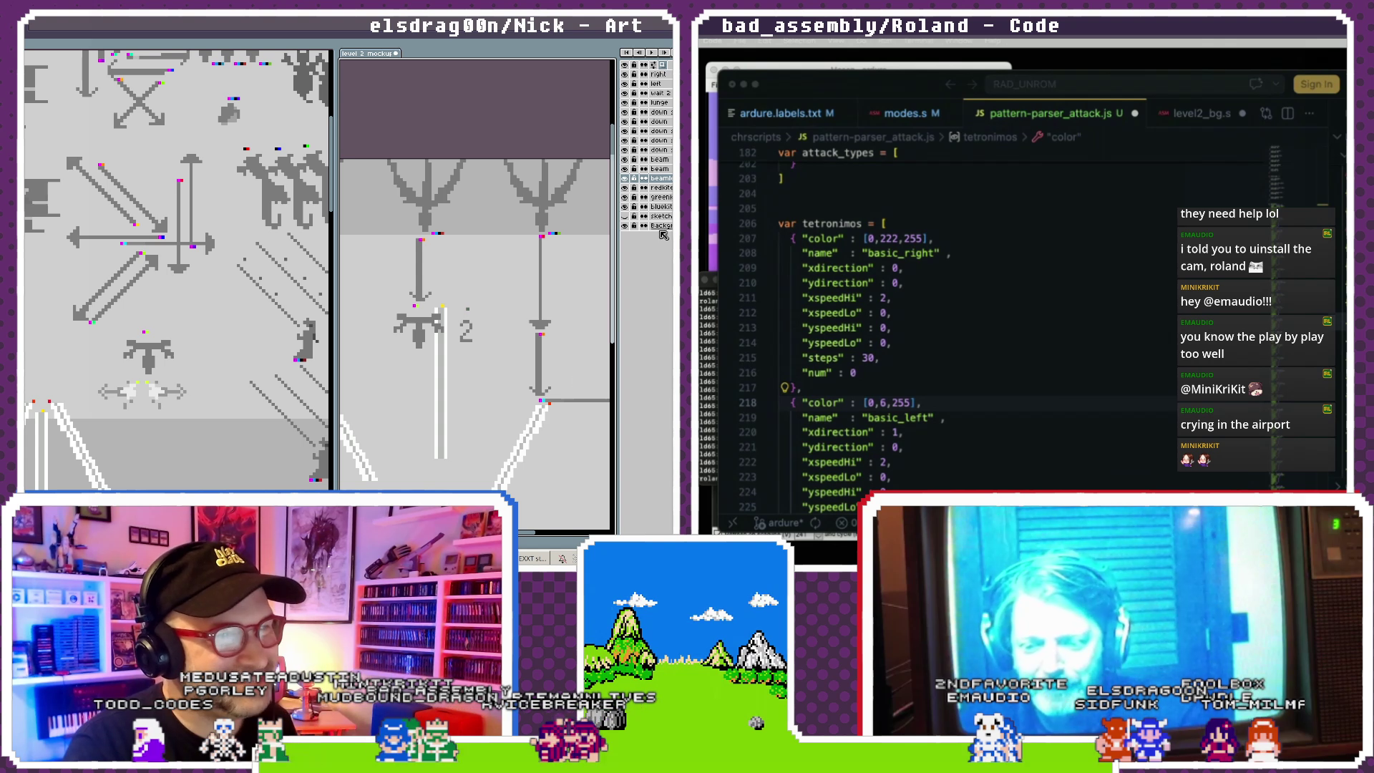
- Move the beamii layer up just below 'right' and widen the mockup view
{"action": "left_click", "coordinate": [663, 140], "text": "shift"}
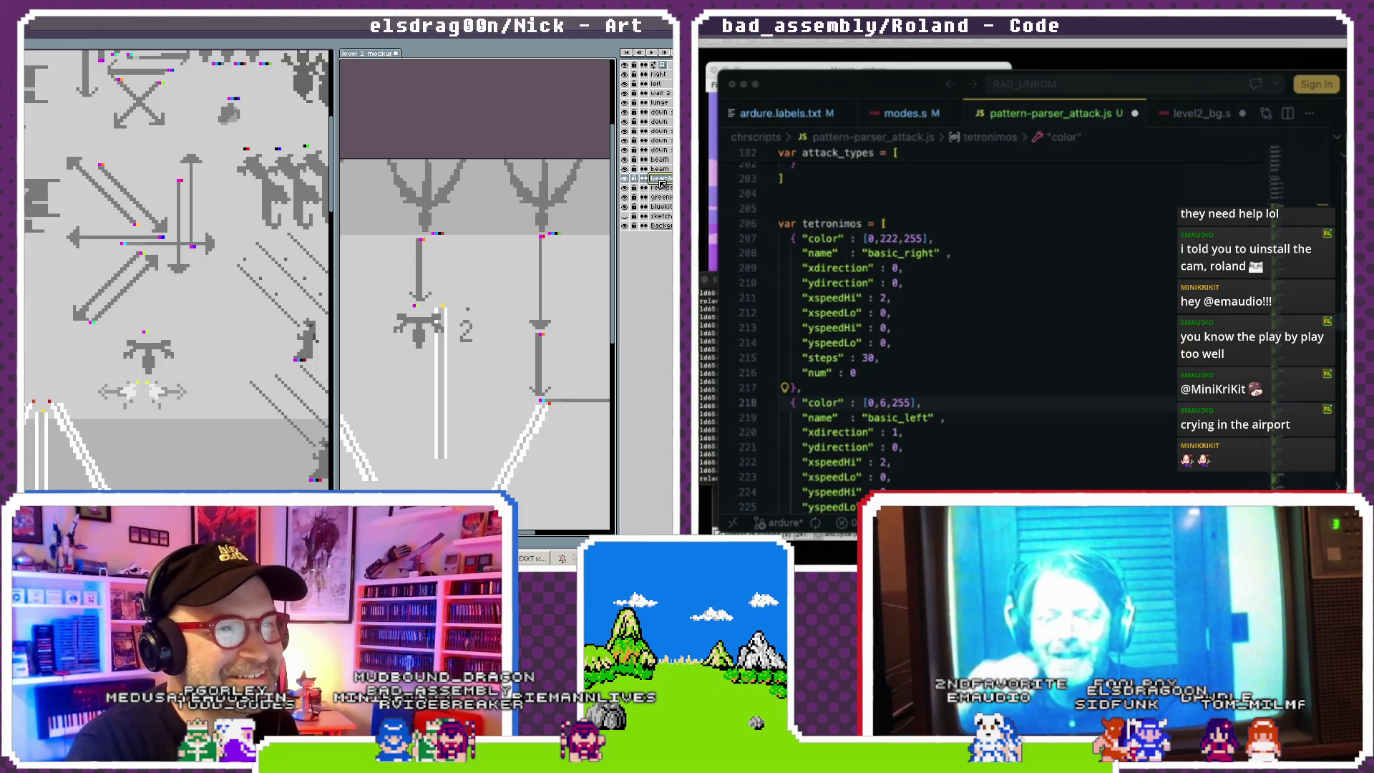
{"action": "left_click_drag", "start_coordinate": [665, 82], "coordinate": [662, 83]}
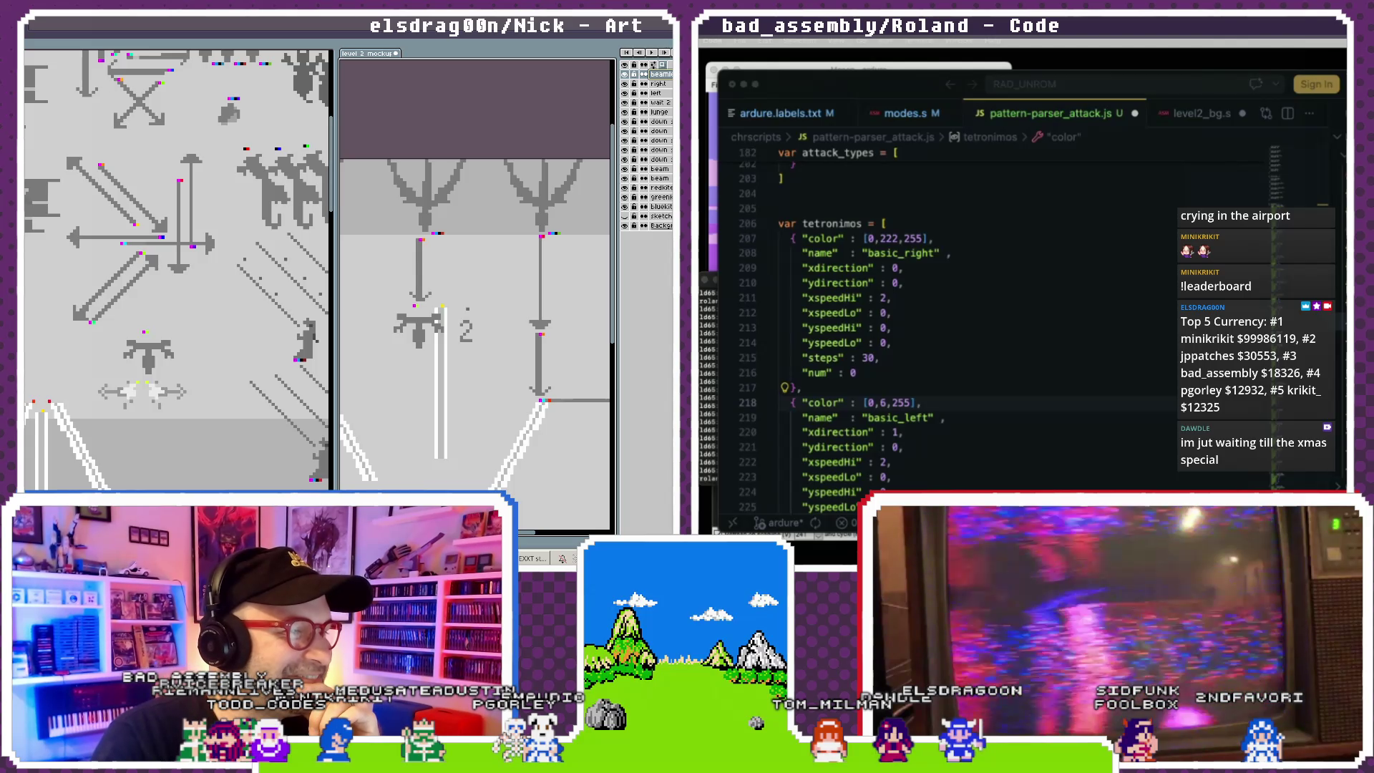
{"action": "left_click_drag", "start_coordinate": [335, 272], "coordinate": [211, 272]}
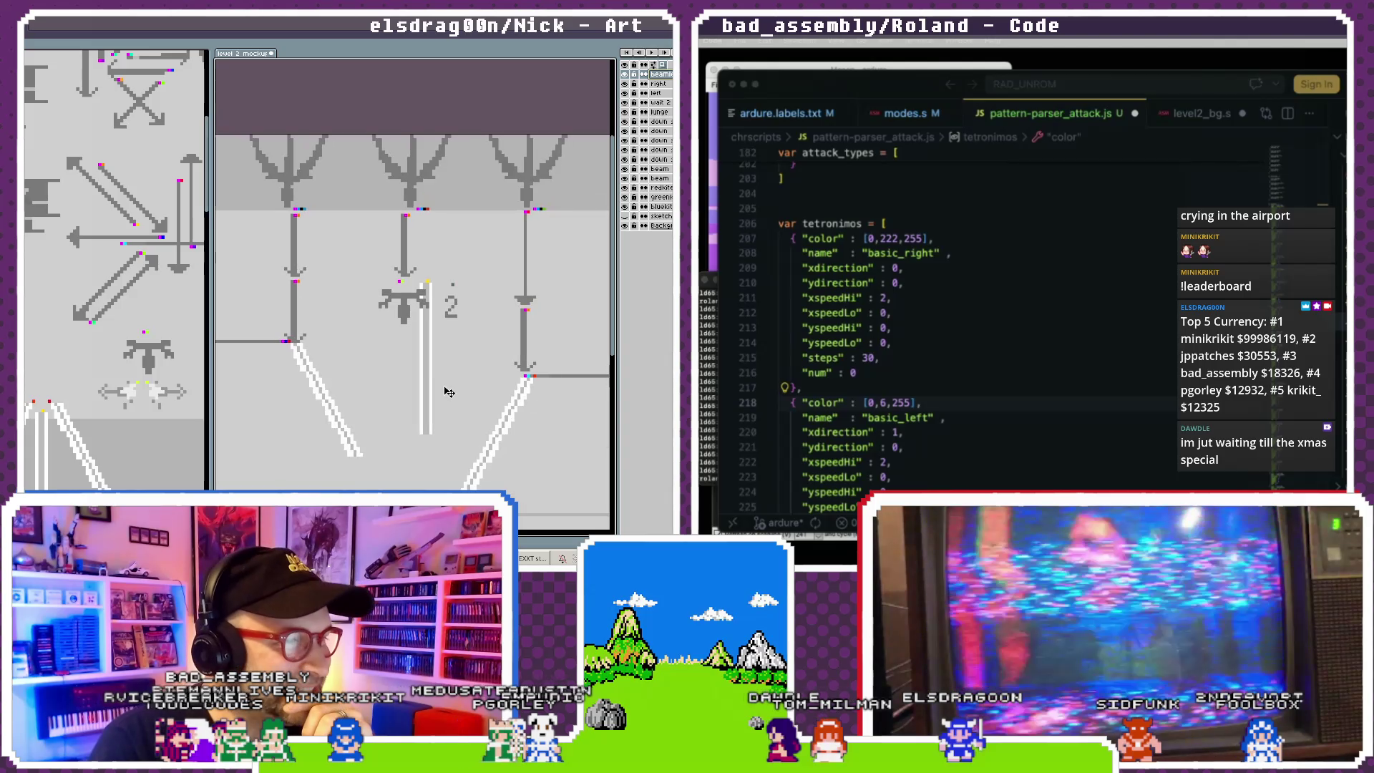
- Move the beam layer to the top of the Layers stack
{"action": "scroll", "coordinate": [448, 391], "scroll_direction": "down", "scroll_amount": 1}
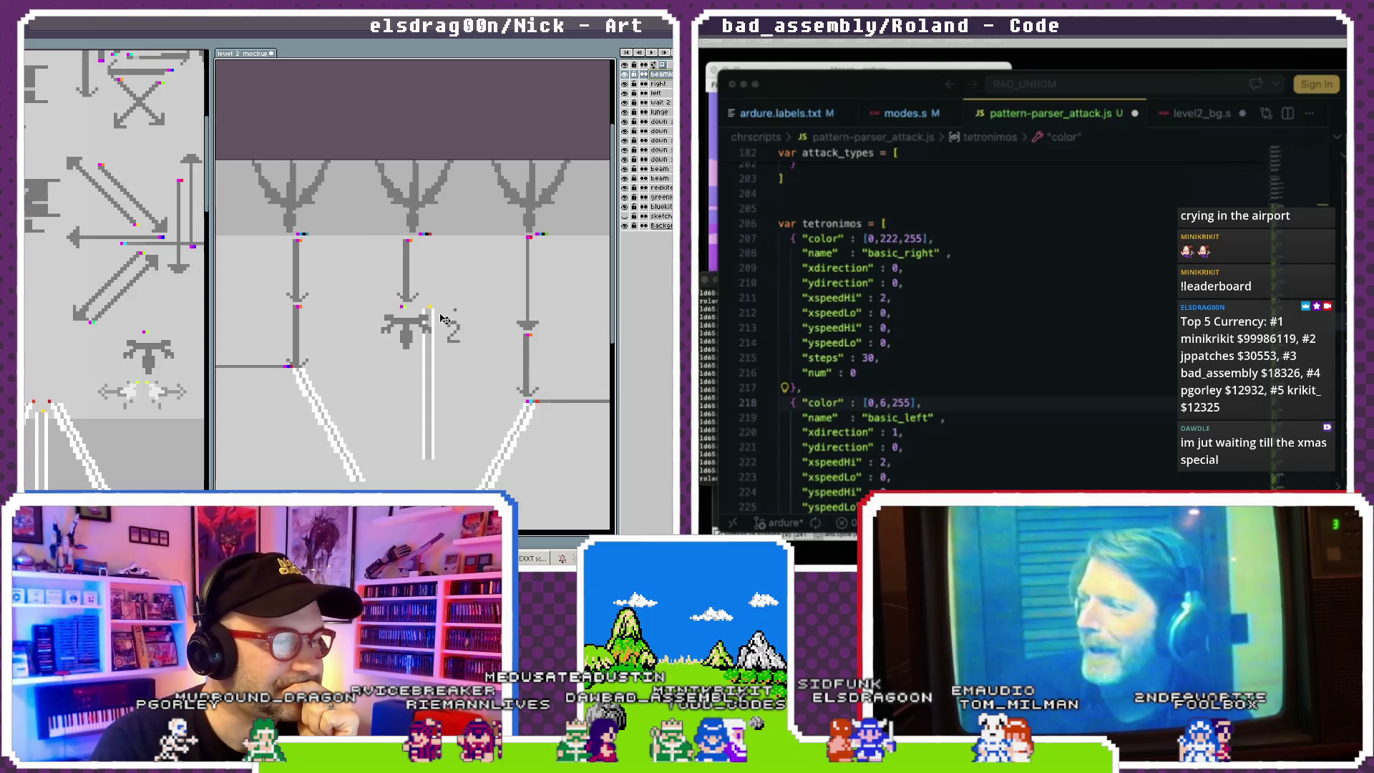
{"action": "scroll", "coordinate": [337, 369], "scroll_direction": "up", "scroll_amount": 1}
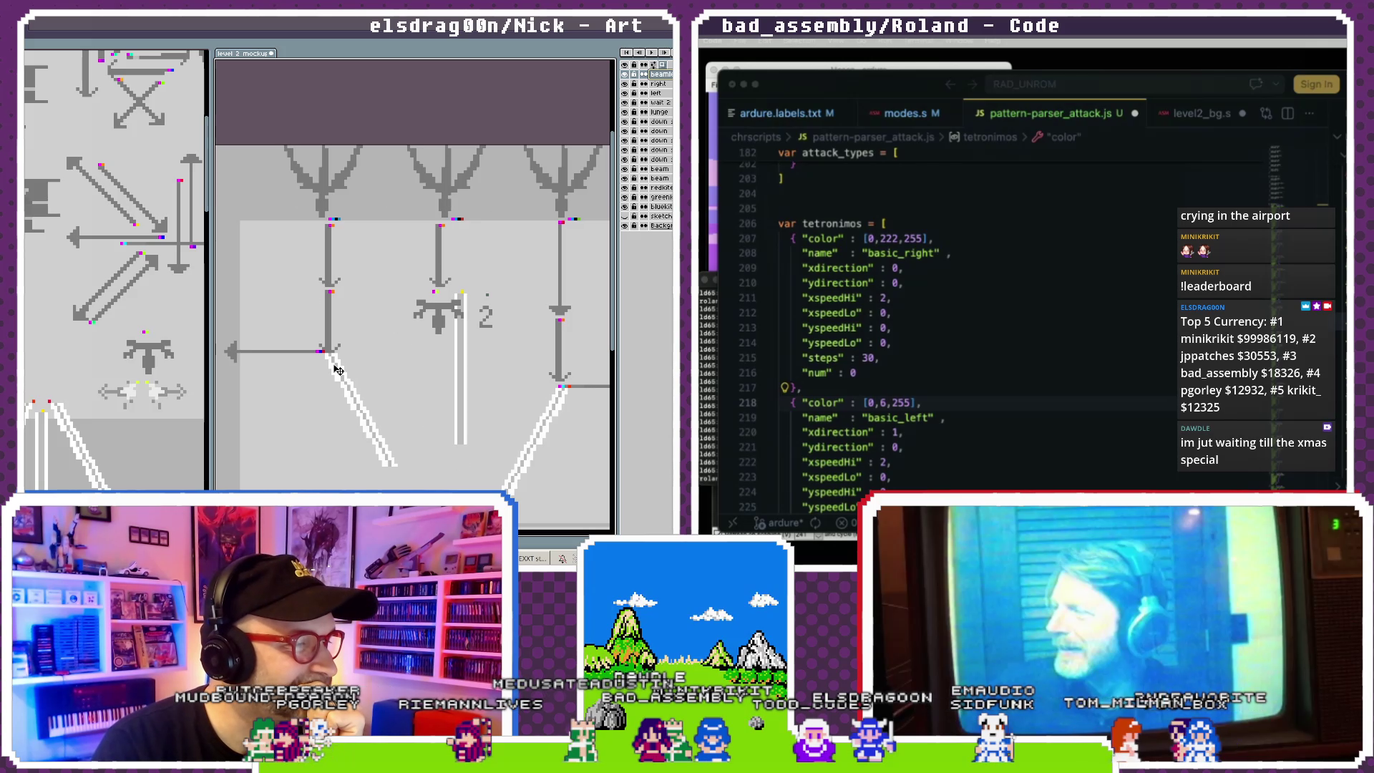
{"action": "scroll", "coordinate": [341, 378], "scroll_direction": "up", "scroll_amount": 1}
{"action": "left_click", "coordinate": [344, 385]}
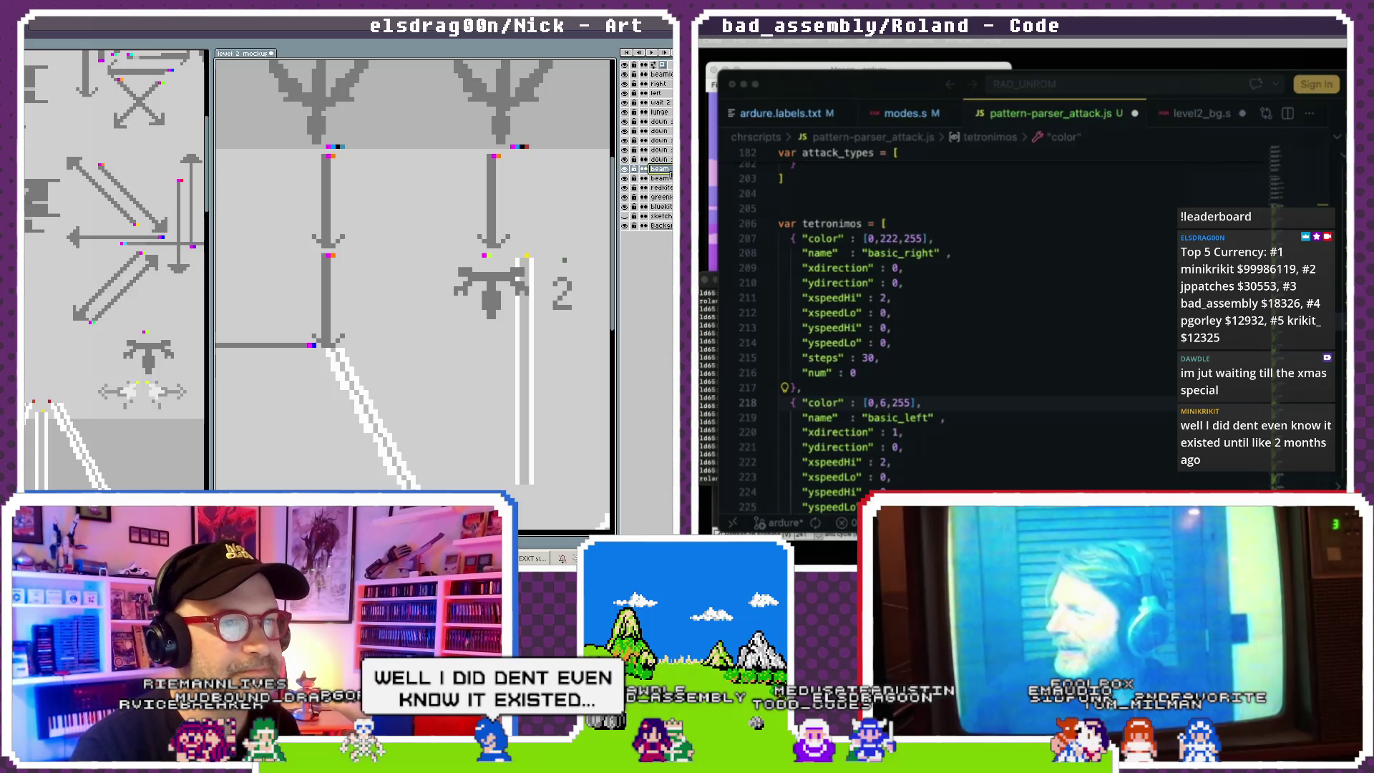
{"action": "left_click_drag", "start_coordinate": [651, 66], "coordinate": [652, 72]}
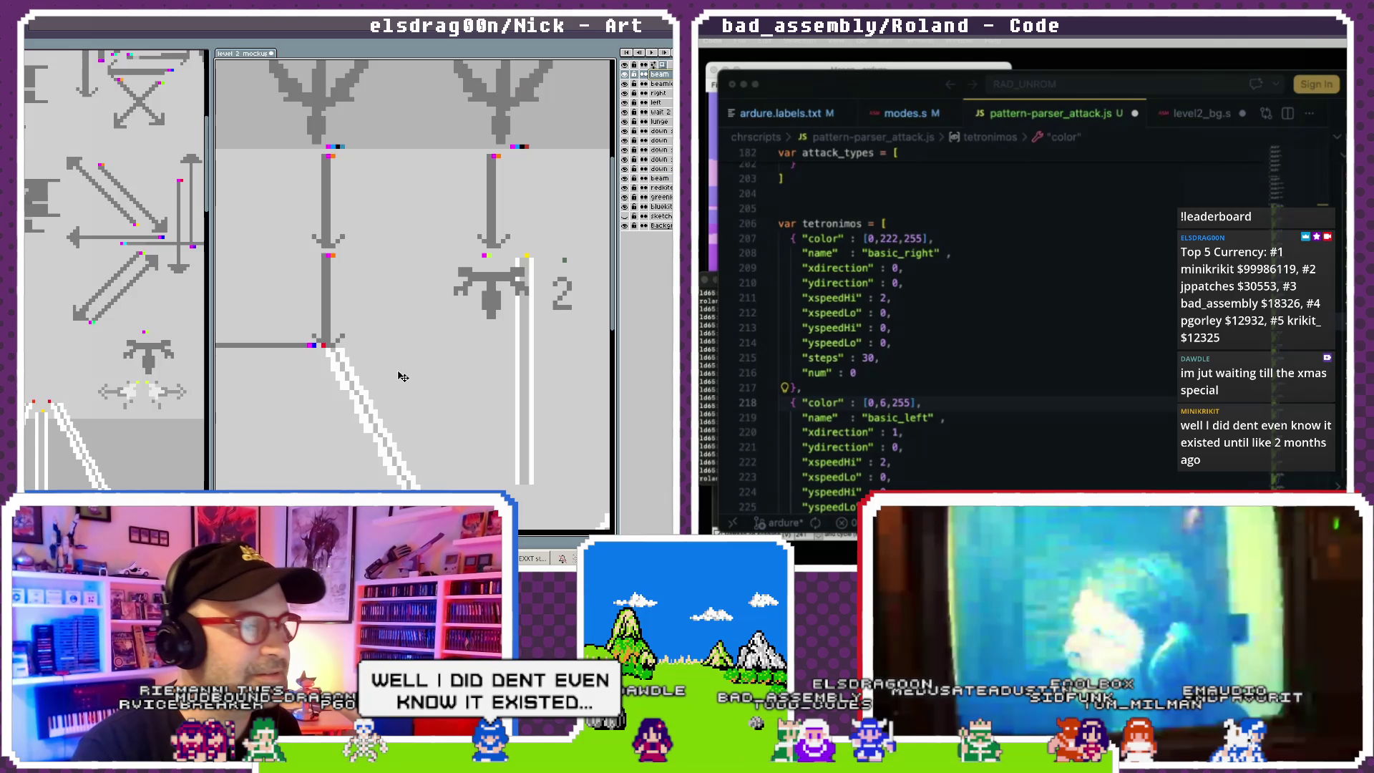
- Pan across the mockup's columns and select the left column's down arrow
{"action": "mouse_move", "coordinate": [545, 395]}
{"action": "left_mouse_down"}
{"action": "mouse_move", "coordinate": [466, 370]}
{"action": "mouse_move", "coordinate": [529, 380]}
{"action": "left_mouse_up"}
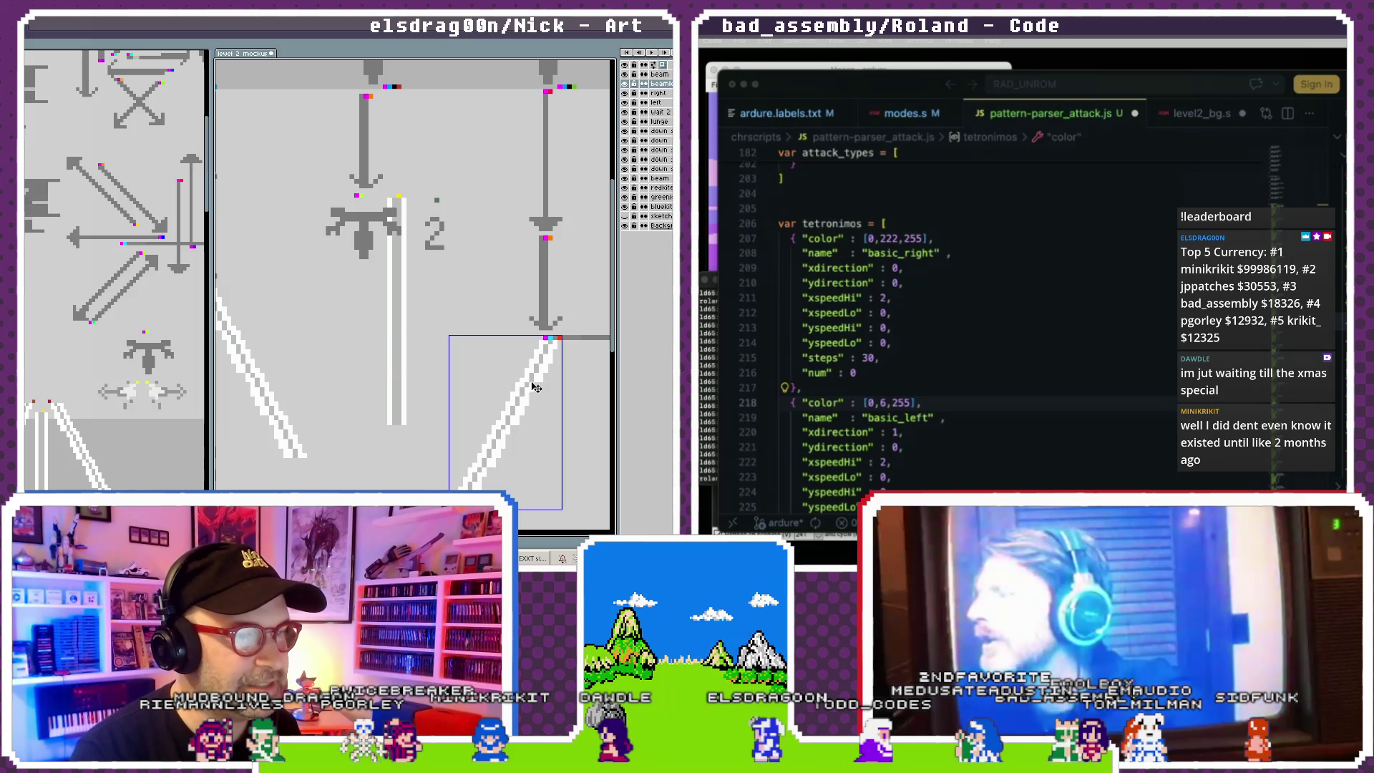
{"action": "scroll", "coordinate": [393, 359], "scroll_direction": "left", "scroll_amount": 5}
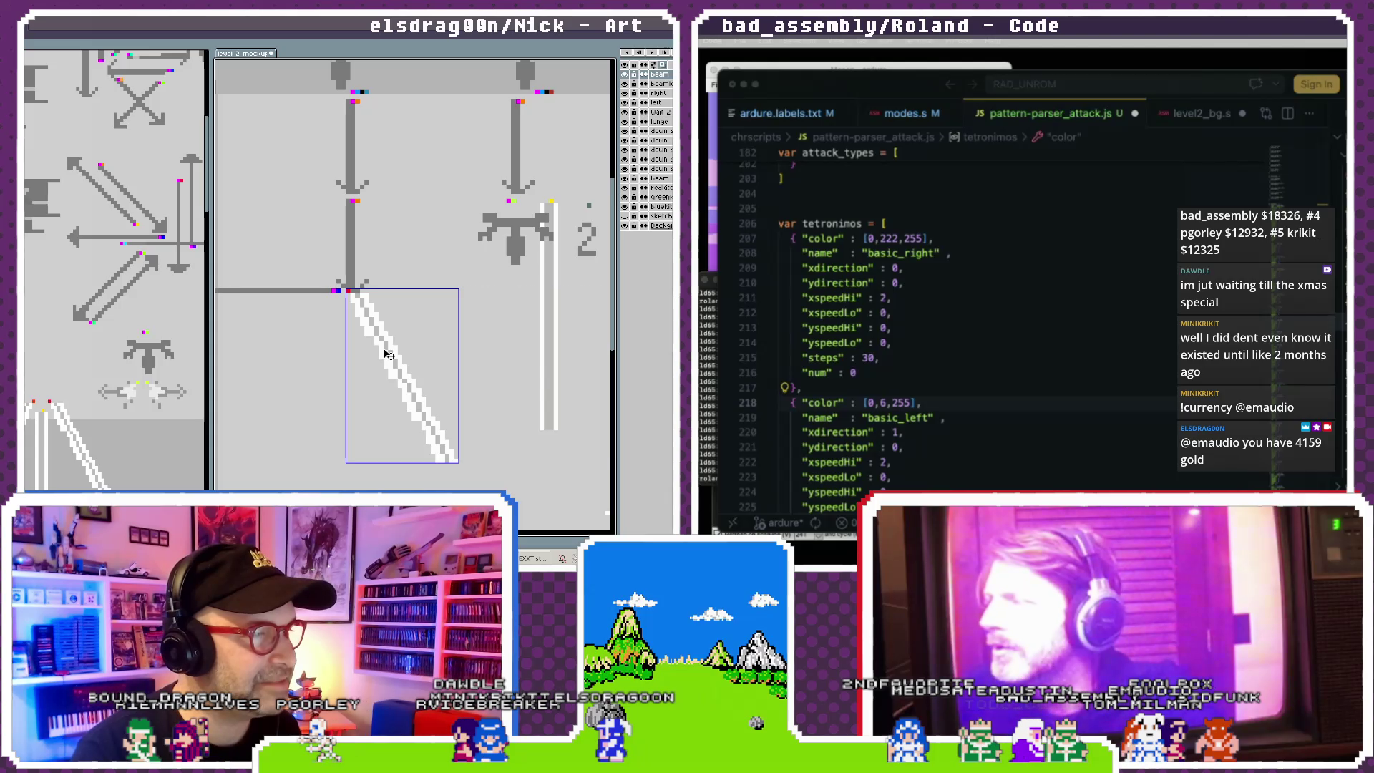
{"action": "scroll", "coordinate": [382, 347], "scroll_direction": "right", "scroll_amount": 1}
{"action": "scroll", "coordinate": [371, 340], "scroll_direction": "up", "scroll_amount": 3}
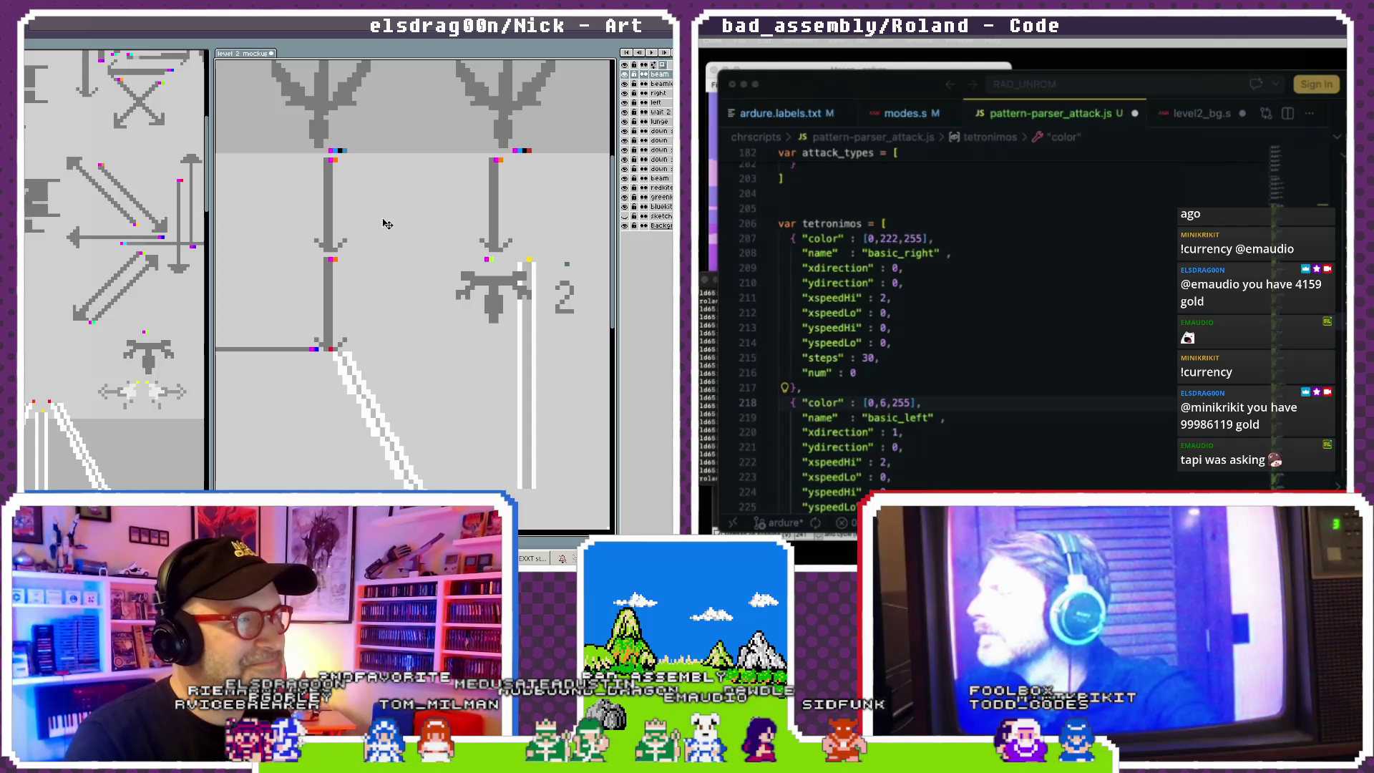
{"action": "scroll", "coordinate": [372, 279], "scroll_direction": "up", "scroll_amount": 3}
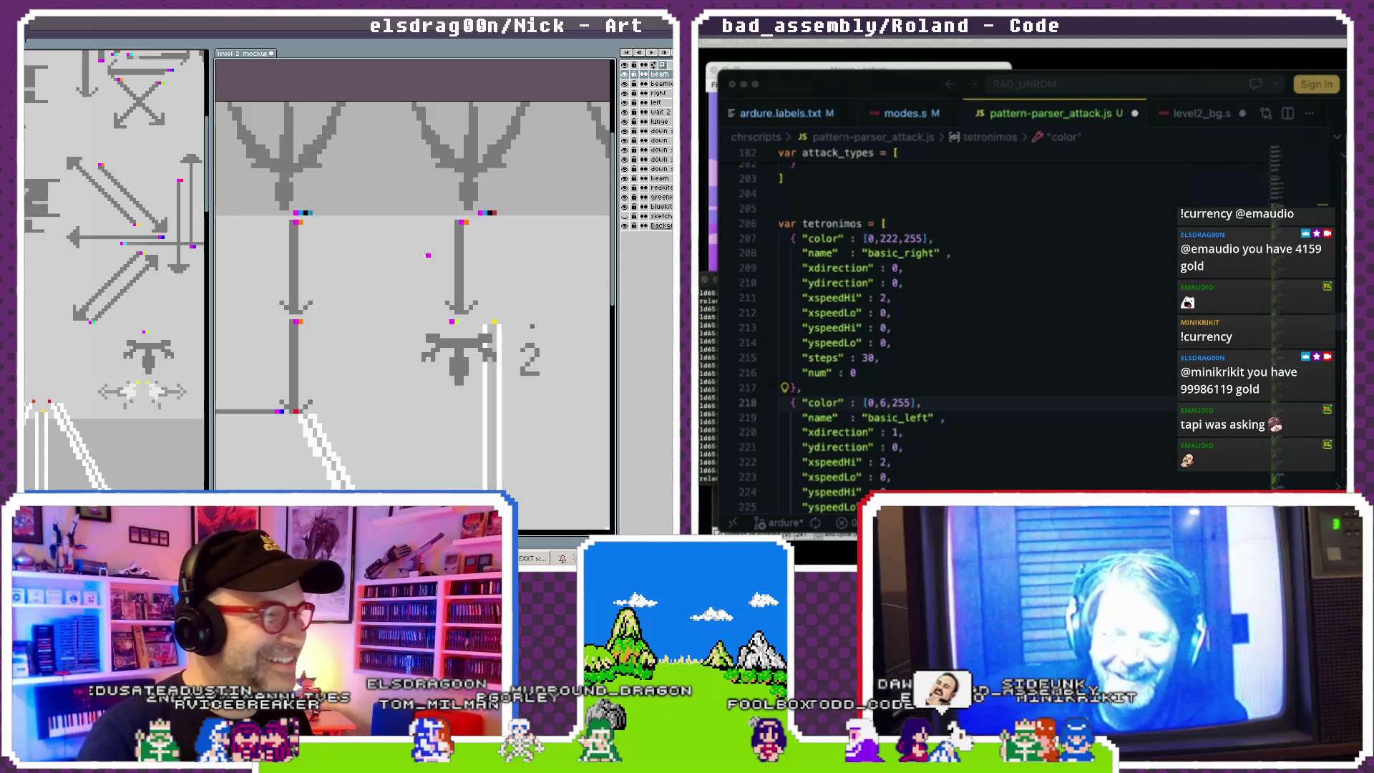
{"action": "left_click", "coordinate": [299, 249]}
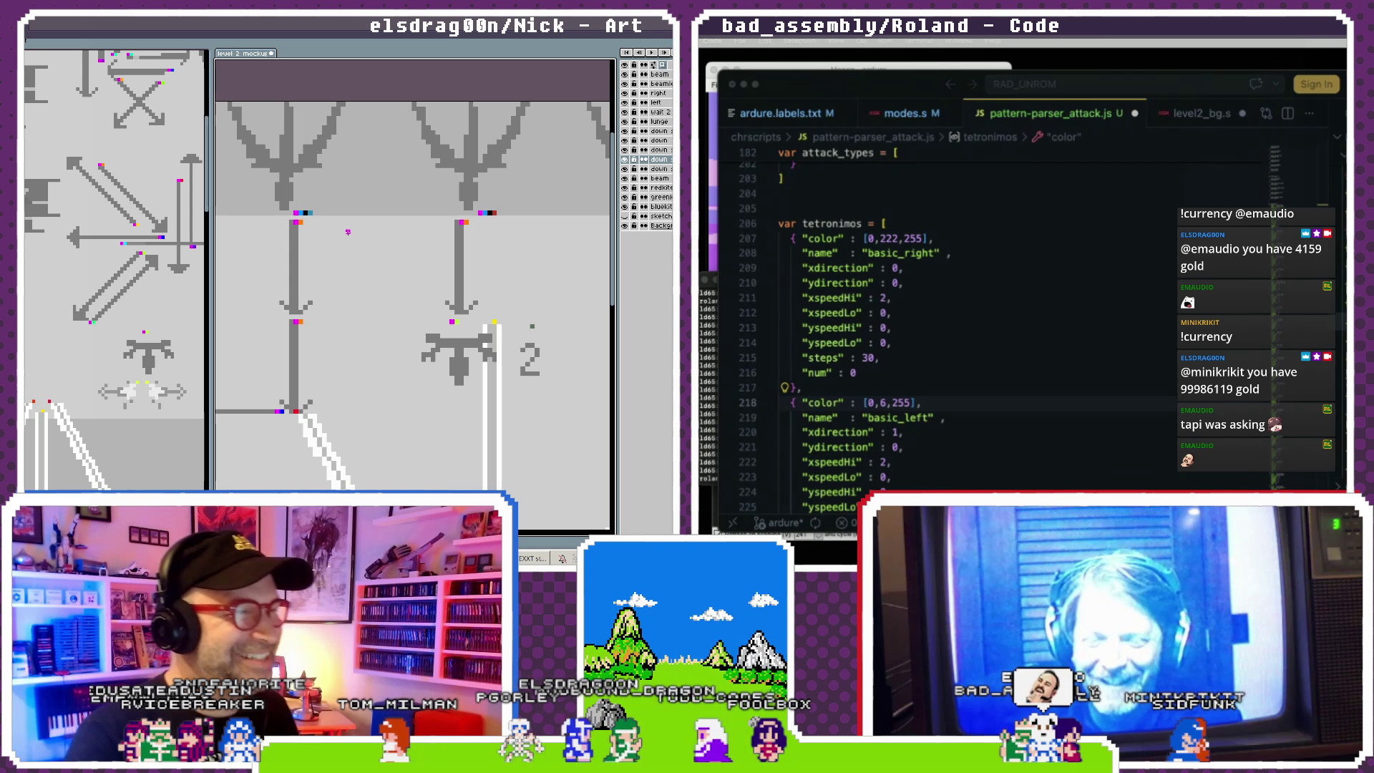
{"action": "scroll", "coordinate": [324, 217], "scroll_direction": "up", "scroll_amount": 2}
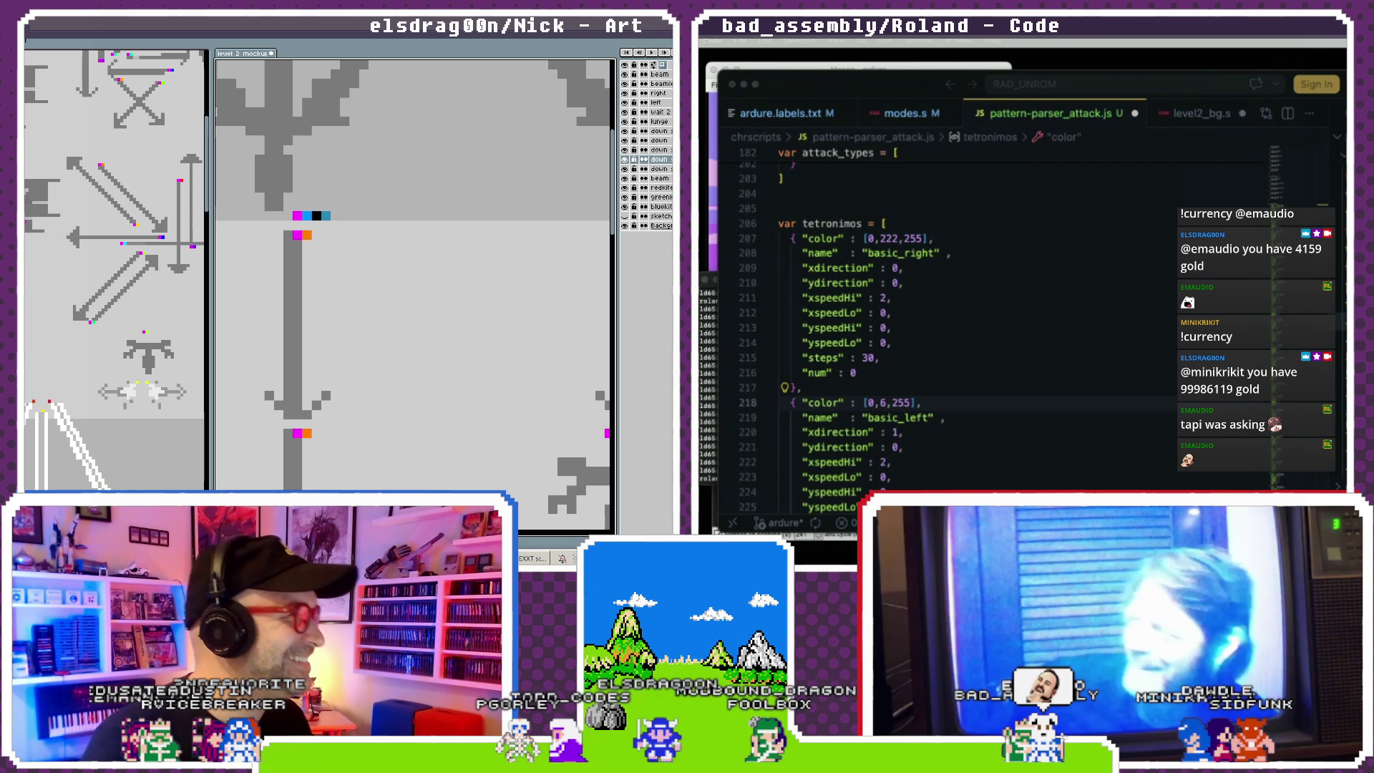
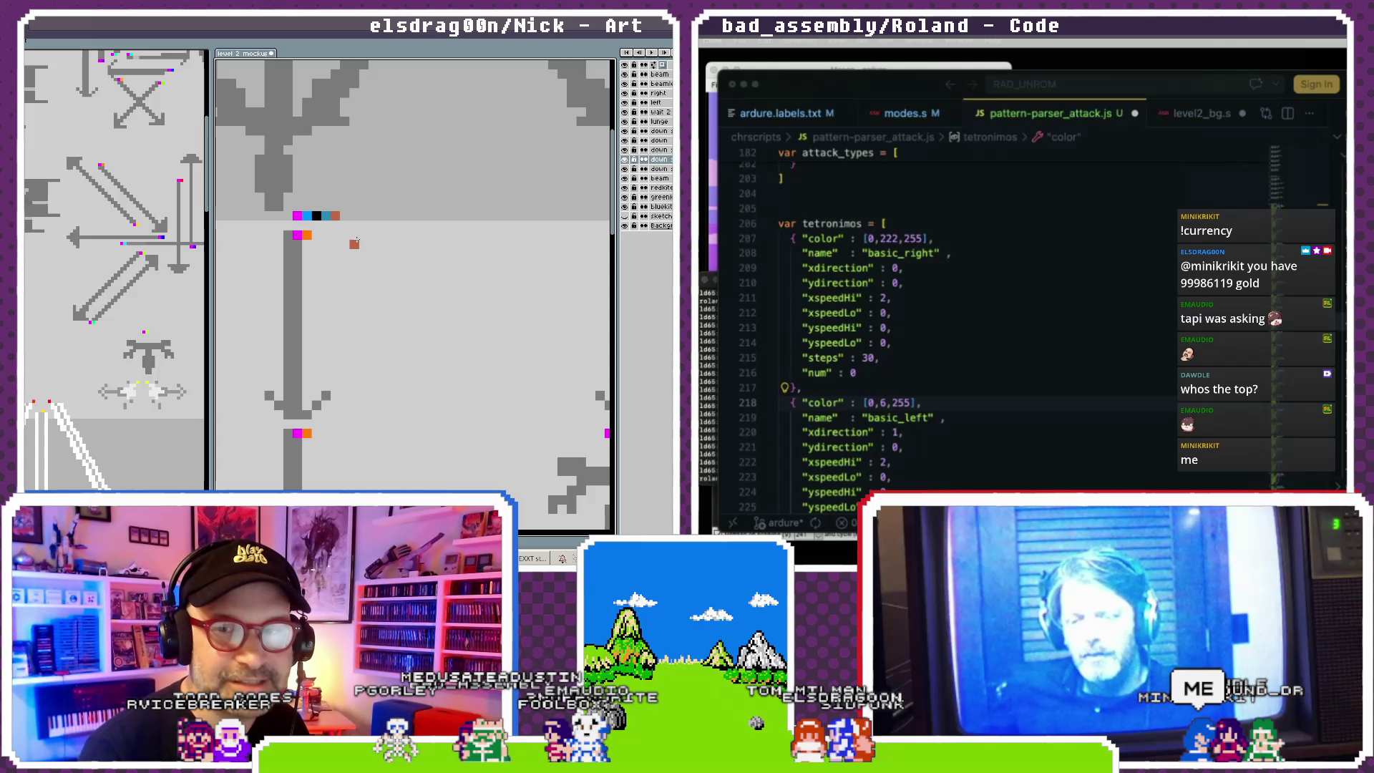
- Add brown and blue marker pixels to the sprite colour row
{"action": "left_click", "coordinate": [345, 216]}
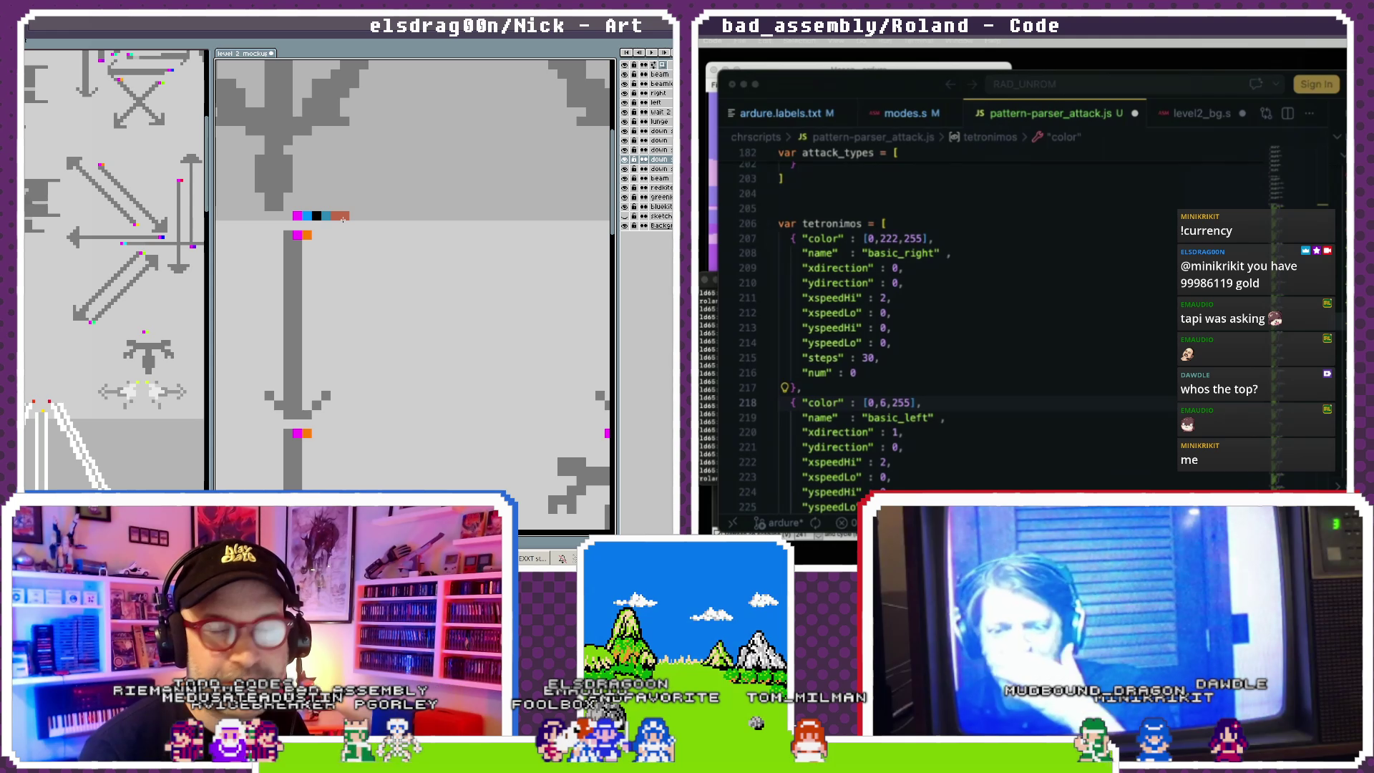
{"action": "left_click", "coordinate": [326, 235]}
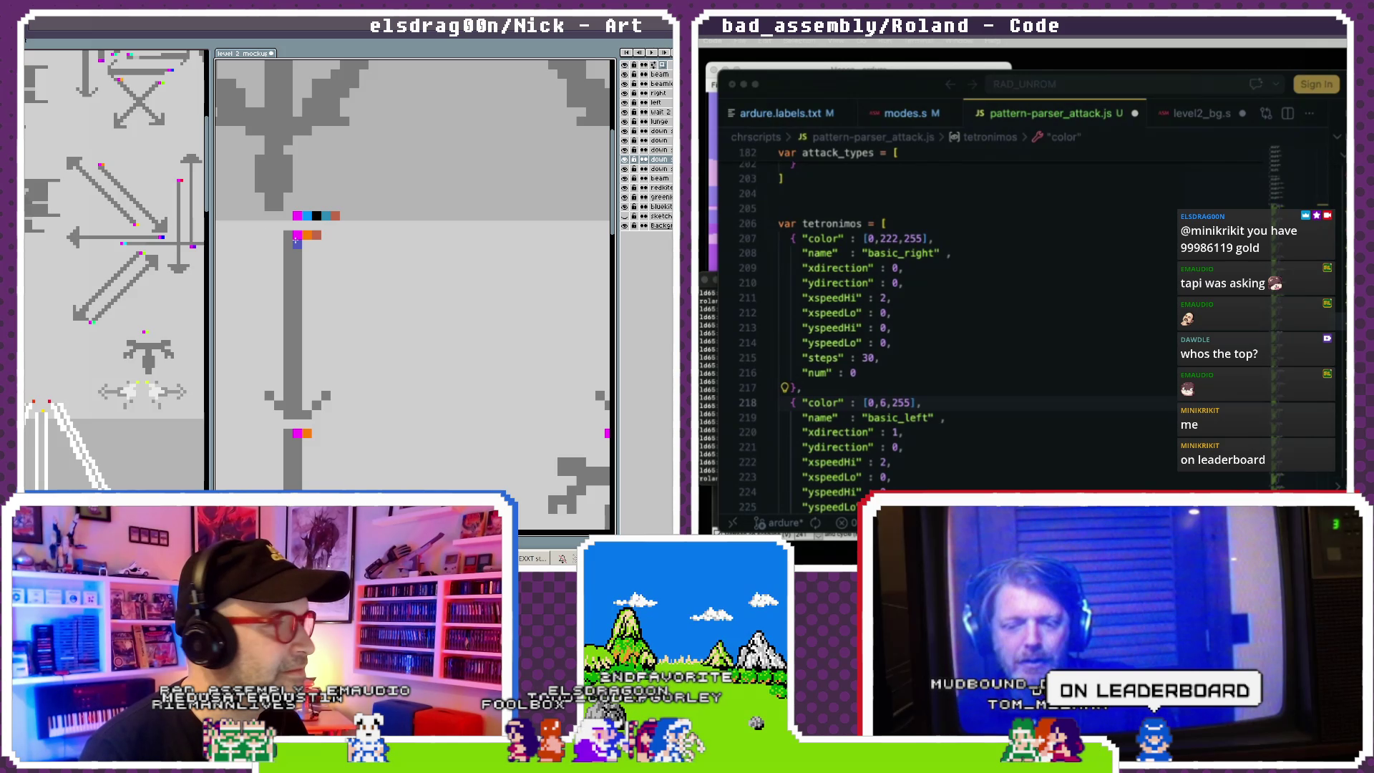
{"action": "left_click", "coordinate": [326, 235]}
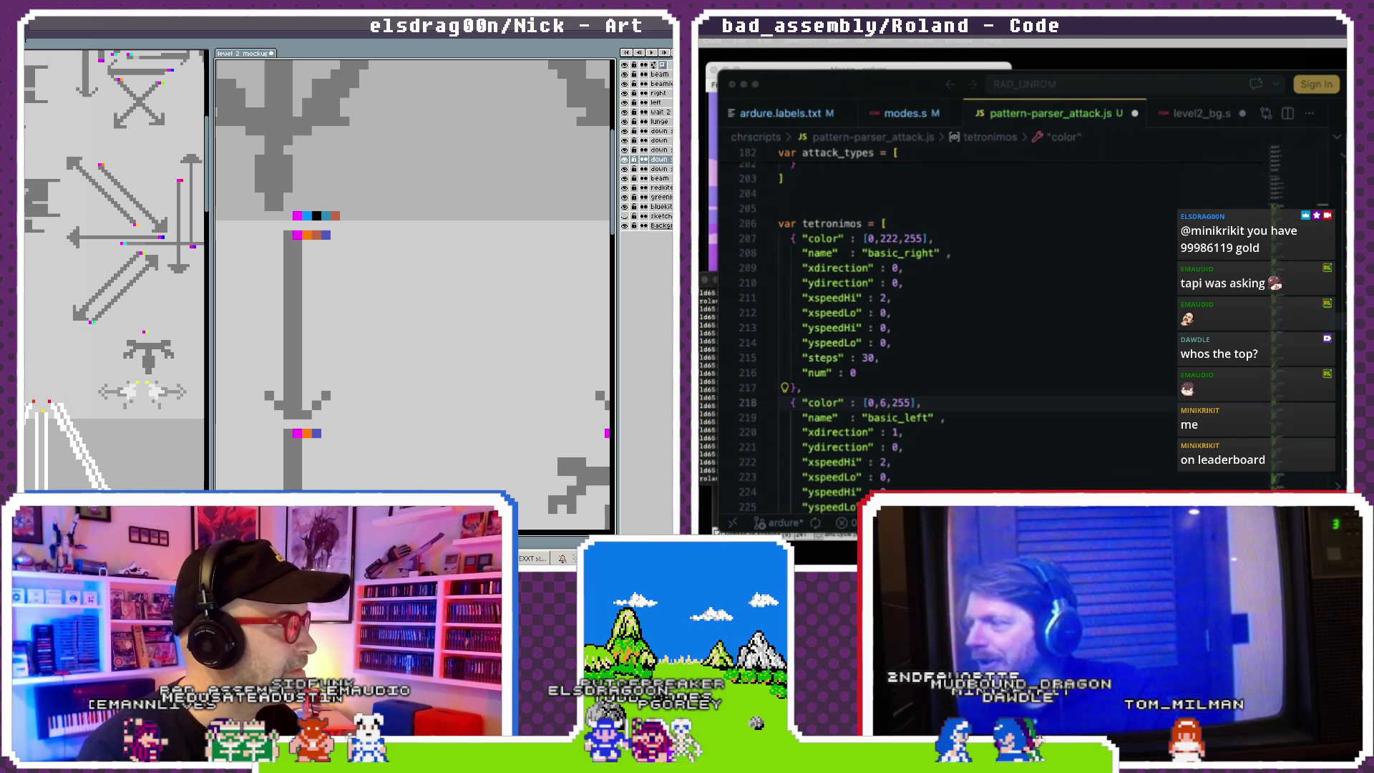
- On the beam layer, nudge the white diagonal beam one pixel left
{"action": "scroll", "coordinate": [346, 399], "scroll_direction": "down", "scroll_amount": 5}
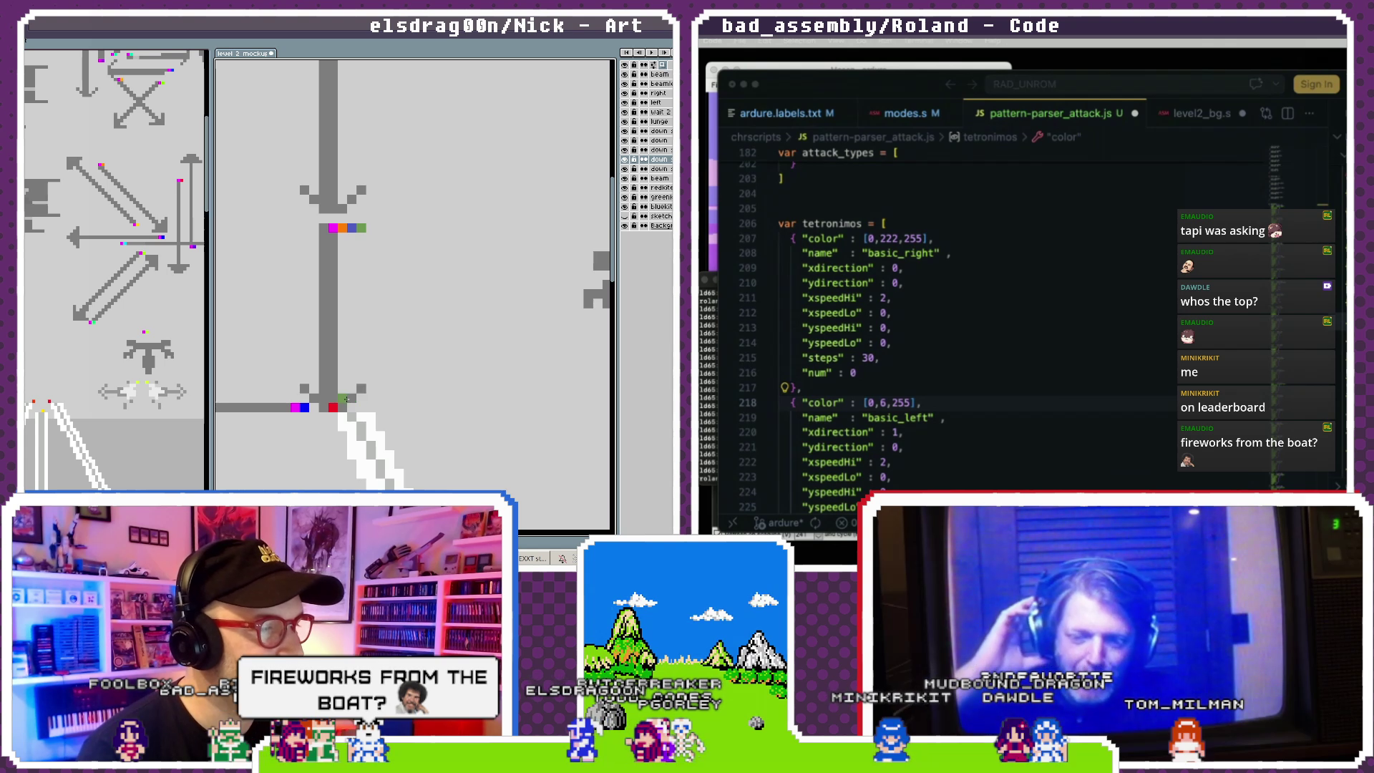
{"action": "mouse_move", "coordinate": [314, 362]}
{"action": "left_mouse_down"}
{"action": "mouse_move", "coordinate": [494, 301]}
{"action": "mouse_move", "coordinate": [398, 381]}
{"action": "left_mouse_up"}
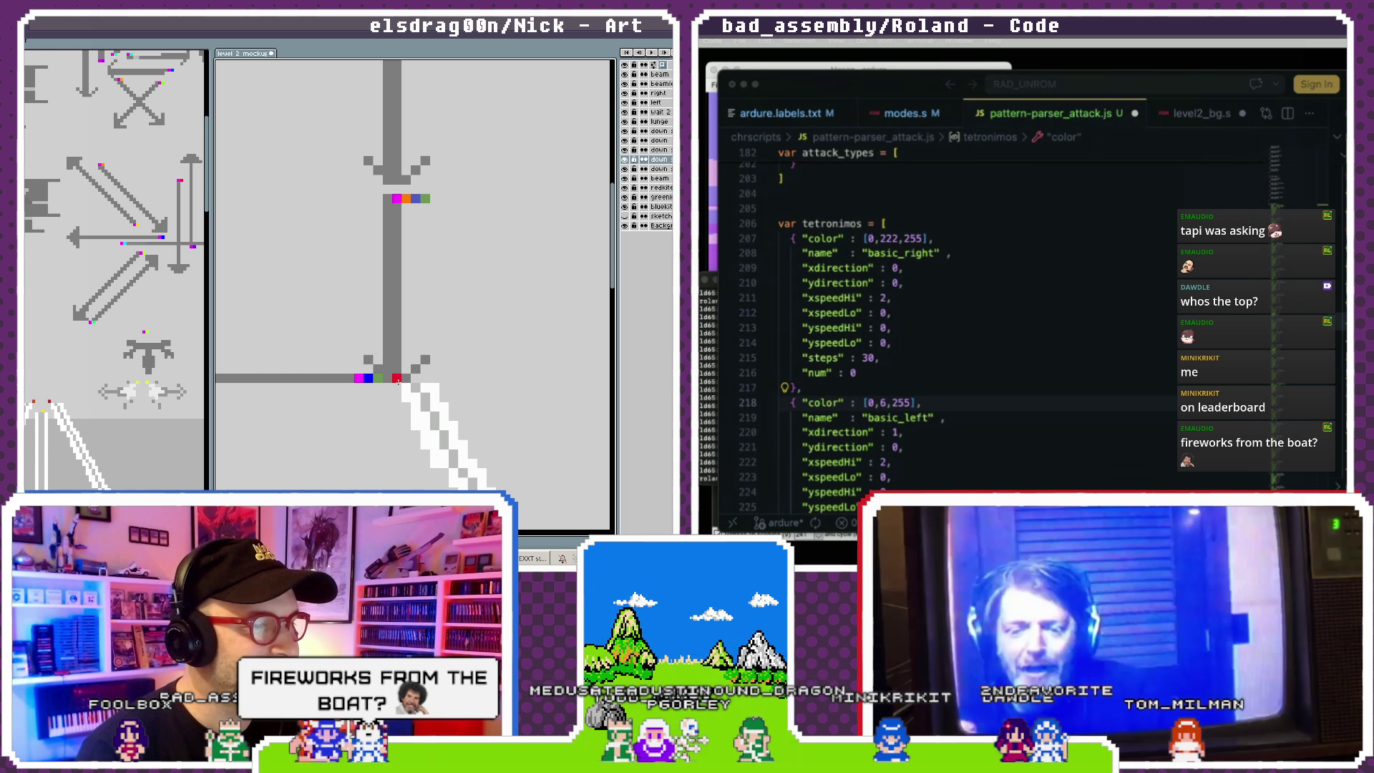
{"action": "left_click", "coordinate": [398, 381]}
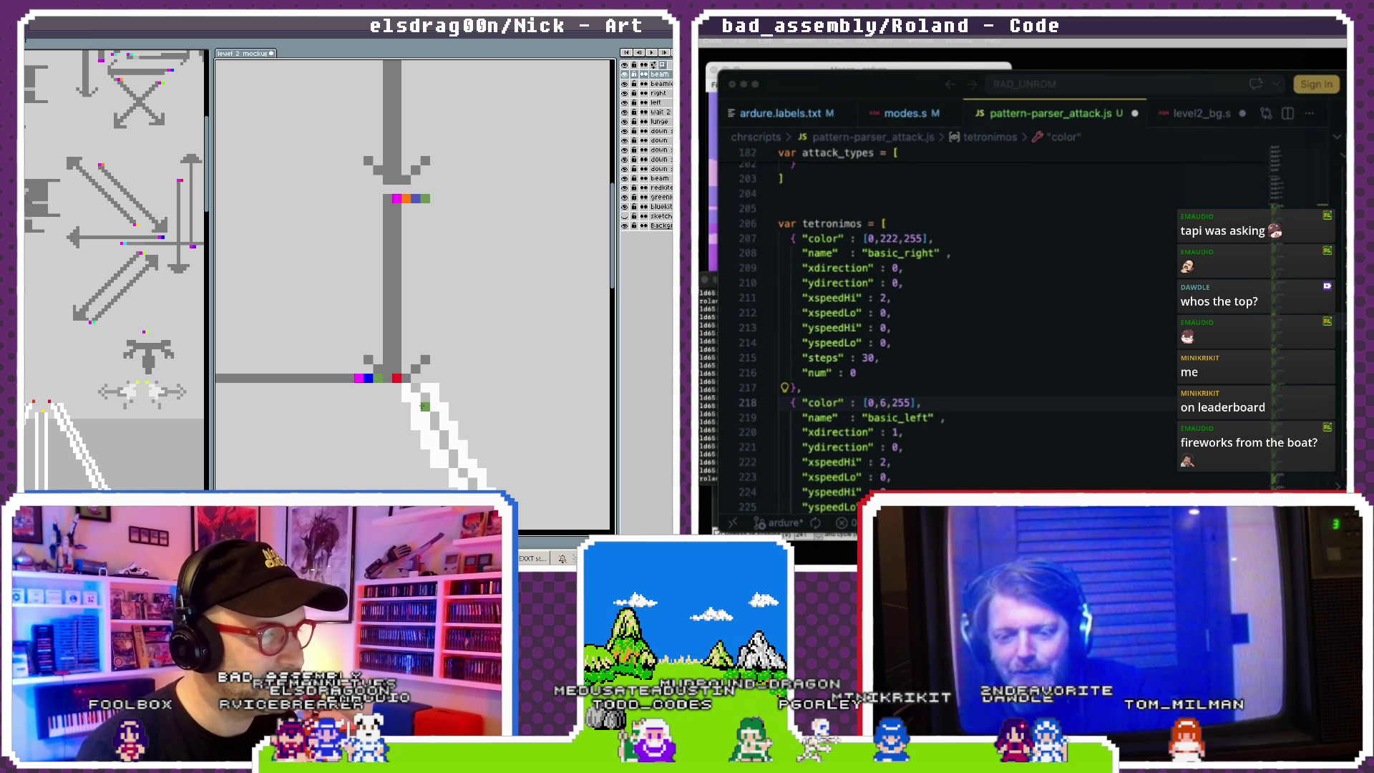
{"action": "left_click_drag", "start_coordinate": [427, 404], "coordinate": [417, 404]}
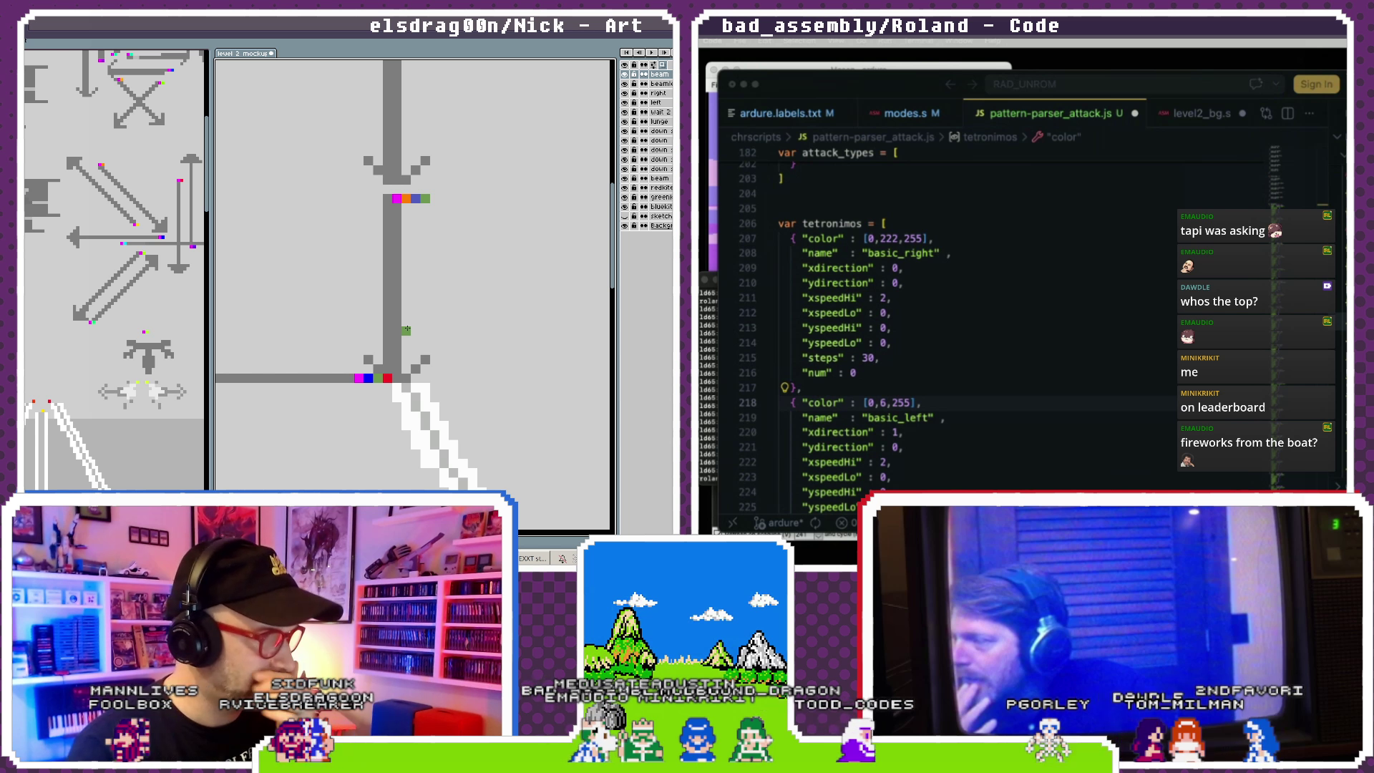
- Add a green pixel beside the black one and a purple pixel beside the orange one
{"action": "scroll", "coordinate": [405, 329], "scroll_direction": "down", "scroll_amount": 1}
{"action": "scroll", "coordinate": [406, 329], "scroll_direction": "down", "scroll_amount": 1}
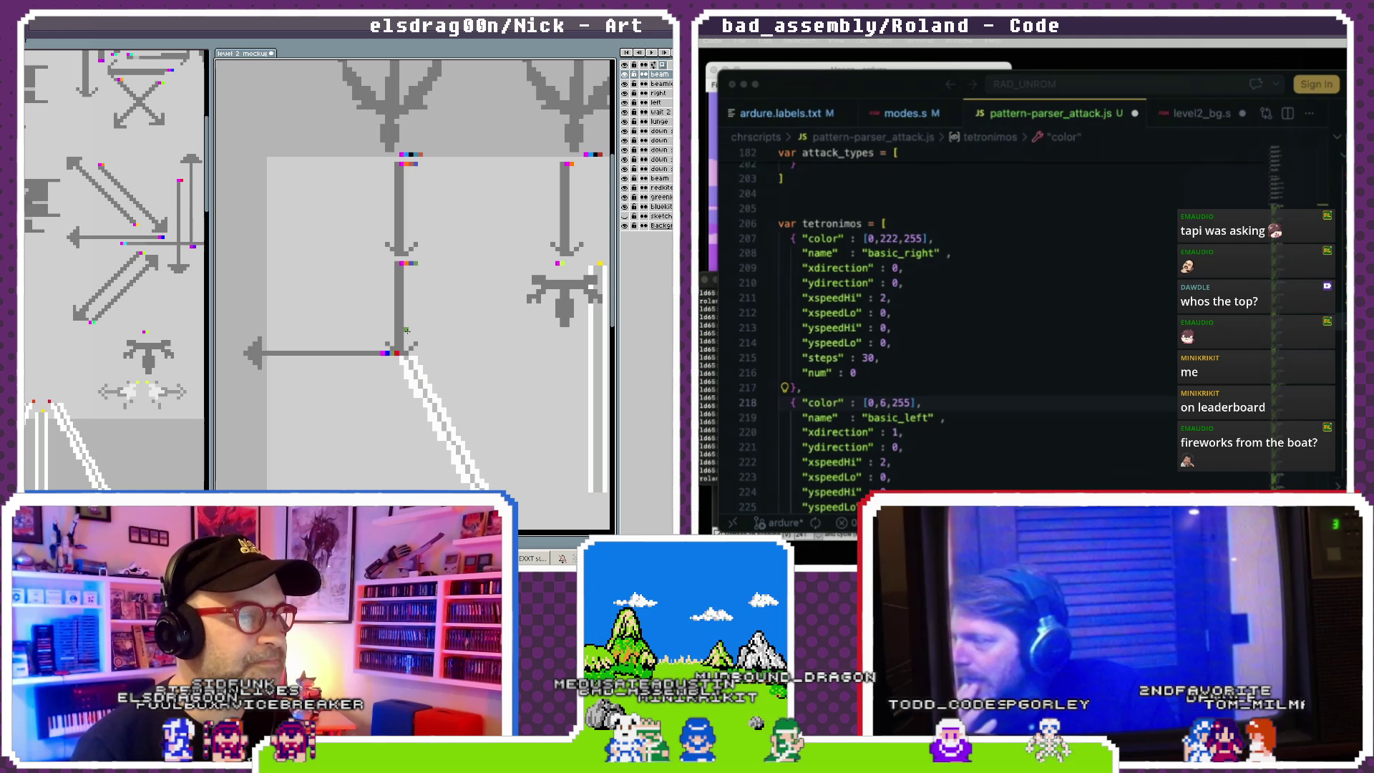
{"action": "scroll", "coordinate": [411, 336], "scroll_direction": "down", "scroll_amount": 1}
{"action": "scroll", "coordinate": [418, 343], "scroll_direction": "down", "scroll_amount": 1}
{"action": "scroll", "coordinate": [418, 343], "scroll_direction": "right", "scroll_amount": 3}
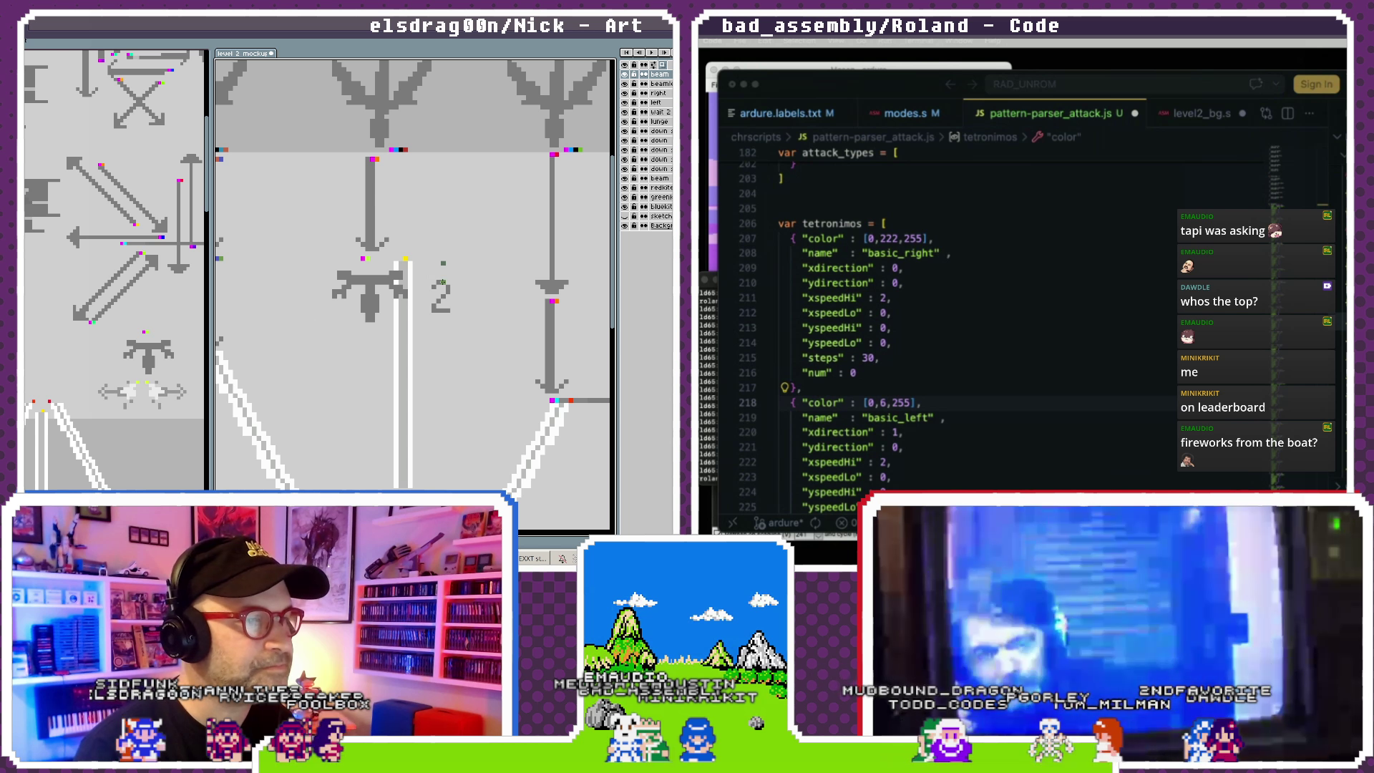
{"action": "scroll", "coordinate": [417, 347], "scroll_direction": "up", "scroll_amount": 1}
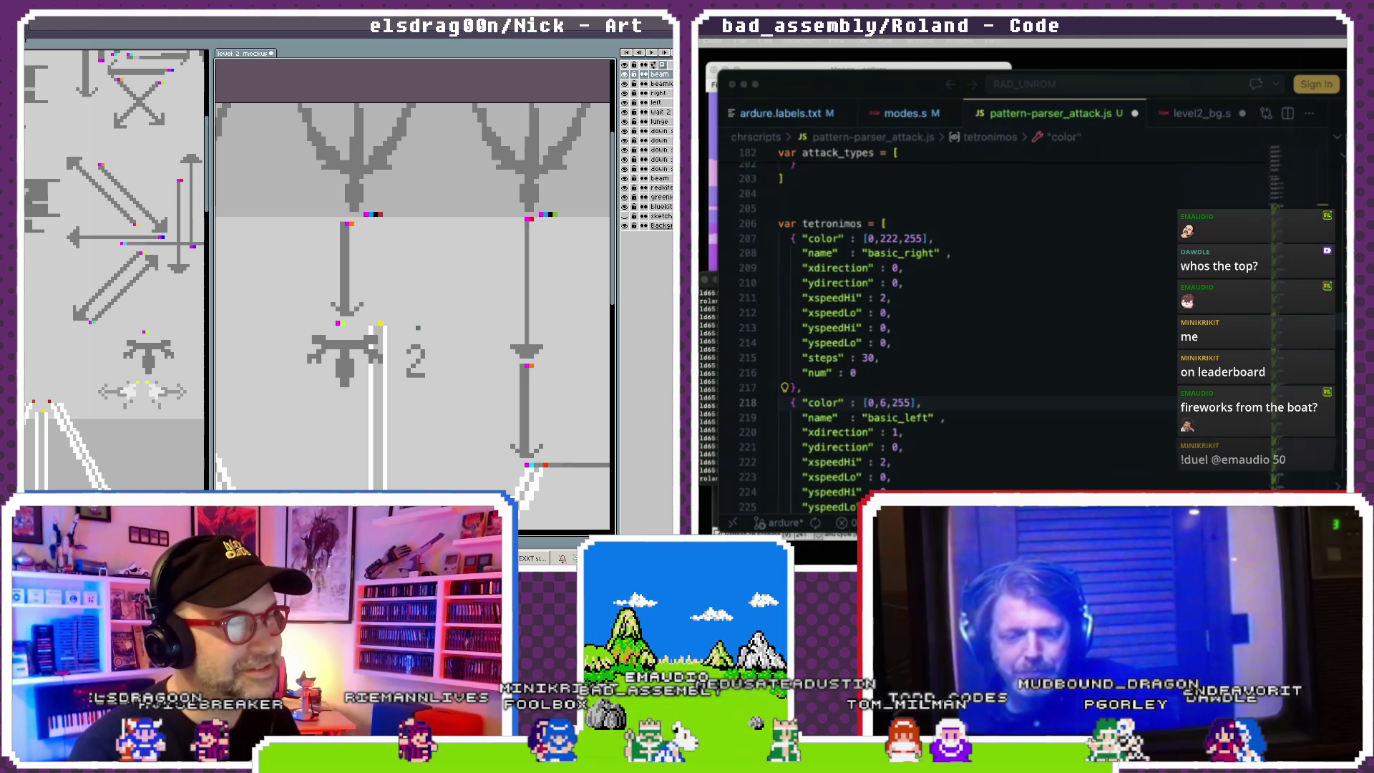
{"action": "scroll", "coordinate": [451, 254], "scroll_direction": "up", "scroll_amount": 3}
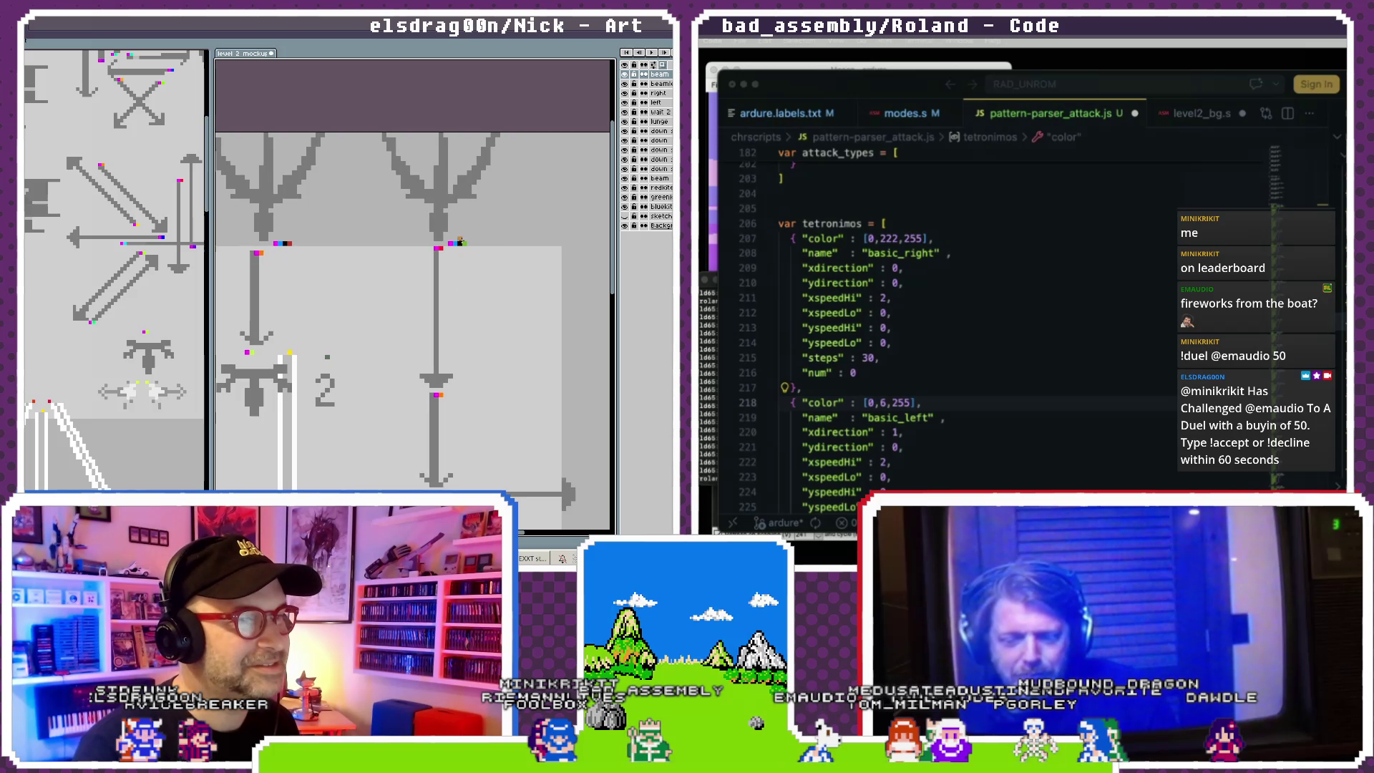
{"action": "left_click", "coordinate": [470, 247]}
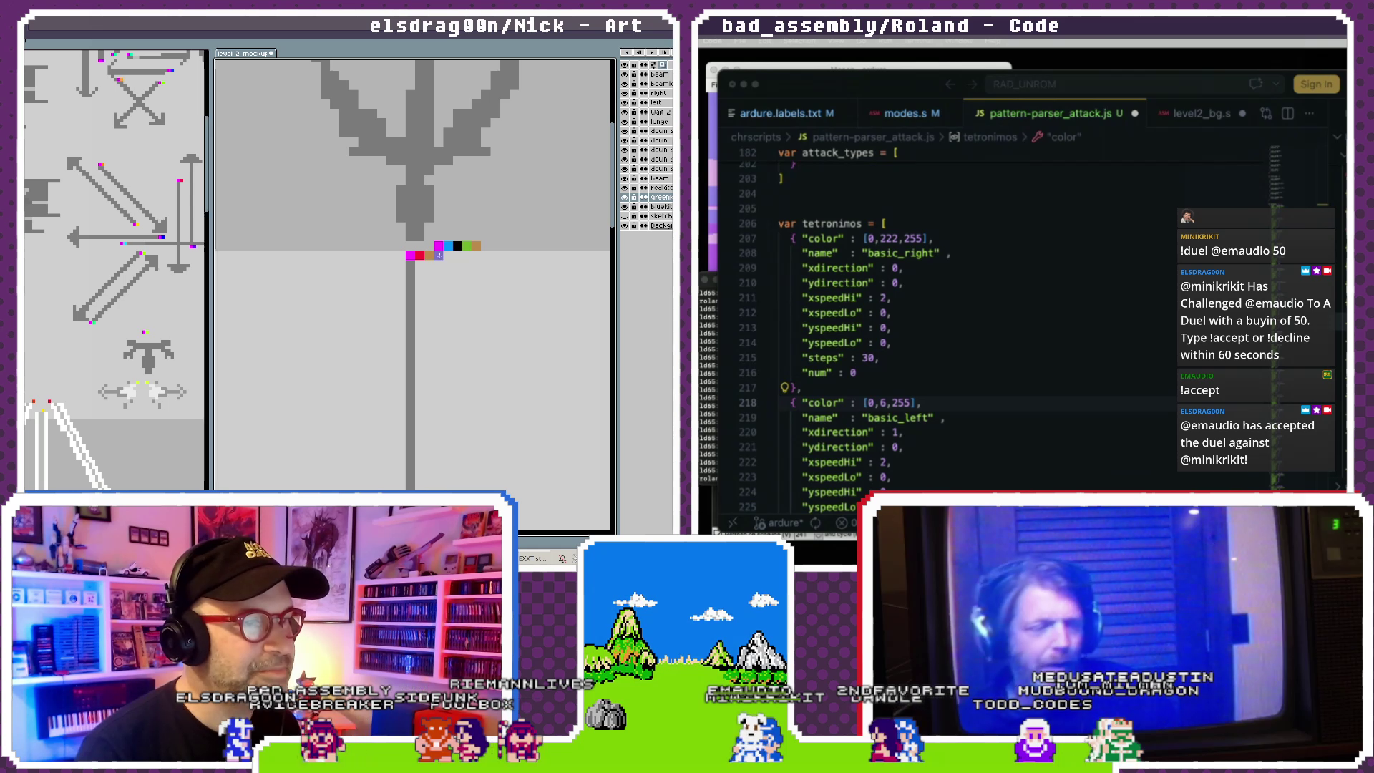
{"action": "scroll", "coordinate": [398, 365], "scroll_direction": "down", "scroll_amount": 5}
{"action": "left_click", "coordinate": [407, 354]}
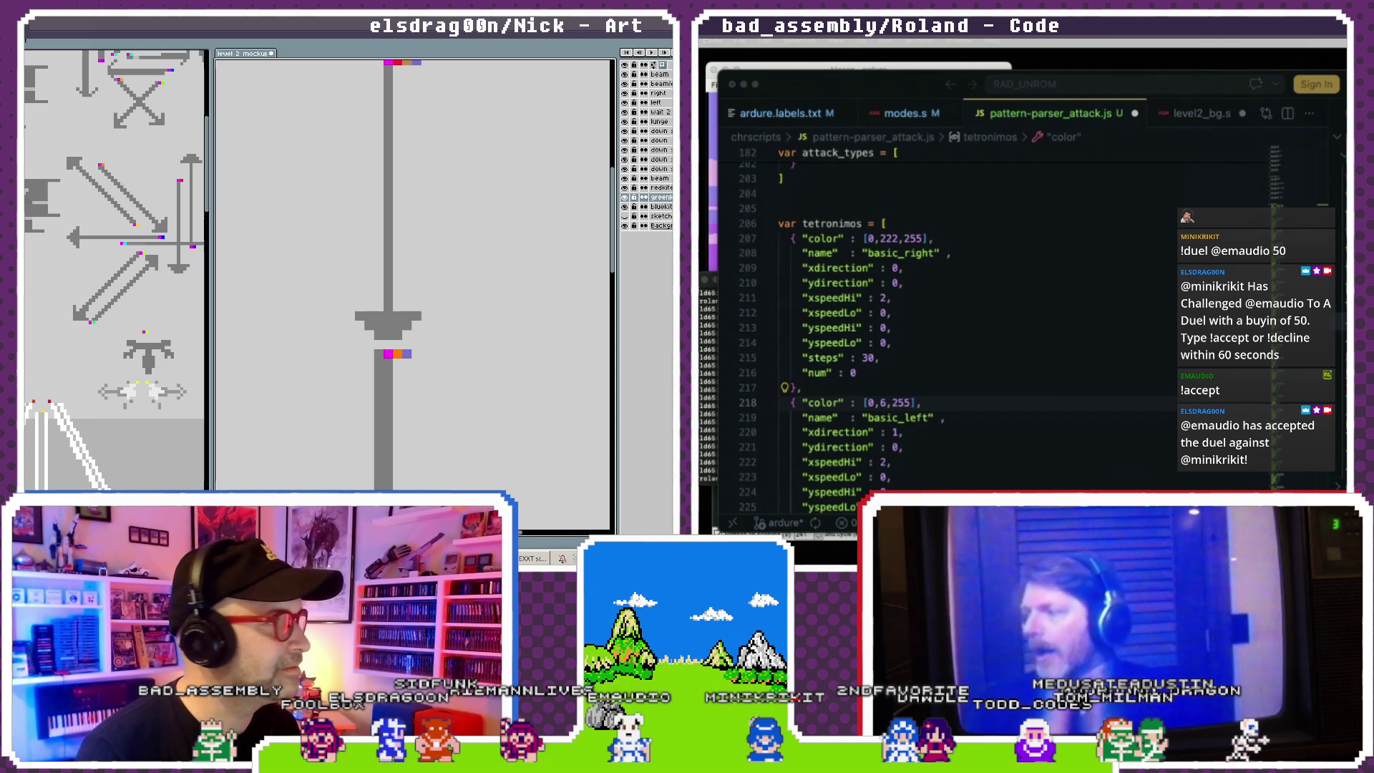
{"action": "scroll", "coordinate": [416, 350], "scroll_direction": "down", "scroll_amount": 2}
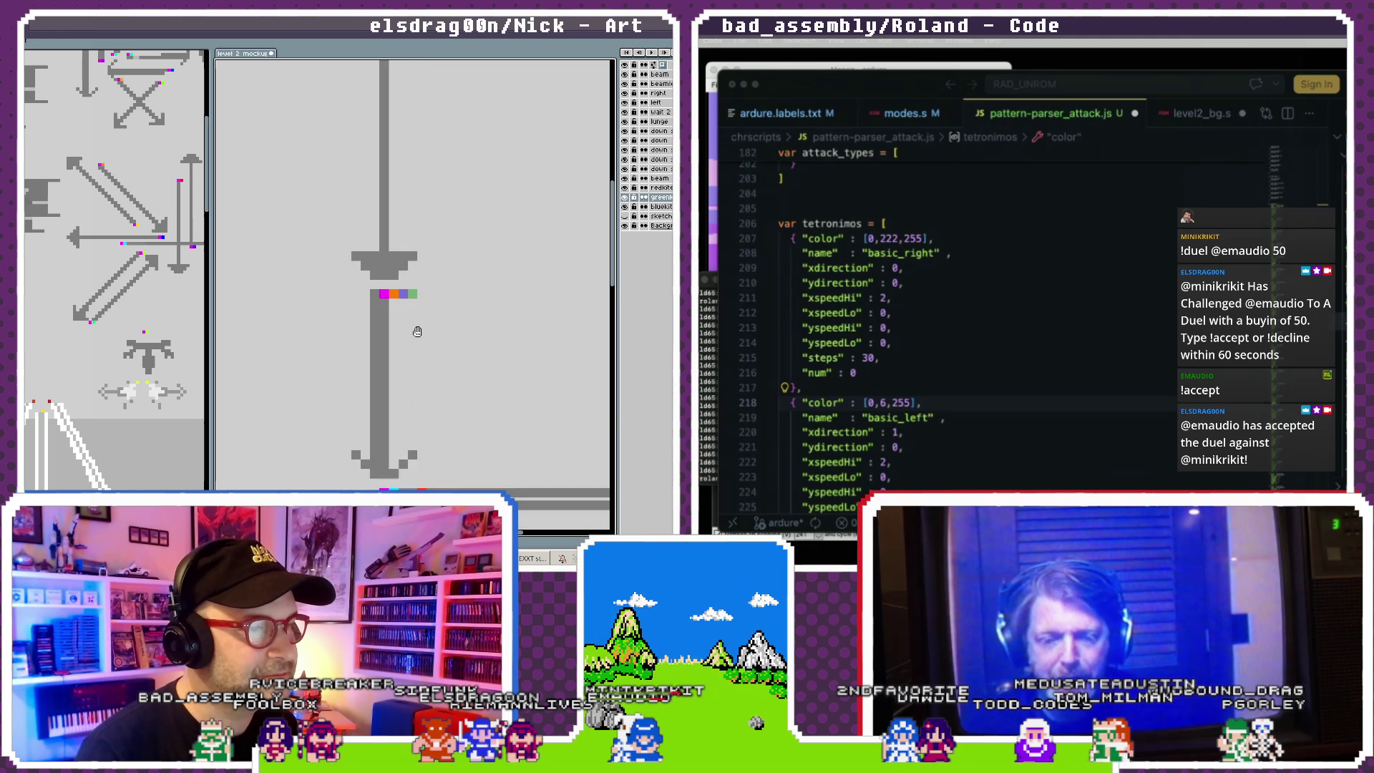
{"action": "scroll", "coordinate": [408, 336], "scroll_direction": "down", "scroll_amount": 4}
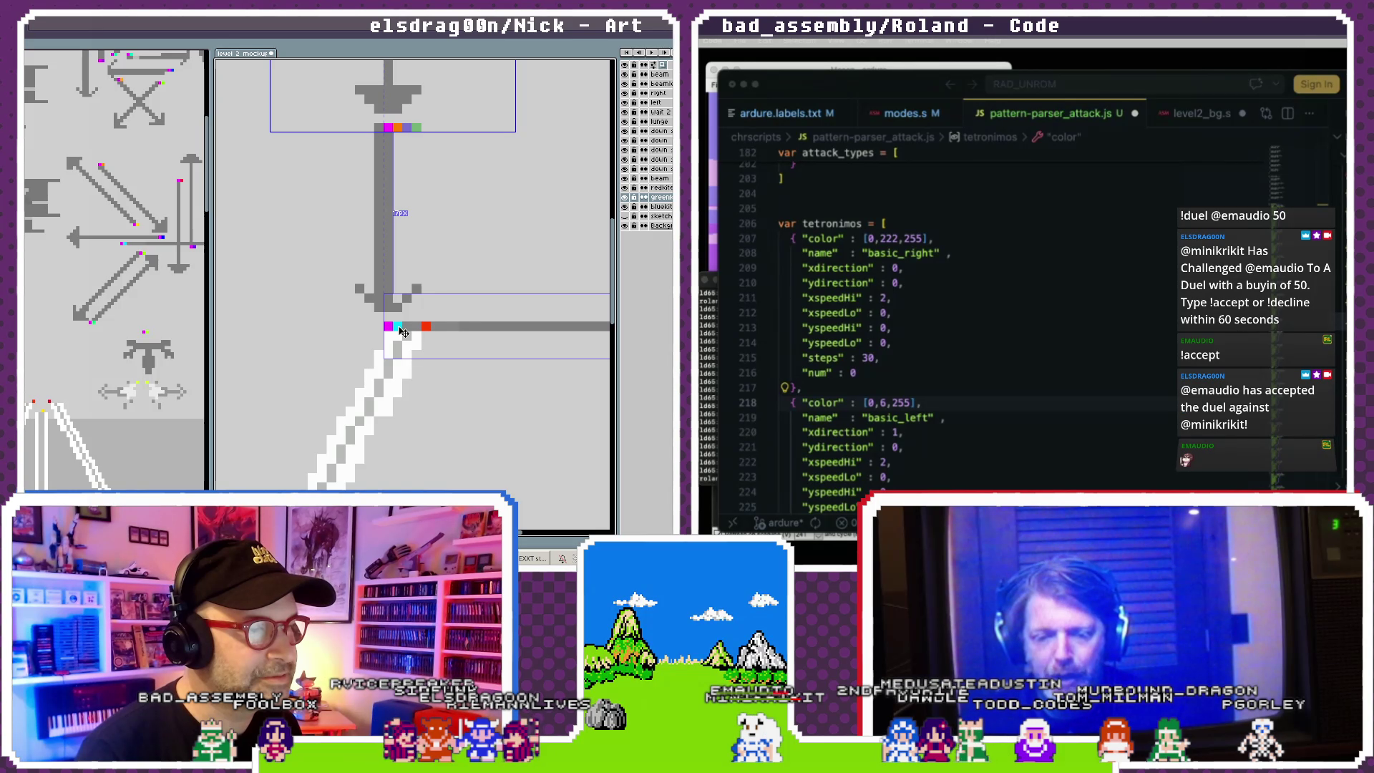
- Shift the white diagonal beam on the beam layer another pixel left
{"action": "left_click", "coordinate": [412, 333], "text": "ctrl"}
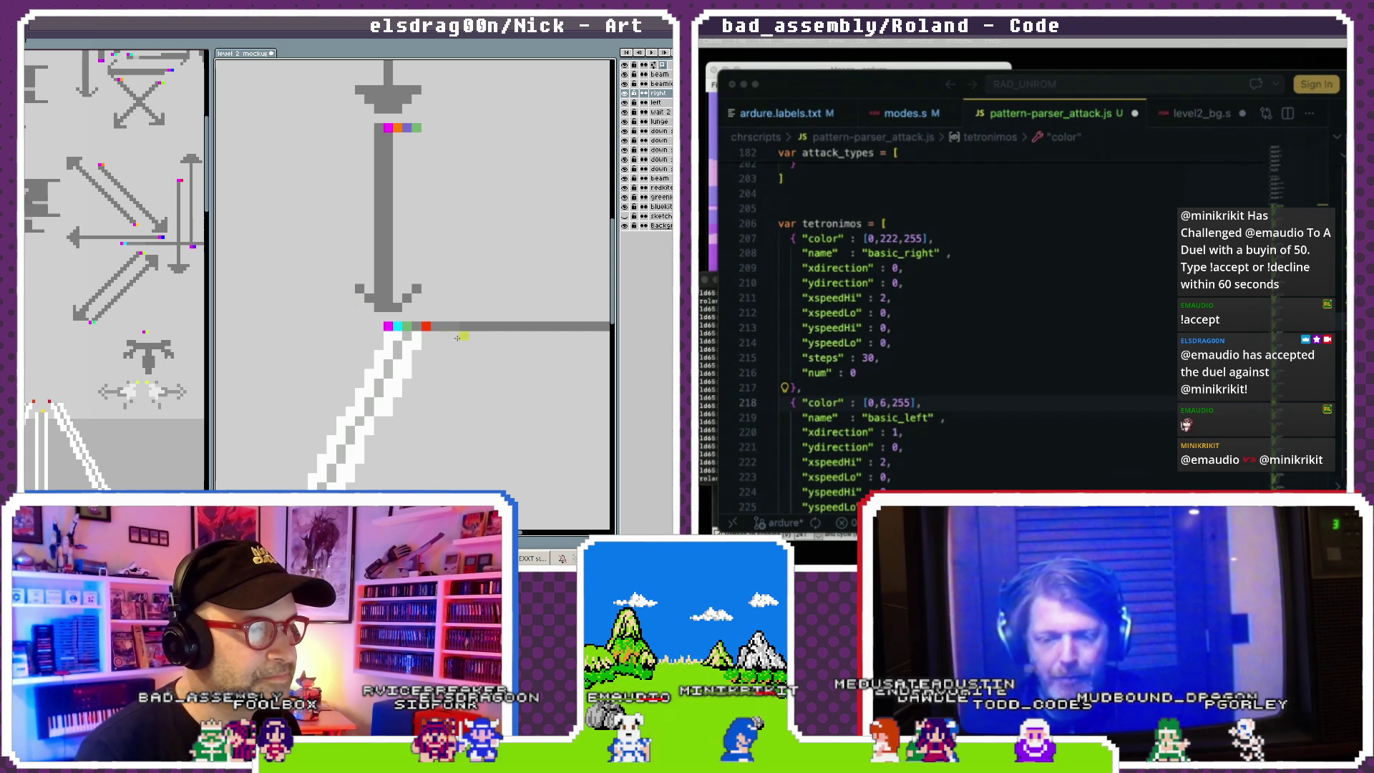
{"action": "left_click", "coordinate": [429, 329], "text": "ctrl"}
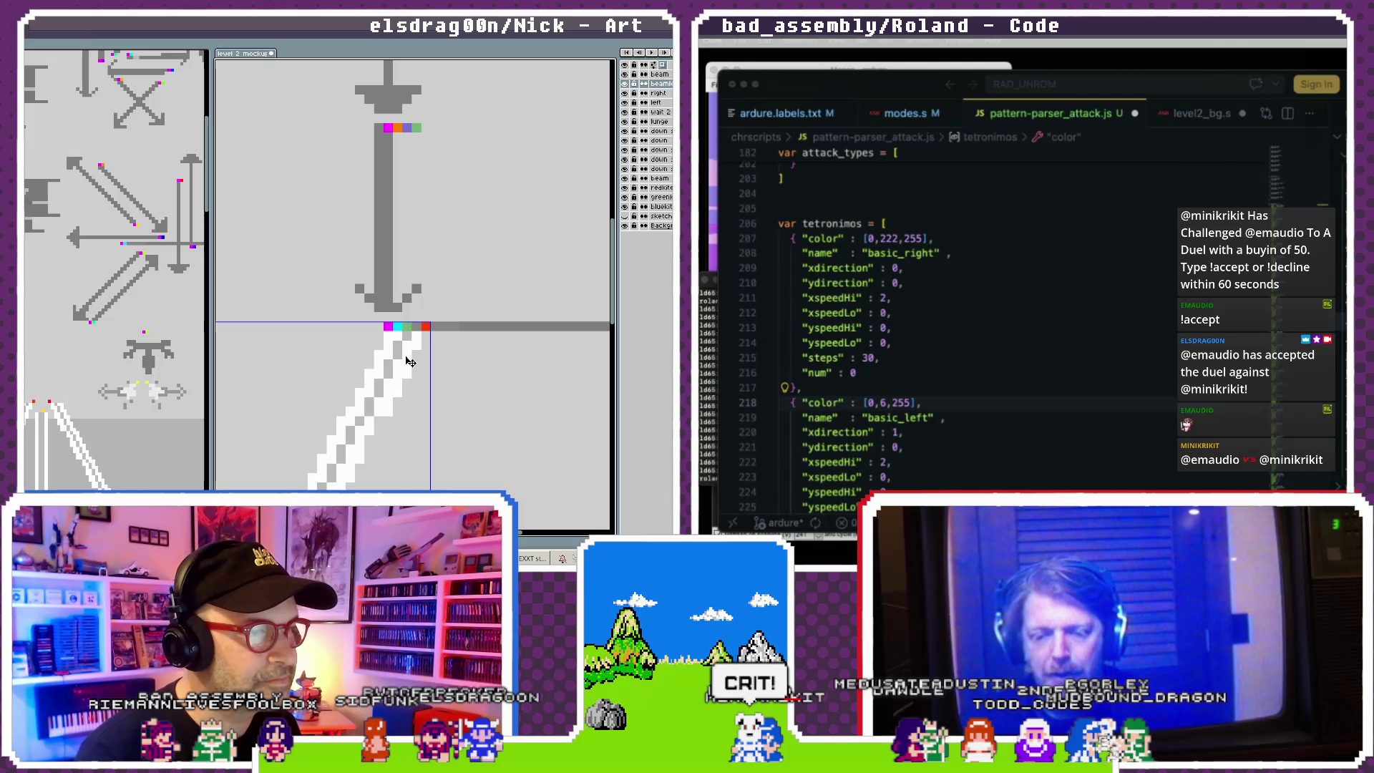
{"action": "left_click_drag", "start_coordinate": [429, 329], "coordinate": [420, 330]}
{"action": "scroll", "coordinate": [407, 353], "scroll_direction": "down", "scroll_amount": 2}
{"action": "scroll", "coordinate": [411, 336], "scroll_direction": "left", "scroll_amount": 2}
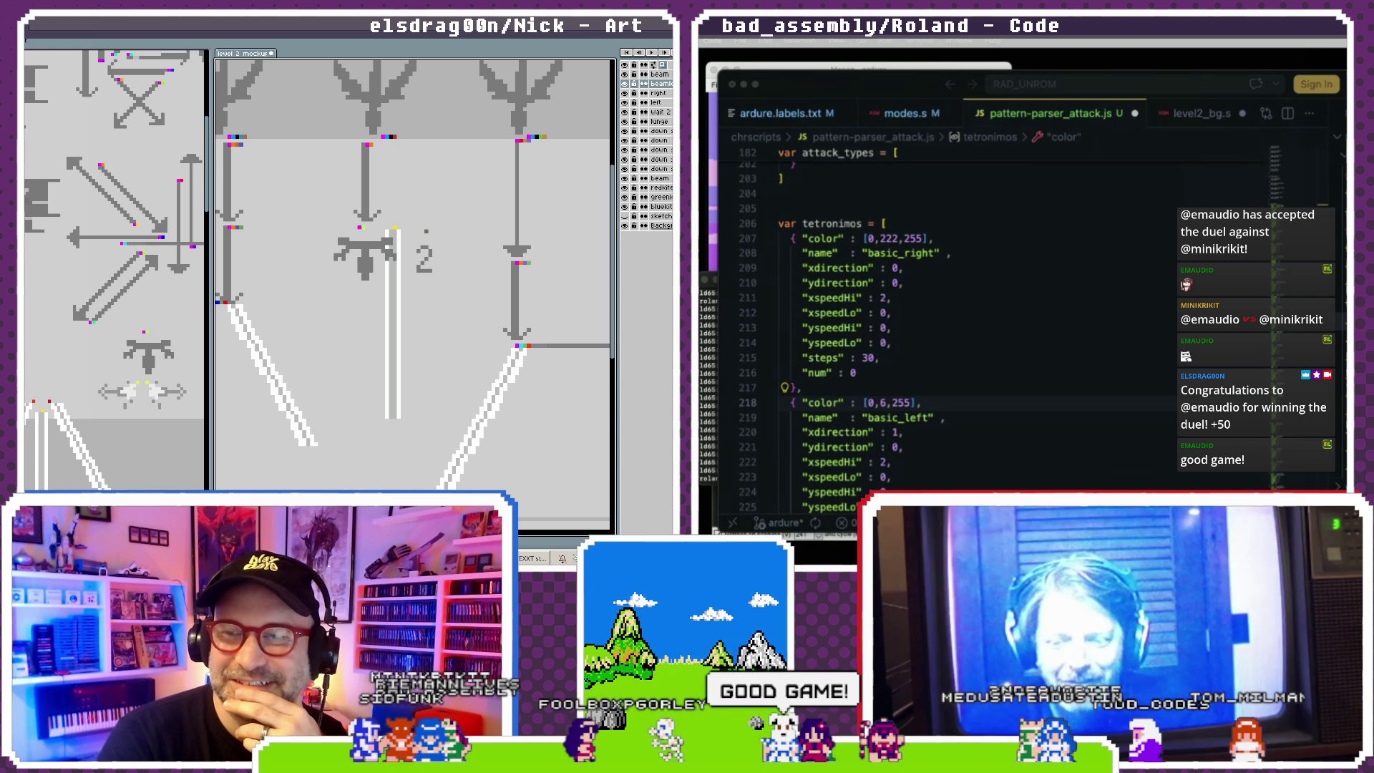
- Drag the white vertical beam a little to the left
{"action": "scroll", "coordinate": [478, 337], "scroll_direction": "down", "scroll_amount": 2}
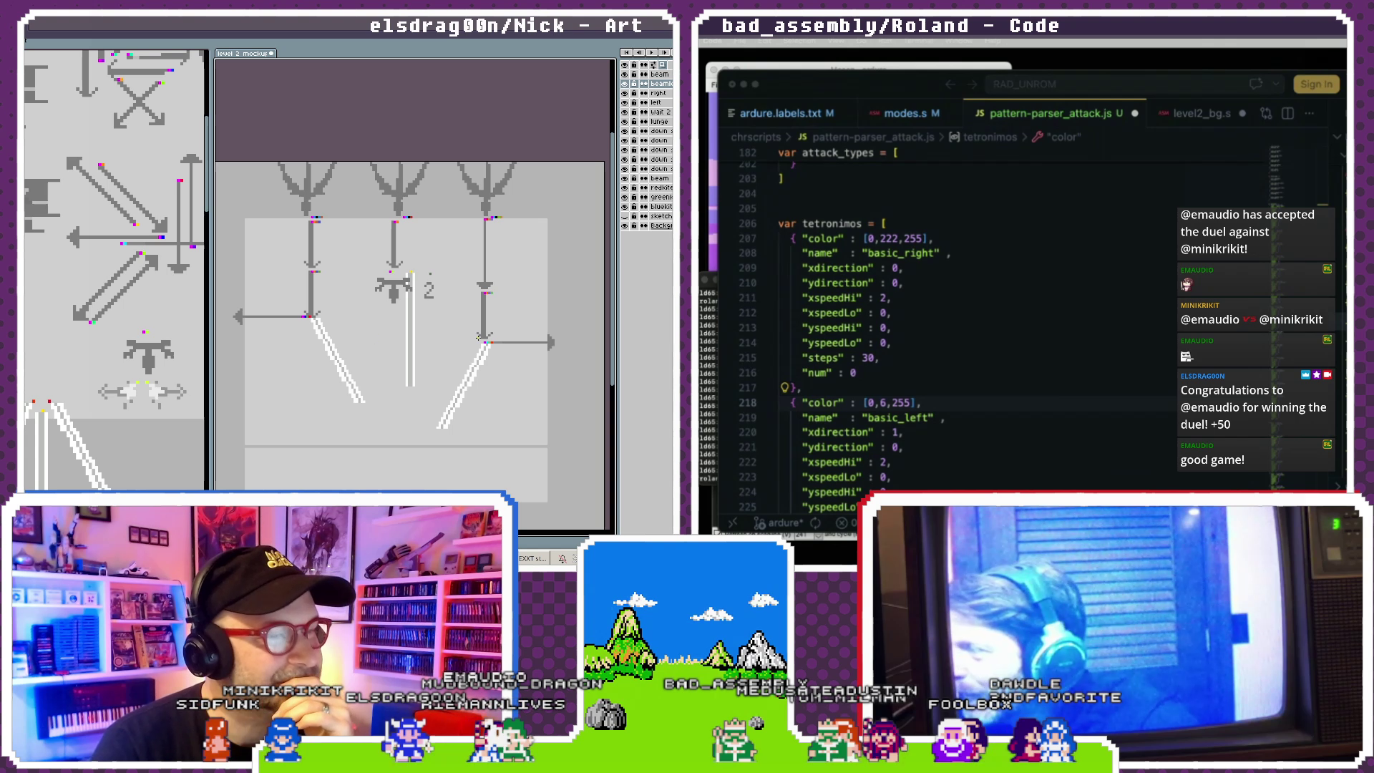
{"action": "scroll", "coordinate": [478, 337], "scroll_direction": "up", "scroll_amount": 2}
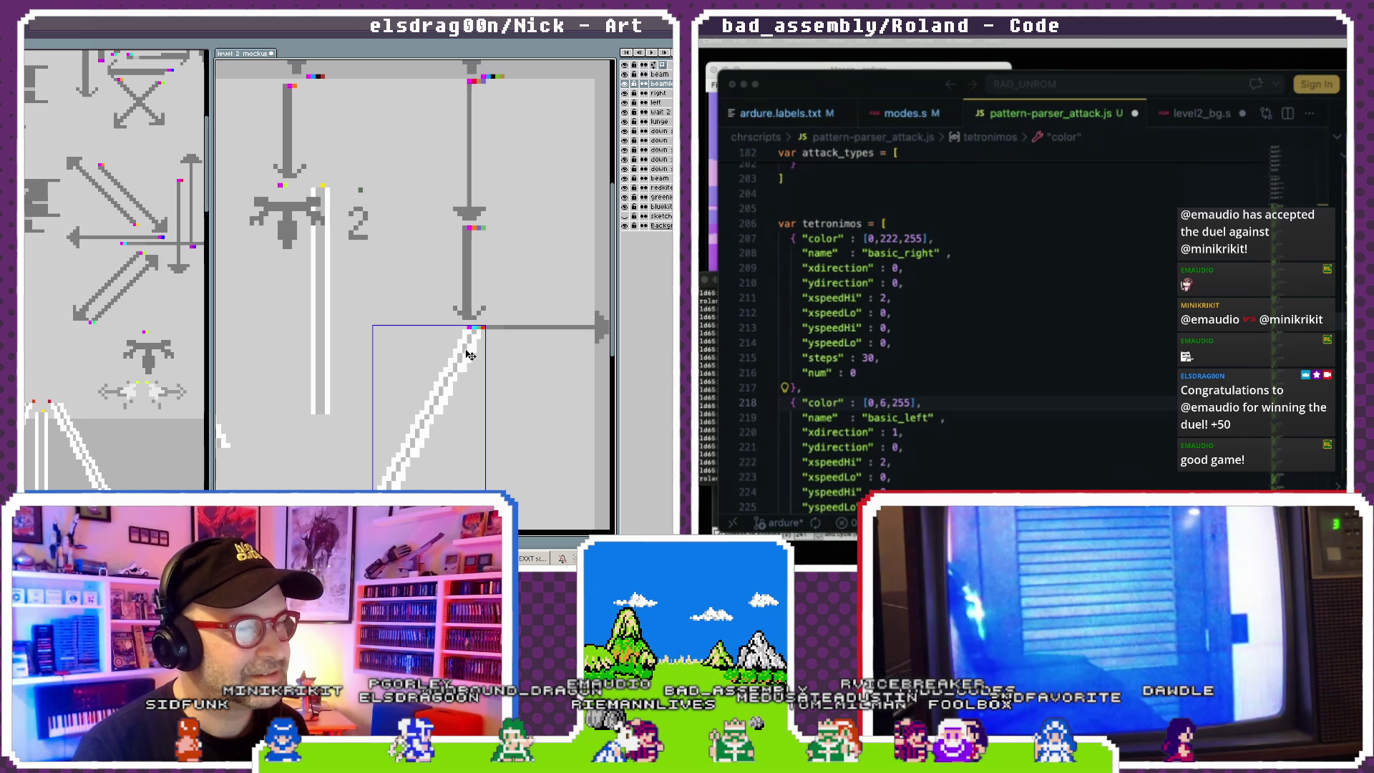
{"action": "scroll", "coordinate": [345, 357], "scroll_direction": "up", "scroll_amount": 3}
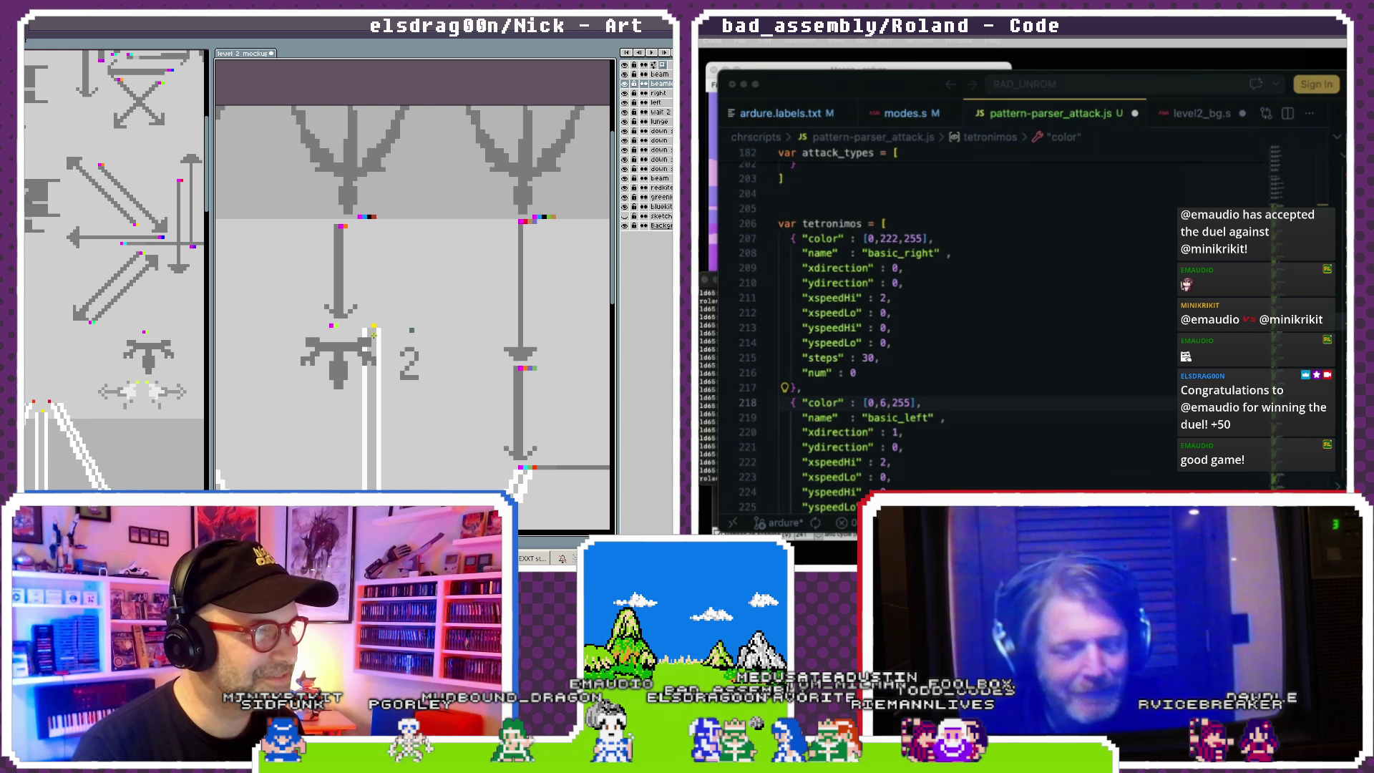
{"action": "left_click_drag", "start_coordinate": [381, 342], "coordinate": [361, 337]}
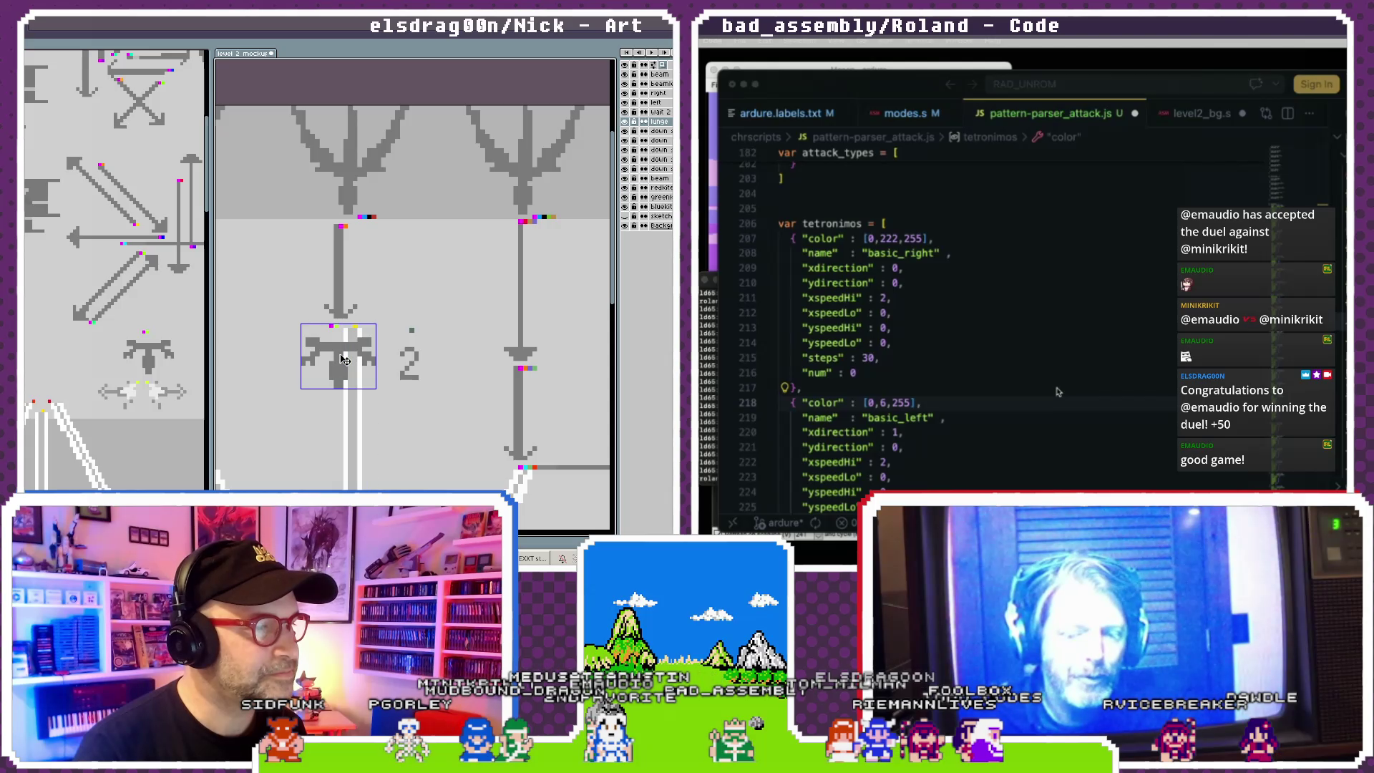
{"action": "scroll", "coordinate": [342, 356], "scroll_direction": "up", "scroll_amount": 1}
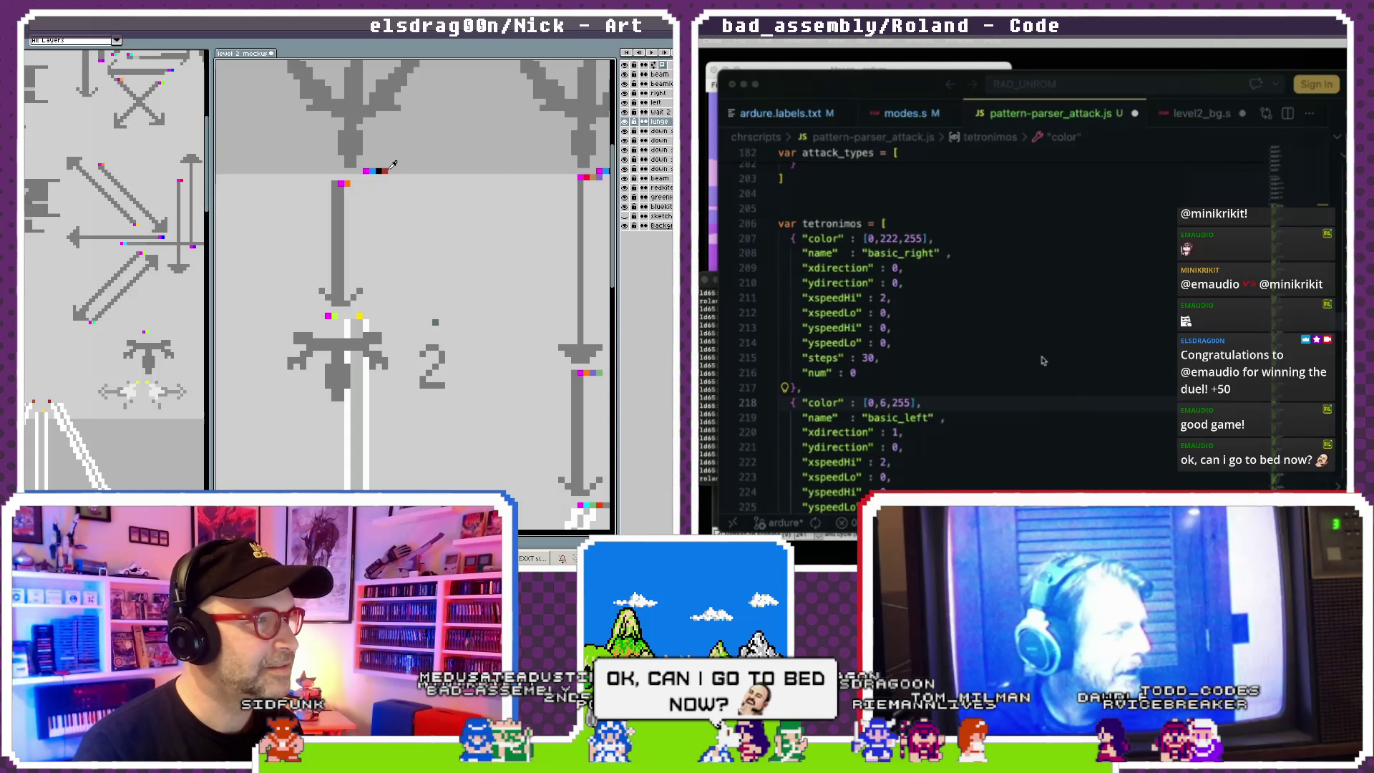
{"action": "left_click", "coordinate": [1048, 358]}
{"action": "scroll", "coordinate": [1045, 354], "scroll_direction": "up", "scroll_amount": 3}
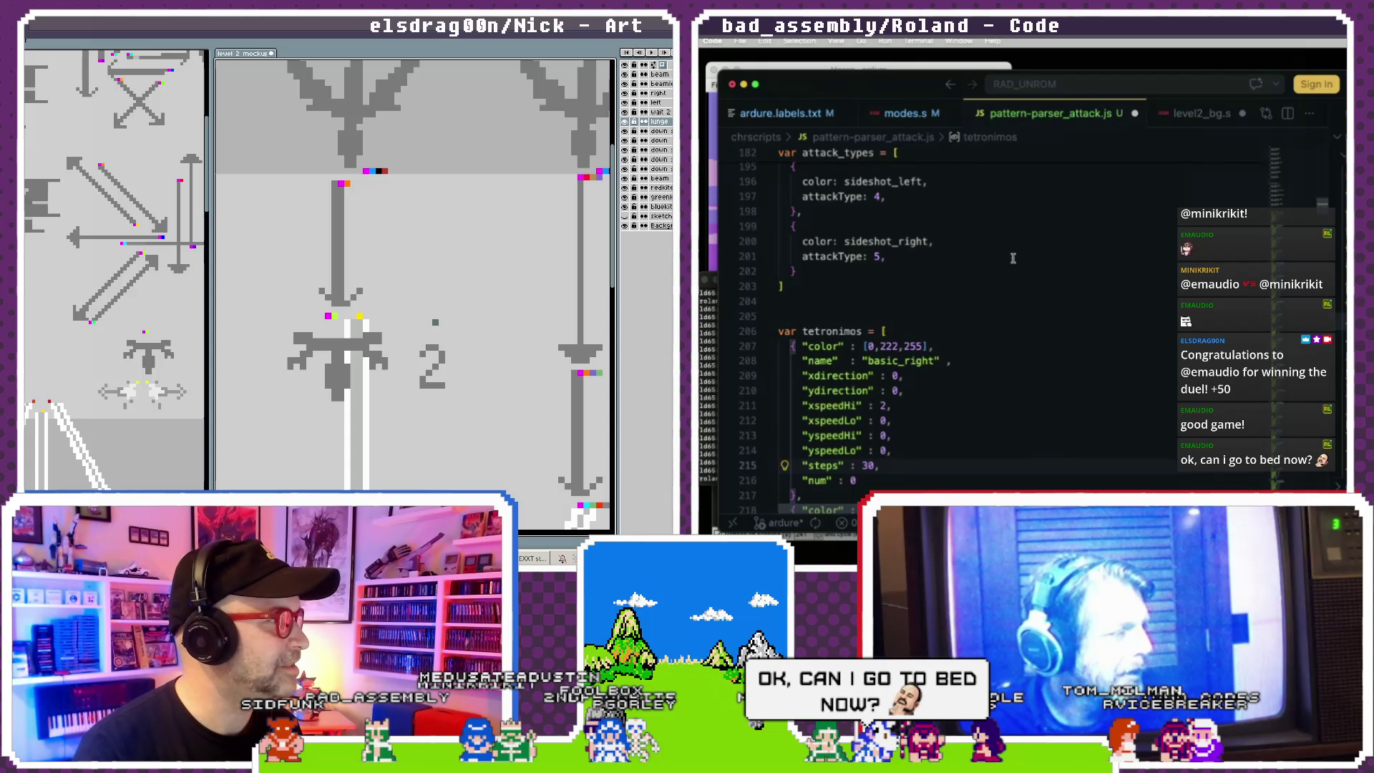
- In modes.s, delete the #$06 value on line 405
{"action": "left_click_drag", "start_coordinate": [946, 91], "coordinate": [978, 100]}
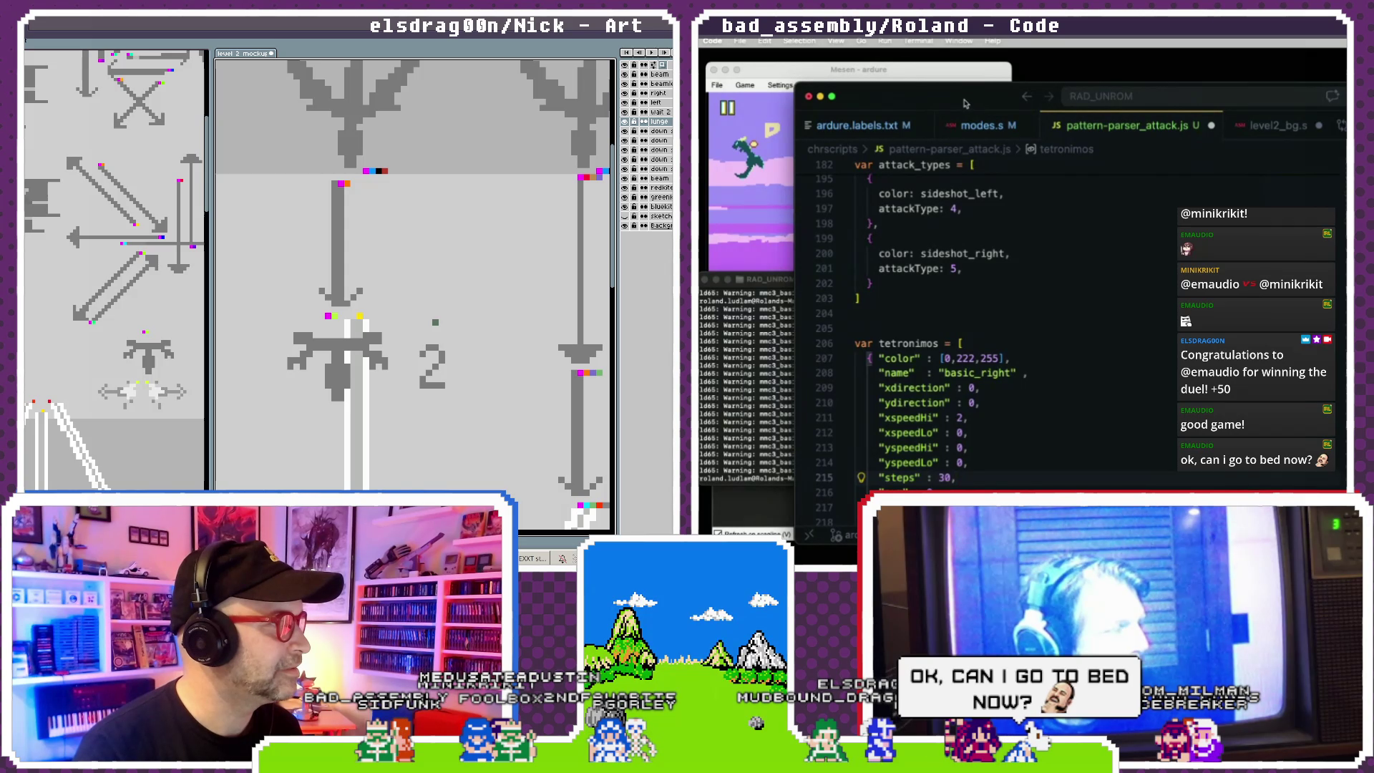
{"action": "left_click", "coordinate": [970, 128]}
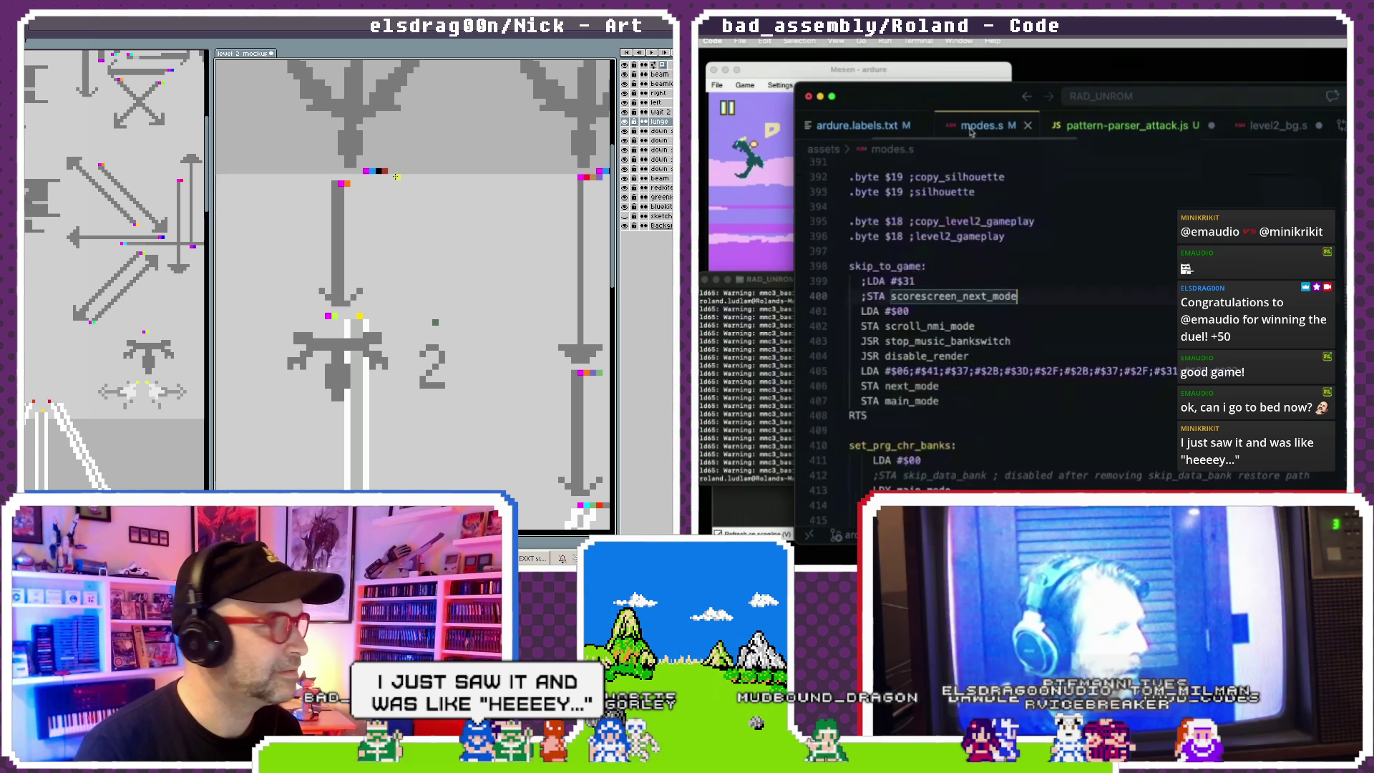
{"action": "left_click", "coordinate": [352, 184]}
{"action": "double_click", "coordinate": [900, 370]}
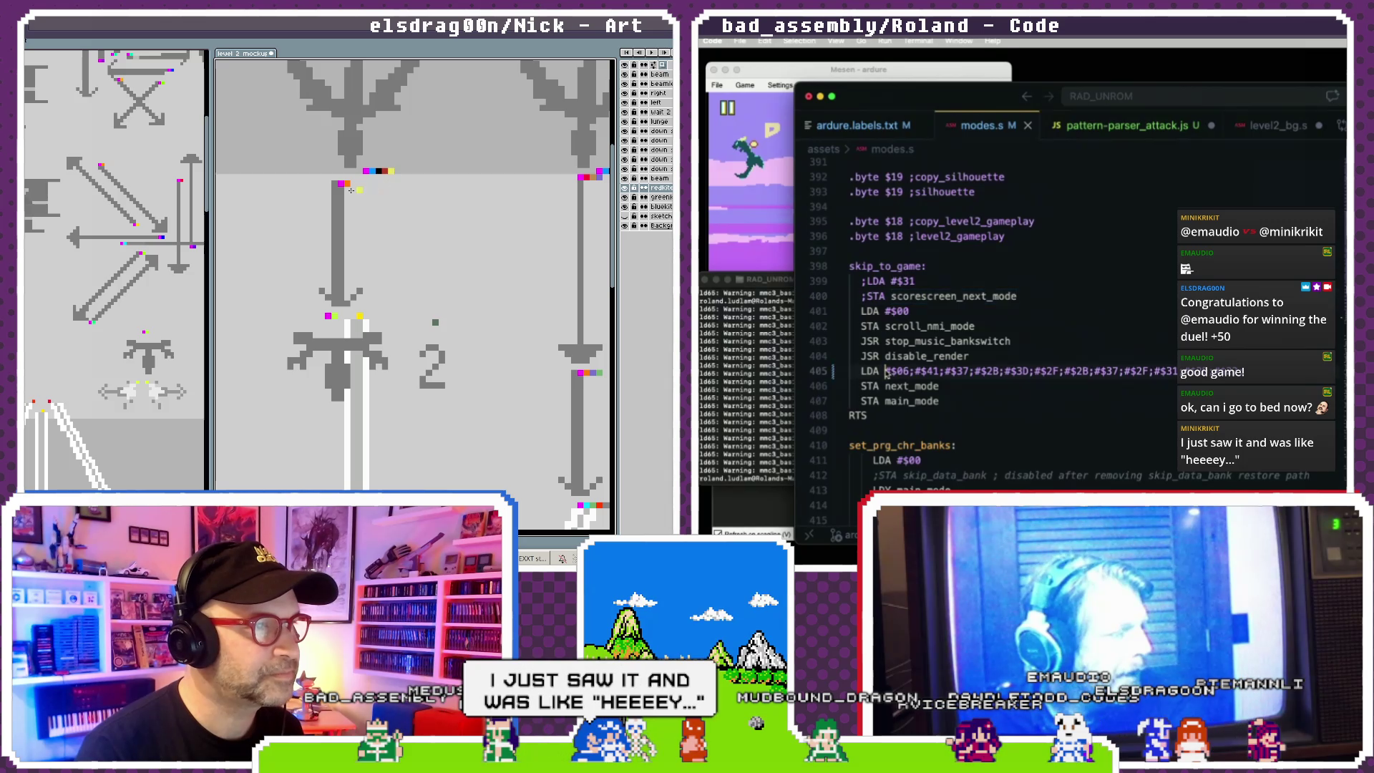
{"action": "key", "text": "BackSpace"}
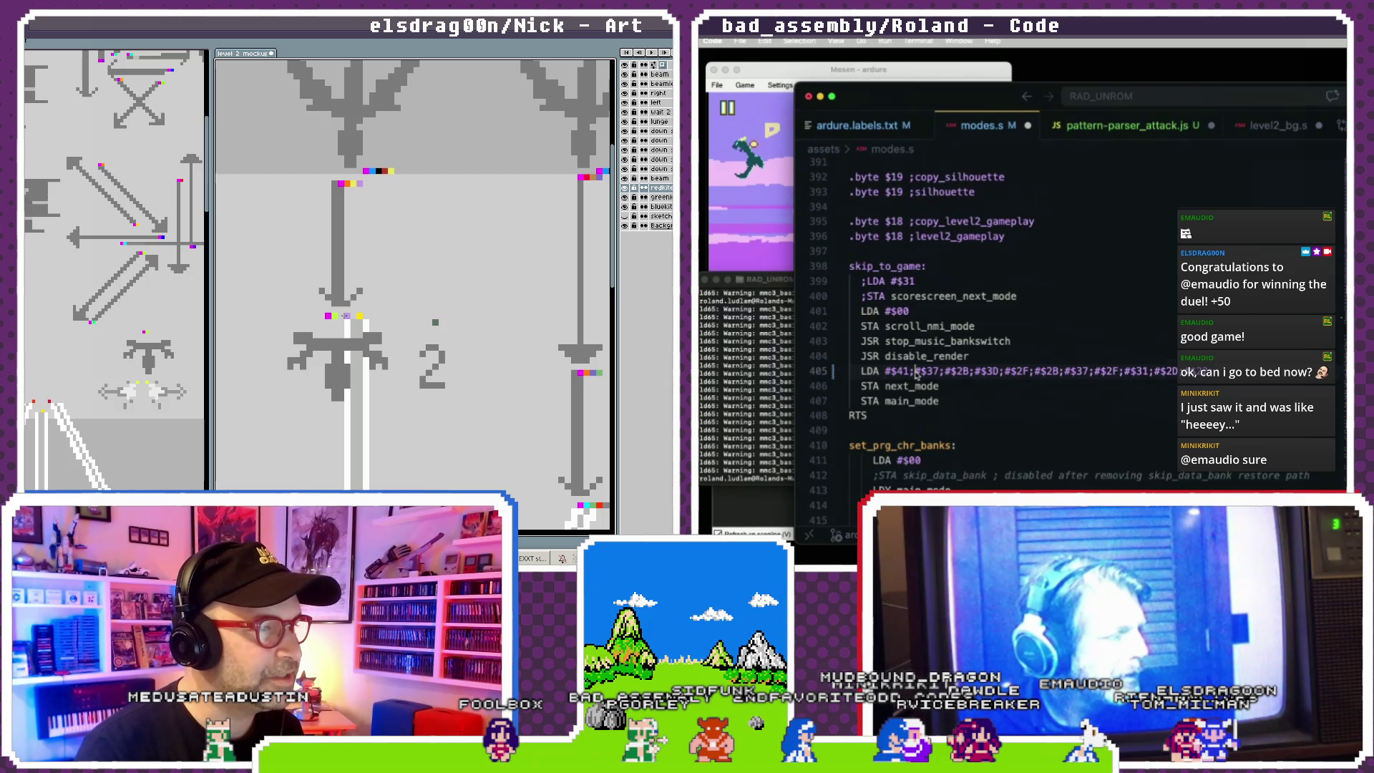
- Restart the game in the emulator
{"action": "left_click", "coordinate": [782, 380]}
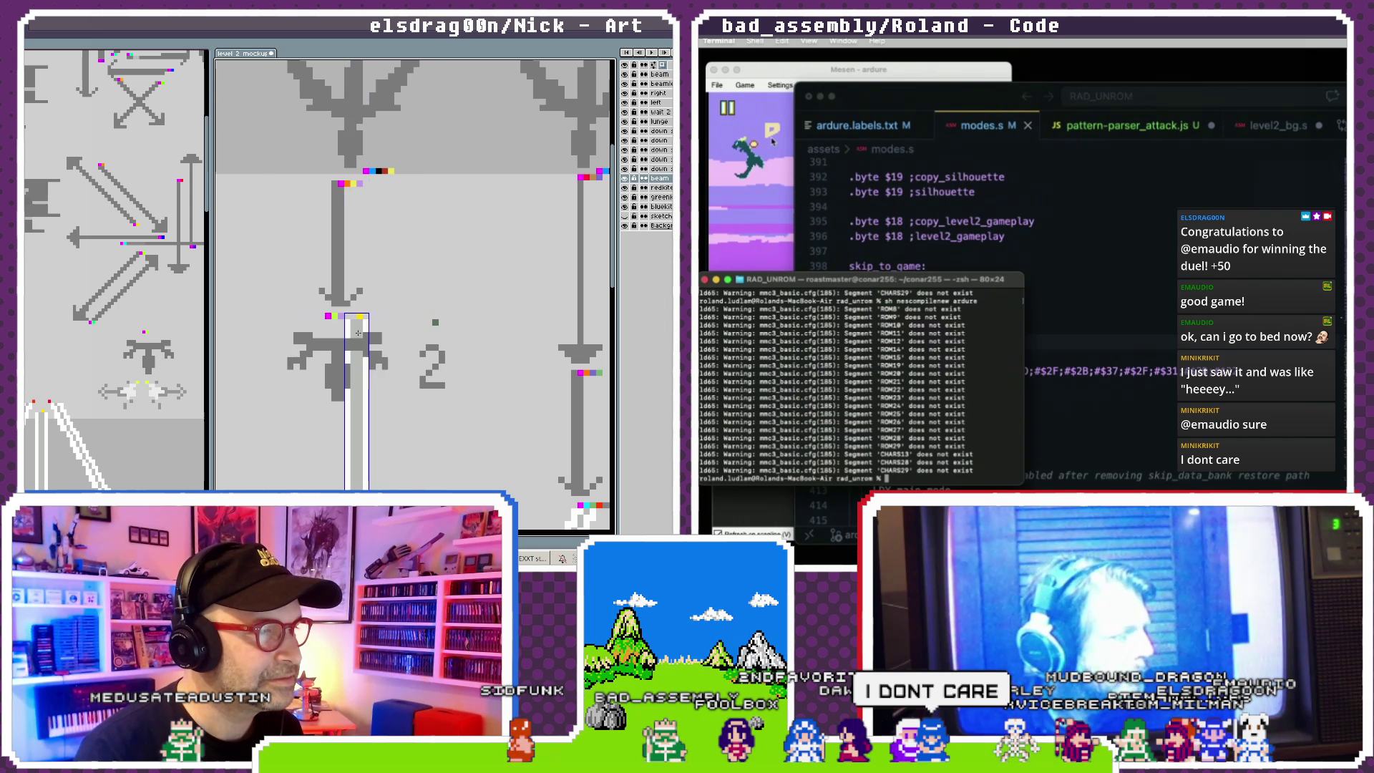
{"action": "left_click", "coordinate": [746, 86]}
{"action": "left_click", "coordinate": [762, 147]}
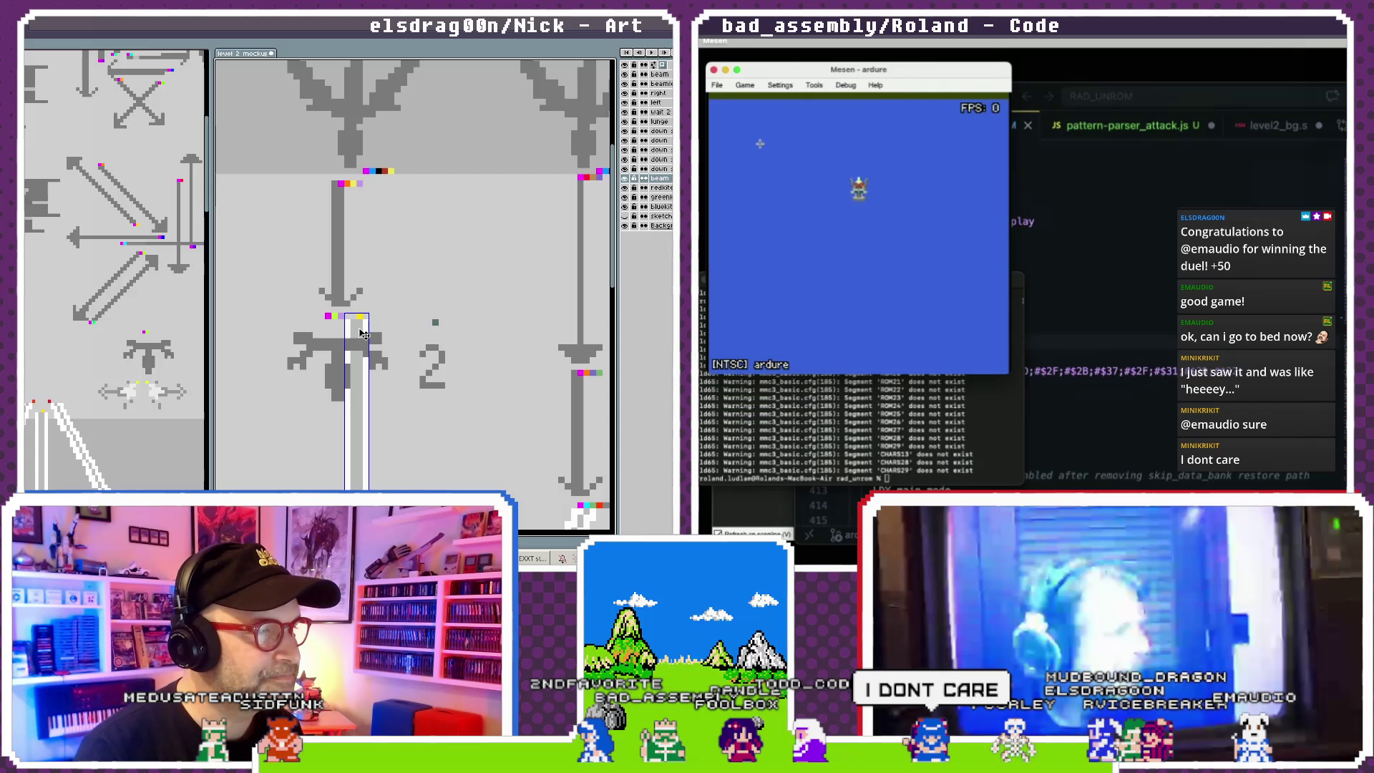
- Move the small 2 sprite onto the central white beam
{"action": "left_click", "coordinate": [431, 352]}
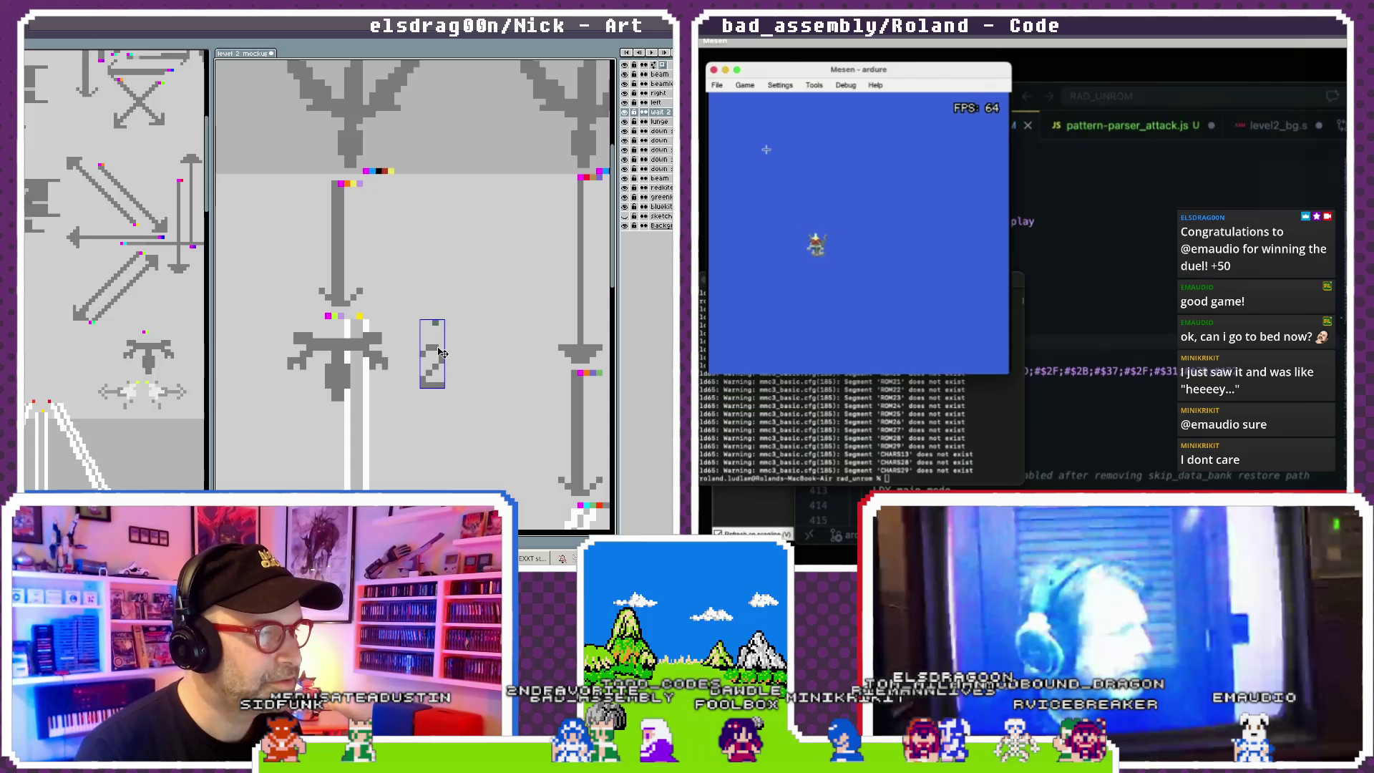
{"action": "left_click_drag", "start_coordinate": [431, 352], "coordinate": [365, 322]}
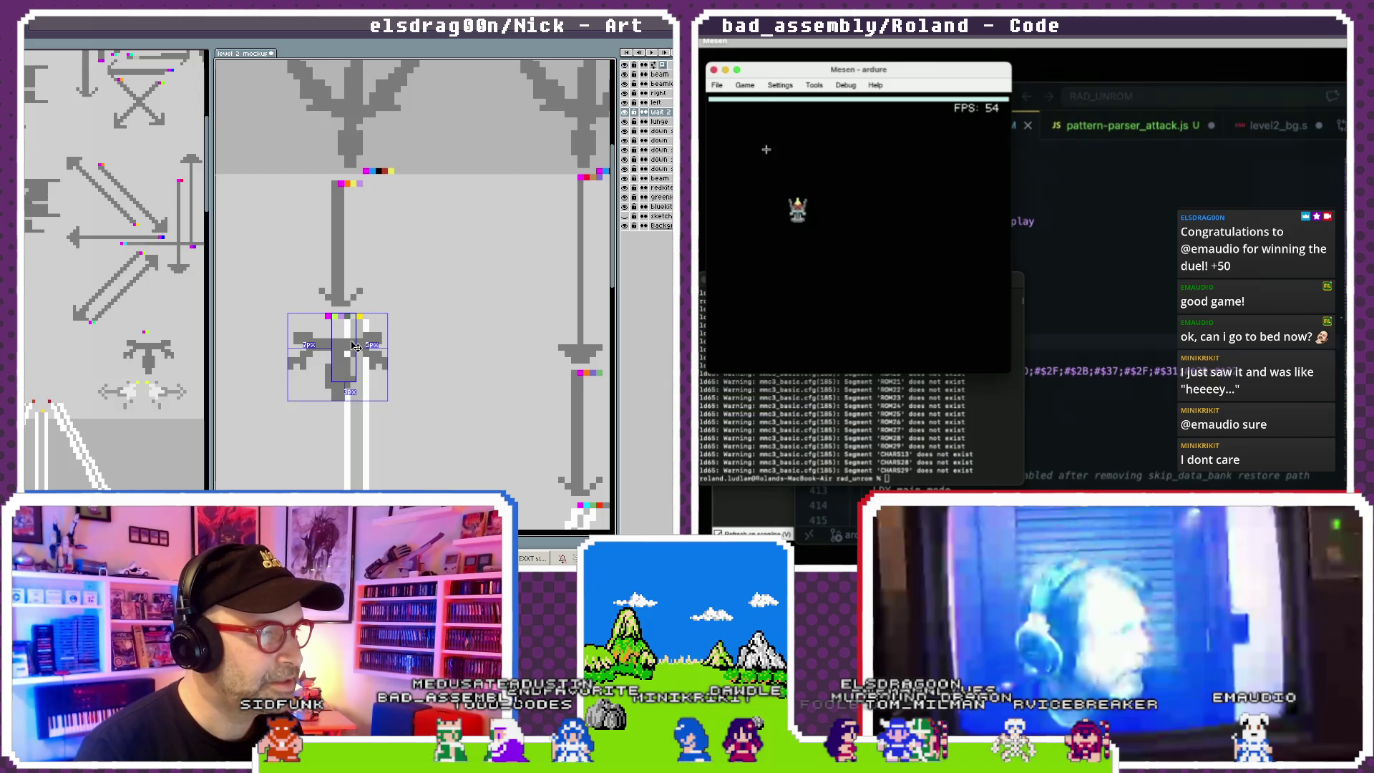
{"action": "left_click", "coordinate": [365, 322]}
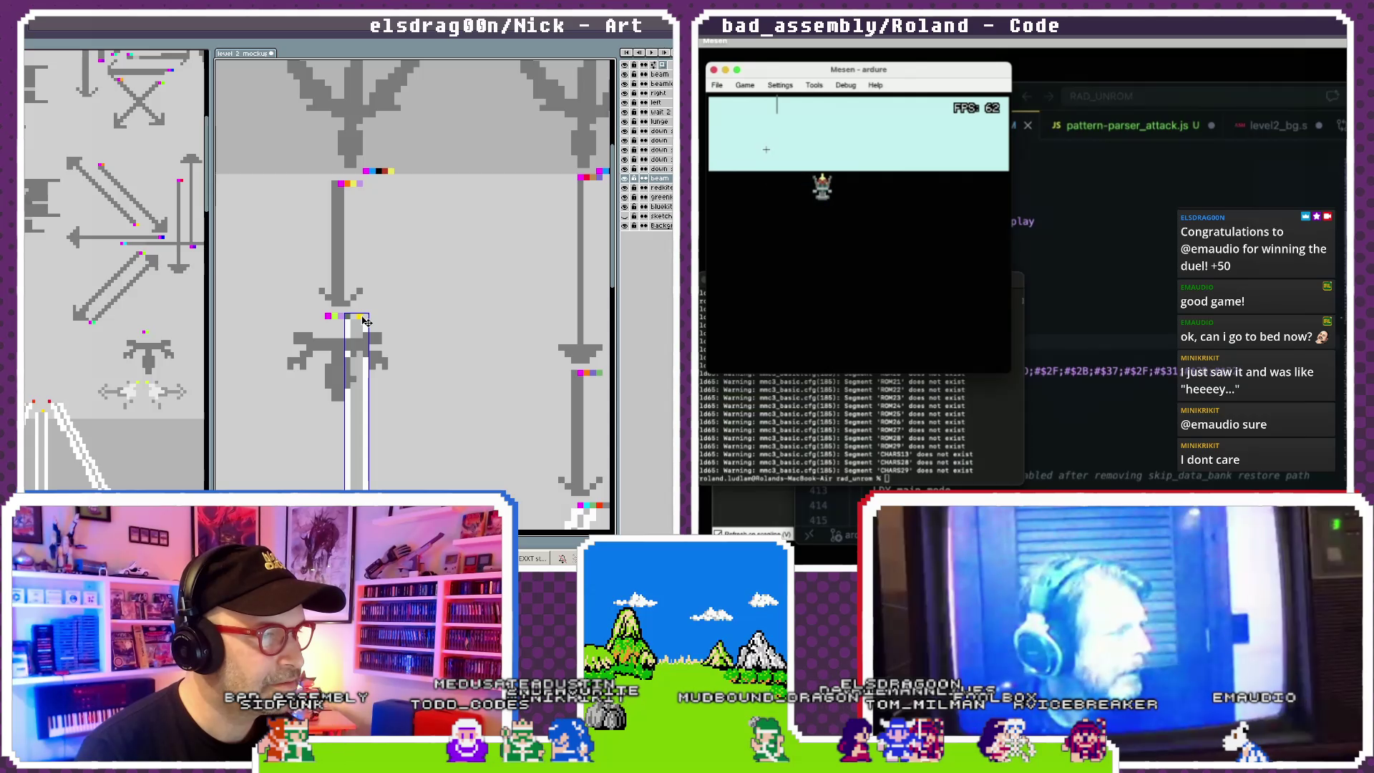
- Pause the running game from Mesen's Game menu
{"action": "left_click", "coordinate": [745, 85]}
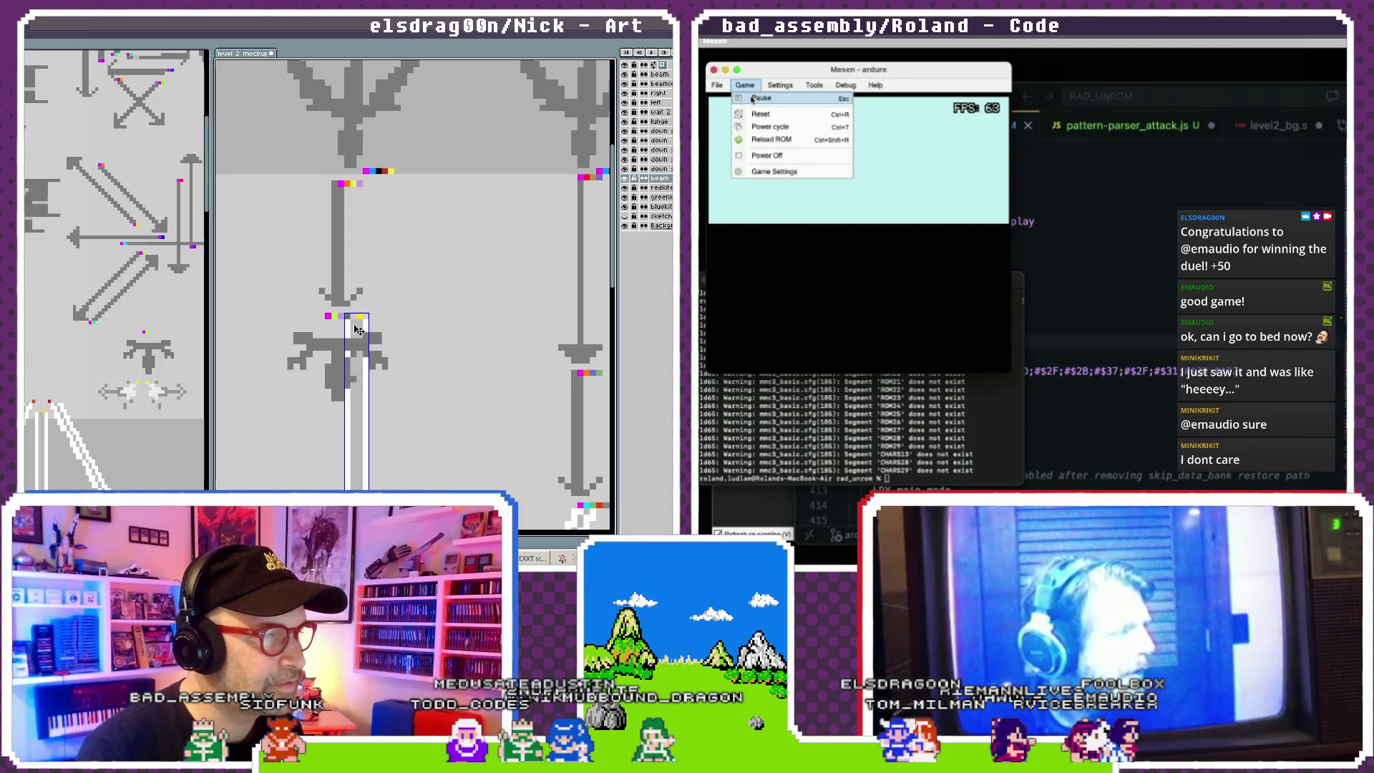
{"action": "left_click", "coordinate": [757, 99]}
{"action": "left_click", "coordinate": [351, 321]}
{"action": "left_click", "coordinate": [1087, 286]}
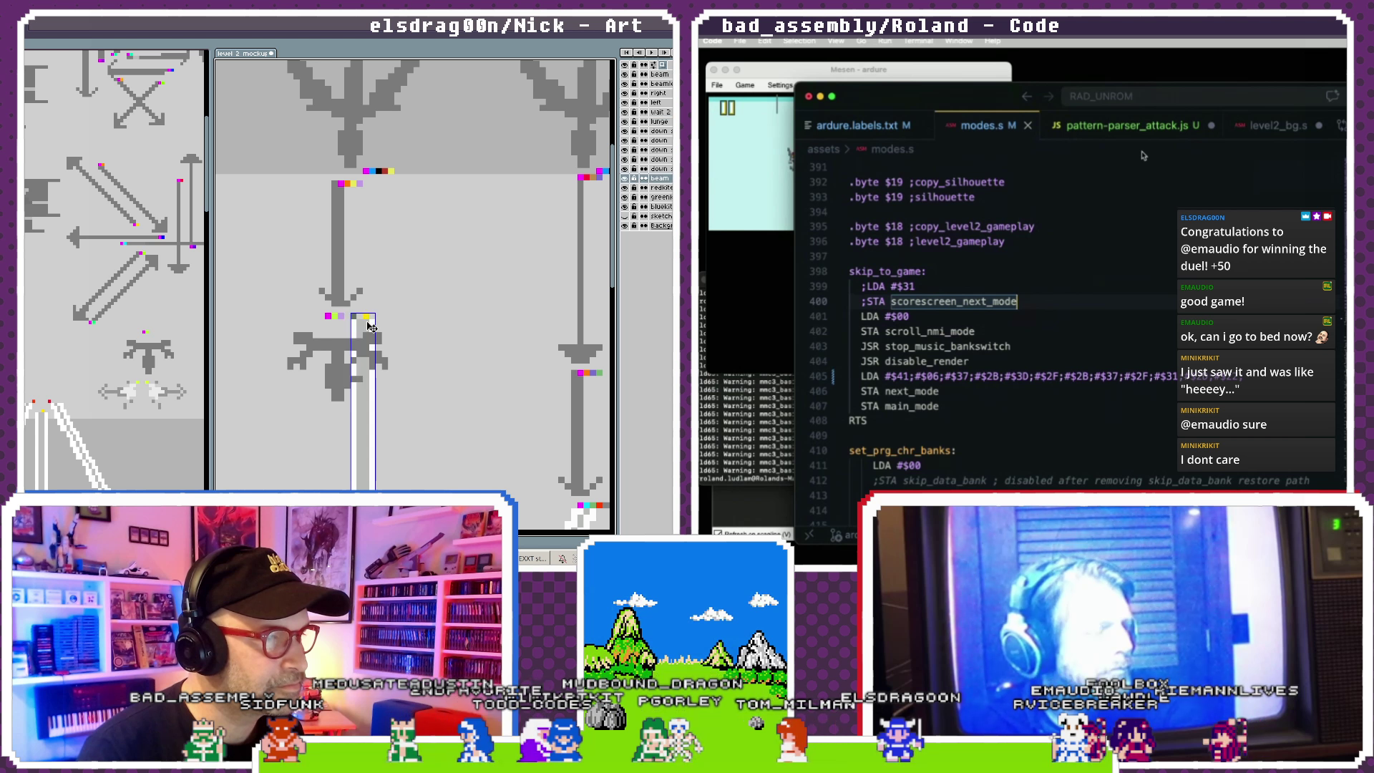
{"action": "left_click", "coordinate": [352, 325]}
- Zoom and pan around the mockup to check the beams and sword
{"action": "scroll", "coordinate": [357, 324], "scroll_direction": "down", "scroll_amount": 1}
{"action": "scroll", "coordinate": [369, 322], "scroll_direction": "down", "scroll_amount": 1}
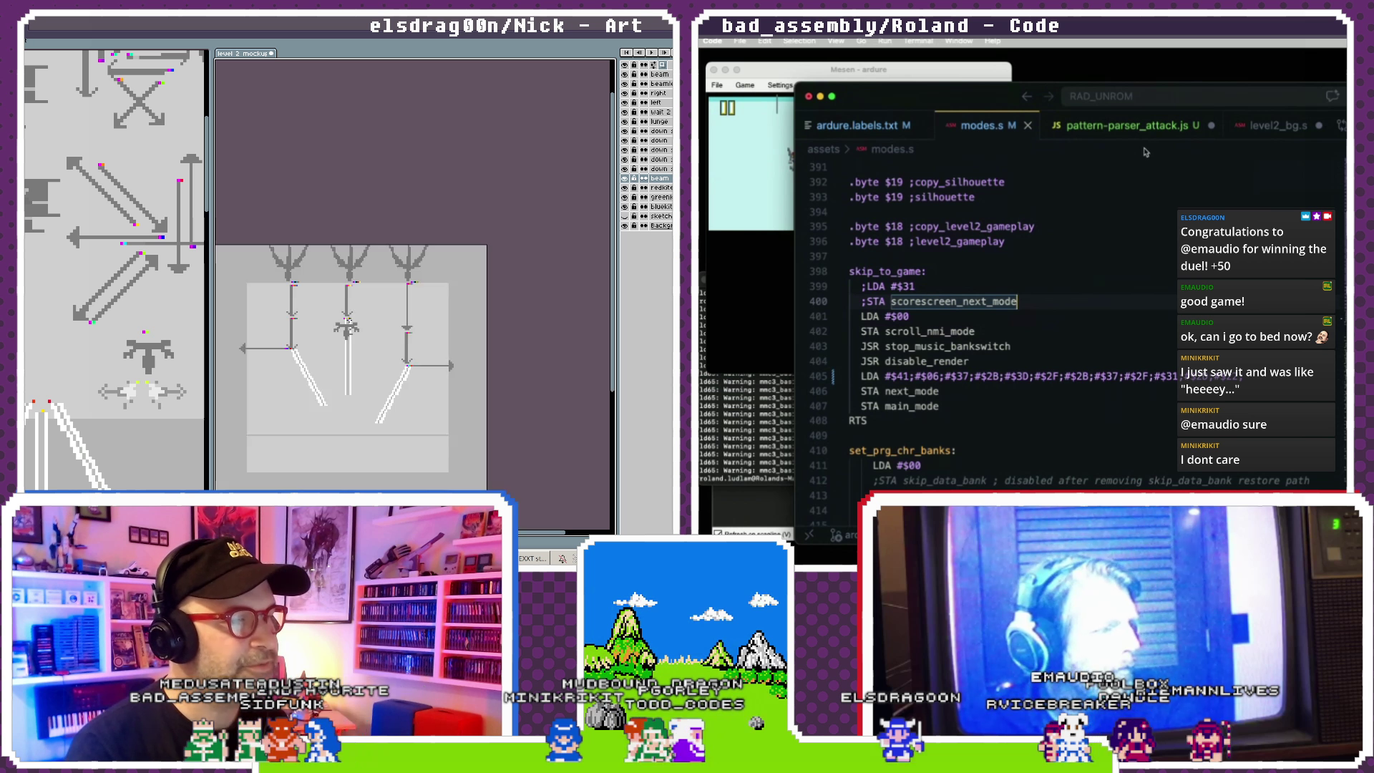
{"action": "scroll", "coordinate": [377, 321], "scroll_direction": "down", "scroll_amount": 1}
{"action": "left_click_drag", "start_coordinate": [377, 321], "coordinate": [388, 312]}
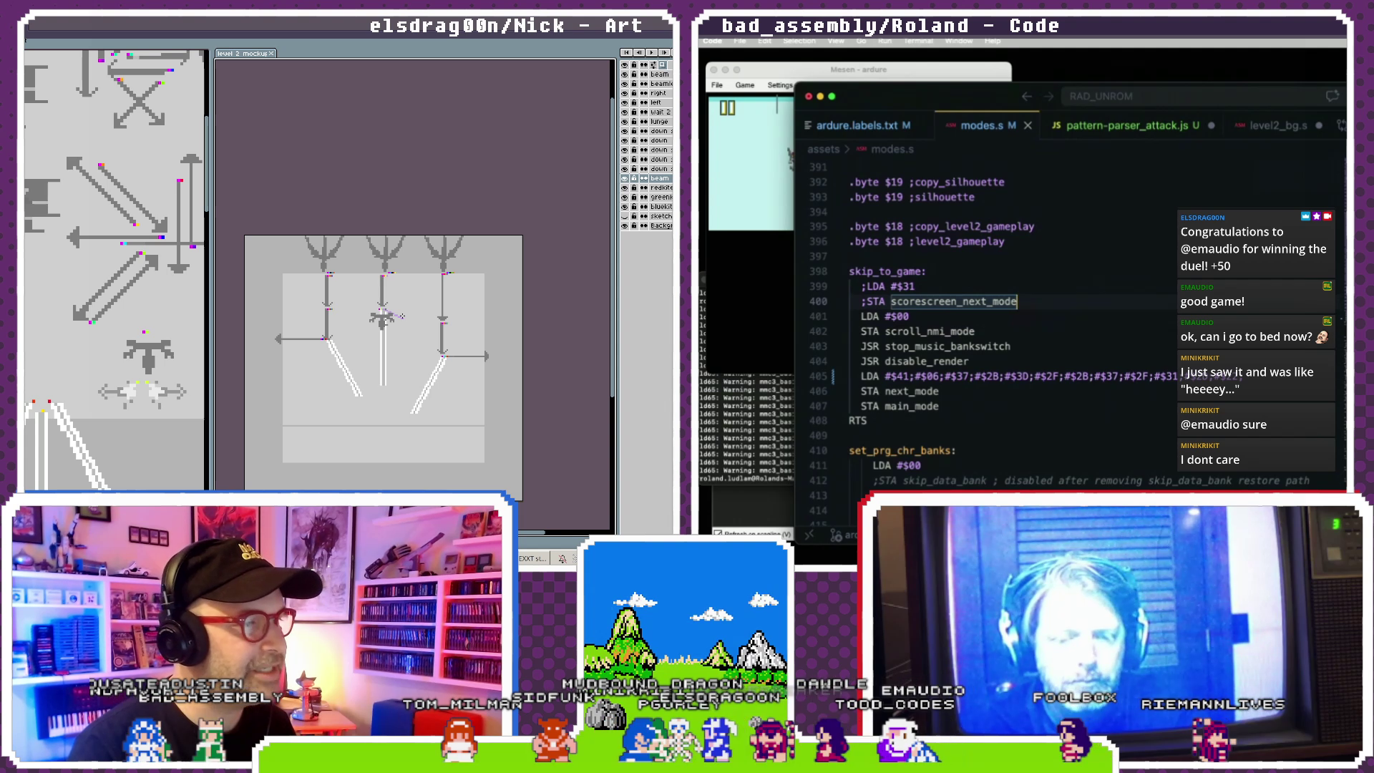
{"action": "scroll", "coordinate": [402, 316], "scroll_direction": "up", "scroll_amount": 2}
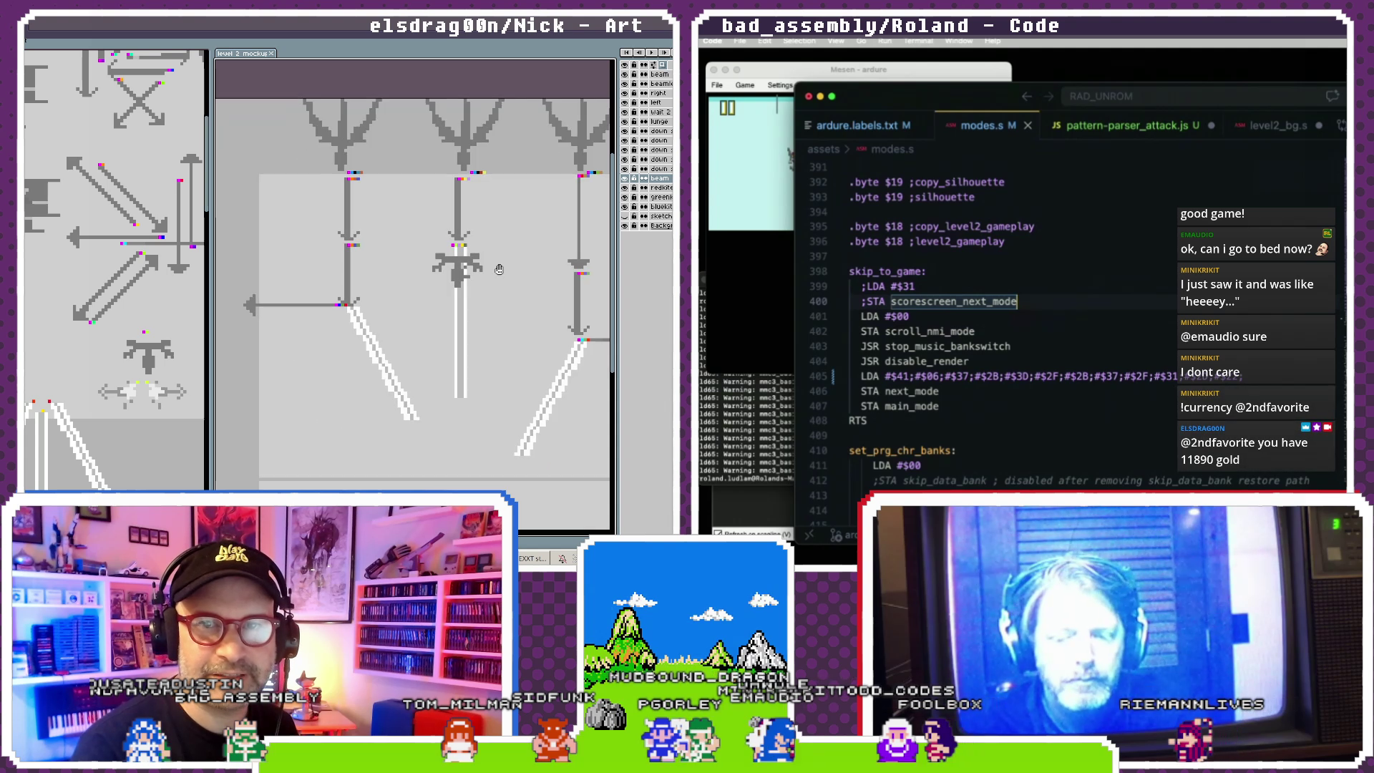
{"action": "left_click_drag", "start_coordinate": [459, 254], "coordinate": [458, 251]}
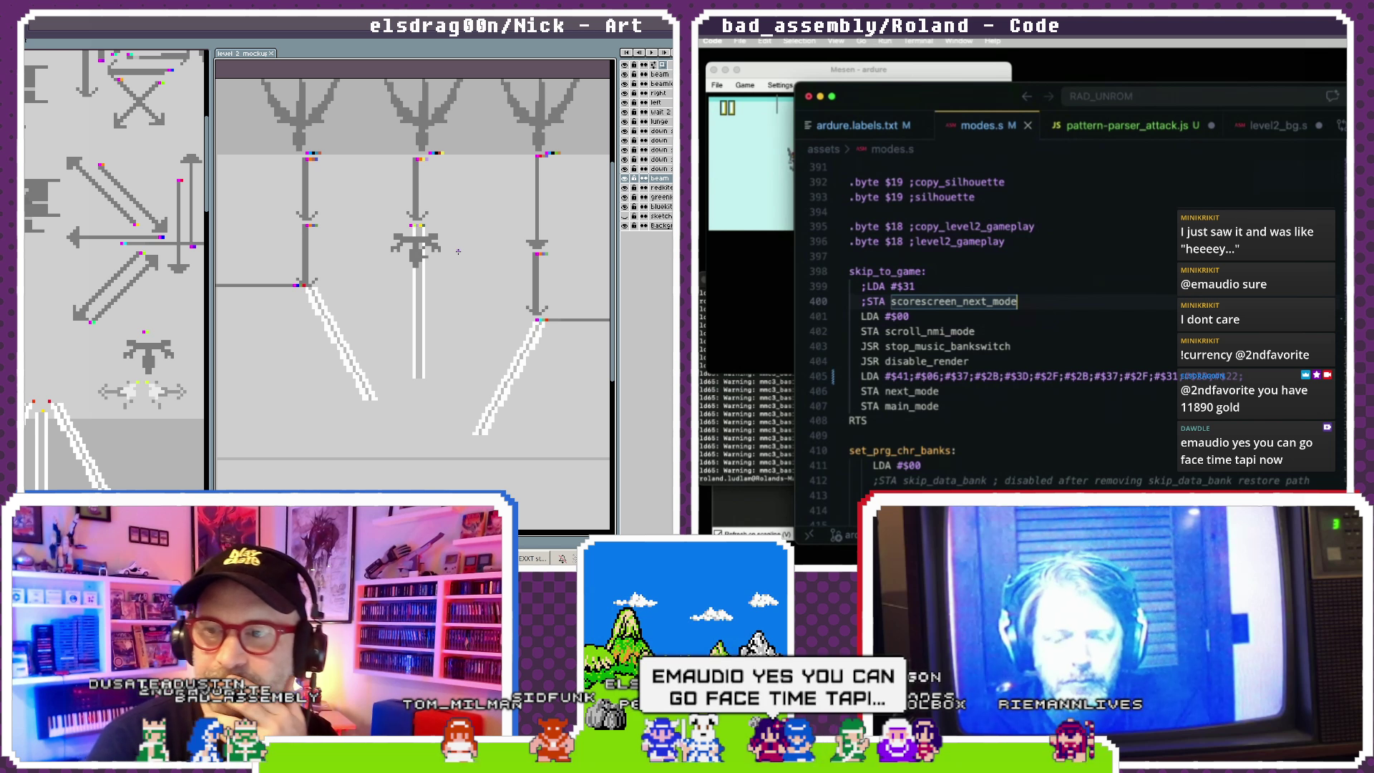
{"action": "scroll", "coordinate": [449, 249], "scroll_direction": "down", "scroll_amount": 1}
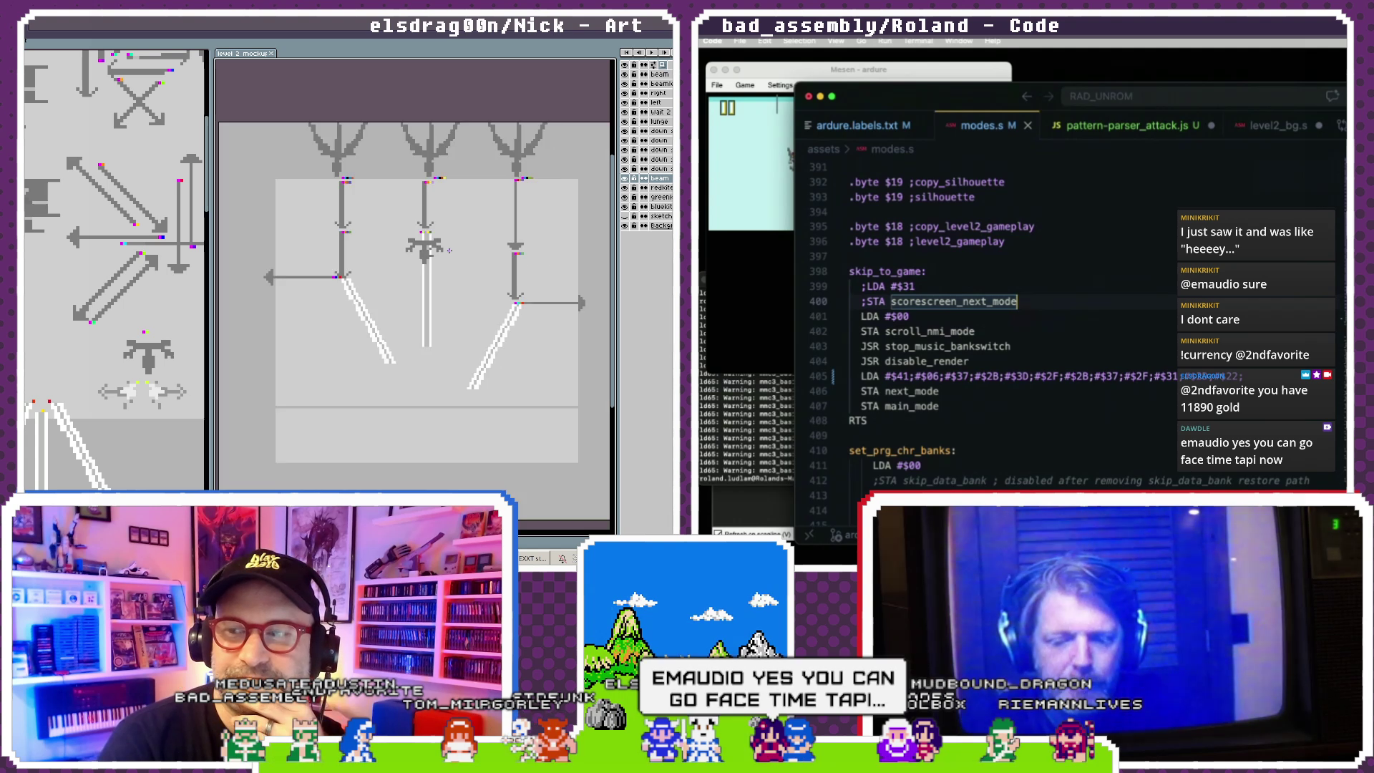
{"action": "left_click_drag", "start_coordinate": [426, 228], "coordinate": [412, 268]}
{"action": "key", "text": "super+Tab"}
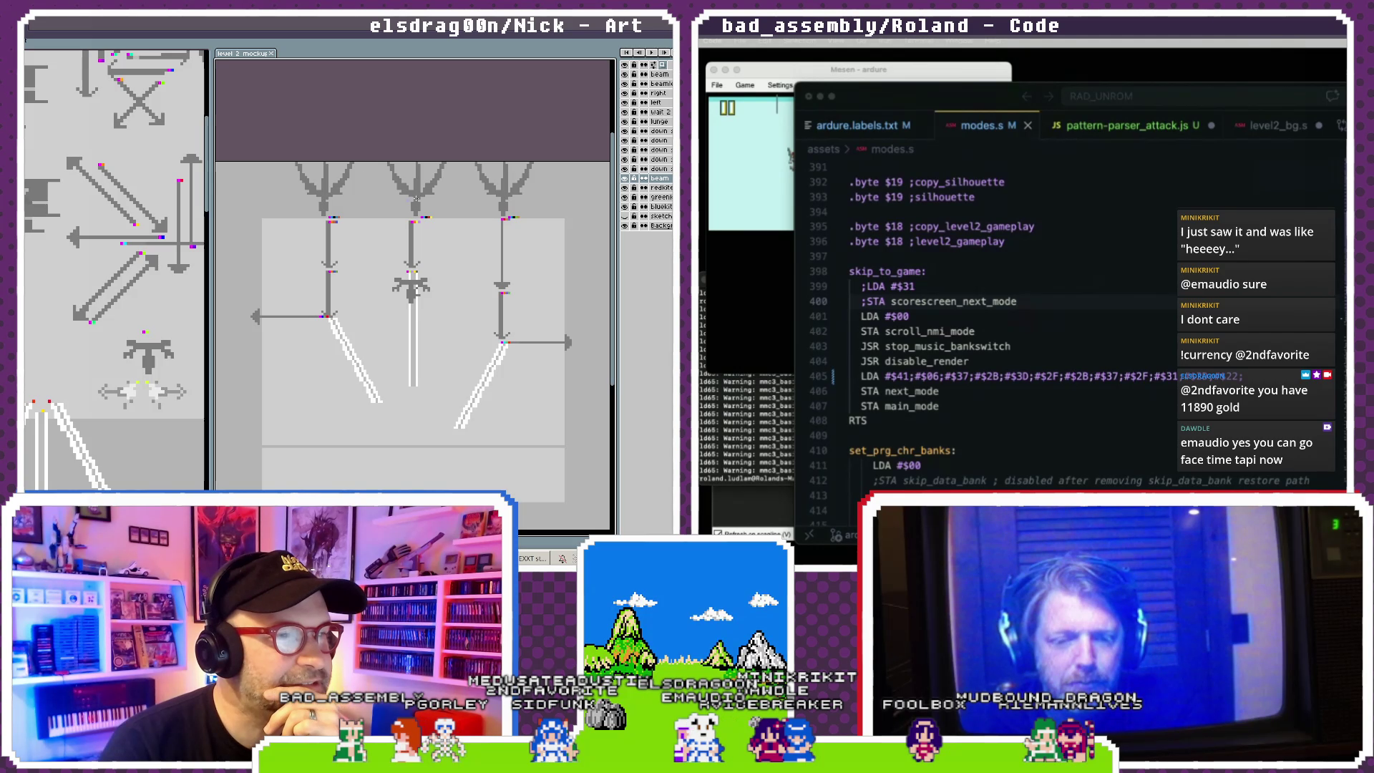
{"action": "scroll", "coordinate": [425, 198], "scroll_direction": "up", "scroll_amount": 2}
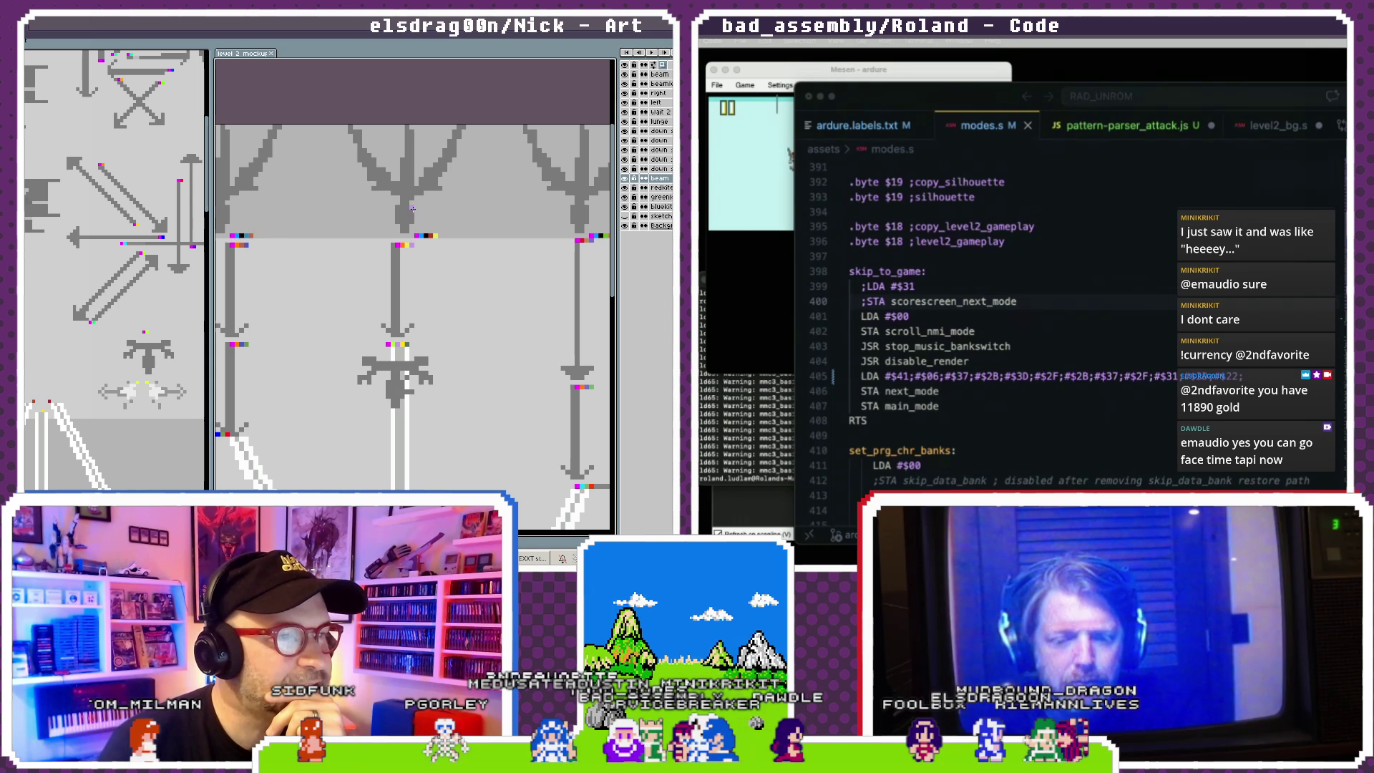
{"action": "scroll", "coordinate": [533, 192], "scroll_direction": "right", "scroll_amount": 3}
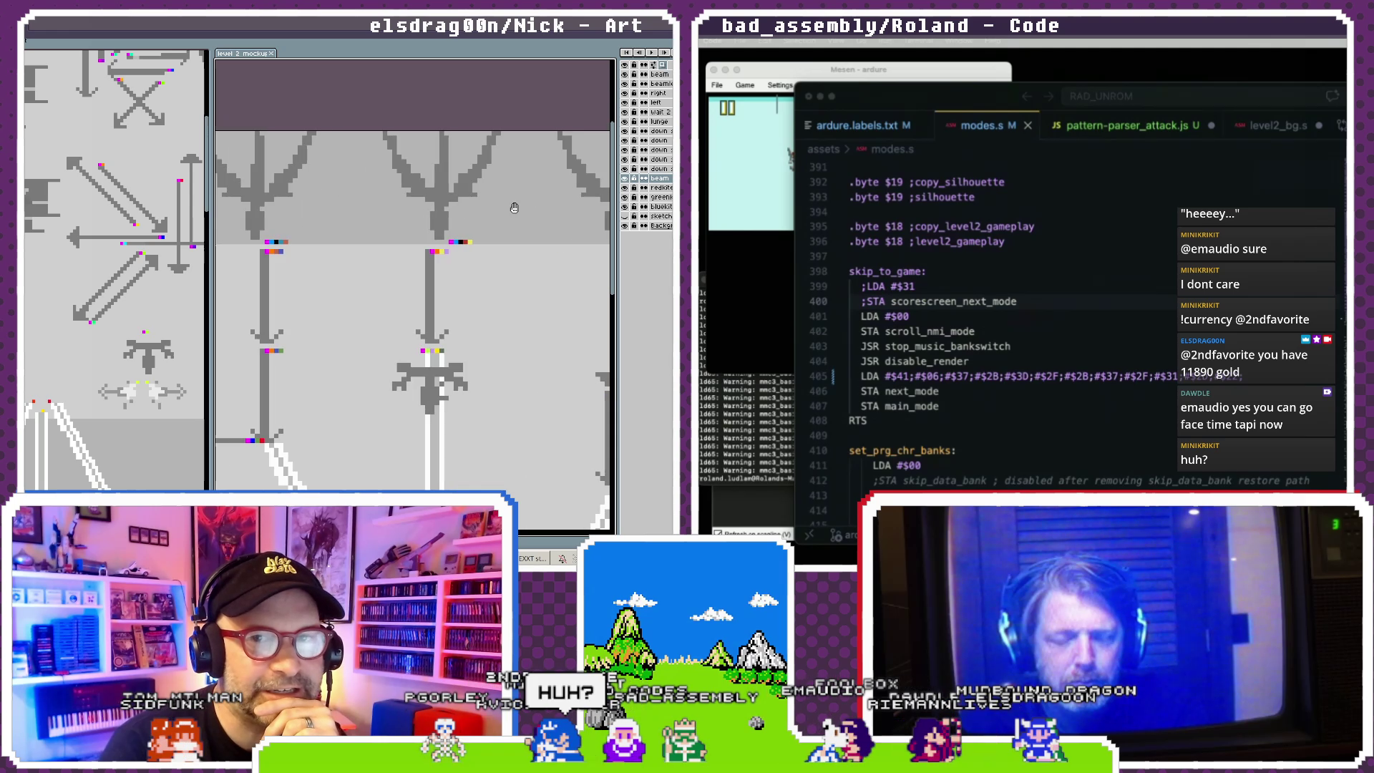
{"action": "scroll", "coordinate": [330, 258], "scroll_direction": "down", "scroll_amount": 1}
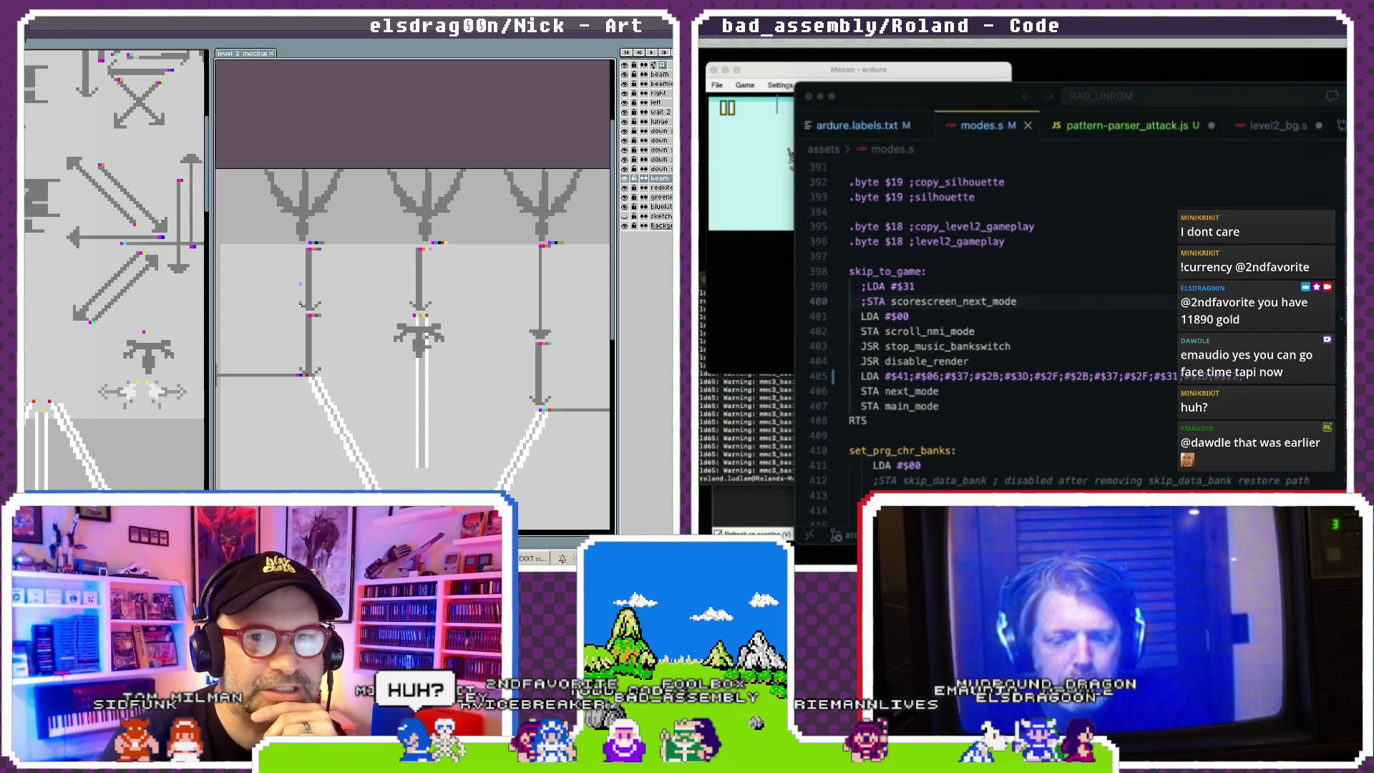
{"action": "left_click_drag", "start_coordinate": [473, 375], "coordinate": [491, 270]}
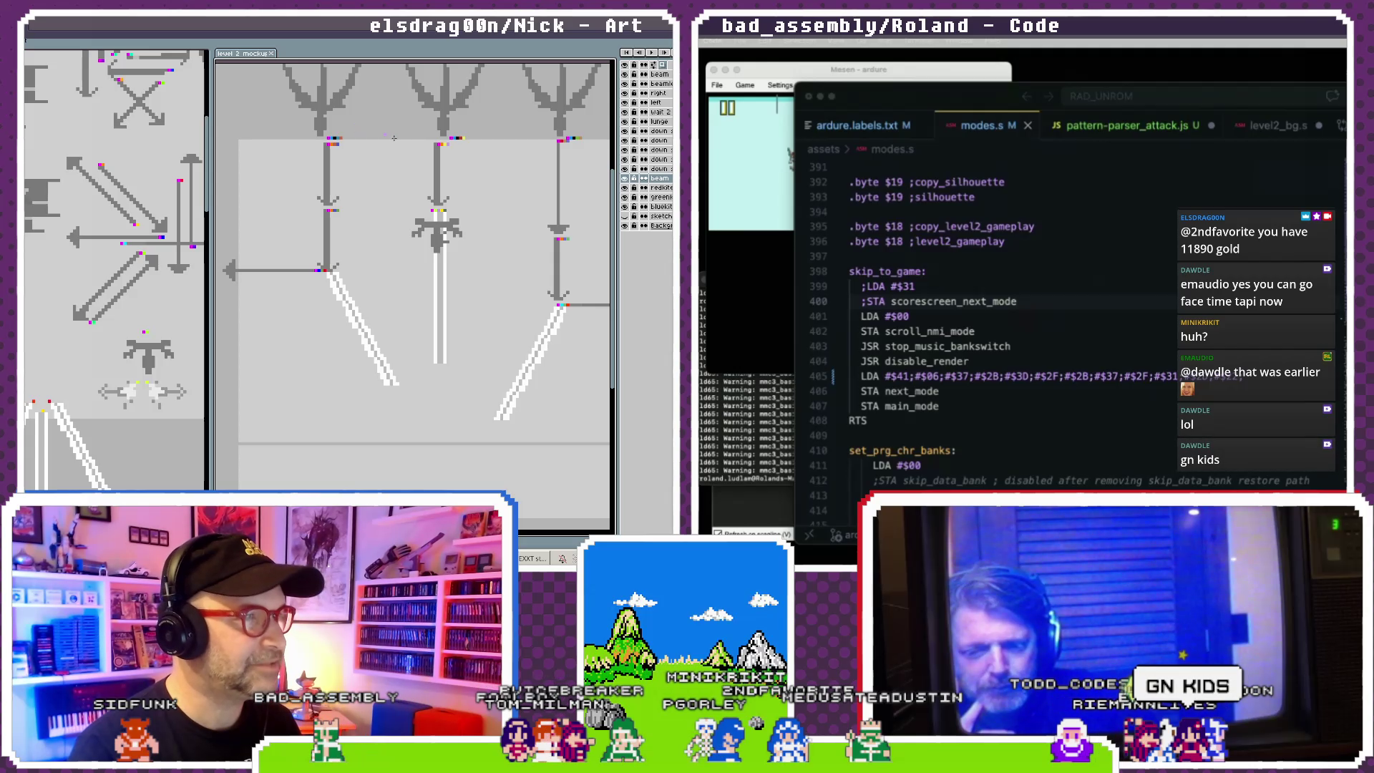
{"action": "scroll", "coordinate": [321, 332], "scroll_direction": "down", "scroll_amount": 1}
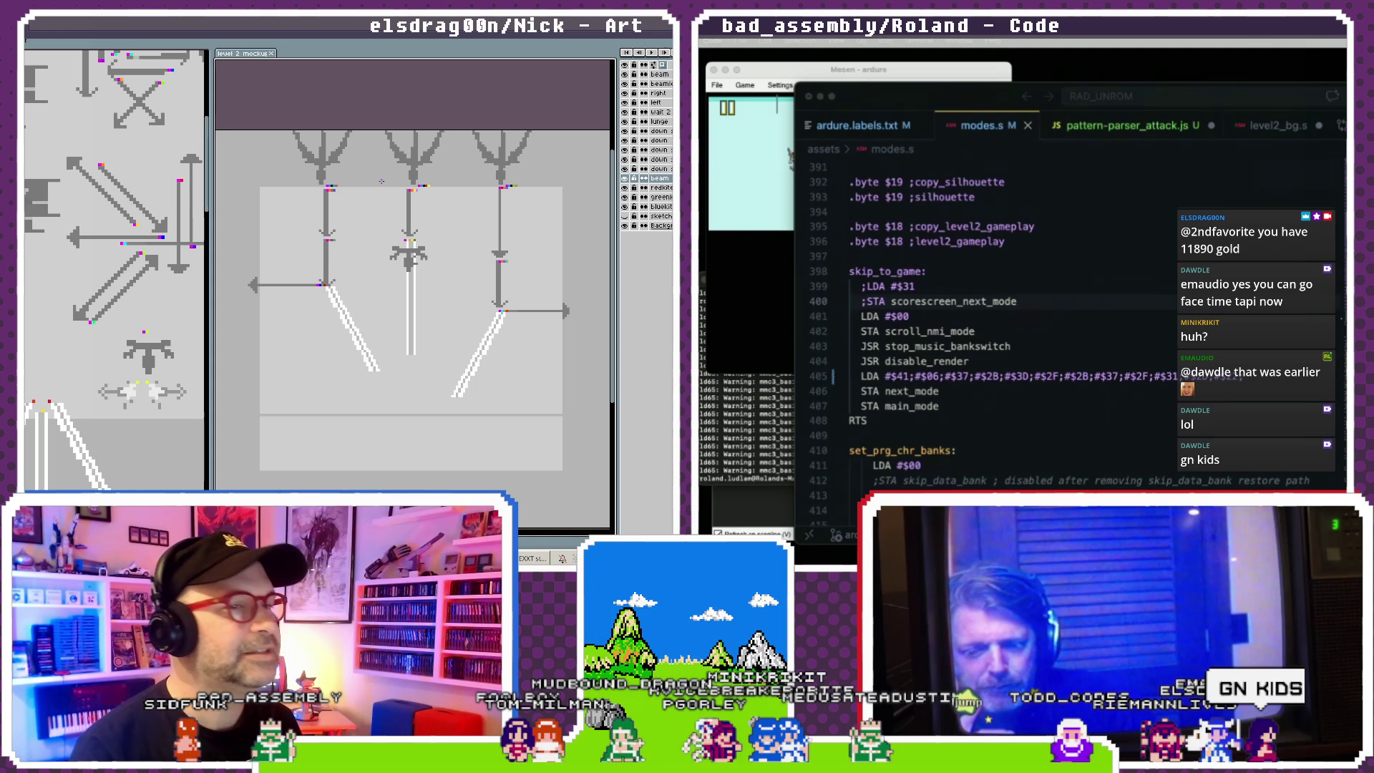
- Export the mockup with the output file name lv2_triple blast.png
{"action": "key", "text": "ctrl+alt+shift+s"}
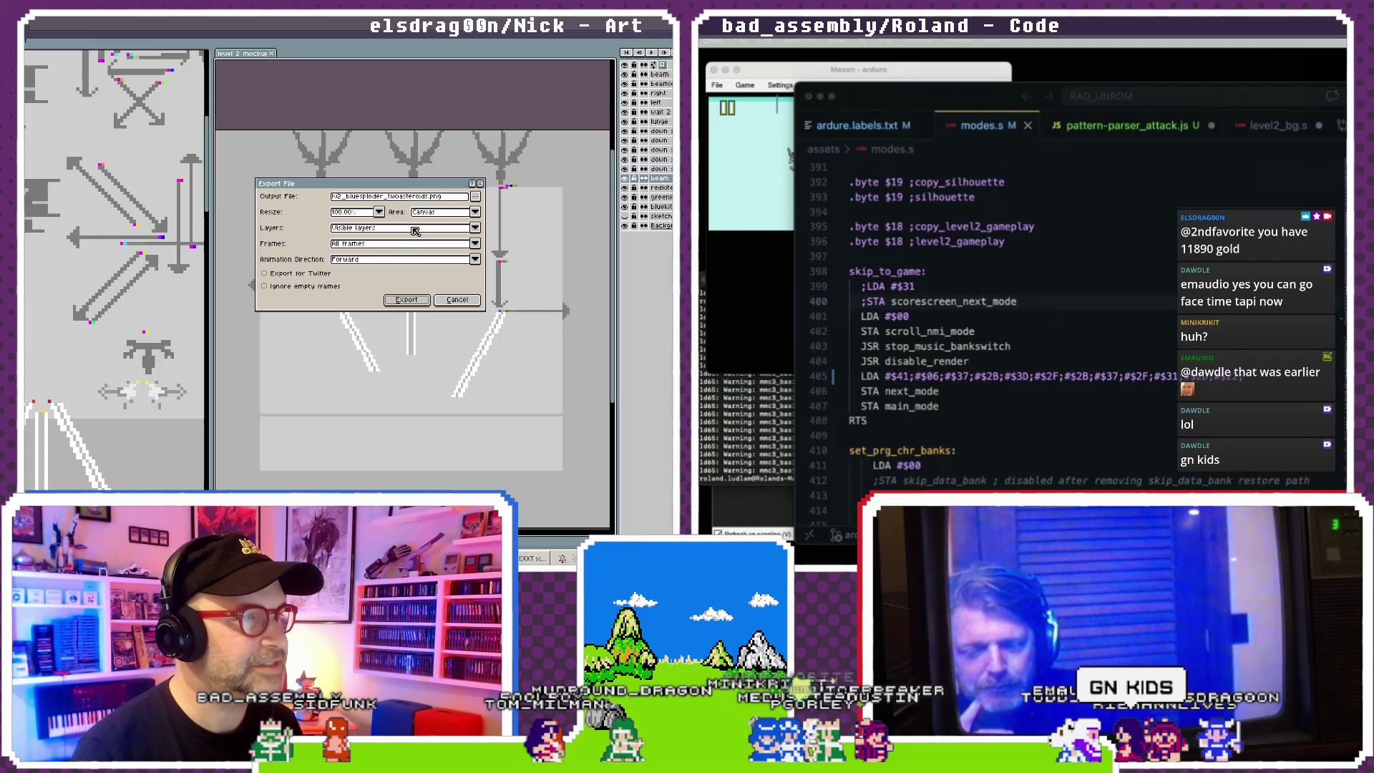
{"action": "left_click_drag", "start_coordinate": [349, 197], "coordinate": [429, 208]}
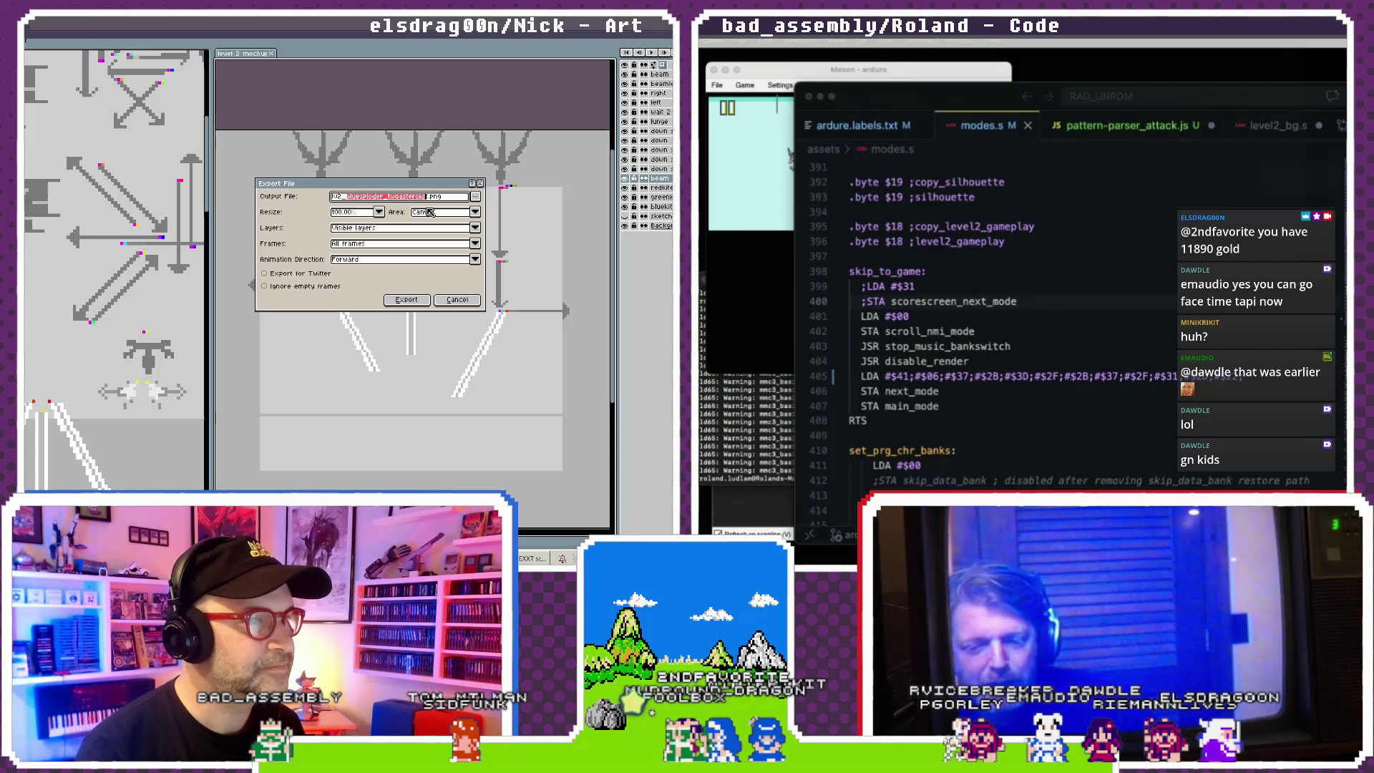
{"action": "key", "text": "BackSpace"}
{"action": "type", "text": "l2_triple_blasting"}
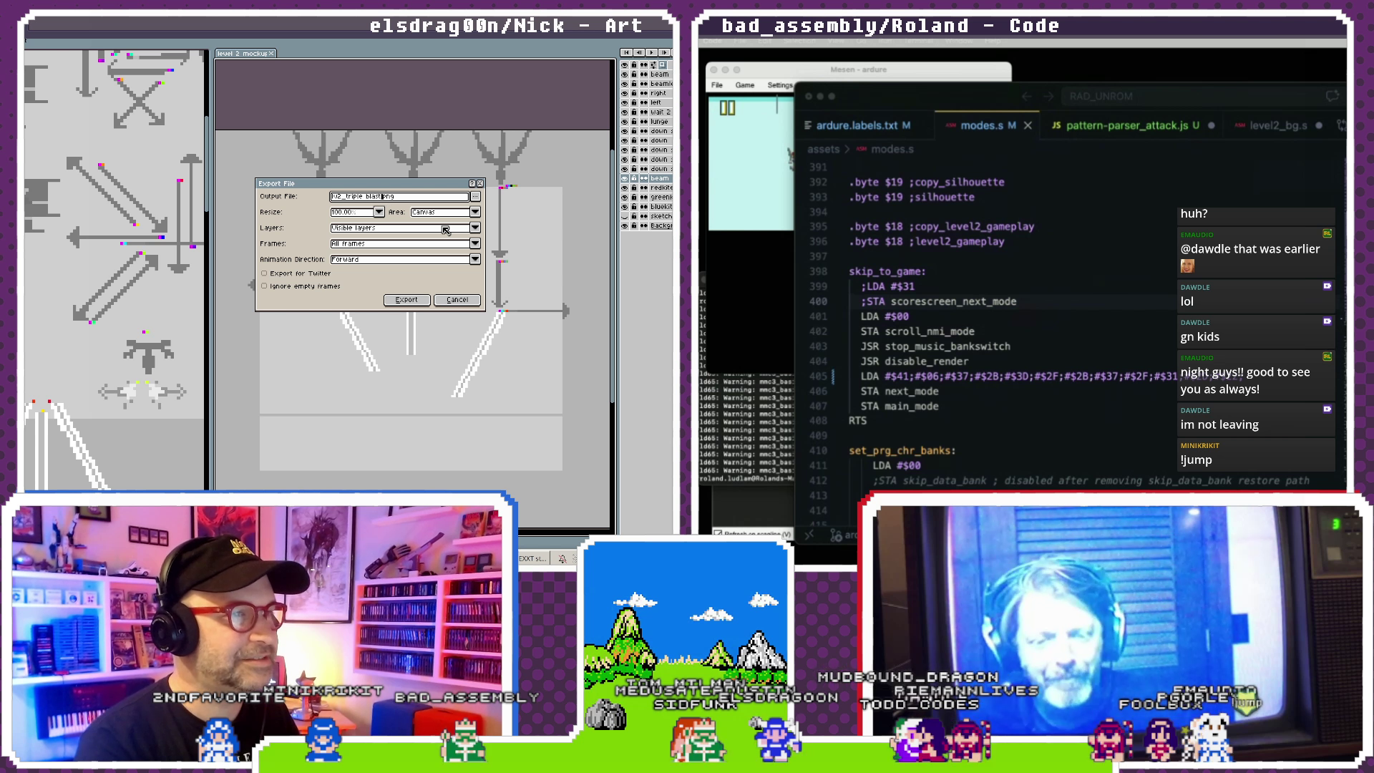
{"action": "key", "text": "Return"}
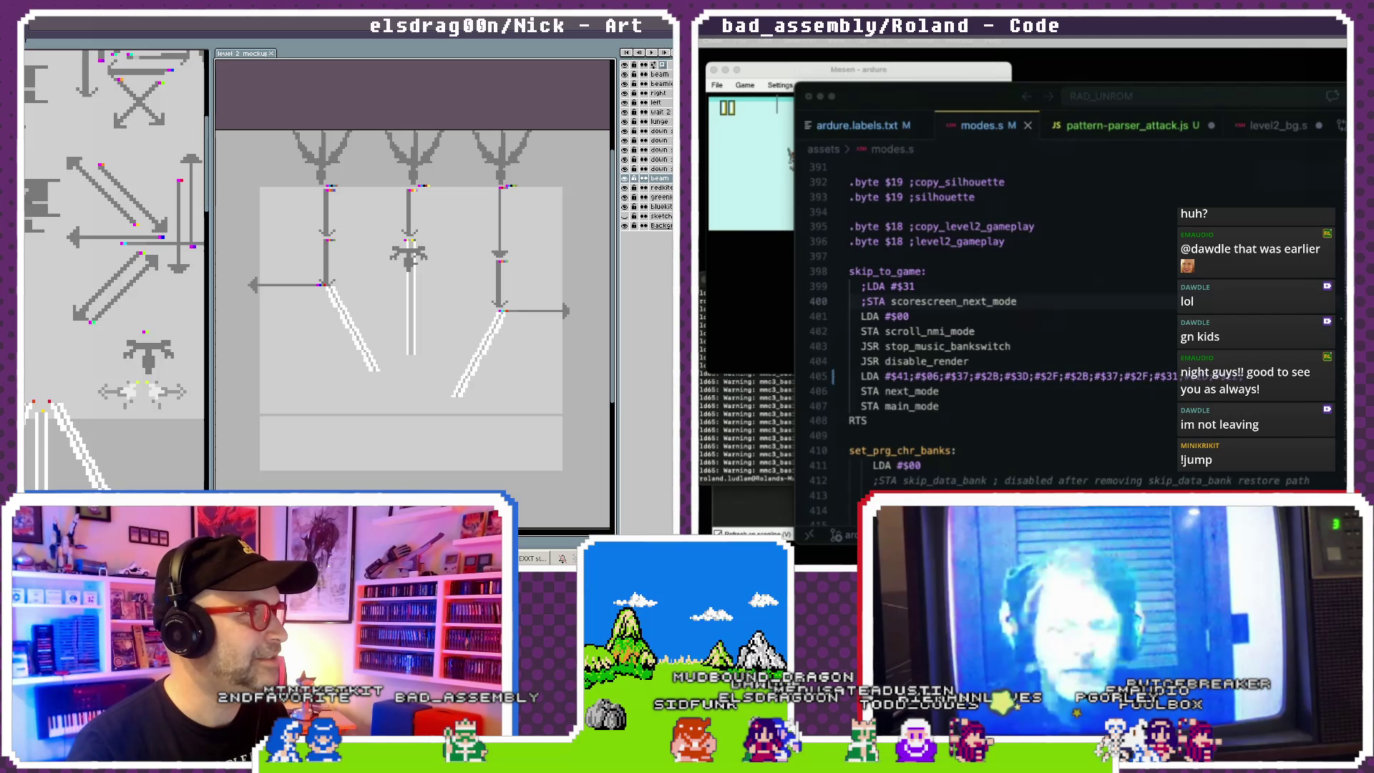
- Browse to NESRADdragon/photohammer/level2 and select lv2_greenkite with spread and lunge.png
{"action": "key", "text": "ctrl+o"}
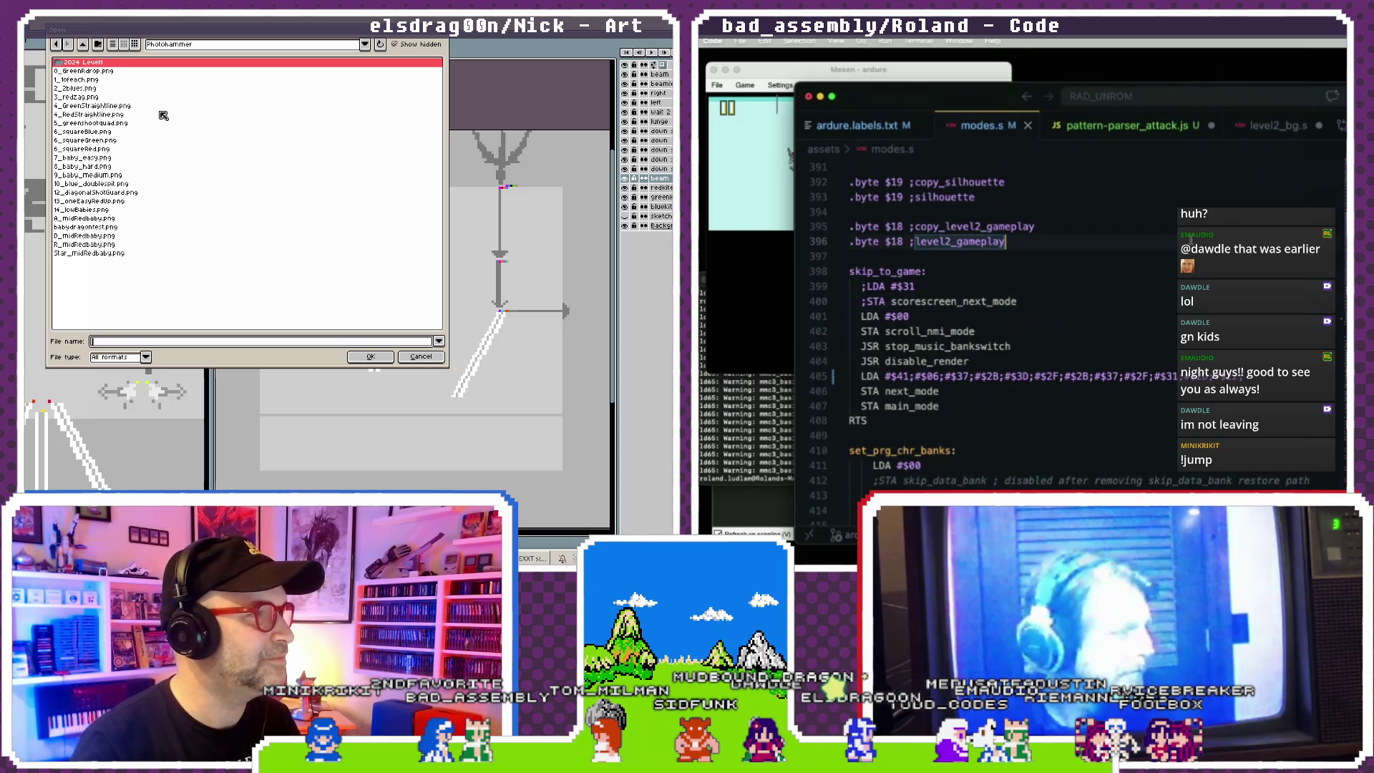
{"action": "double_click", "coordinate": [123, 63]}
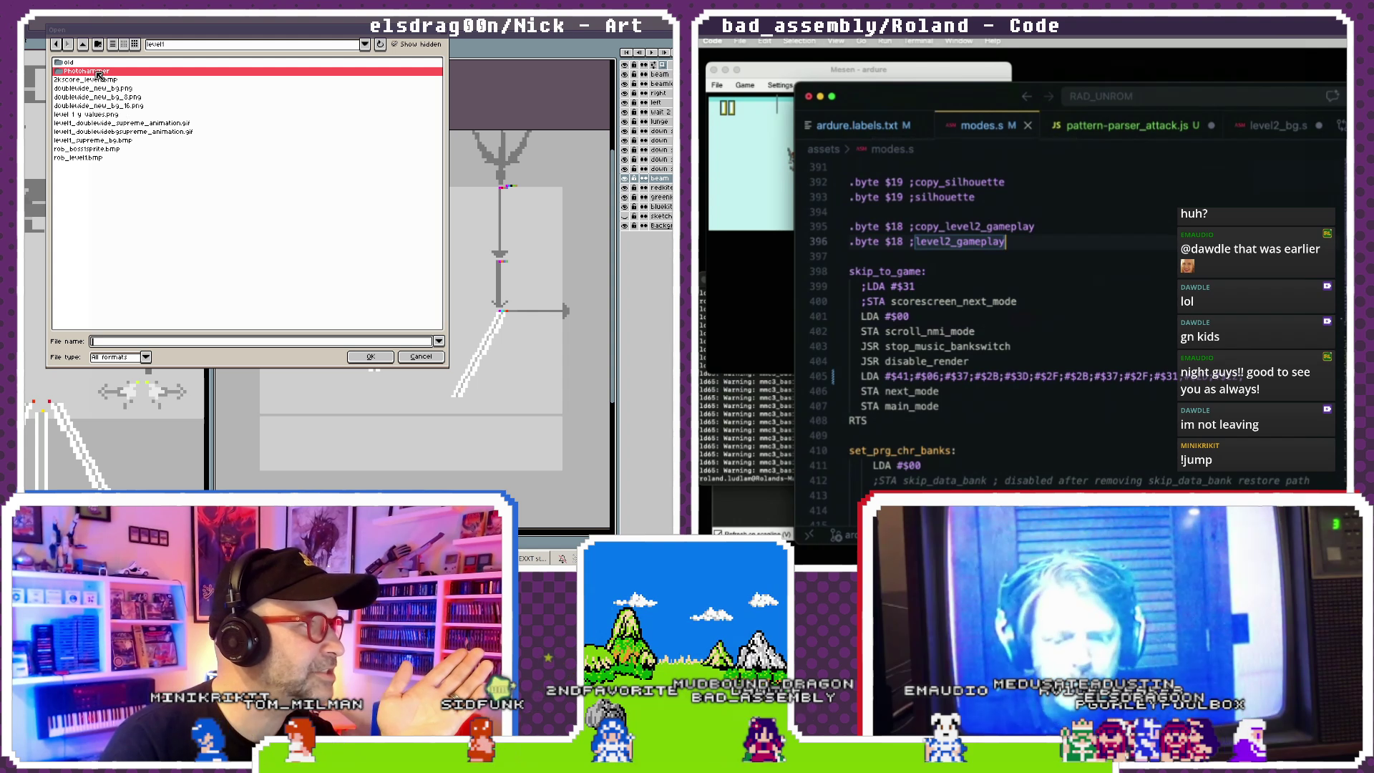
{"action": "left_click", "coordinate": [83, 44]}
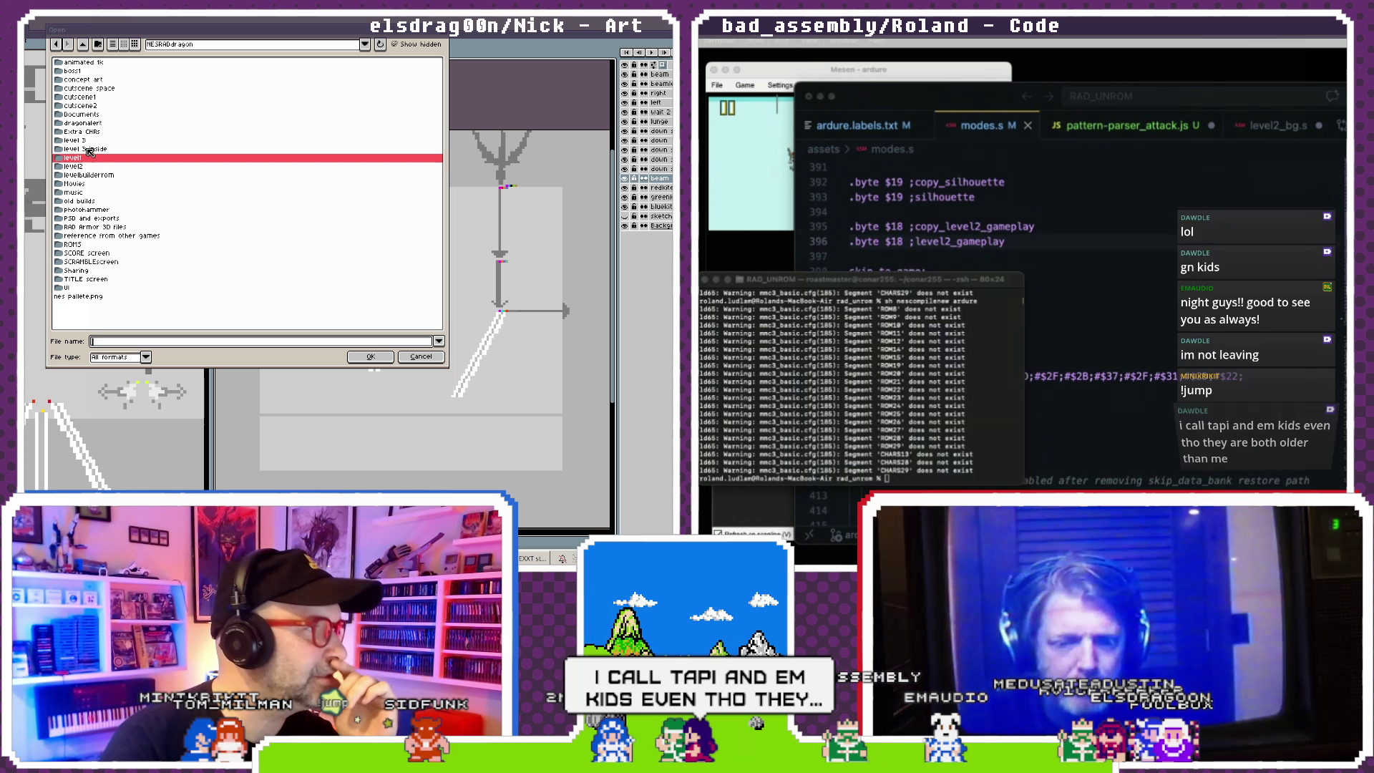
{"action": "double_click", "coordinate": [85, 168]}
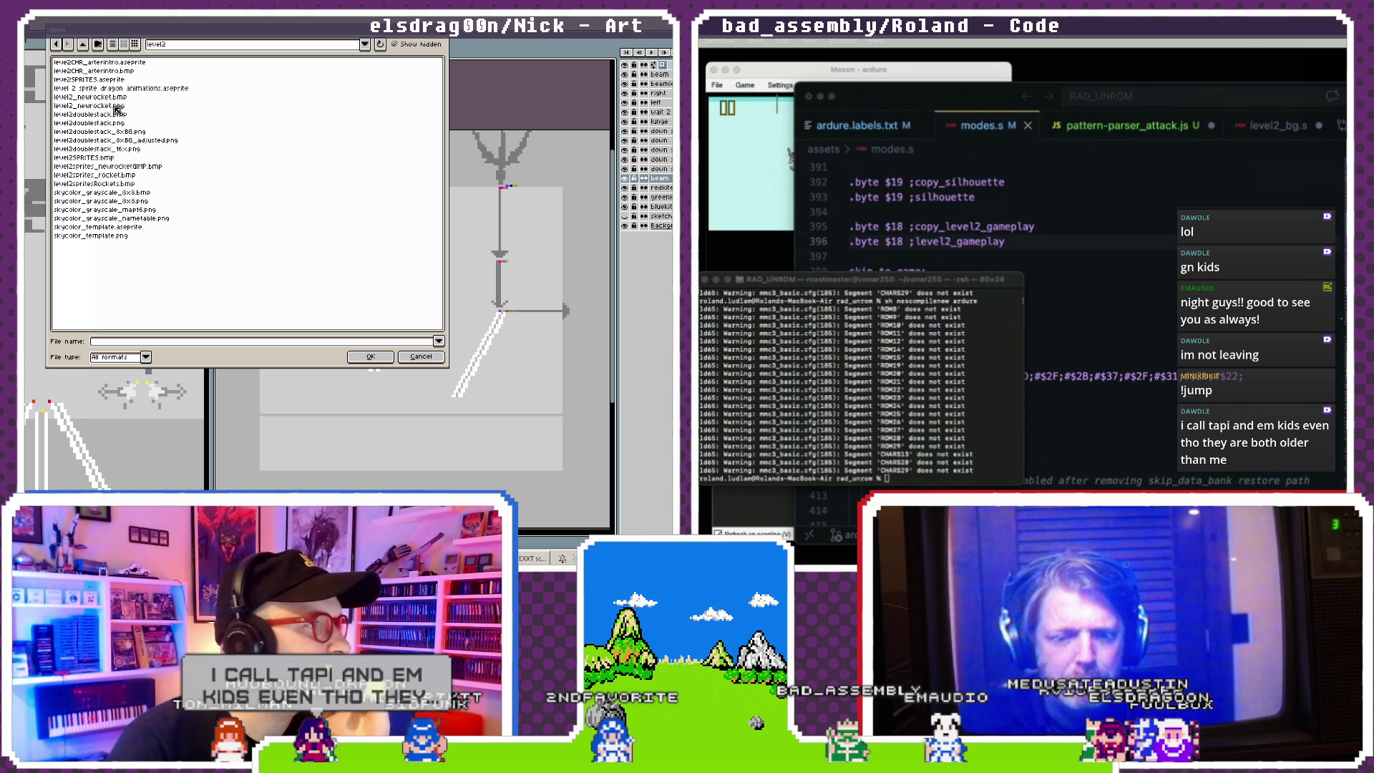
{"action": "left_click", "coordinate": [83, 44]}
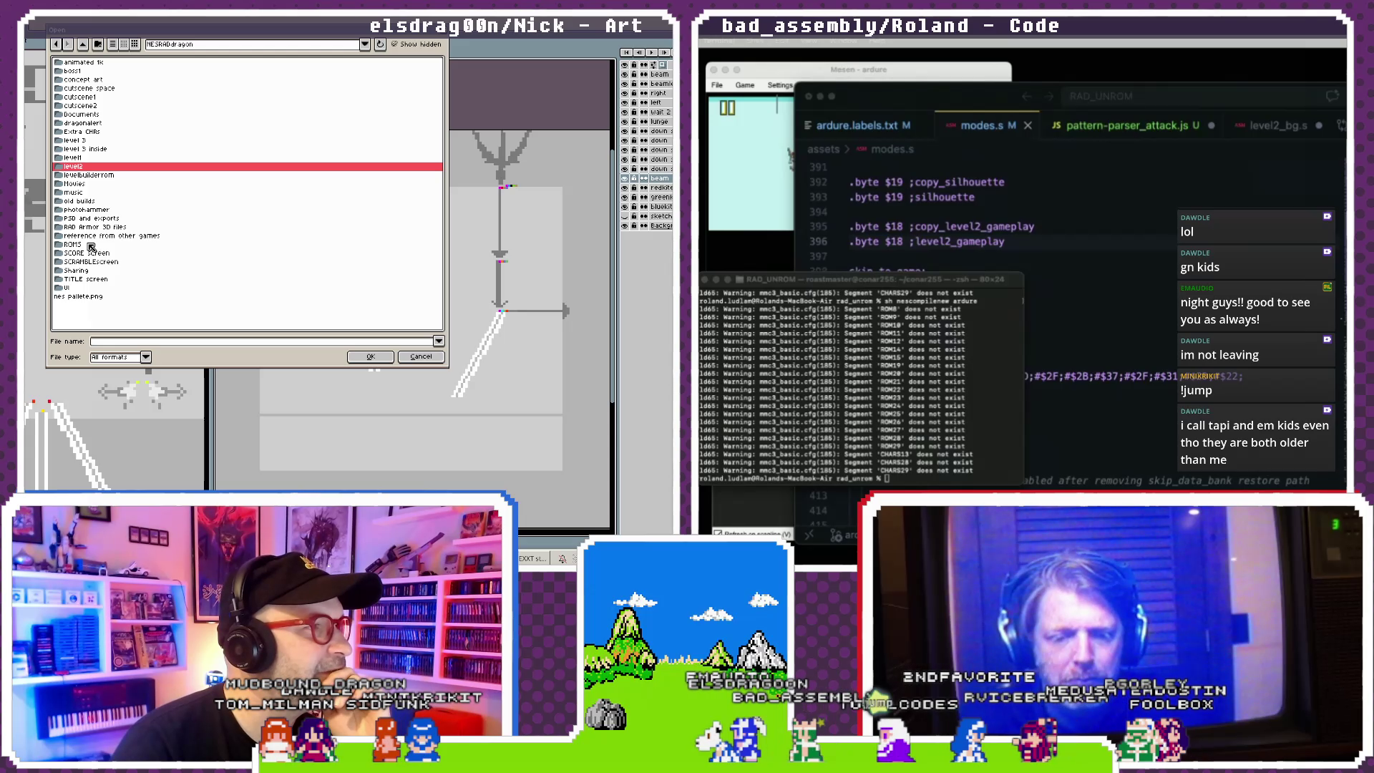
{"action": "double_click", "coordinate": [105, 210]}
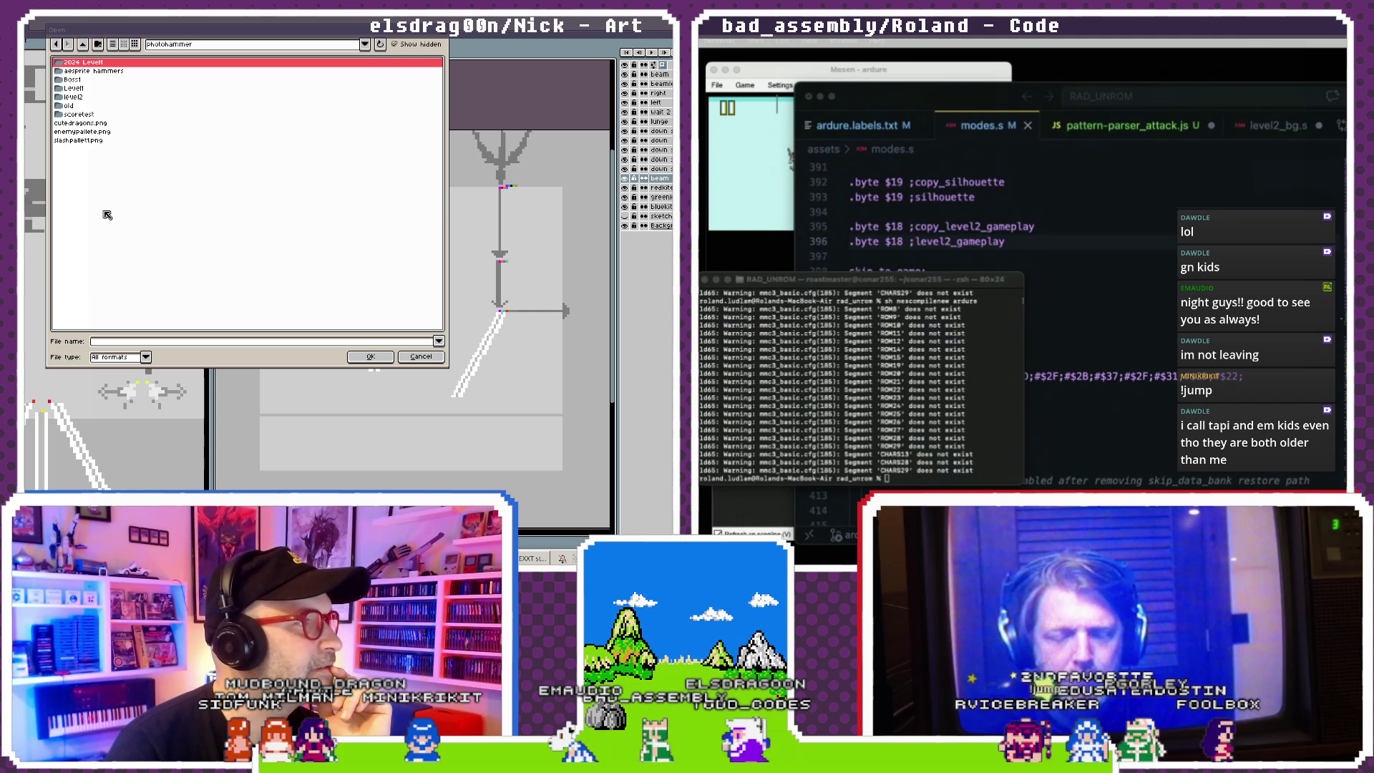
{"action": "double_click", "coordinate": [85, 97]}
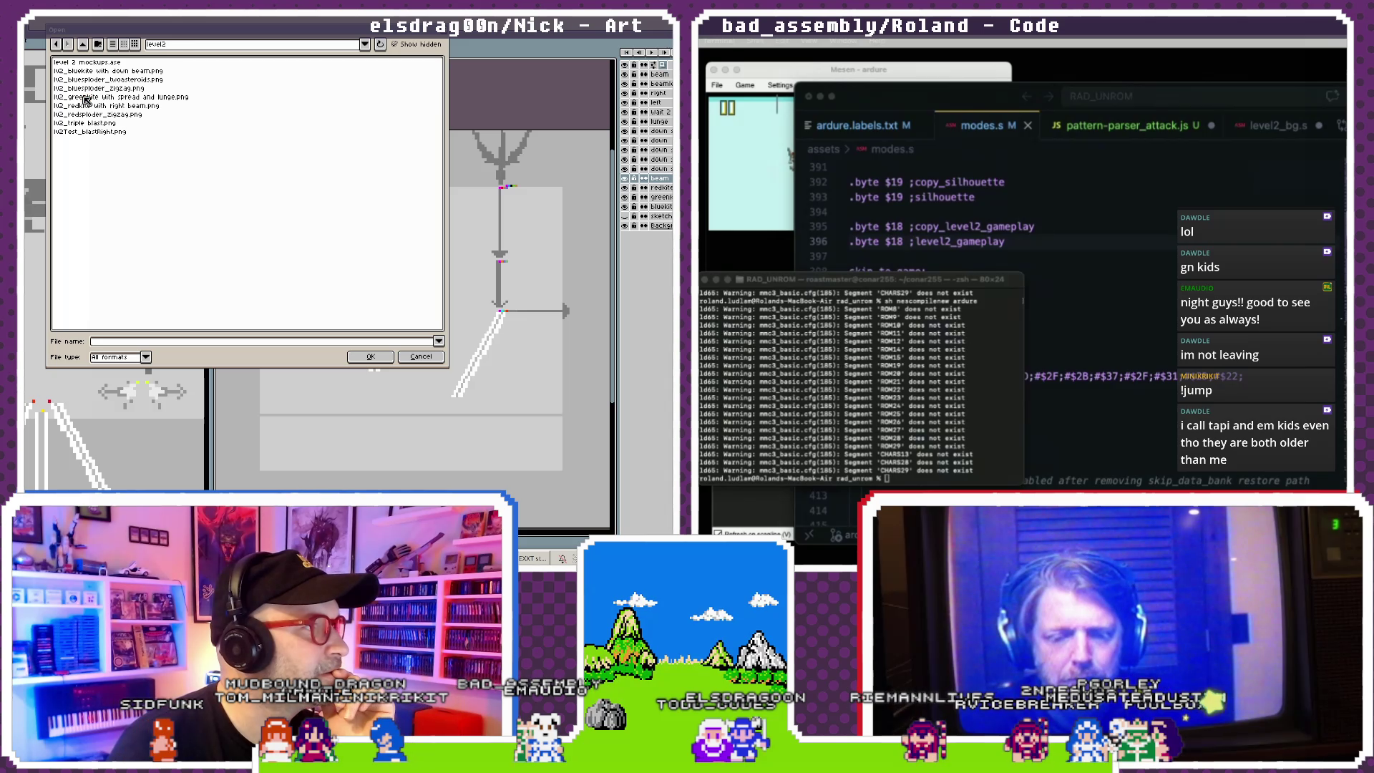
{"action": "left_click", "coordinate": [113, 148]}
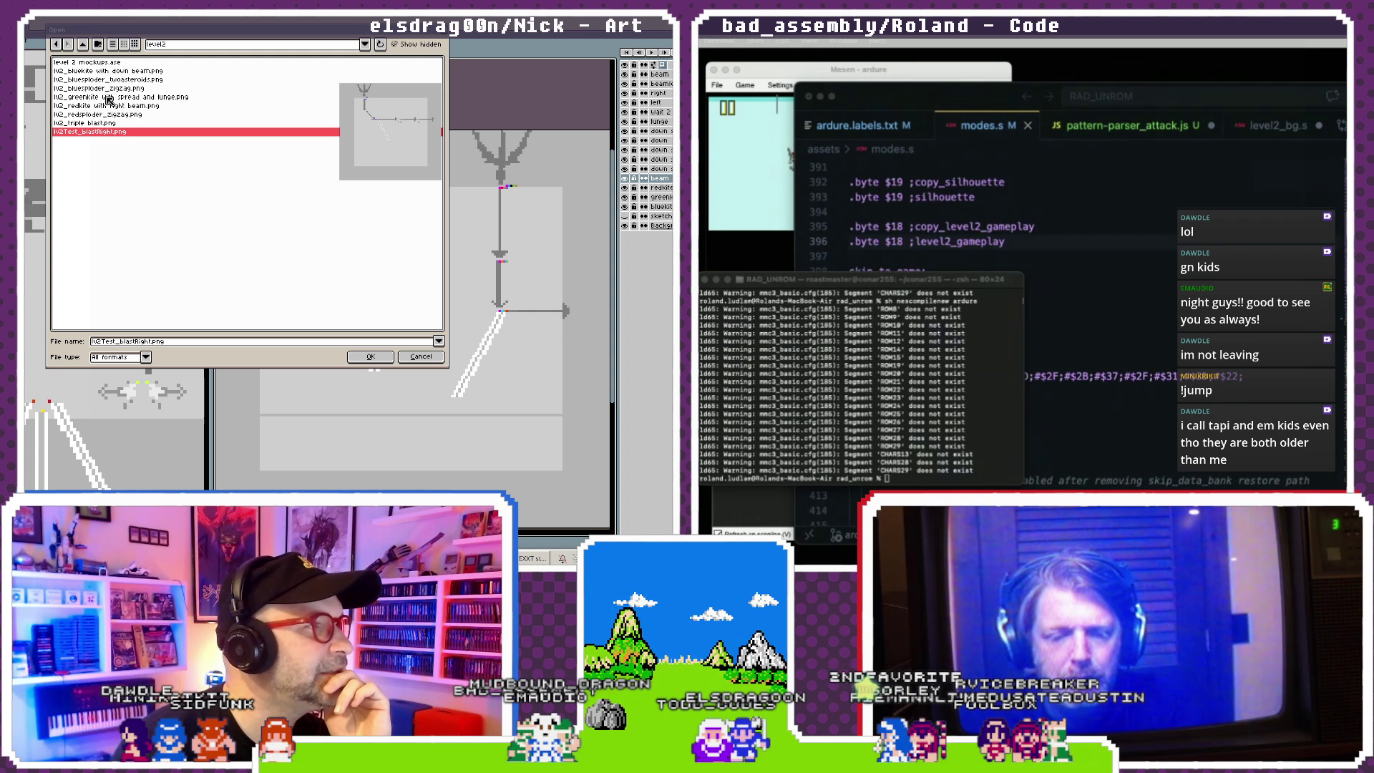
{"action": "left_click", "coordinate": [109, 97]}
- Open the greenkite image, zoom into the arrow junction, and try then undo a blue-grey bar pixel
{"action": "left_click", "coordinate": [383, 358]}
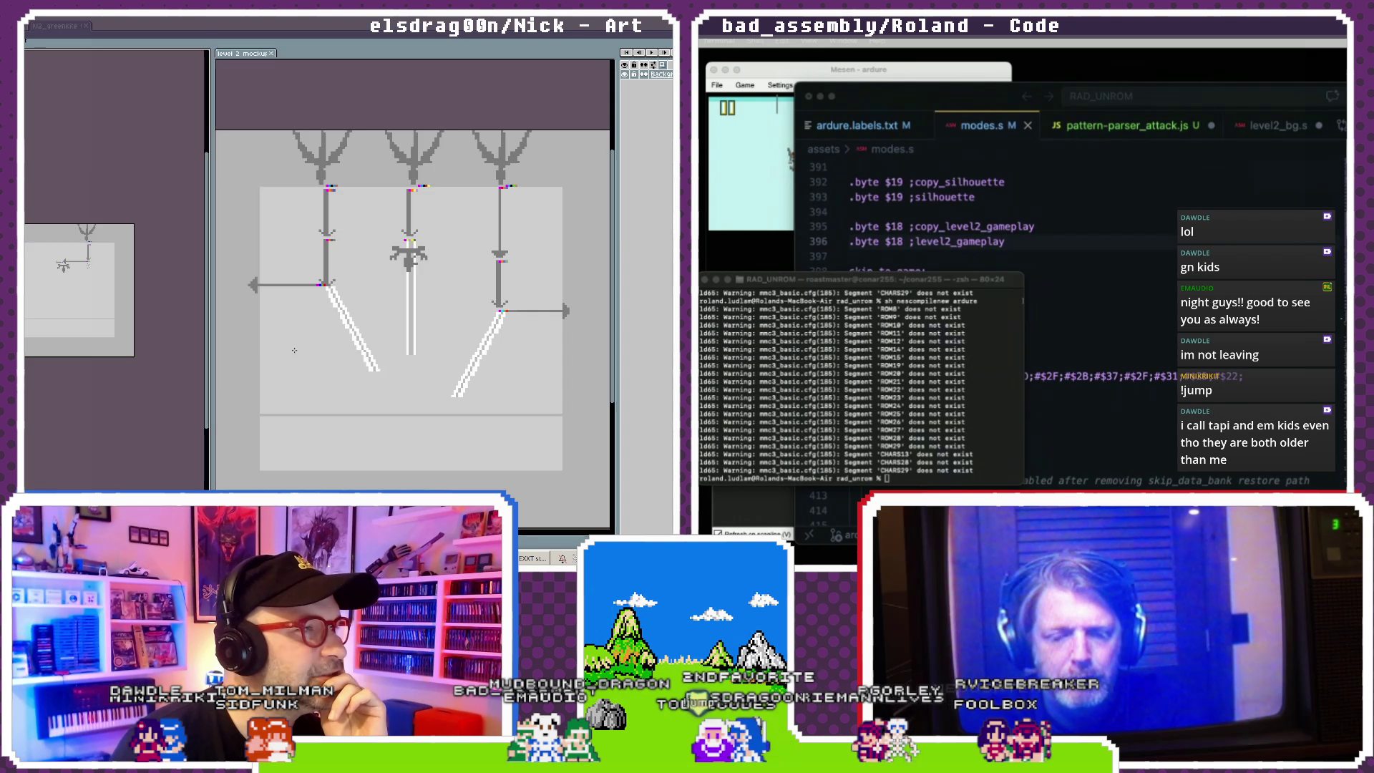
{"action": "scroll", "coordinate": [53, 248], "scroll_direction": "up", "scroll_amount": 1}
{"action": "scroll", "coordinate": [51, 254], "scroll_direction": "up", "scroll_amount": 1}
{"action": "scroll", "coordinate": [48, 260], "scroll_direction": "up", "scroll_amount": 1}
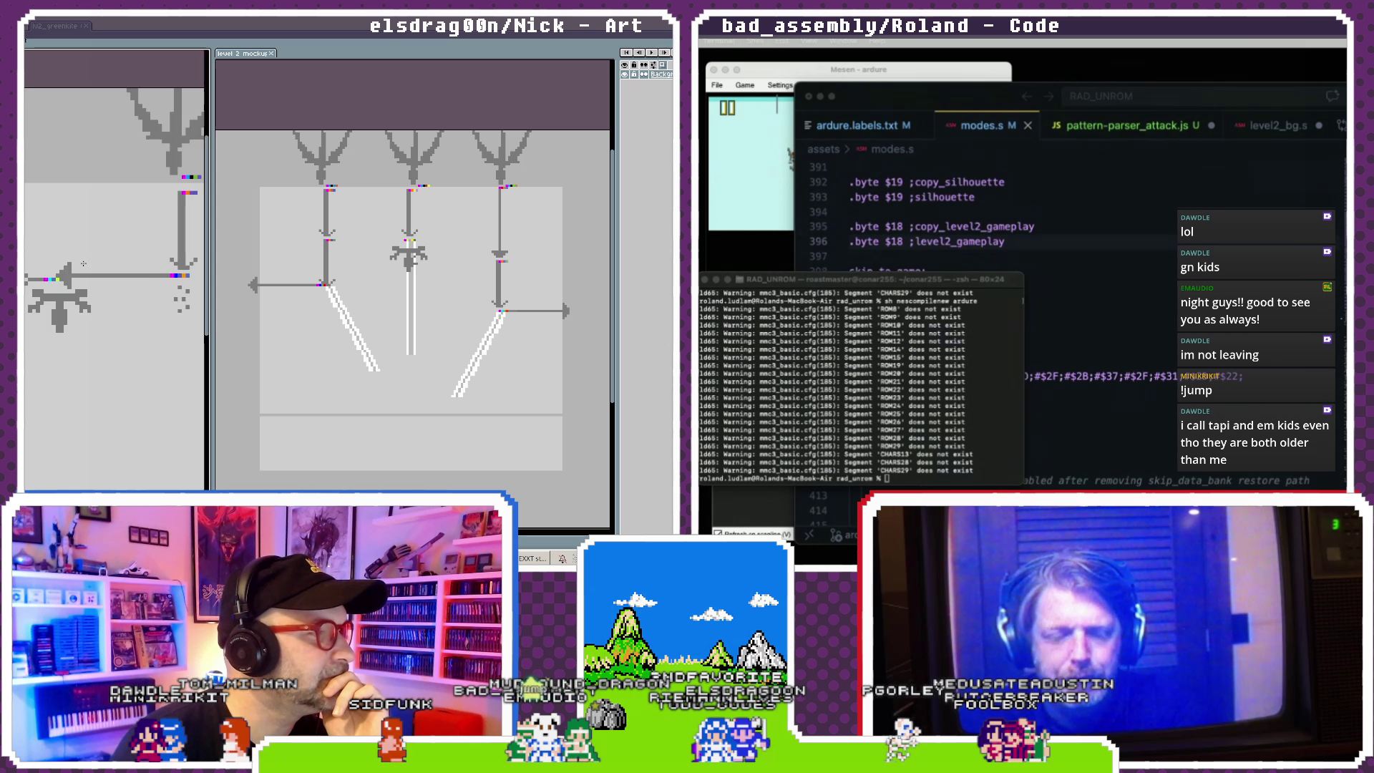
{"action": "scroll", "coordinate": [44, 265], "scroll_direction": "up", "scroll_amount": 1}
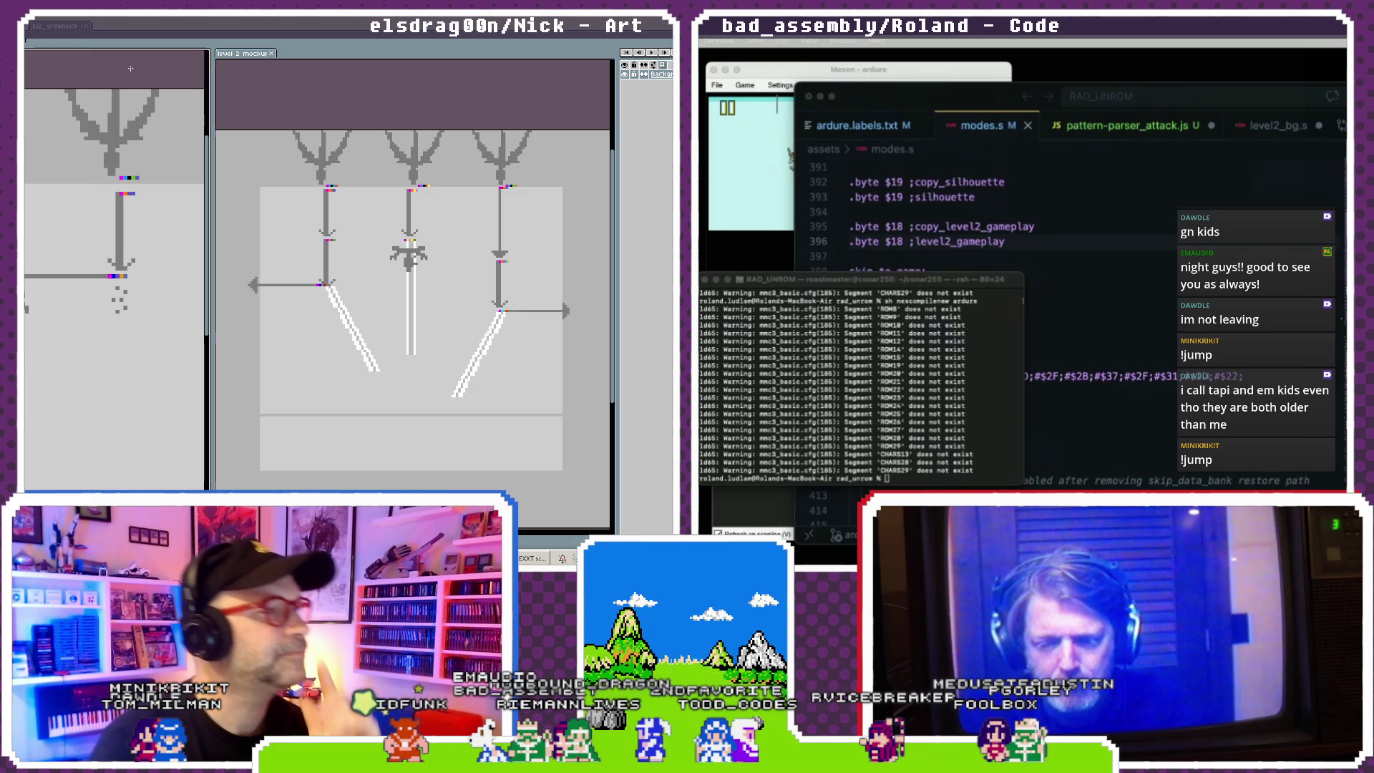
{"action": "left_click_drag", "start_coordinate": [208, 272], "coordinate": [440, 272]}
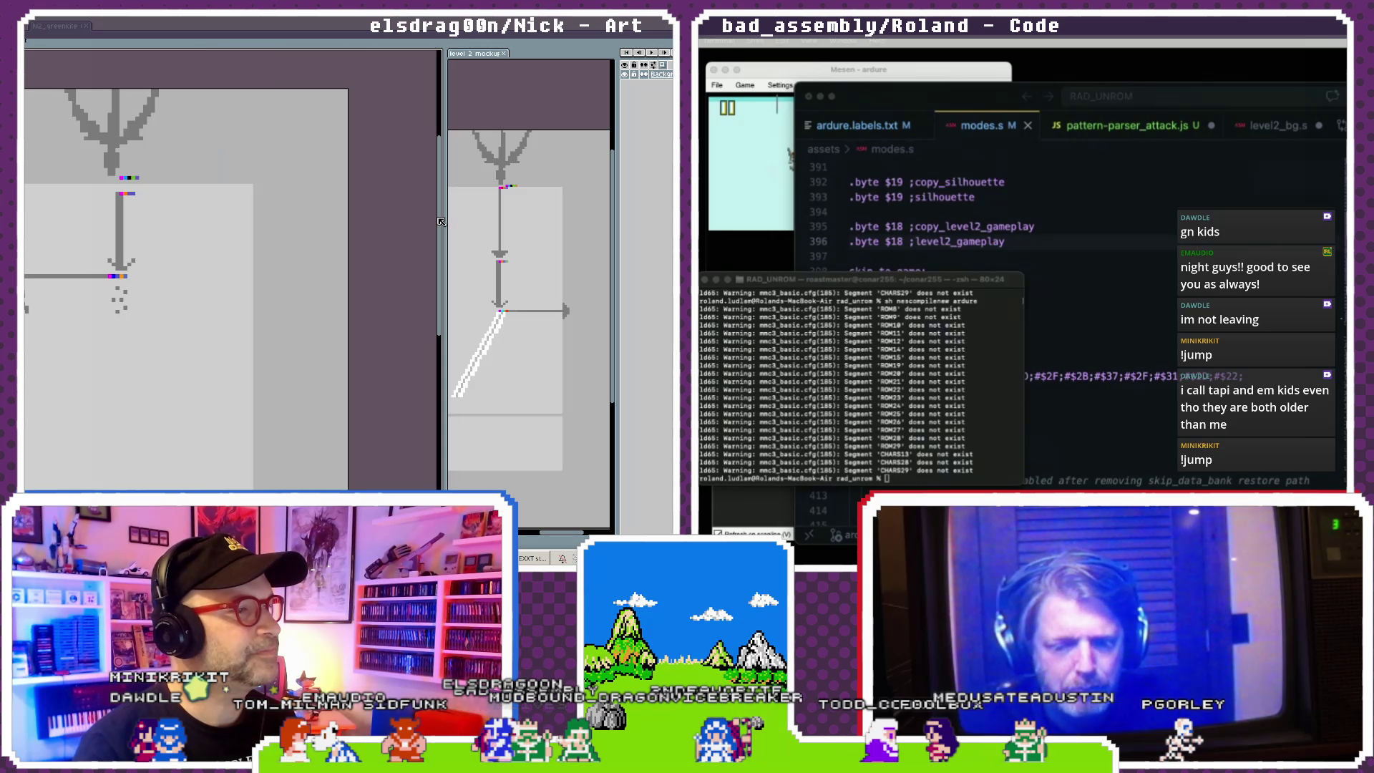
{"action": "left_click_drag", "start_coordinate": [127, 289], "coordinate": [327, 272]}
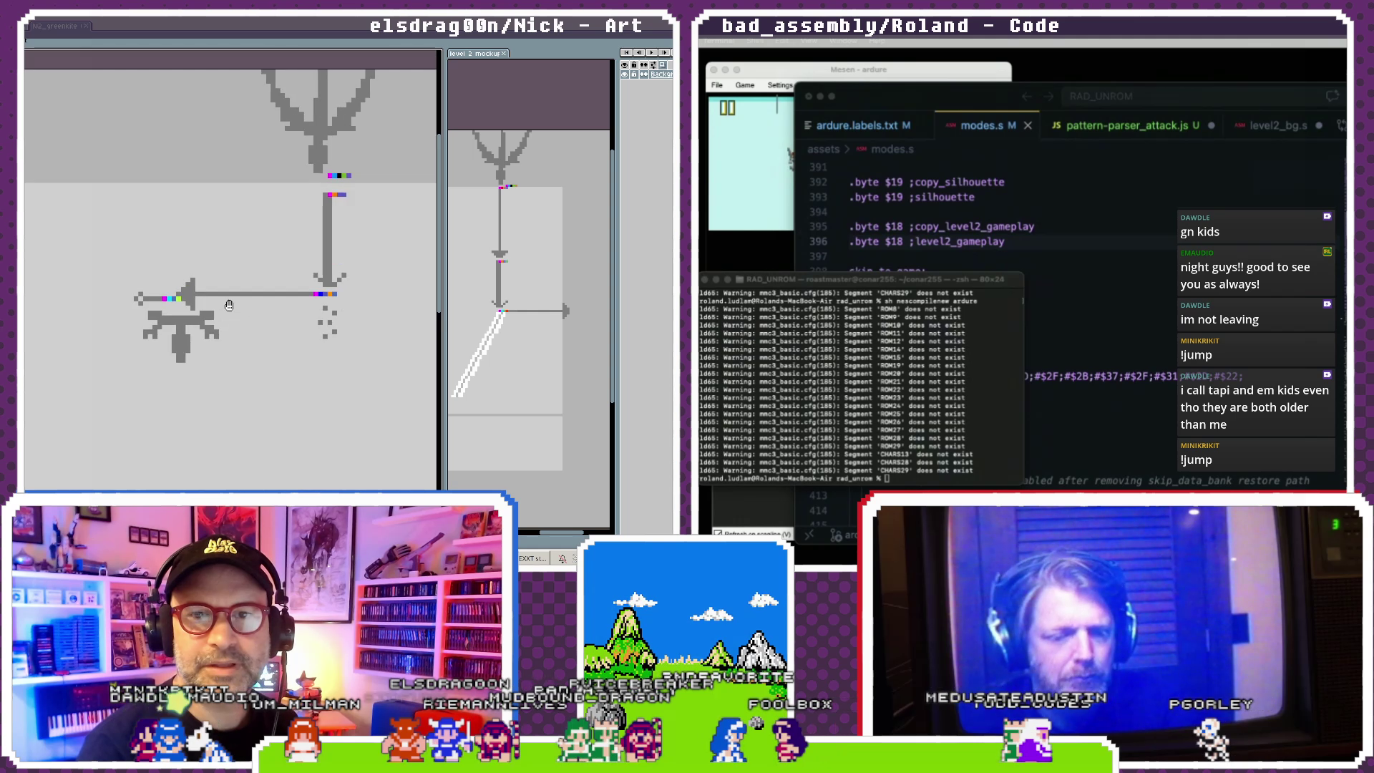
{"action": "scroll", "coordinate": [272, 176], "scroll_direction": "up", "scroll_amount": 2}
{"action": "scroll", "coordinate": [272, 176], "scroll_direction": "up", "scroll_amount": 1}
{"action": "left_click_drag", "start_coordinate": [316, 385], "coordinate": [293, 261]}
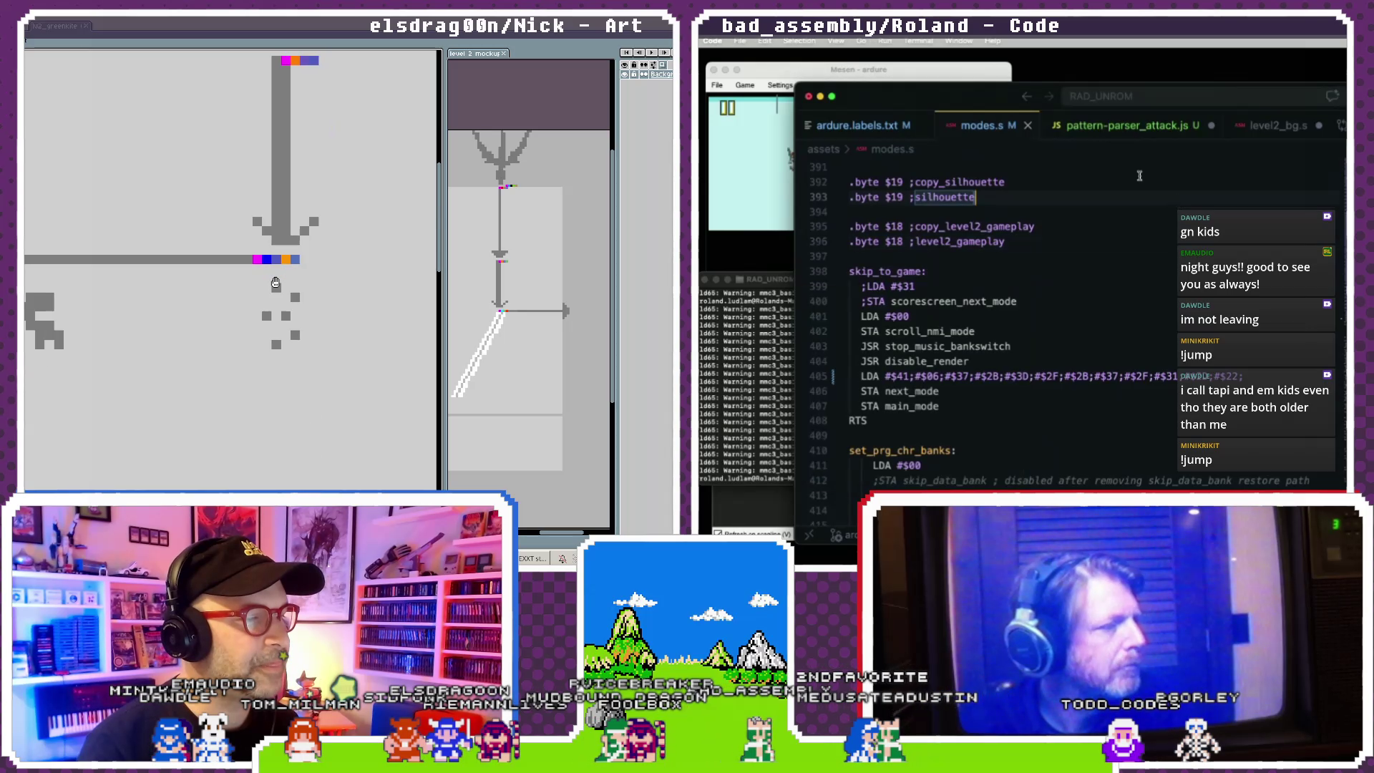
{"action": "left_click", "coordinate": [295, 259]}
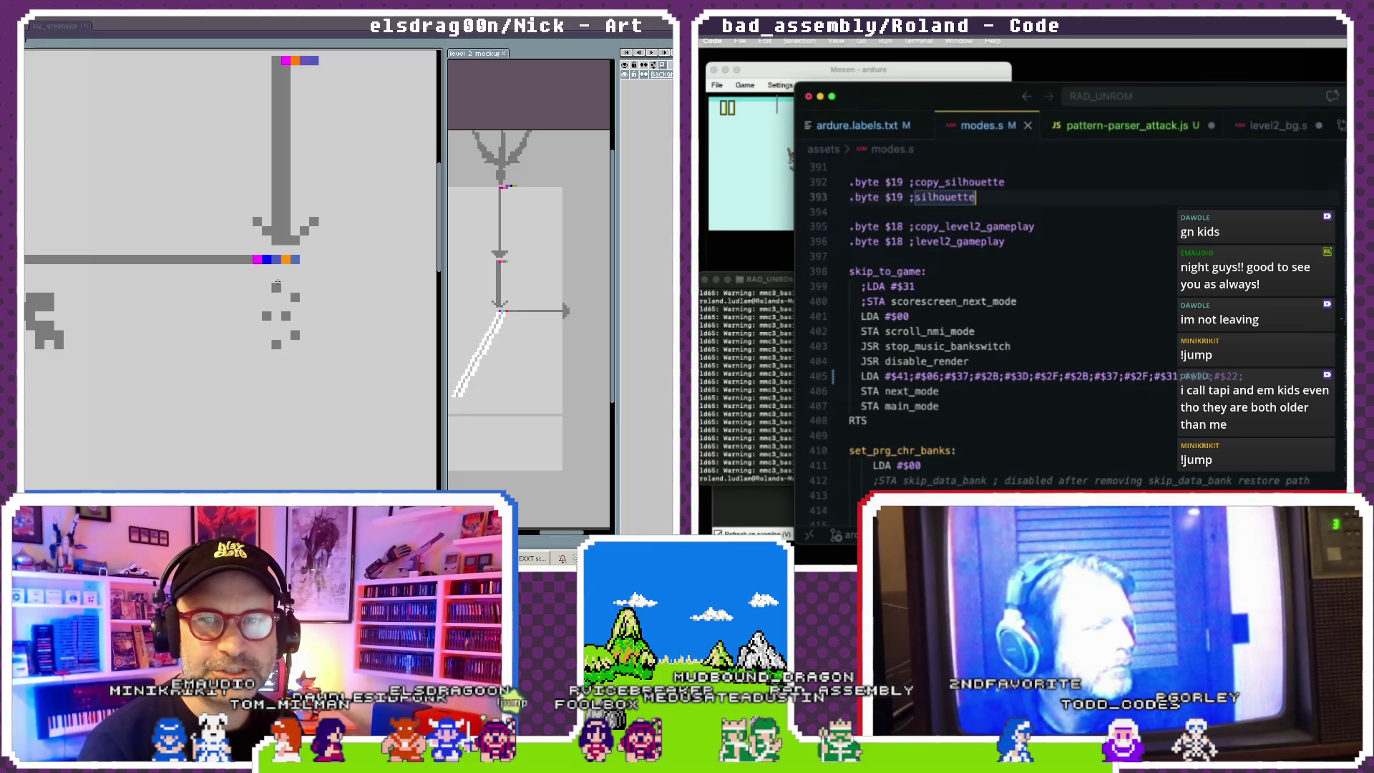
{"action": "key", "text": "ctrl+z"}
- Pan and zoom the canvas to reveal more sprite shapes on the left
{"action": "scroll", "coordinate": [281, 273], "scroll_direction": "up", "scroll_amount": 1}
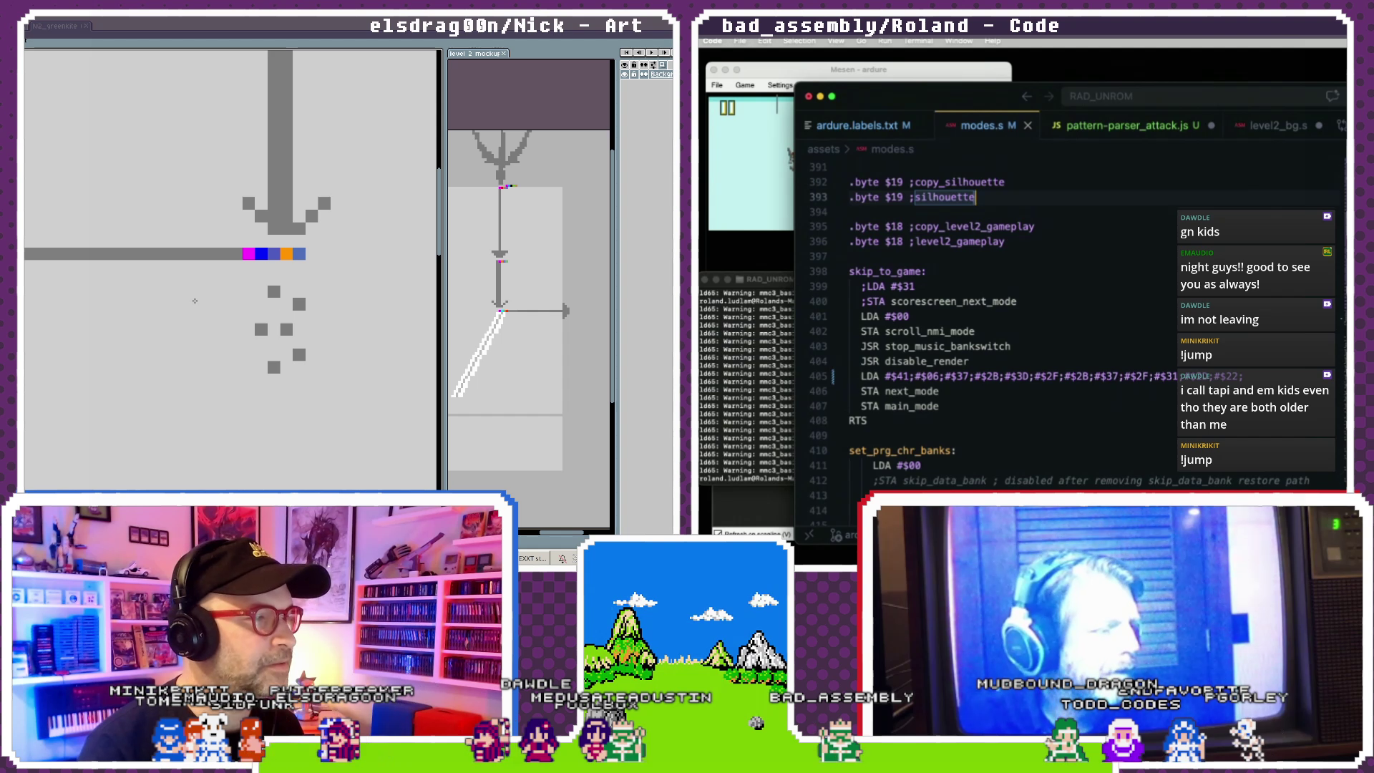
{"action": "left_click_drag", "start_coordinate": [184, 301], "coordinate": [336, 301]}
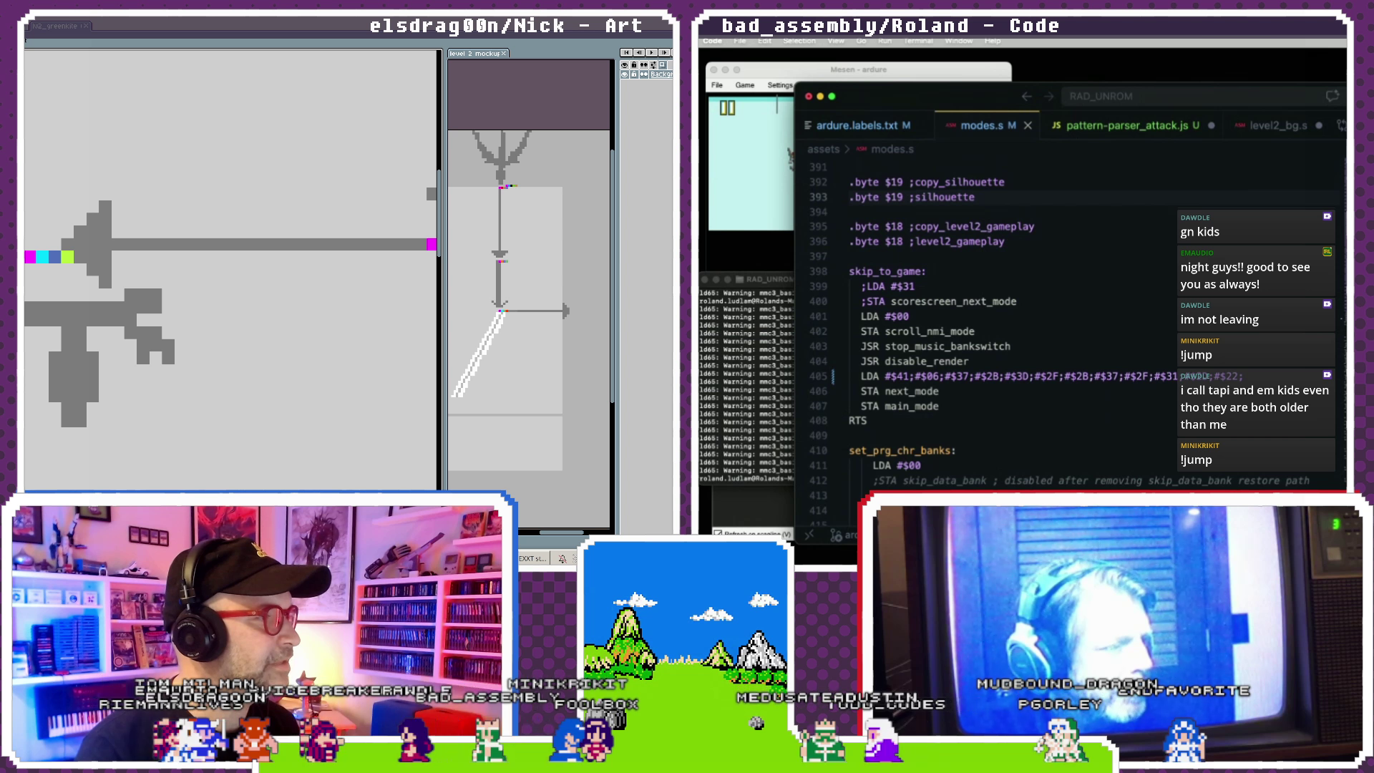
{"action": "scroll", "coordinate": [1273, 330], "scroll_direction": "down", "scroll_amount": 10}
{"action": "scroll", "coordinate": [1270, 333], "scroll_direction": "down", "scroll_amount": 10}
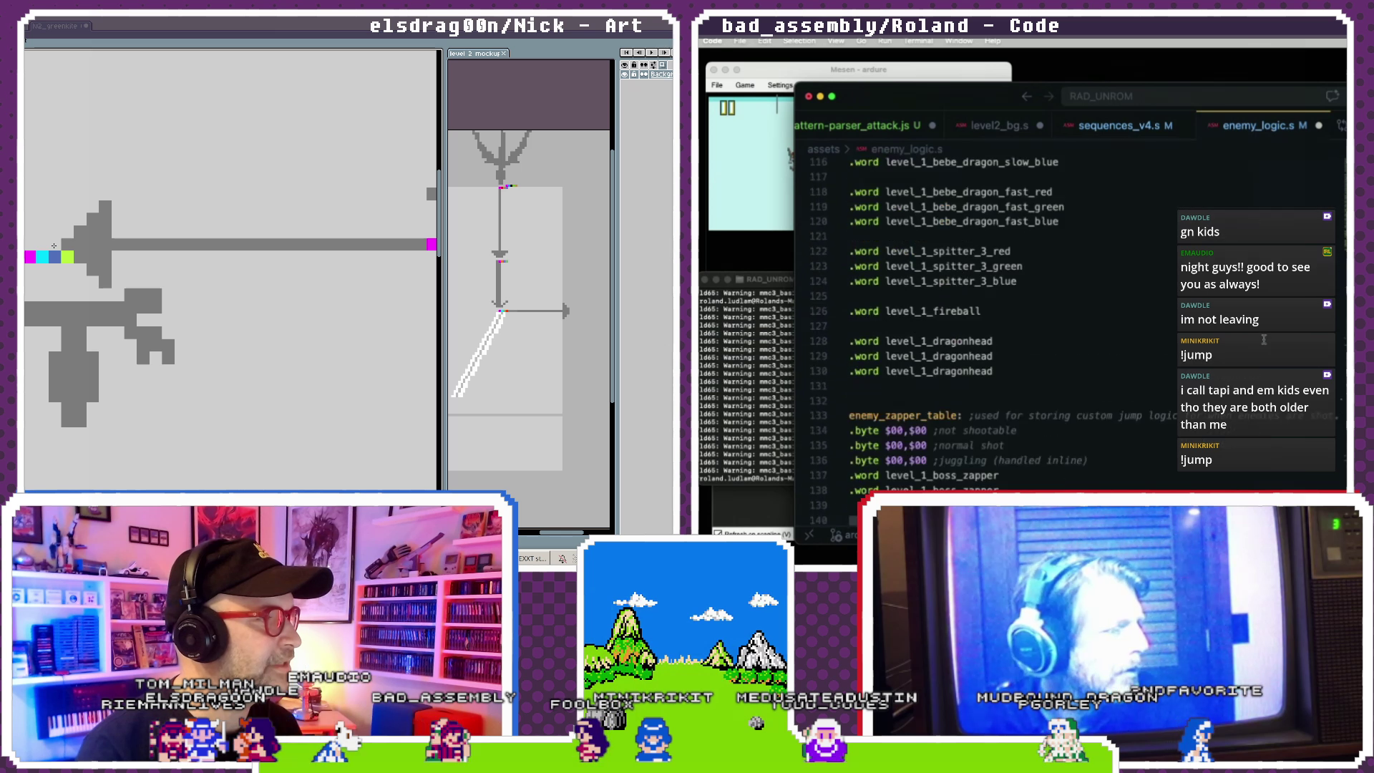
{"action": "scroll", "coordinate": [1267, 337], "scroll_direction": "down", "scroll_amount": 10}
{"action": "scroll", "coordinate": [1263, 339], "scroll_direction": "down", "scroll_amount": 10}
{"action": "scroll", "coordinate": [1263, 339], "scroll_direction": "down", "scroll_amount": 10}
{"action": "scroll", "coordinate": [1264, 340], "scroll_direction": "down", "scroll_amount": 10}
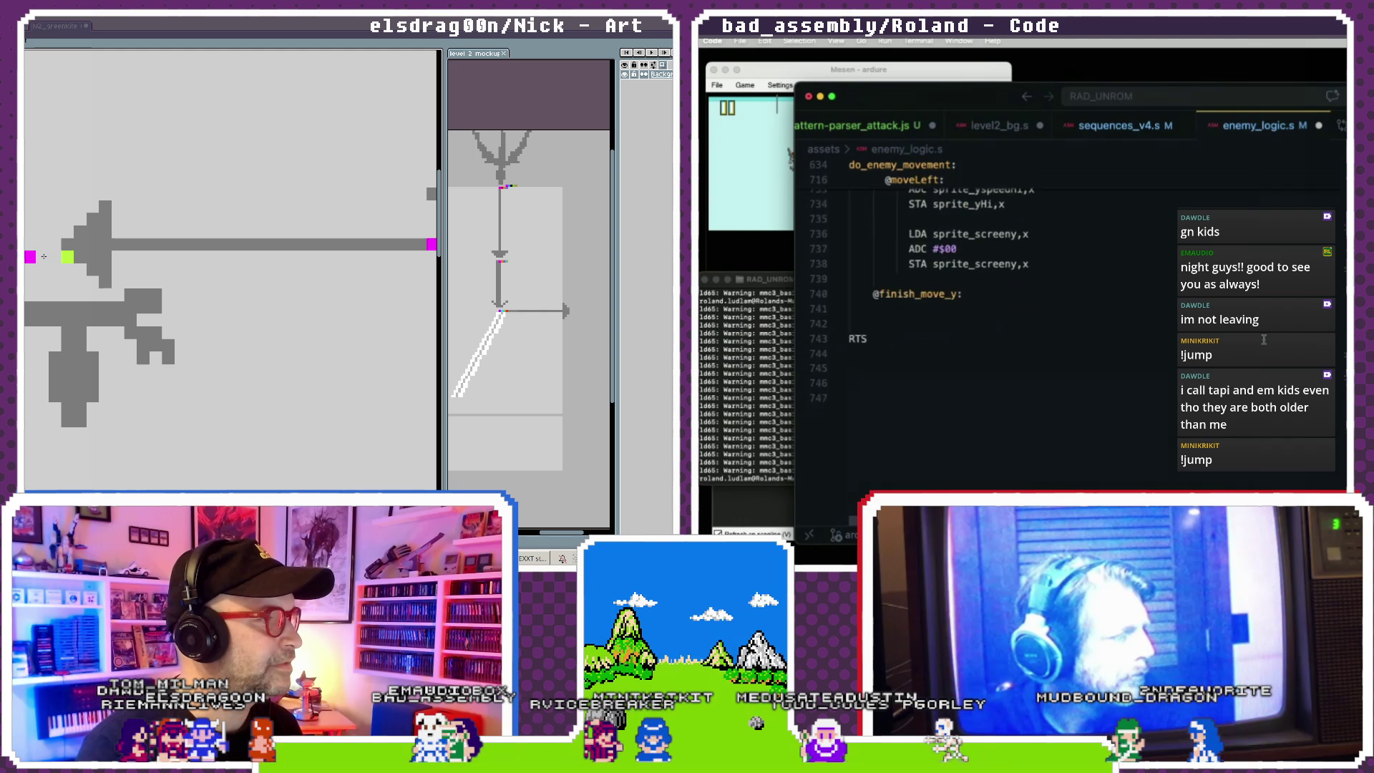
{"action": "scroll", "coordinate": [1264, 340], "scroll_direction": "down", "scroll_amount": 10}
{"action": "scroll", "coordinate": [1263, 340], "scroll_direction": "down", "scroll_amount": 10}
{"action": "scroll", "coordinate": [1264, 340], "scroll_direction": "up", "scroll_amount": 10}
{"action": "scroll", "coordinate": [1263, 340], "scroll_direction": "up", "scroll_amount": 10}
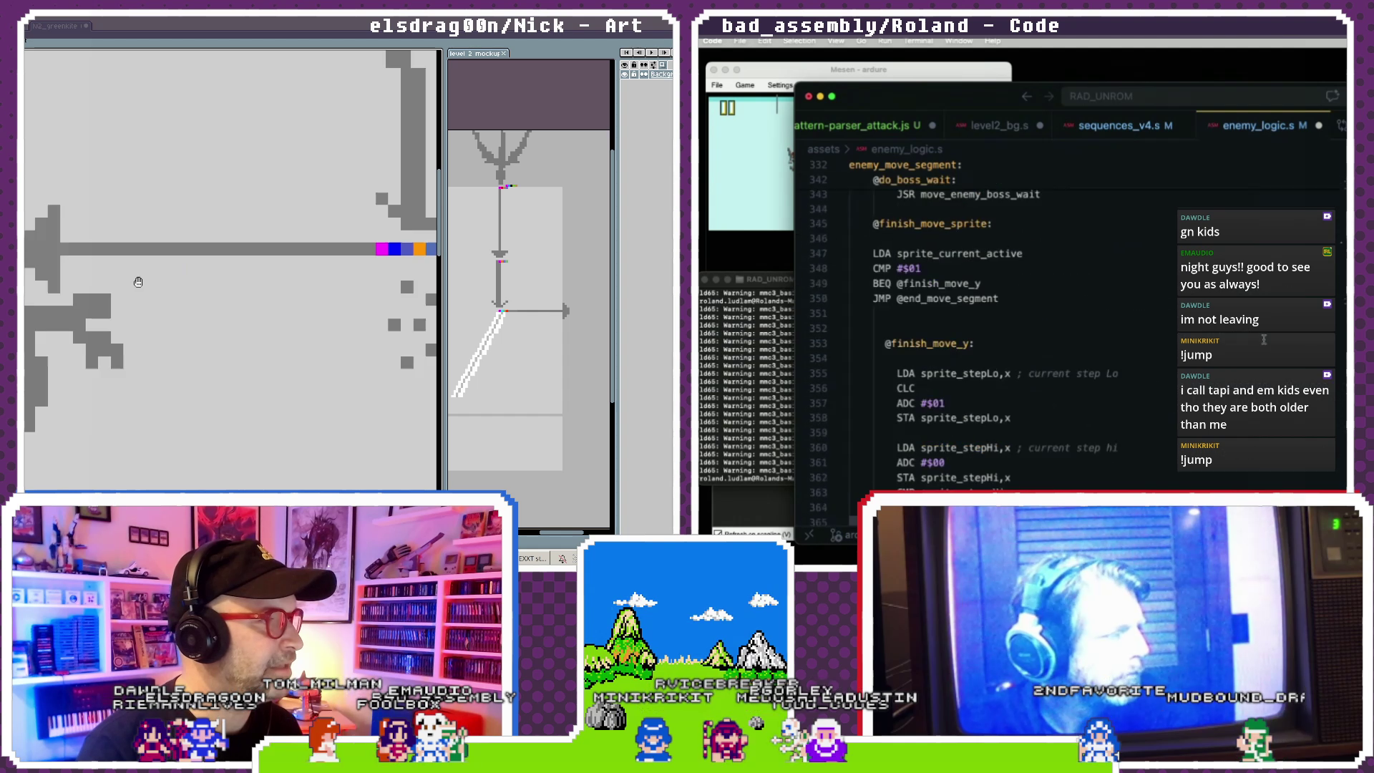
{"action": "scroll", "coordinate": [1264, 340], "scroll_direction": "up", "scroll_amount": 10}
{"action": "scroll", "coordinate": [1263, 340], "scroll_direction": "up", "scroll_amount": 10}
{"action": "scroll", "coordinate": [1264, 339], "scroll_direction": "down", "scroll_amount": 10}
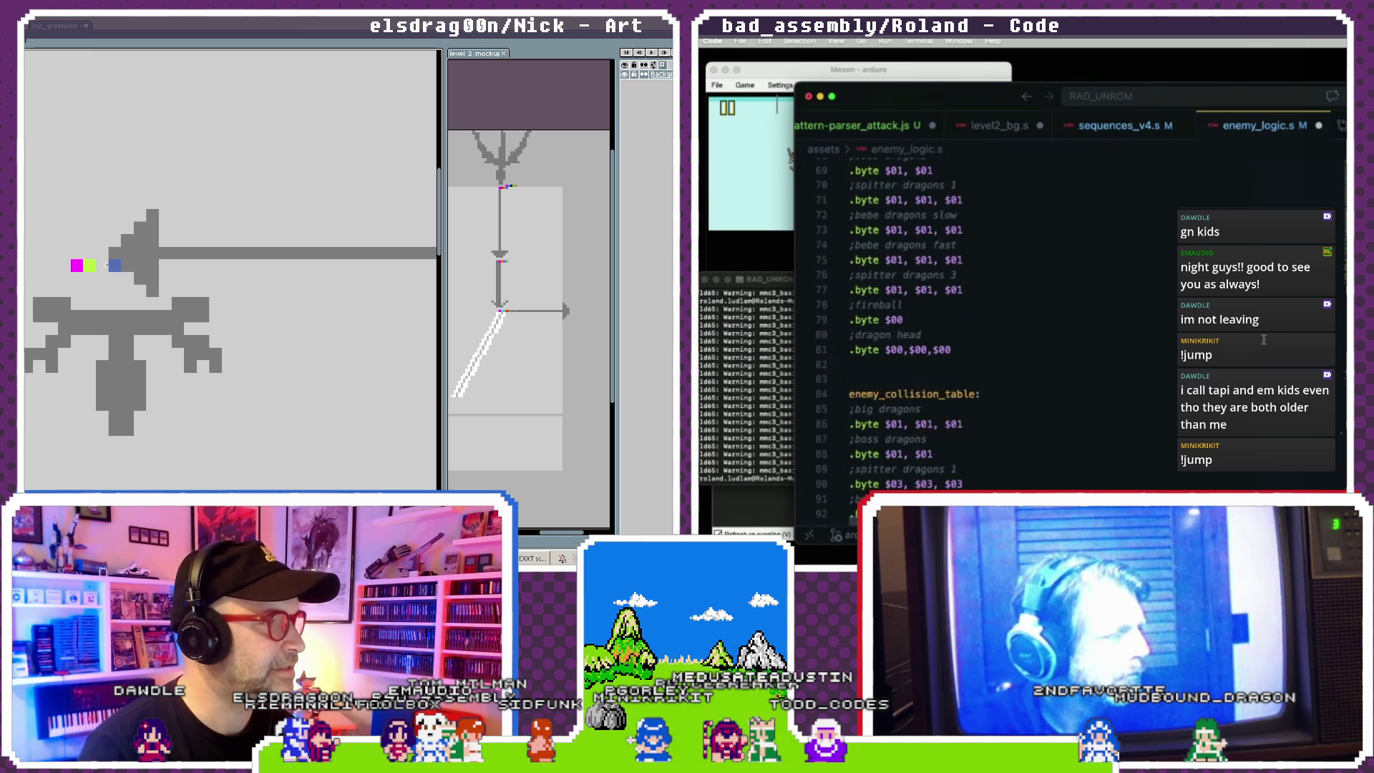
{"action": "scroll", "coordinate": [1264, 340], "scroll_direction": "up", "scroll_amount": 15}
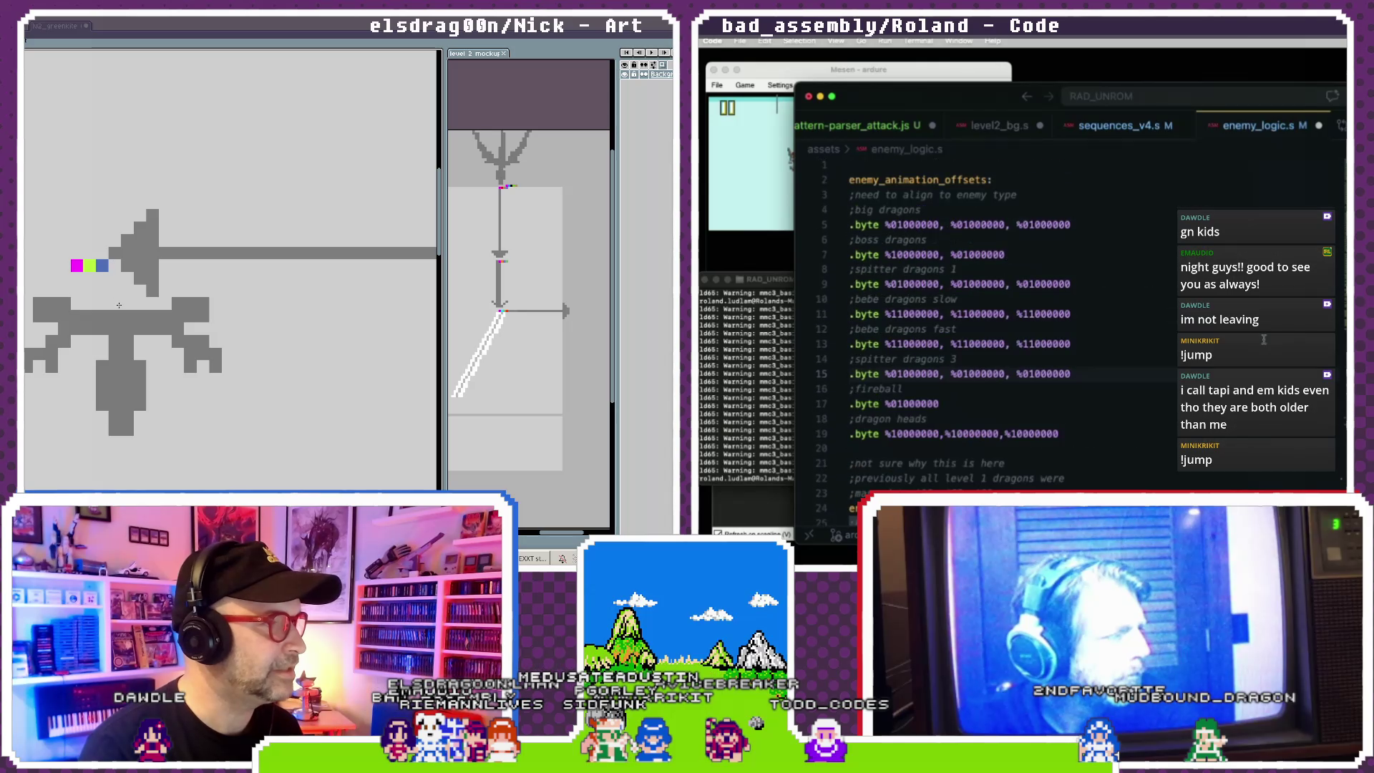
{"action": "scroll", "coordinate": [181, 338], "scroll_direction": "down", "scroll_amount": 3}
{"action": "scroll", "coordinate": [182, 337], "scroll_direction": "up", "scroll_amount": 2}
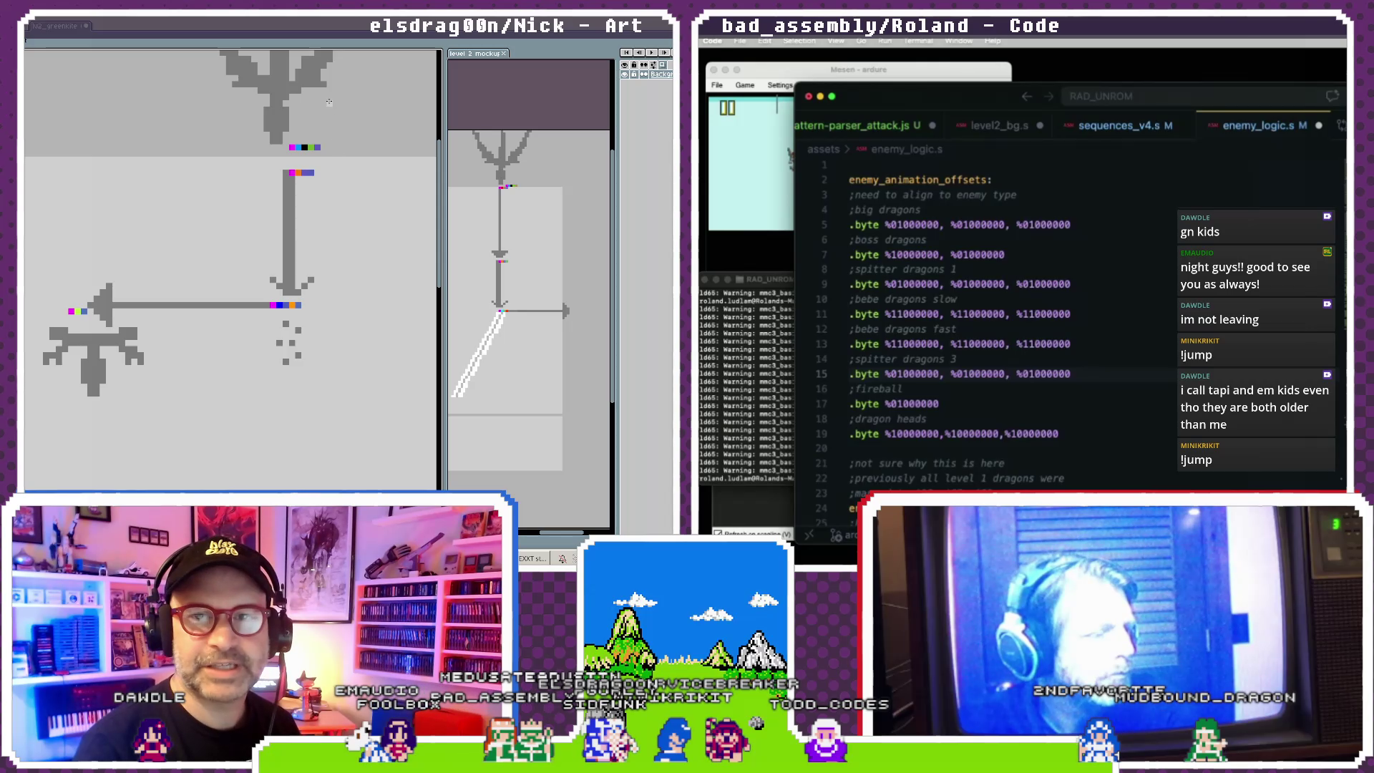
- Switch to sequences_v4.s and jump to the tetronimos.s path tables
{"action": "key", "text": "ctrl+Tab"}
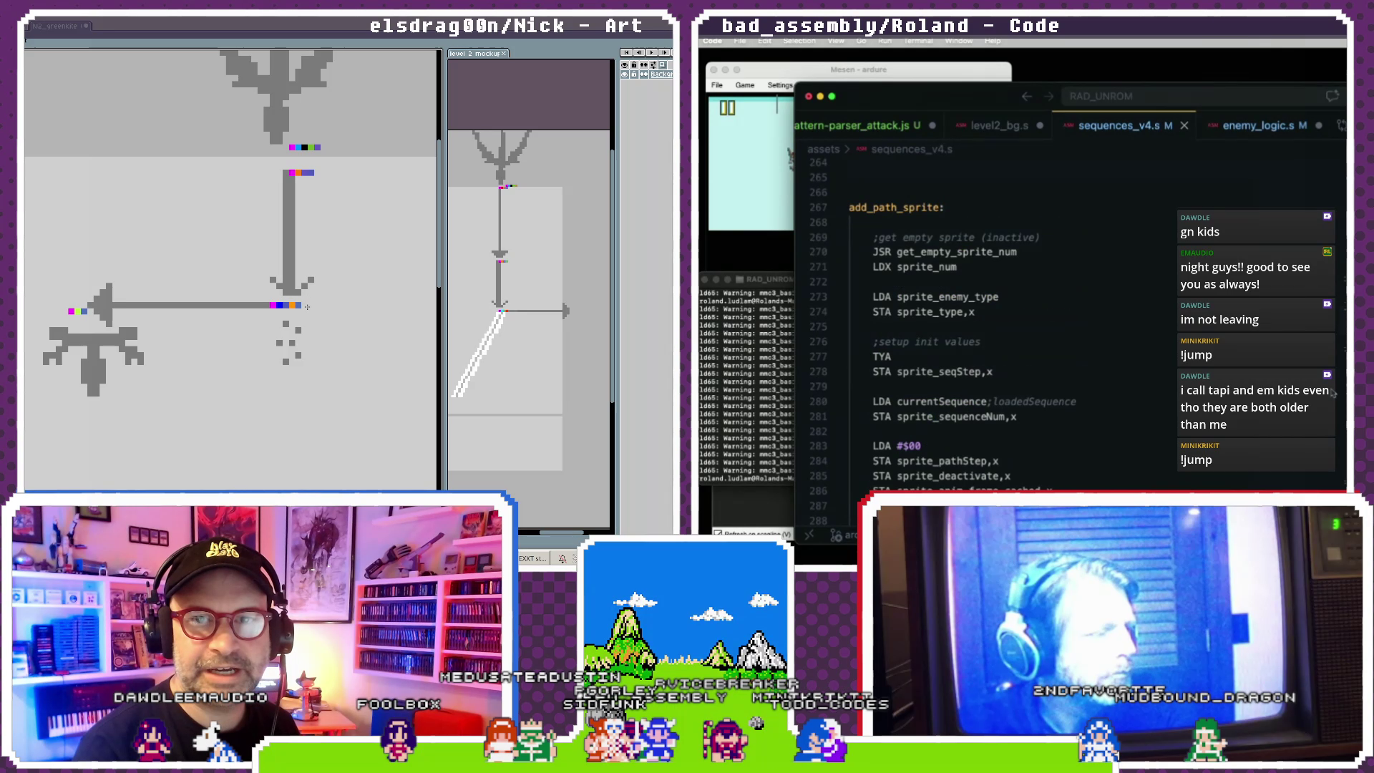
{"action": "scroll", "coordinate": [1320, 407], "scroll_direction": "down", "scroll_amount": 10}
{"action": "scroll", "coordinate": [1320, 406], "scroll_direction": "up", "scroll_amount": 10}
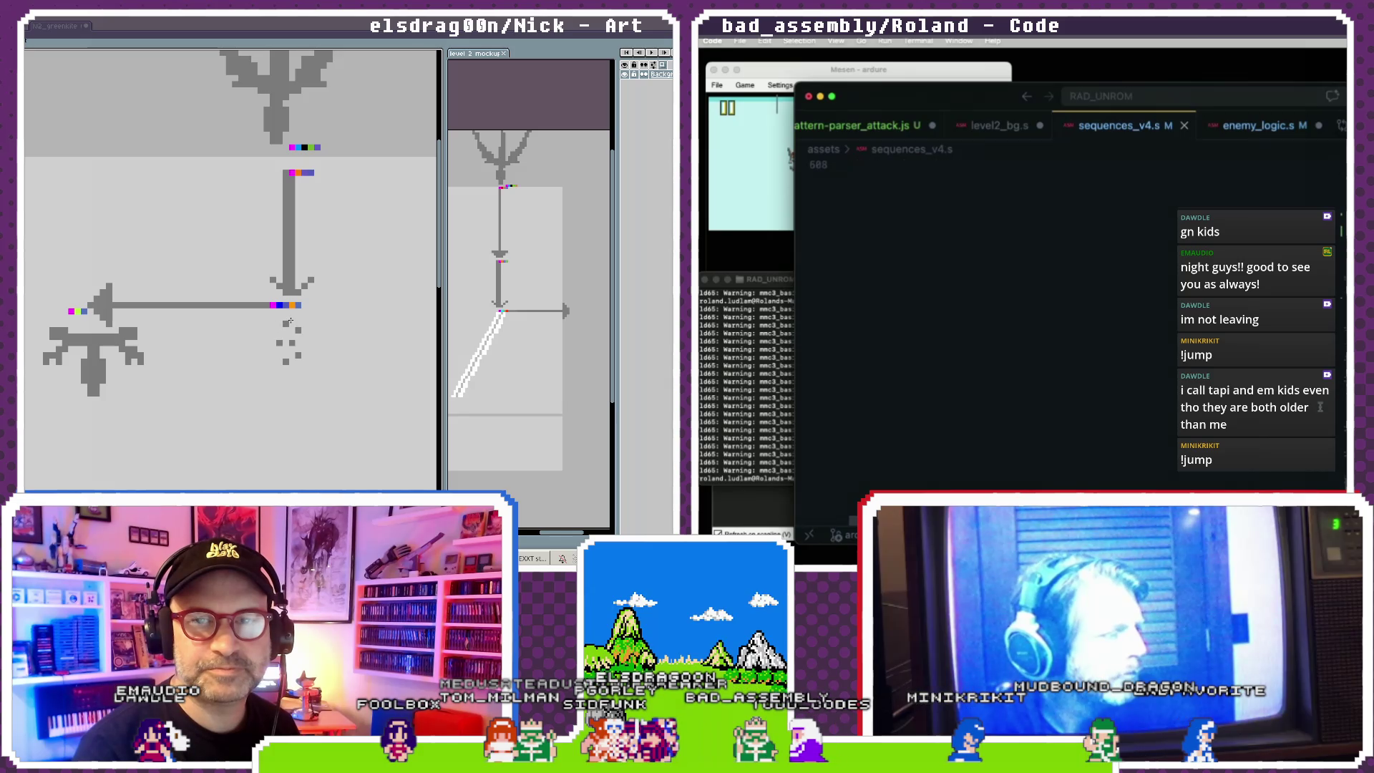
{"action": "scroll", "coordinate": [1320, 407], "scroll_direction": "up", "scroll_amount": 20}
{"action": "scroll", "coordinate": [1319, 406], "scroll_direction": "up", "scroll_amount": 20}
{"action": "scroll", "coordinate": [1320, 406], "scroll_direction": "up", "scroll_amount": 20}
{"action": "scroll", "coordinate": [1320, 406], "scroll_direction": "up", "scroll_amount": 15}
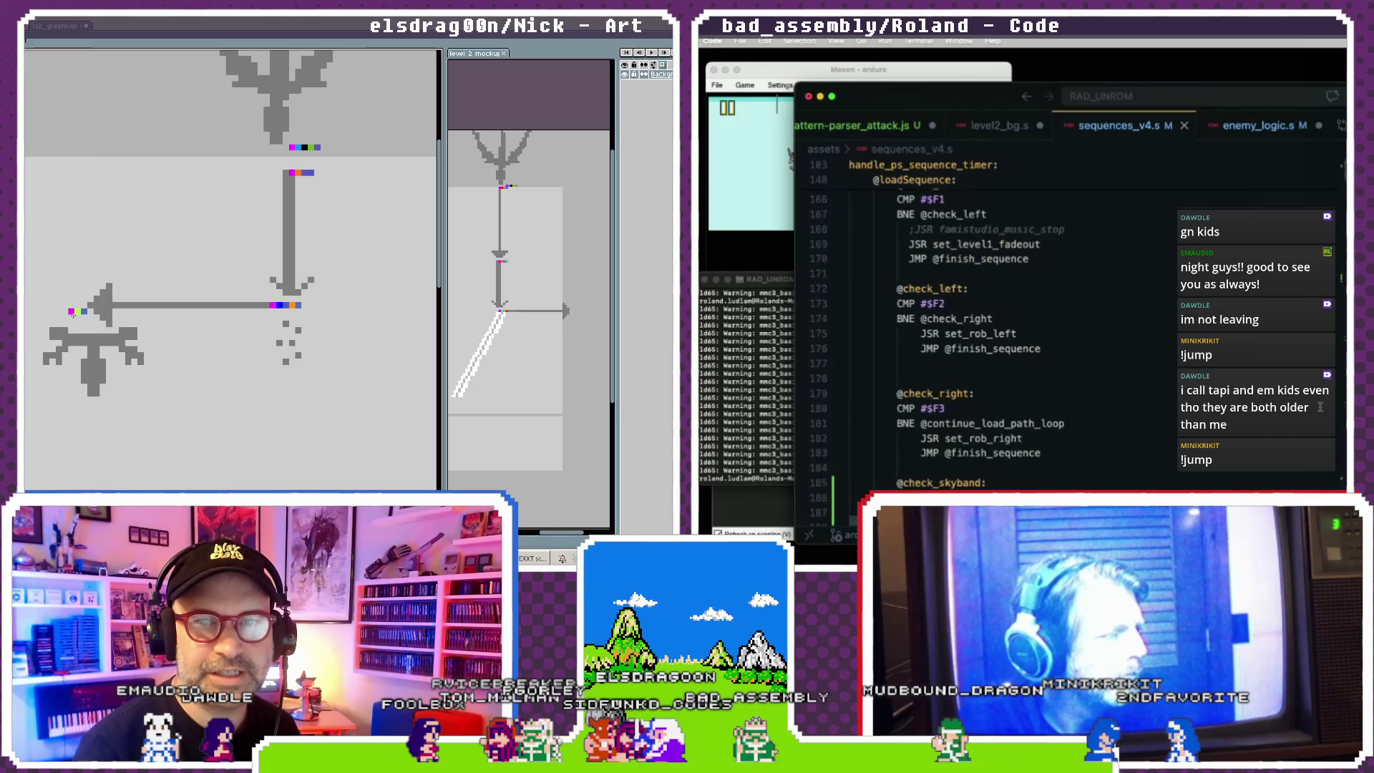
{"action": "scroll", "coordinate": [1320, 406], "scroll_direction": "up", "scroll_amount": 15}
{"action": "scroll", "coordinate": [1320, 406], "scroll_direction": "up", "scroll_amount": 12}
{"action": "scroll", "coordinate": [1320, 407], "scroll_direction": "up", "scroll_amount": 10}
{"action": "scroll", "coordinate": [1320, 407], "scroll_direction": "up", "scroll_amount": 10}
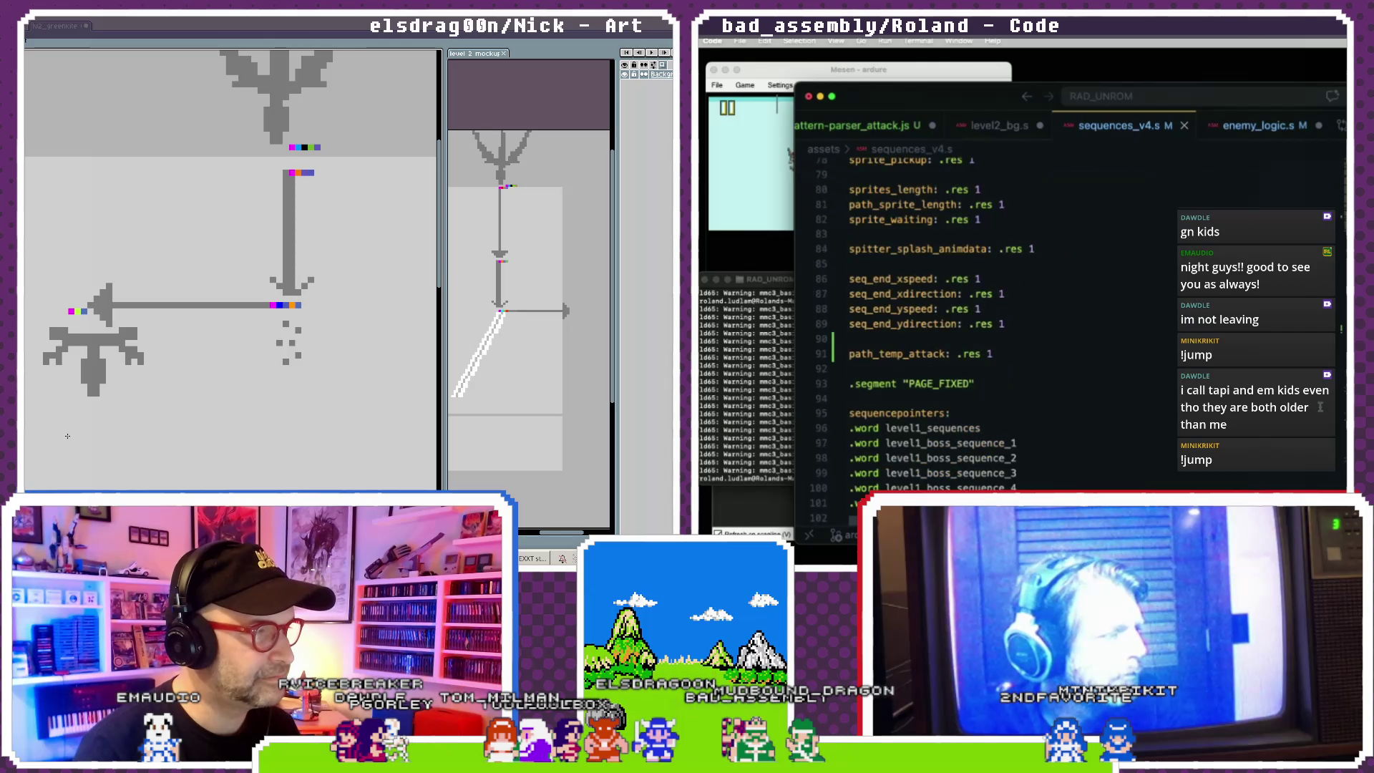
{"action": "scroll", "coordinate": [1320, 406], "scroll_direction": "up", "scroll_amount": 3}
{"action": "scroll", "coordinate": [1320, 406], "scroll_direction": "up", "scroll_amount": 3}
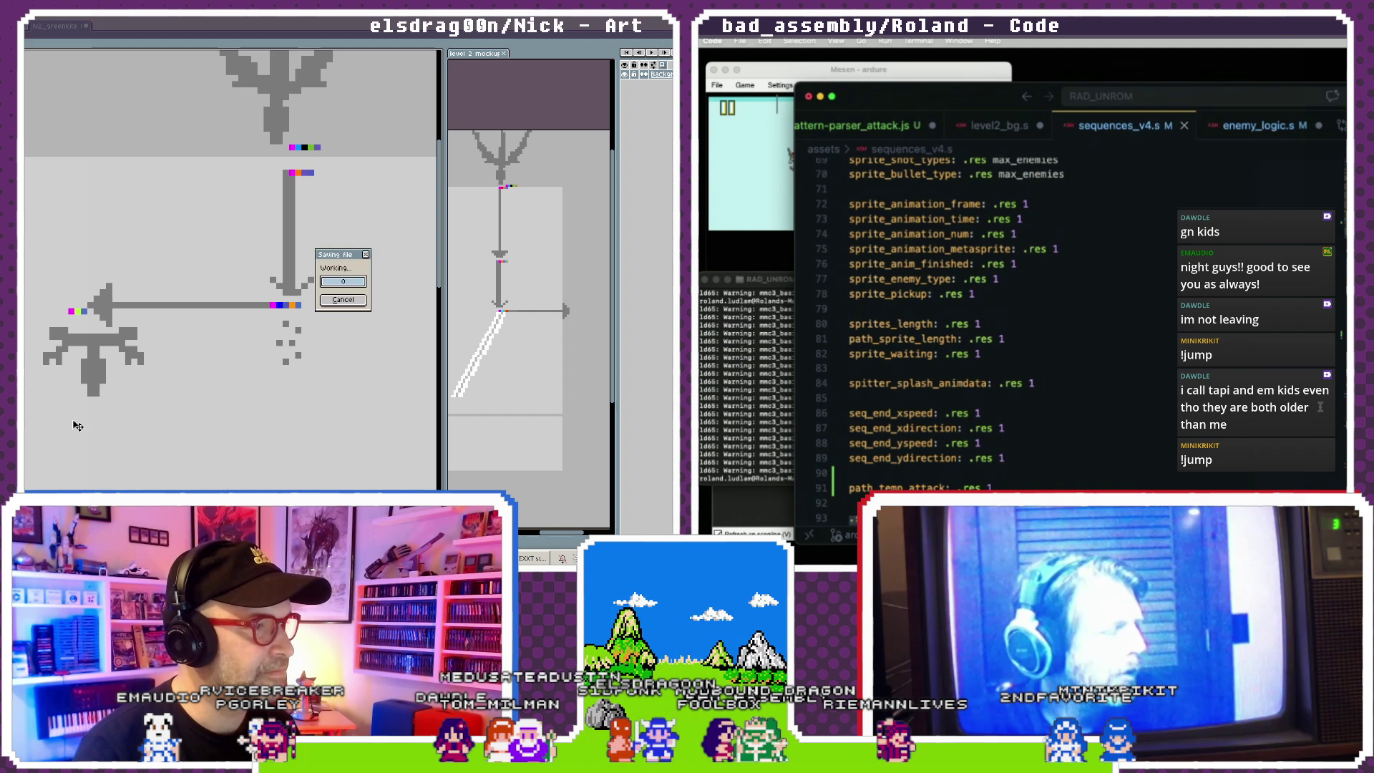
{"action": "scroll", "coordinate": [1320, 407], "scroll_direction": "up", "scroll_amount": 6}
{"action": "scroll", "coordinate": [1319, 406], "scroll_direction": "up", "scroll_amount": 6}
{"action": "scroll", "coordinate": [1320, 407], "scroll_direction": "up", "scroll_amount": 3}
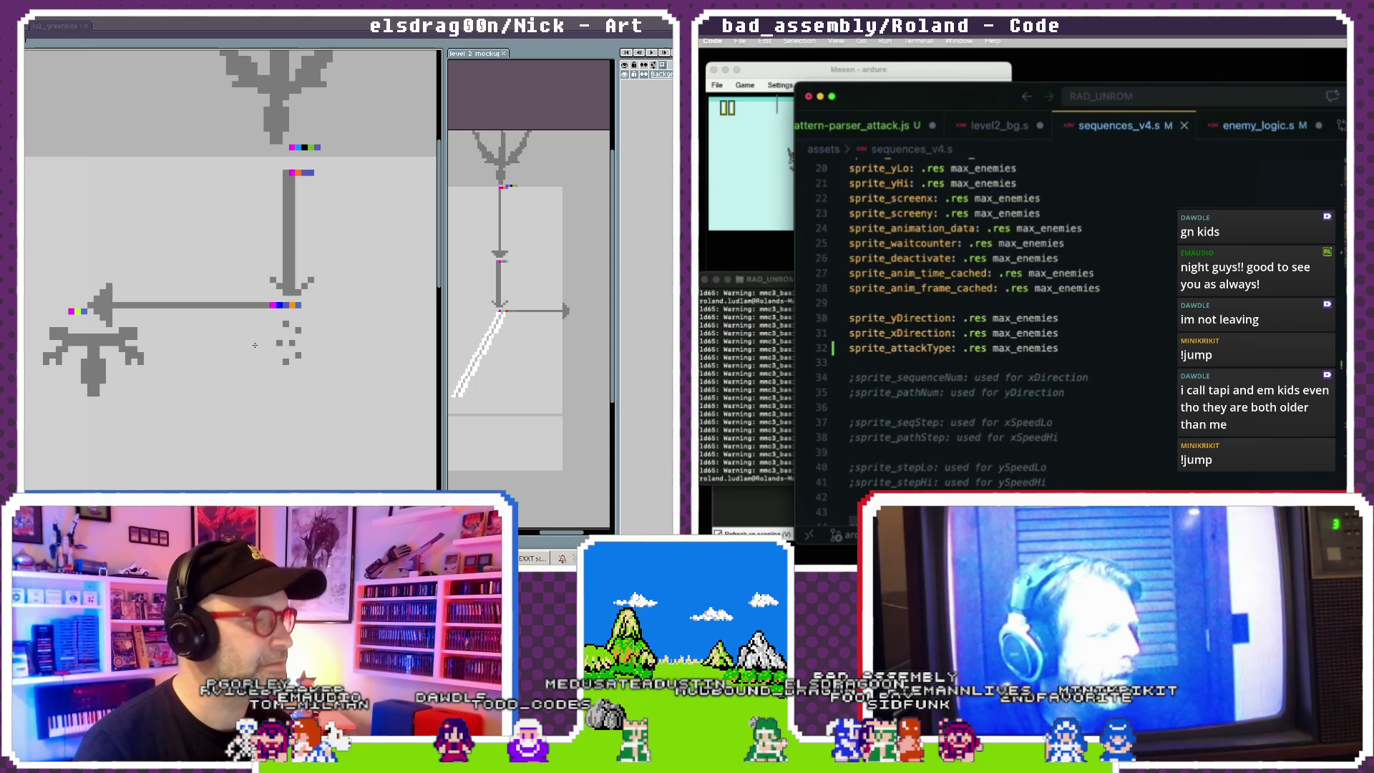
{"action": "key", "text": "F12"}
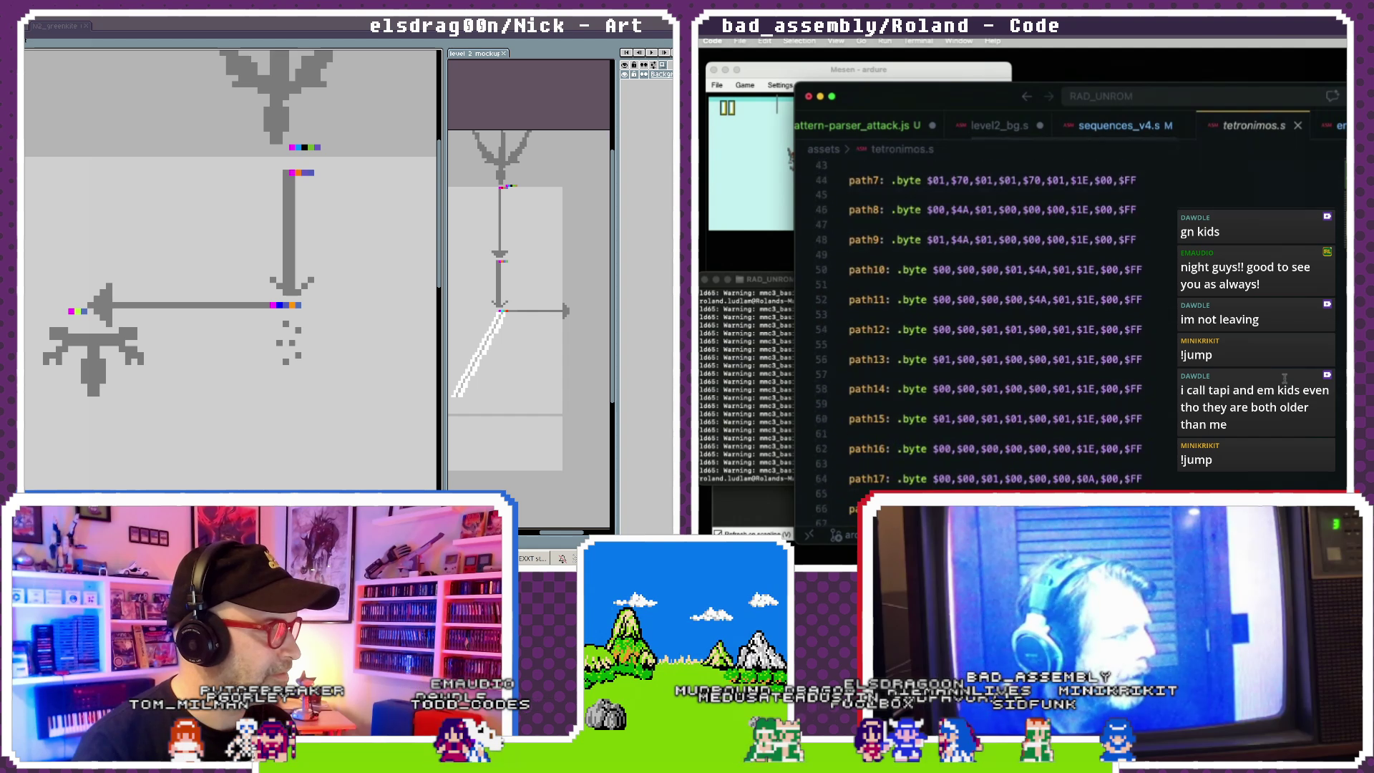
{"action": "scroll", "coordinate": [1284, 378], "scroll_direction": "down", "scroll_amount": 12}
{"action": "scroll", "coordinate": [1285, 377], "scroll_direction": "up", "scroll_amount": 5}
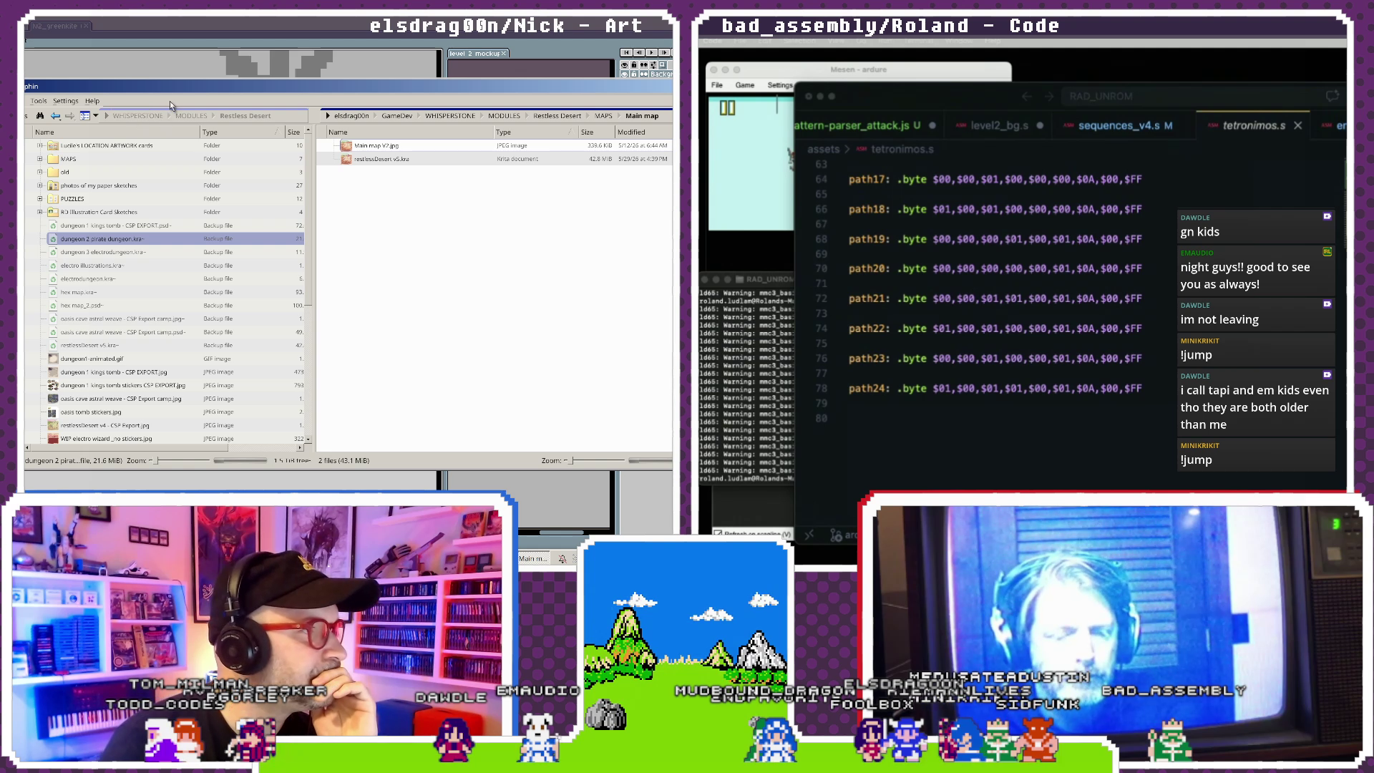
- Navigate from GameDev into NESRADdragon/photohammer/level2 and select lv2_greenkite with spread and lunge.png
{"action": "left_click", "coordinate": [143, 116]}
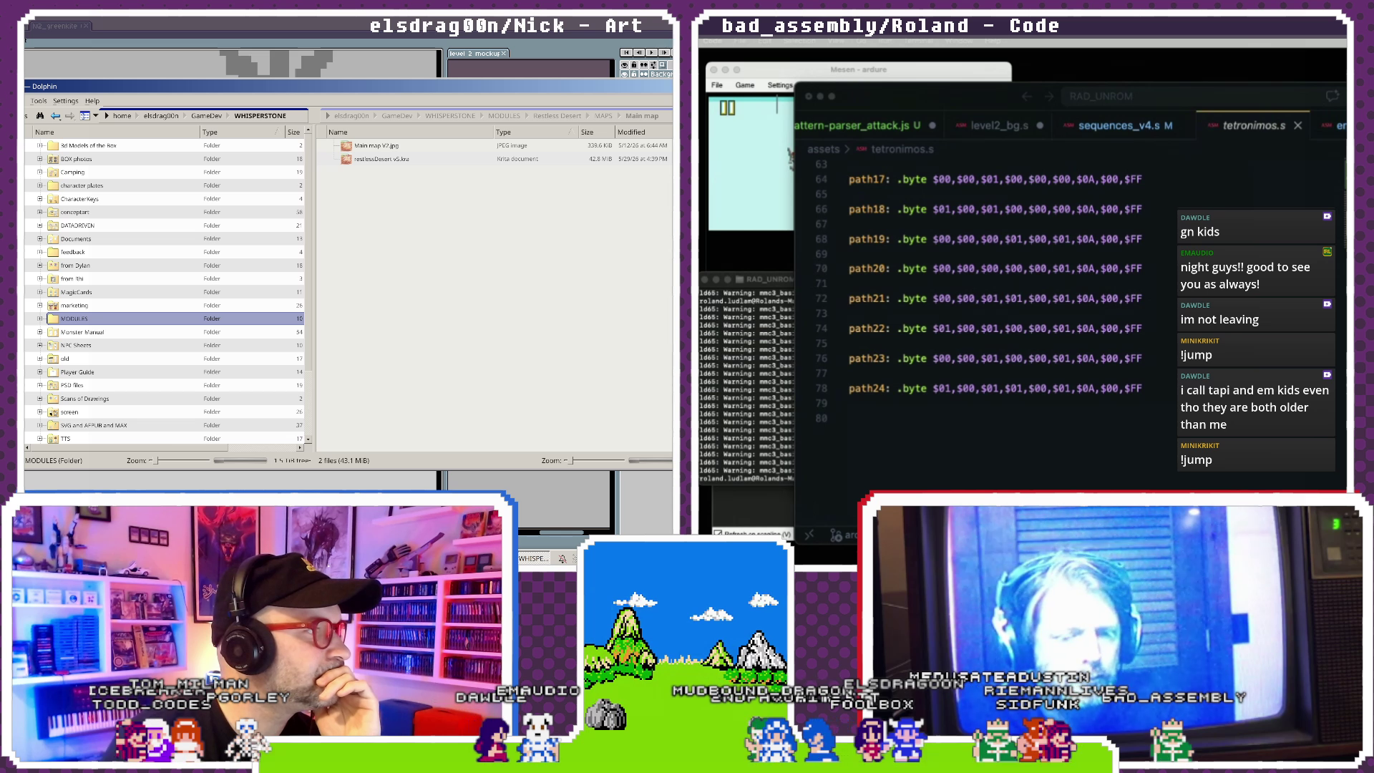
{"action": "left_click", "coordinate": [207, 115]}
{"action": "left_click", "coordinate": [97, 187]}
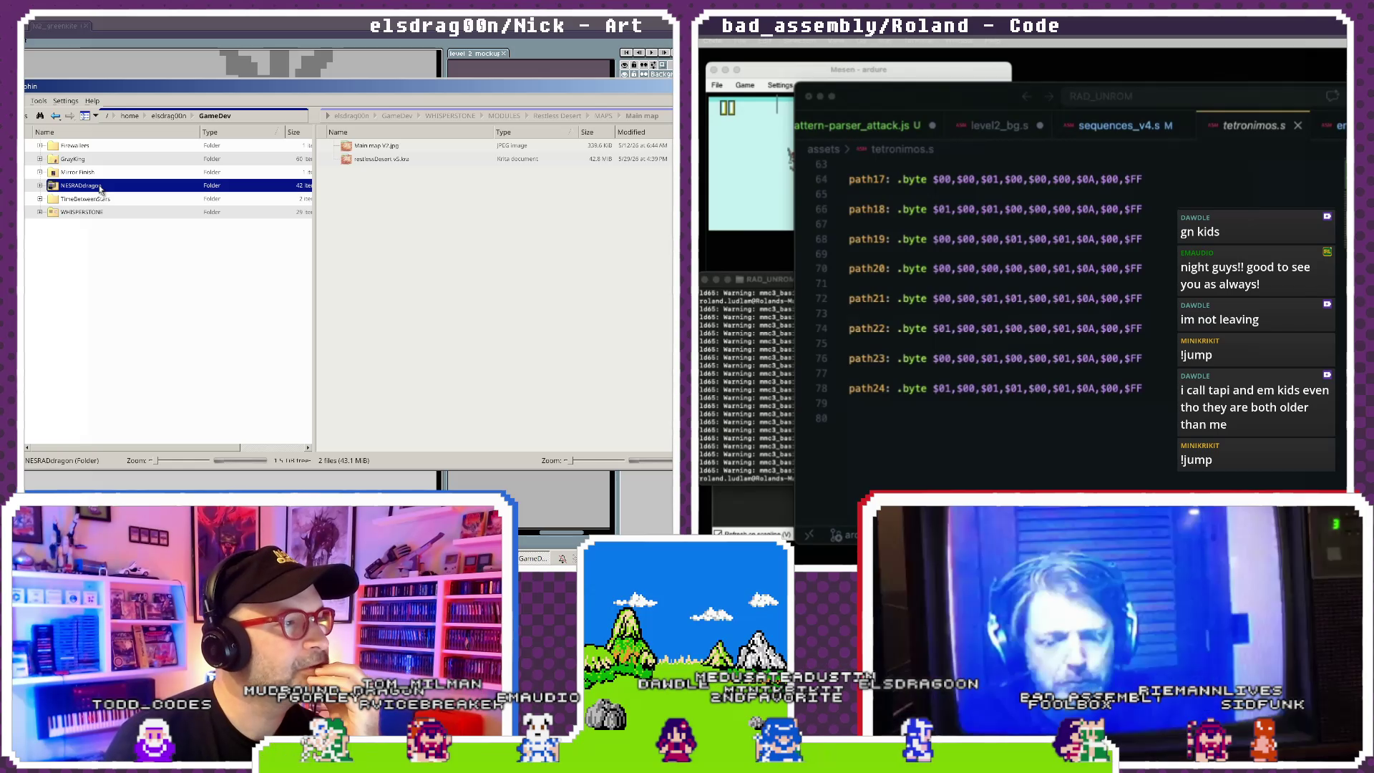
{"action": "double_click", "coordinate": [83, 185]}
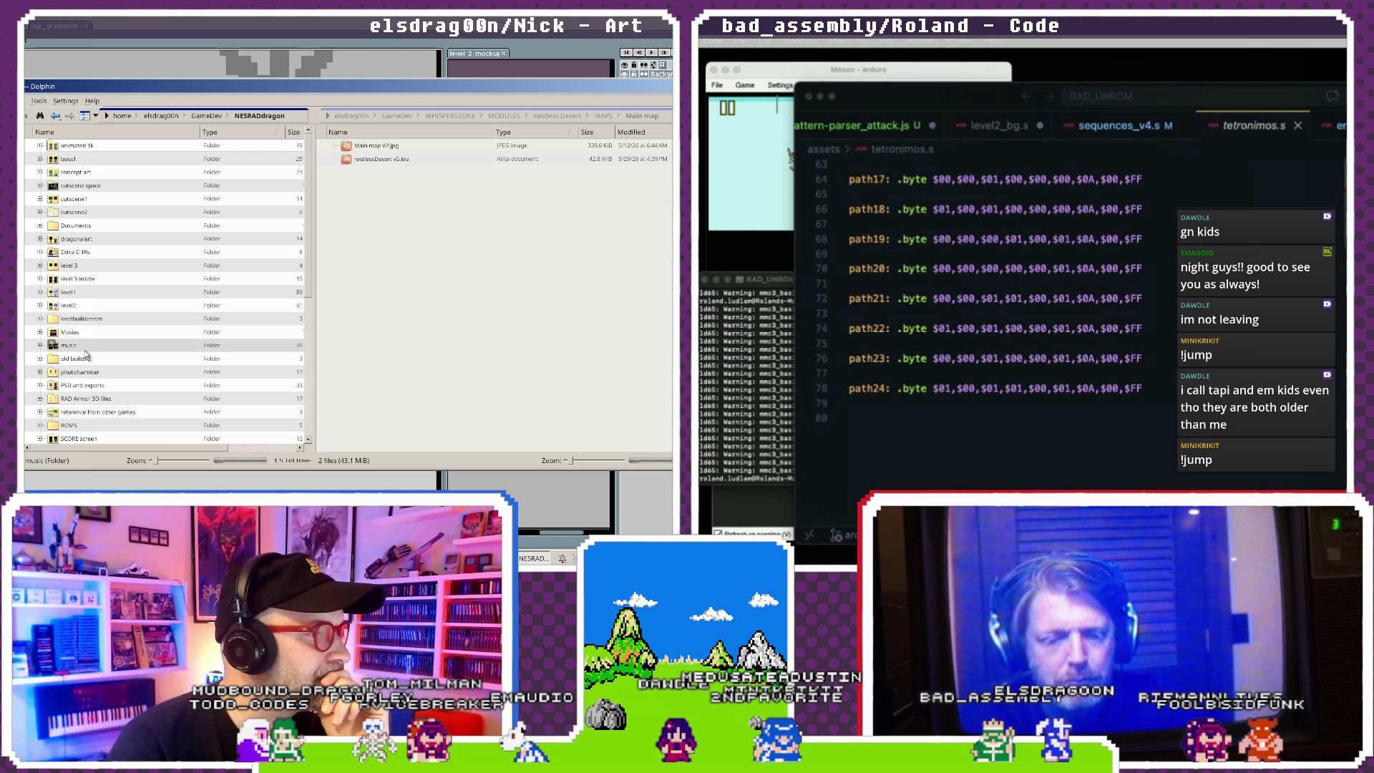
{"action": "double_click", "coordinate": [80, 372]}
{"action": "double_click", "coordinate": [77, 199]}
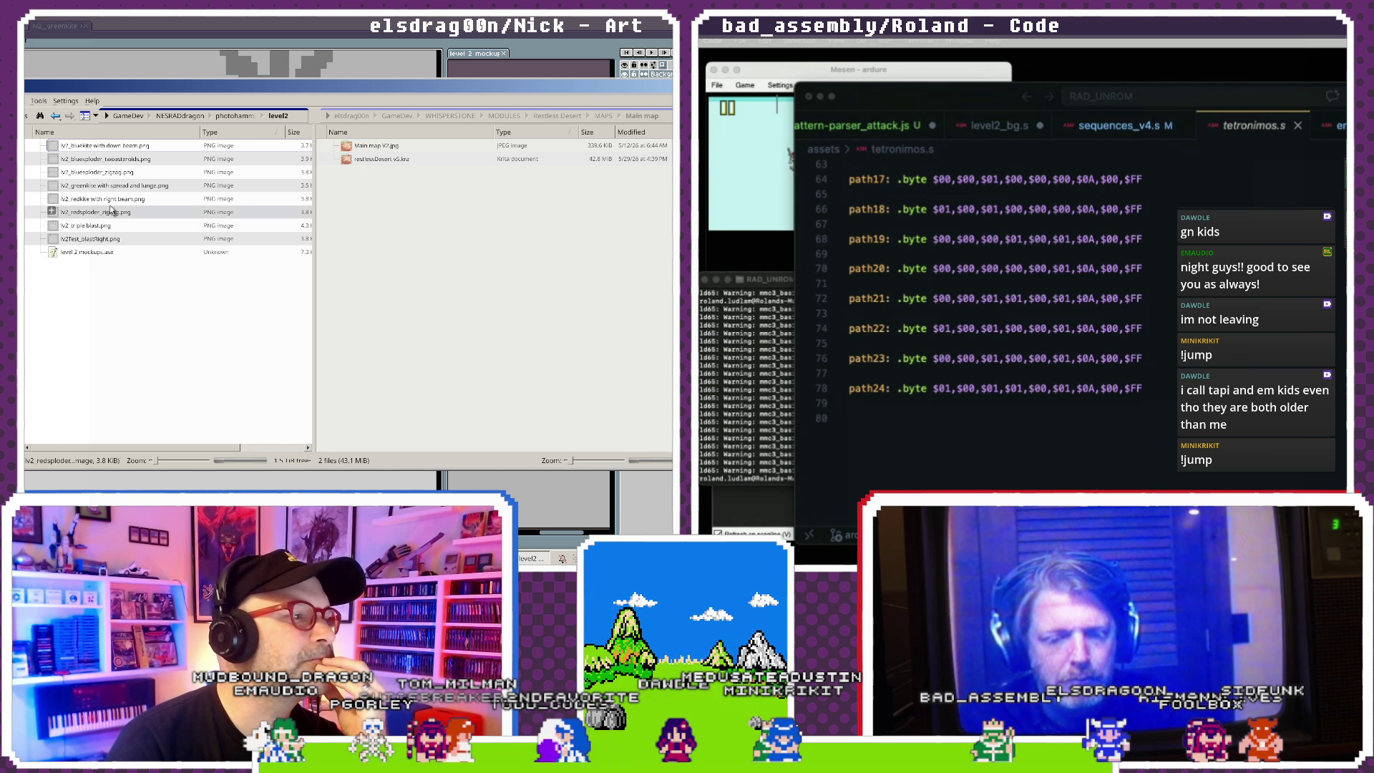
{"action": "left_click", "coordinate": [112, 188]}
- Go back to GameDev and NESRADdragon, then close Dolphin to return to the mockup
{"action": "left_click", "coordinate": [527, 449]}
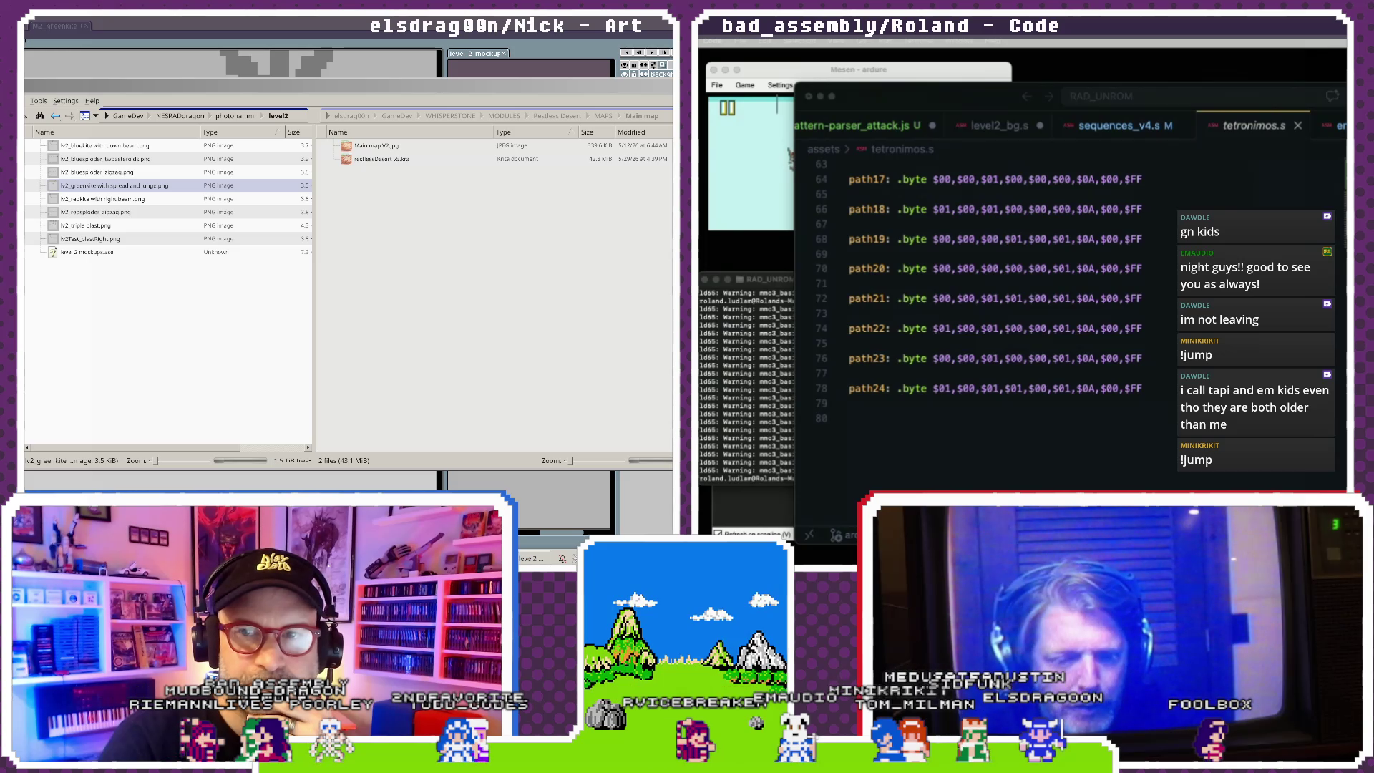
{"action": "left_click", "coordinate": [397, 96]}
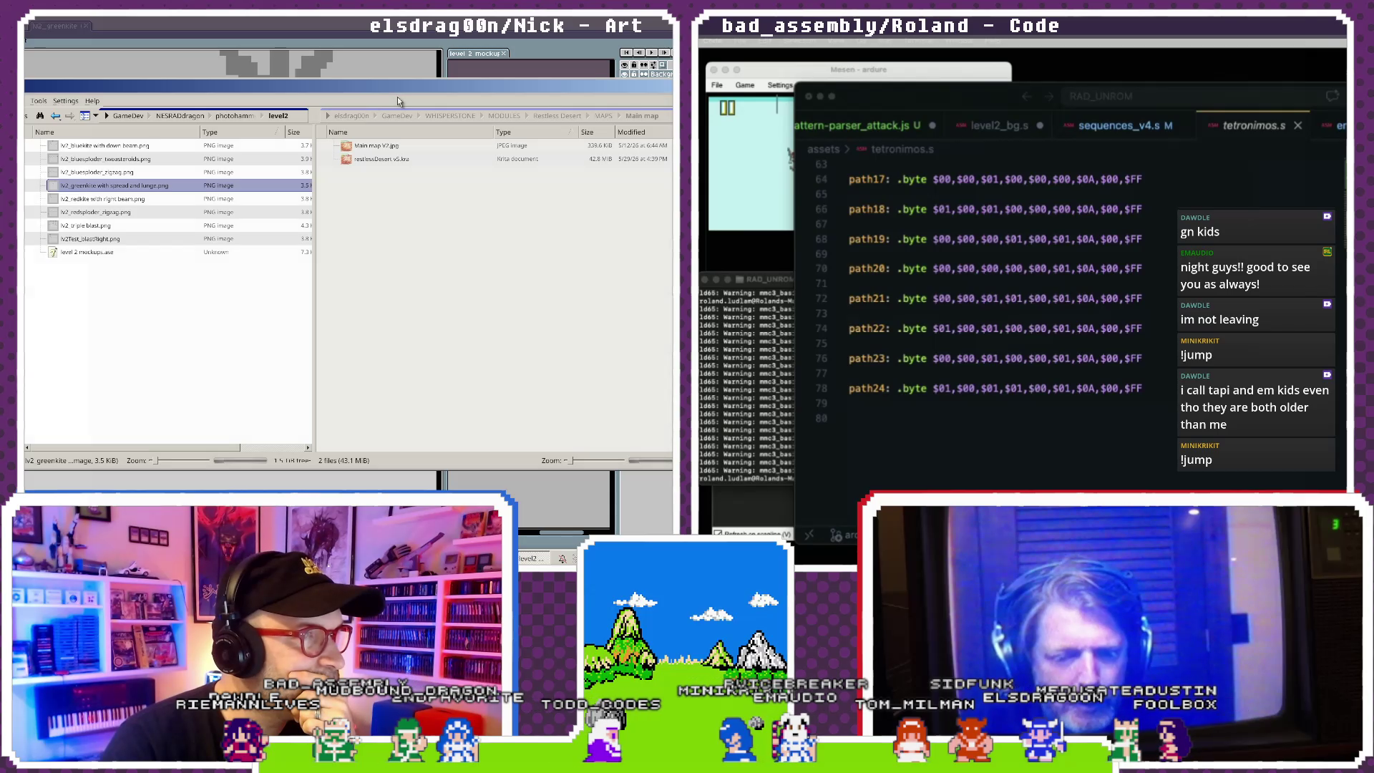
{"action": "left_click", "coordinate": [128, 115]}
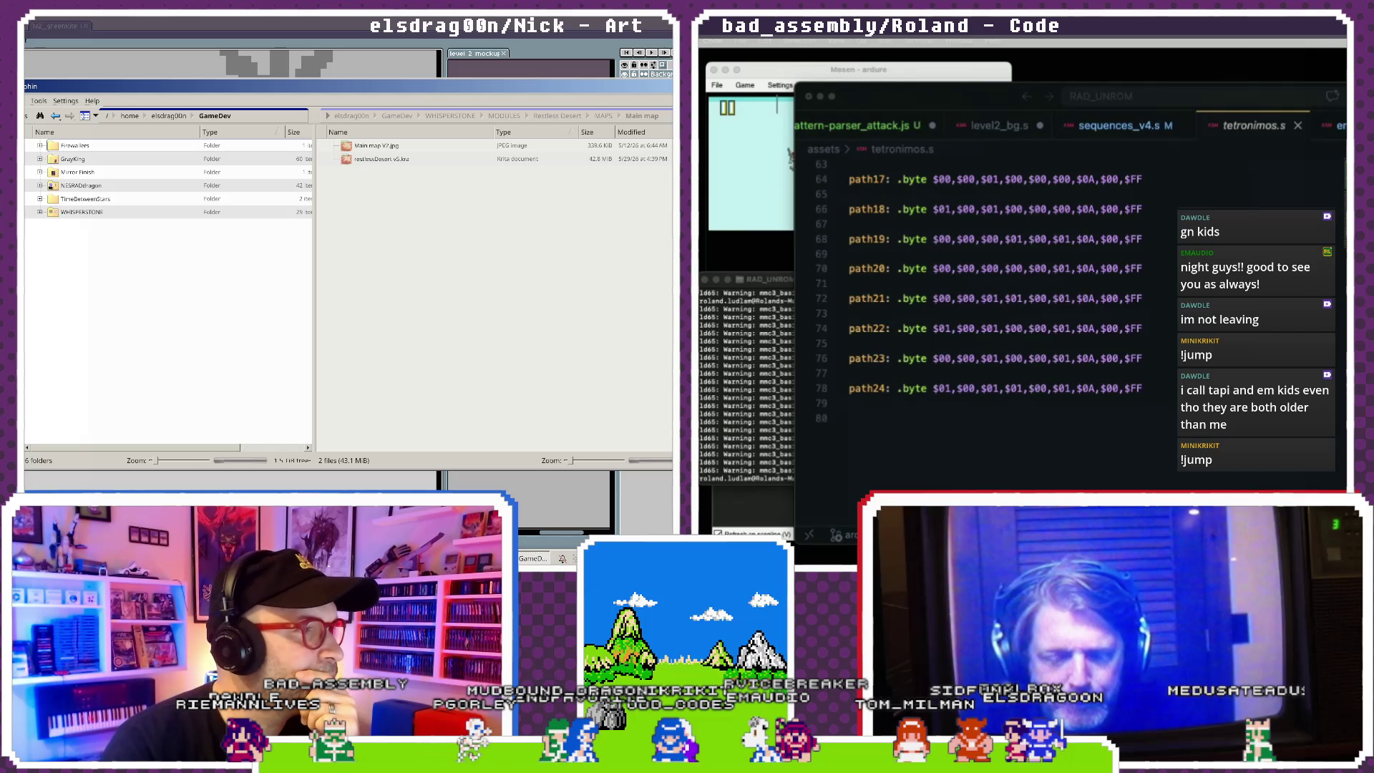
{"action": "double_click", "coordinate": [78, 185]}
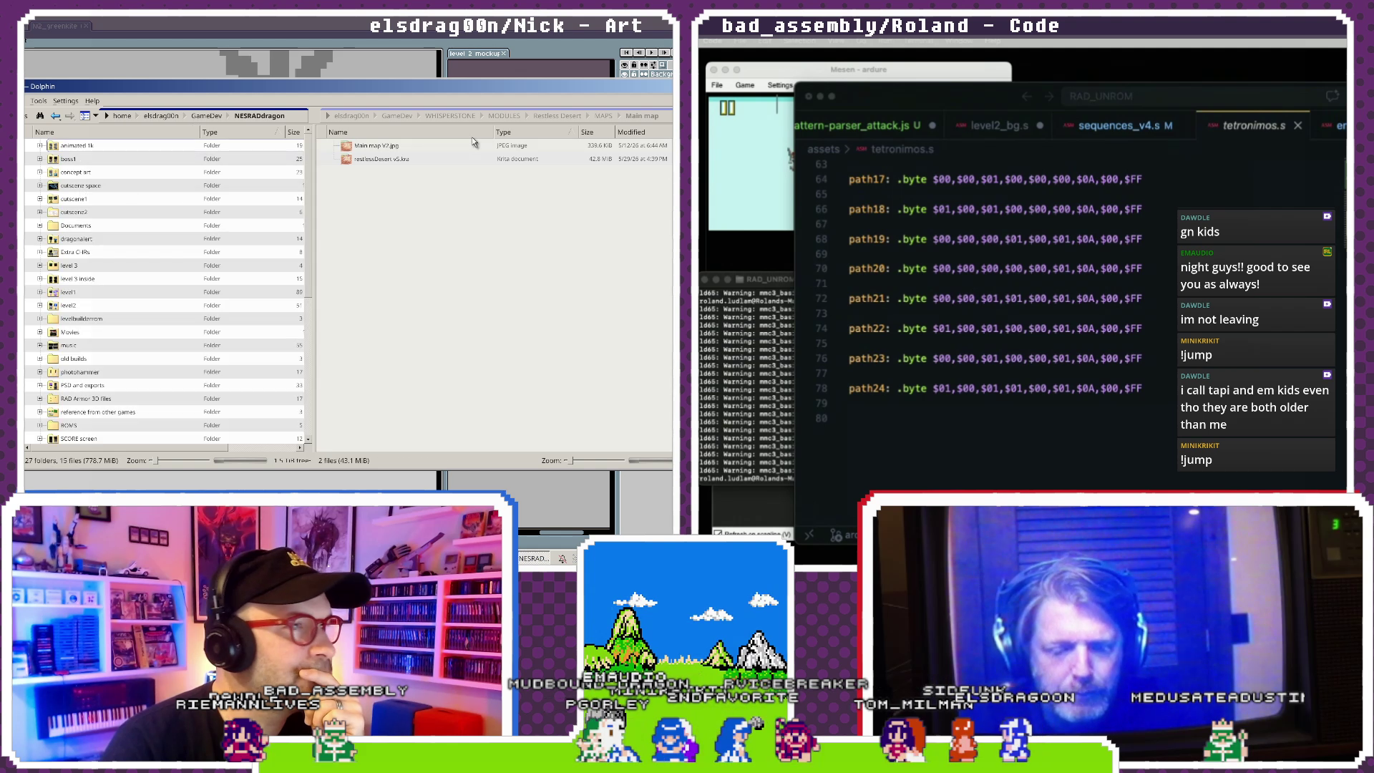
{"action": "left_click", "coordinate": [397, 115]}
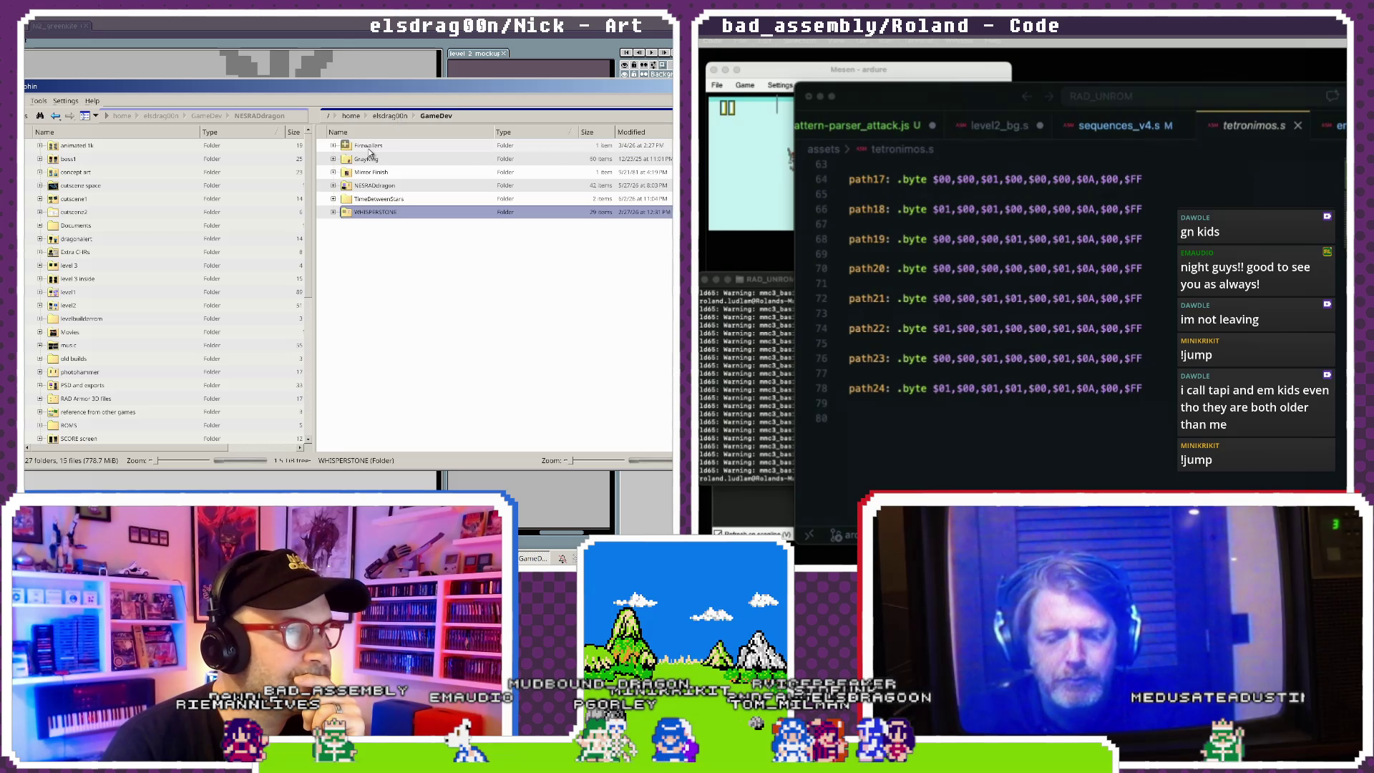
{"action": "scroll", "coordinate": [322, 320], "scroll_direction": "down", "scroll_amount": 2}
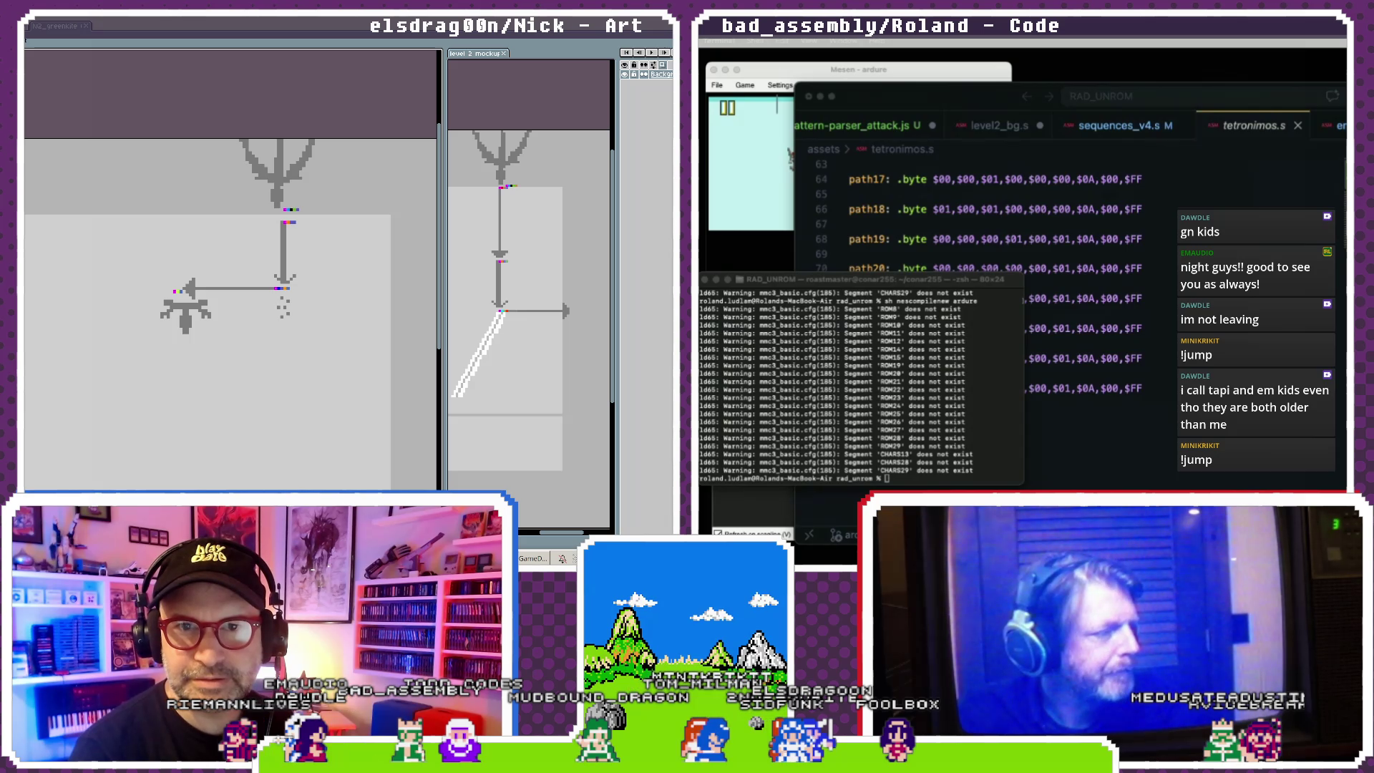
{"action": "left_click", "coordinate": [1097, 310]}
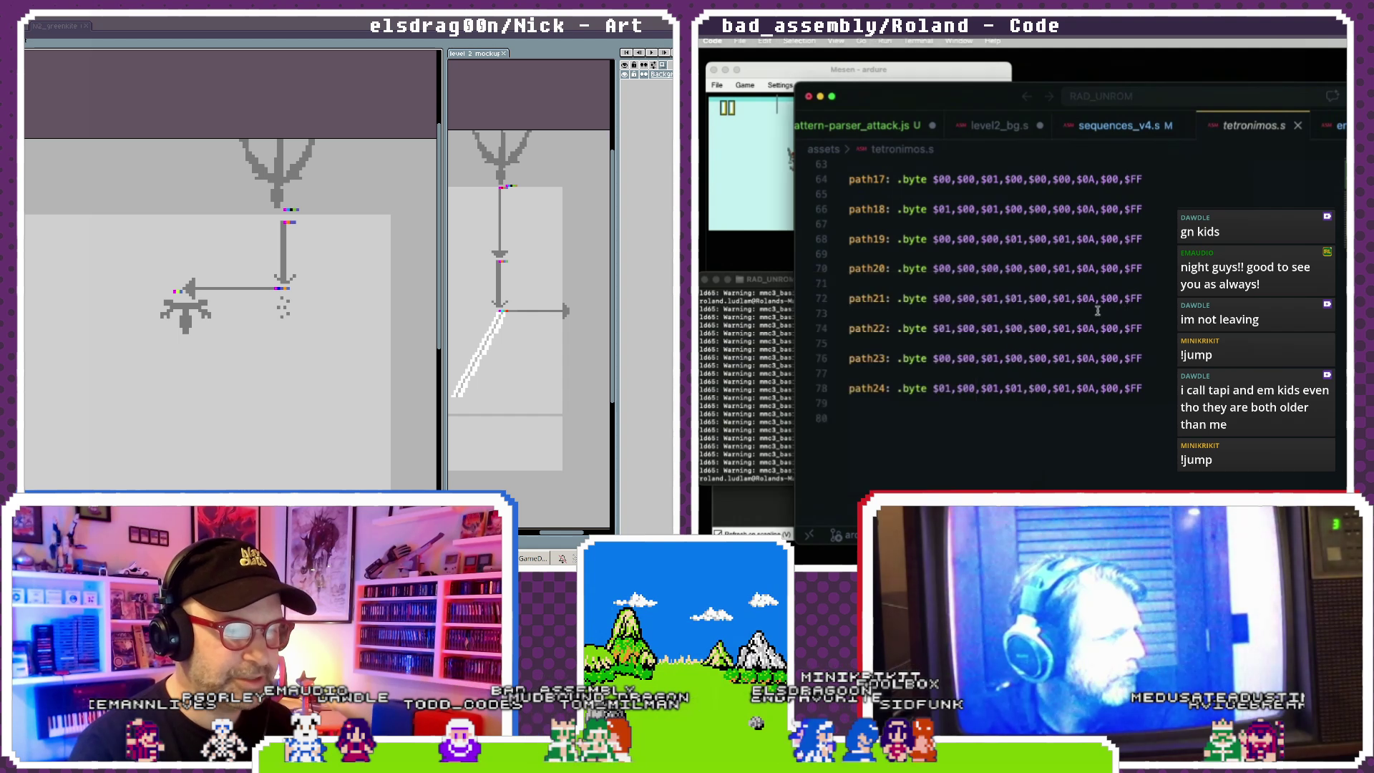
{"action": "scroll", "coordinate": [1097, 311], "scroll_direction": "up", "scroll_amount": 1}
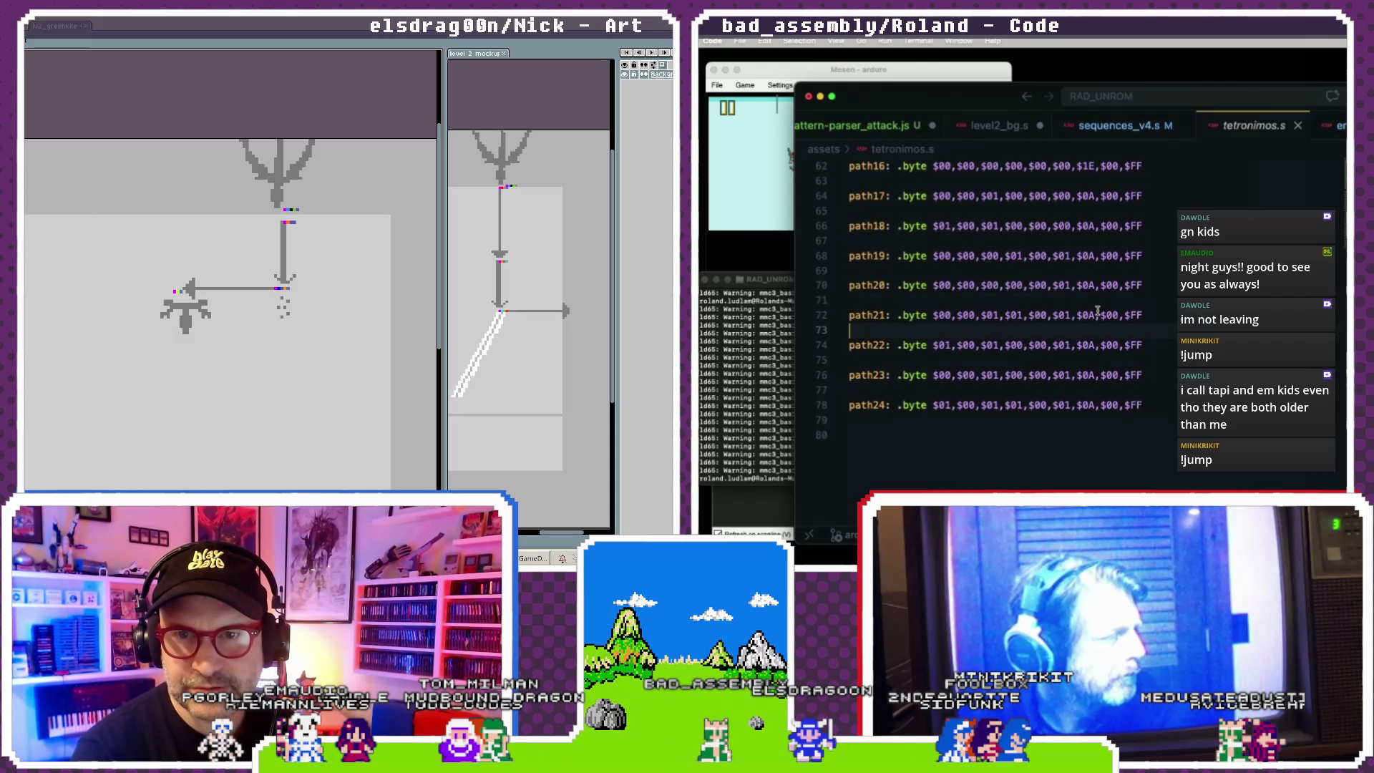
{"action": "scroll", "coordinate": [1097, 311], "scroll_direction": "up", "scroll_amount": 5}
{"action": "scroll", "coordinate": [1037, 297], "scroll_direction": "up", "scroll_amount": 5}
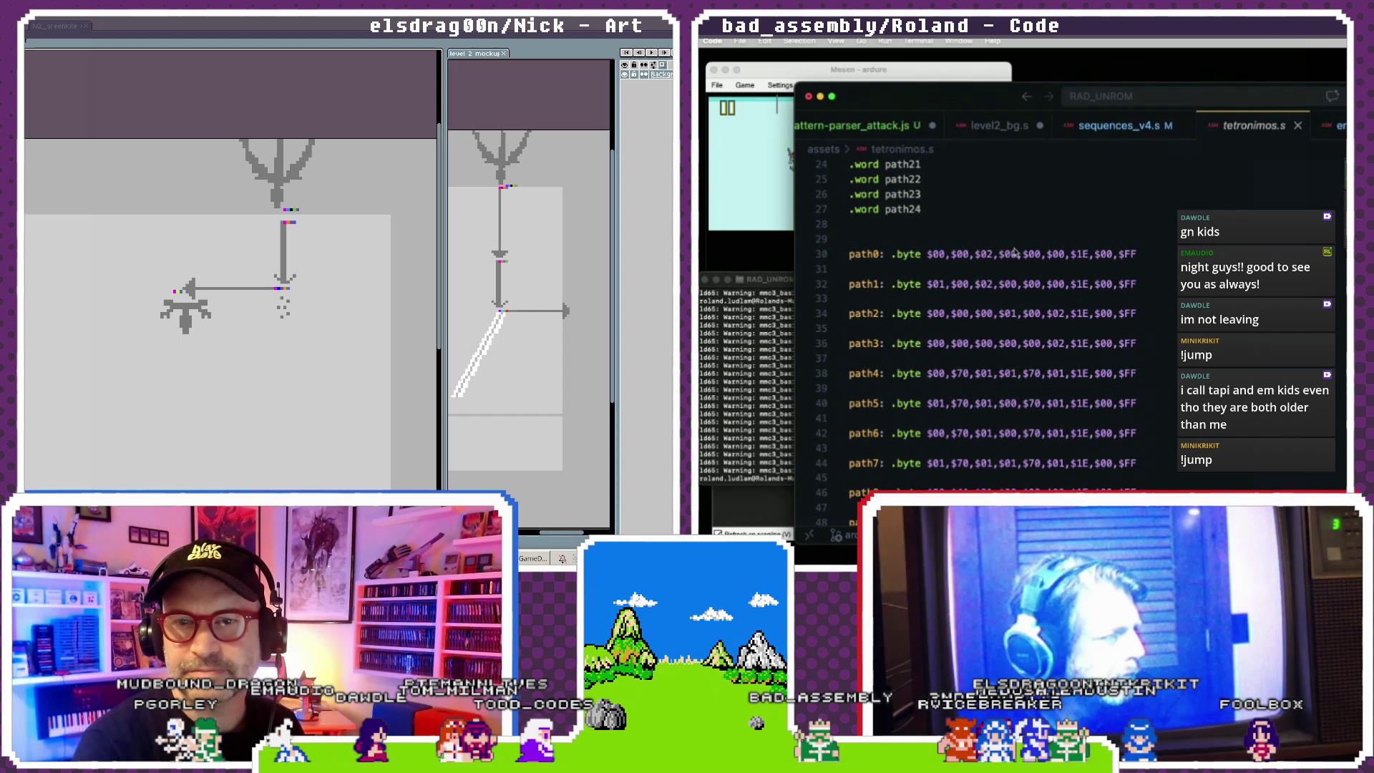
{"action": "scroll", "coordinate": [1095, 258], "scroll_direction": "down", "scroll_amount": 4}
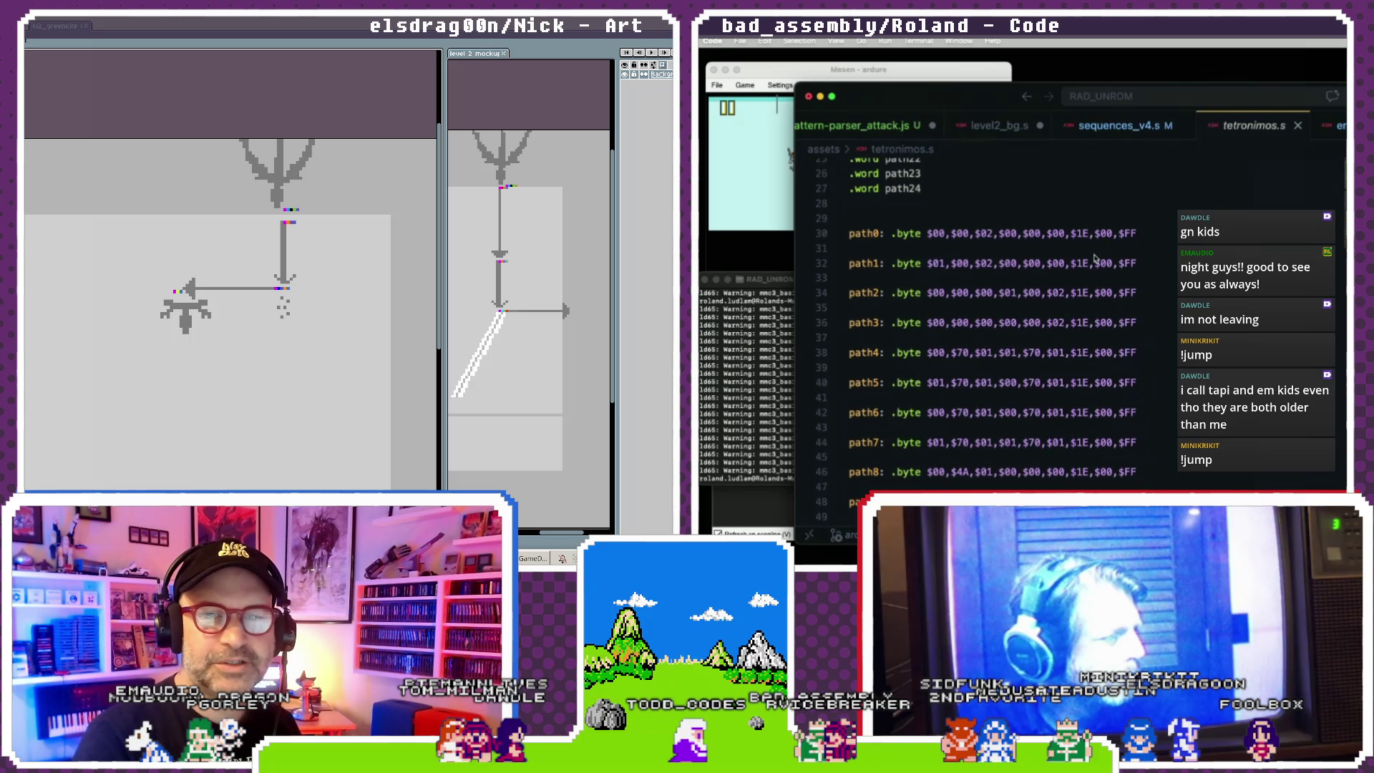
{"action": "scroll", "coordinate": [1095, 257], "scroll_direction": "down", "scroll_amount": 4}
{"action": "scroll", "coordinate": [1095, 259], "scroll_direction": "down", "scroll_amount": 4}
{"action": "scroll", "coordinate": [1095, 259], "scroll_direction": "down", "scroll_amount": 3}
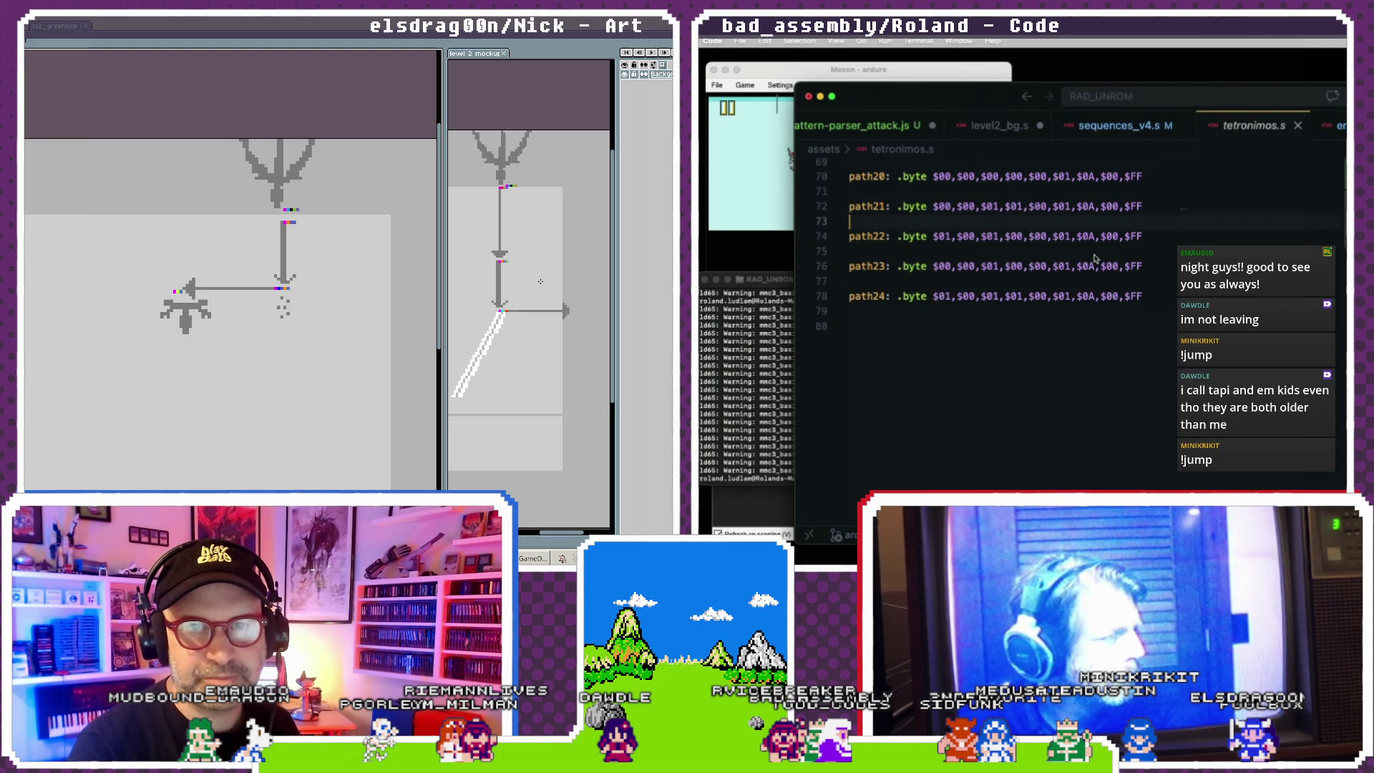
{"action": "scroll", "coordinate": [1006, 271], "scroll_direction": "up", "scroll_amount": 1}
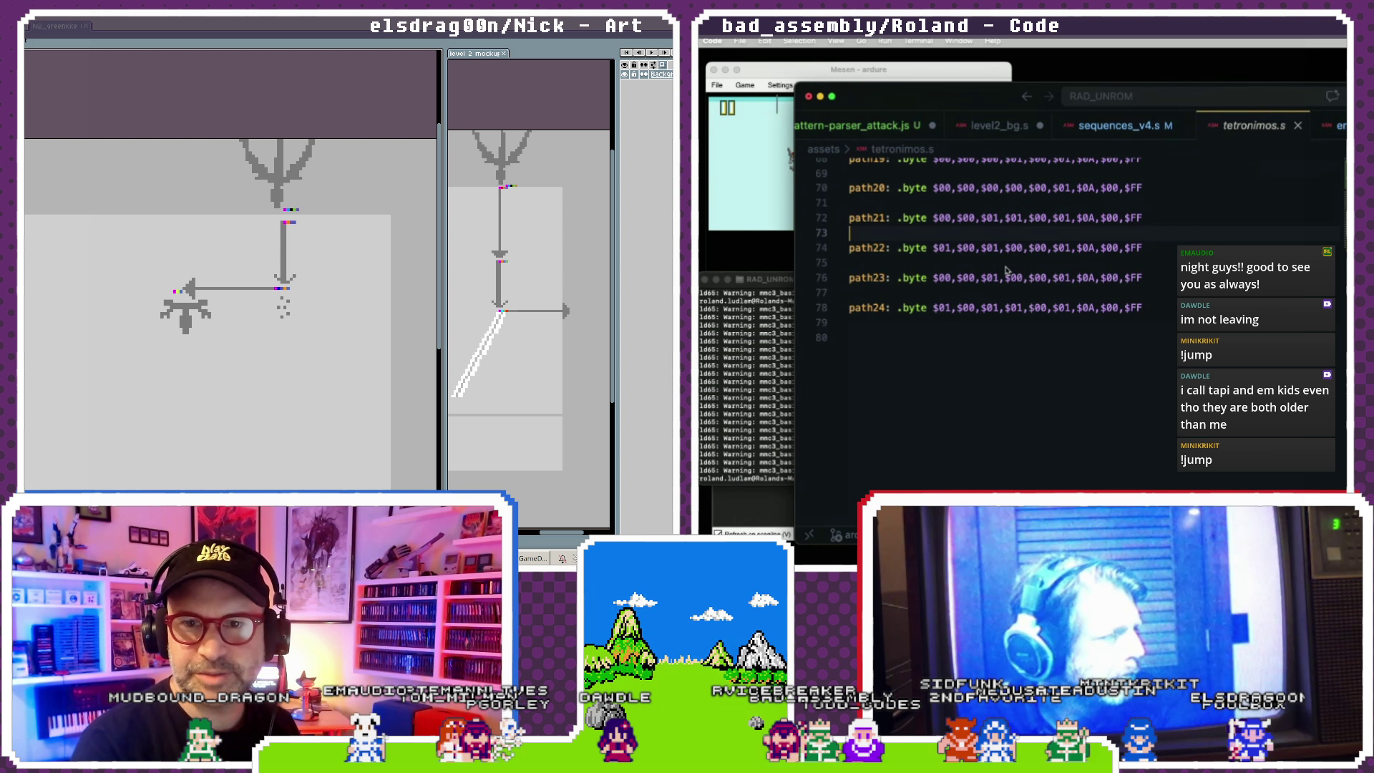
{"action": "scroll", "coordinate": [1007, 270], "scroll_direction": "up", "scroll_amount": 7}
{"action": "scroll", "coordinate": [1006, 270], "scroll_direction": "up", "scroll_amount": 8}
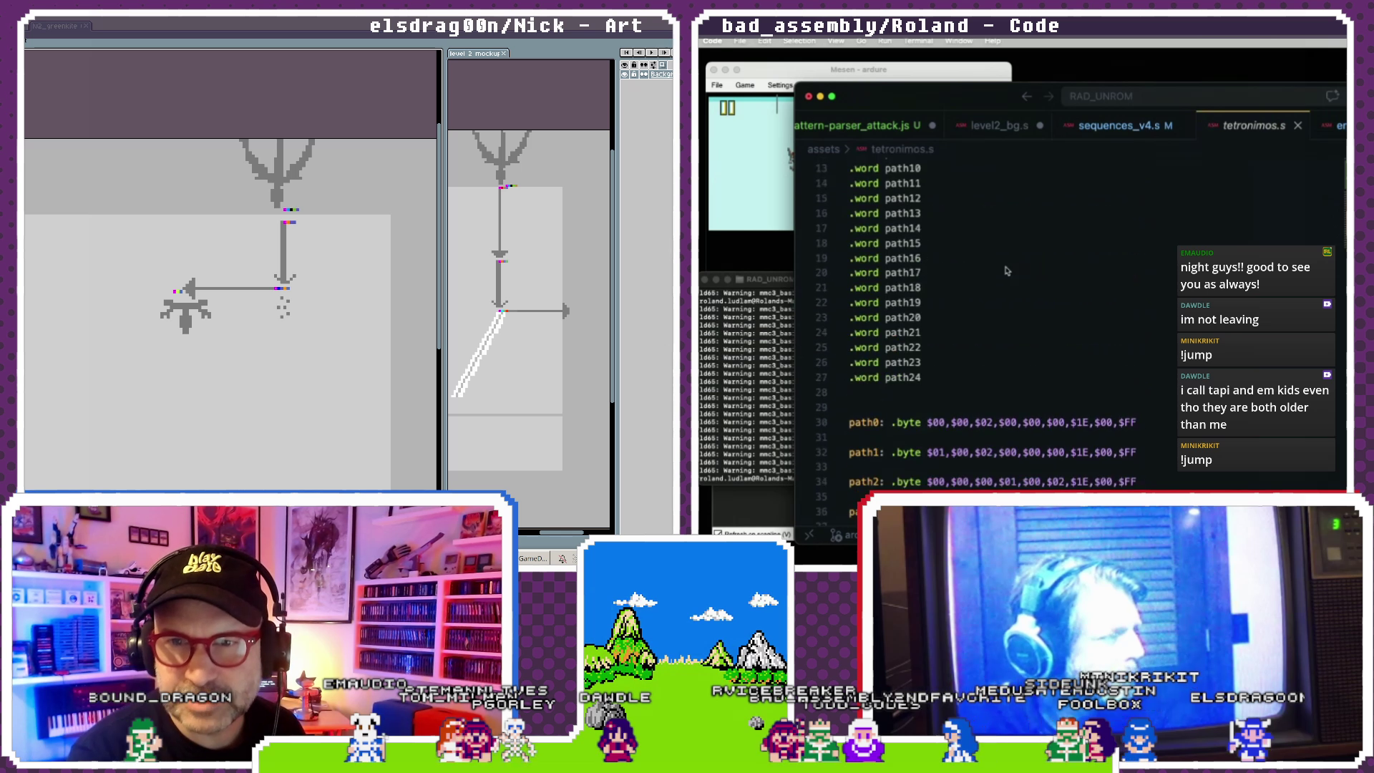
{"action": "scroll", "coordinate": [1007, 270], "scroll_direction": "down", "scroll_amount": 3}
{"action": "scroll", "coordinate": [1007, 270], "scroll_direction": "down", "scroll_amount": 5}
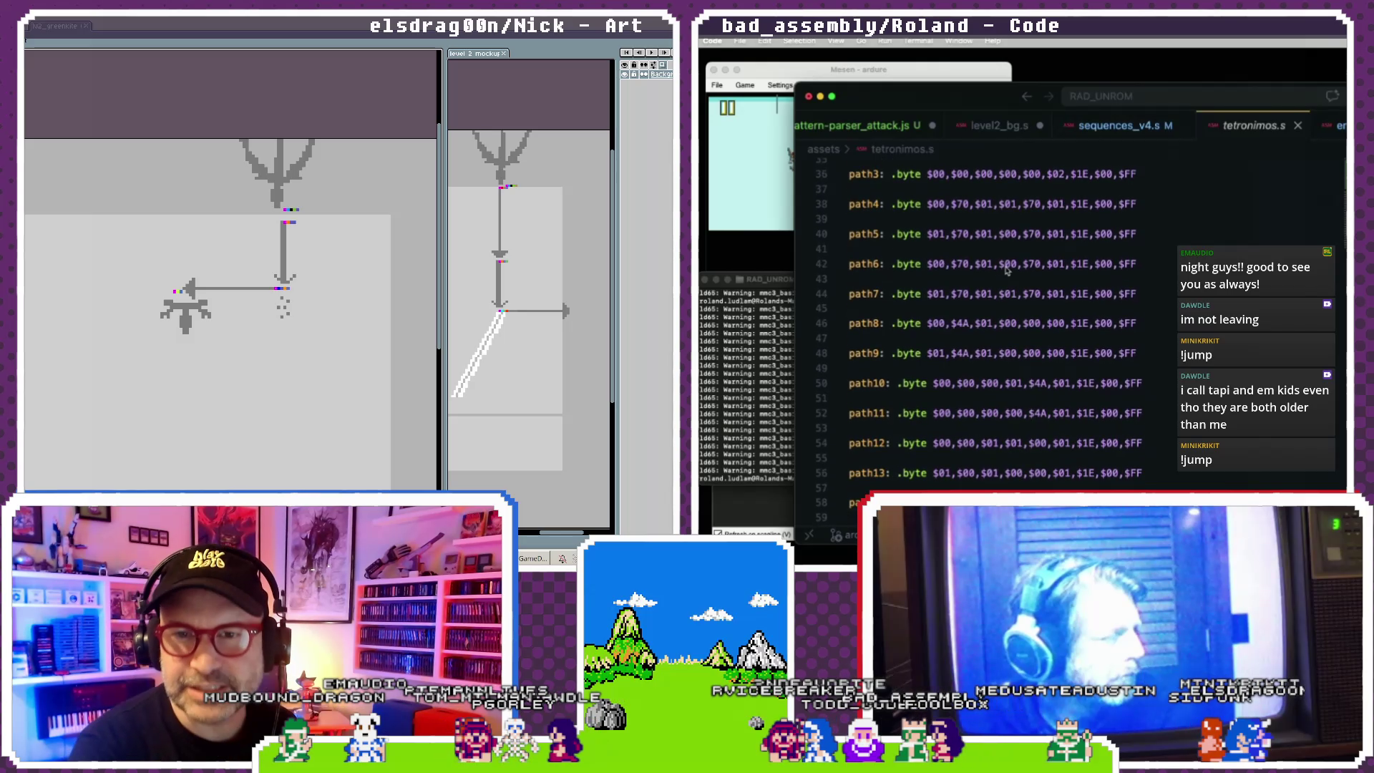
{"action": "scroll", "coordinate": [1006, 270], "scroll_direction": "down", "scroll_amount": 4}
{"action": "scroll", "coordinate": [1006, 270], "scroll_direction": "down", "scroll_amount": 1}
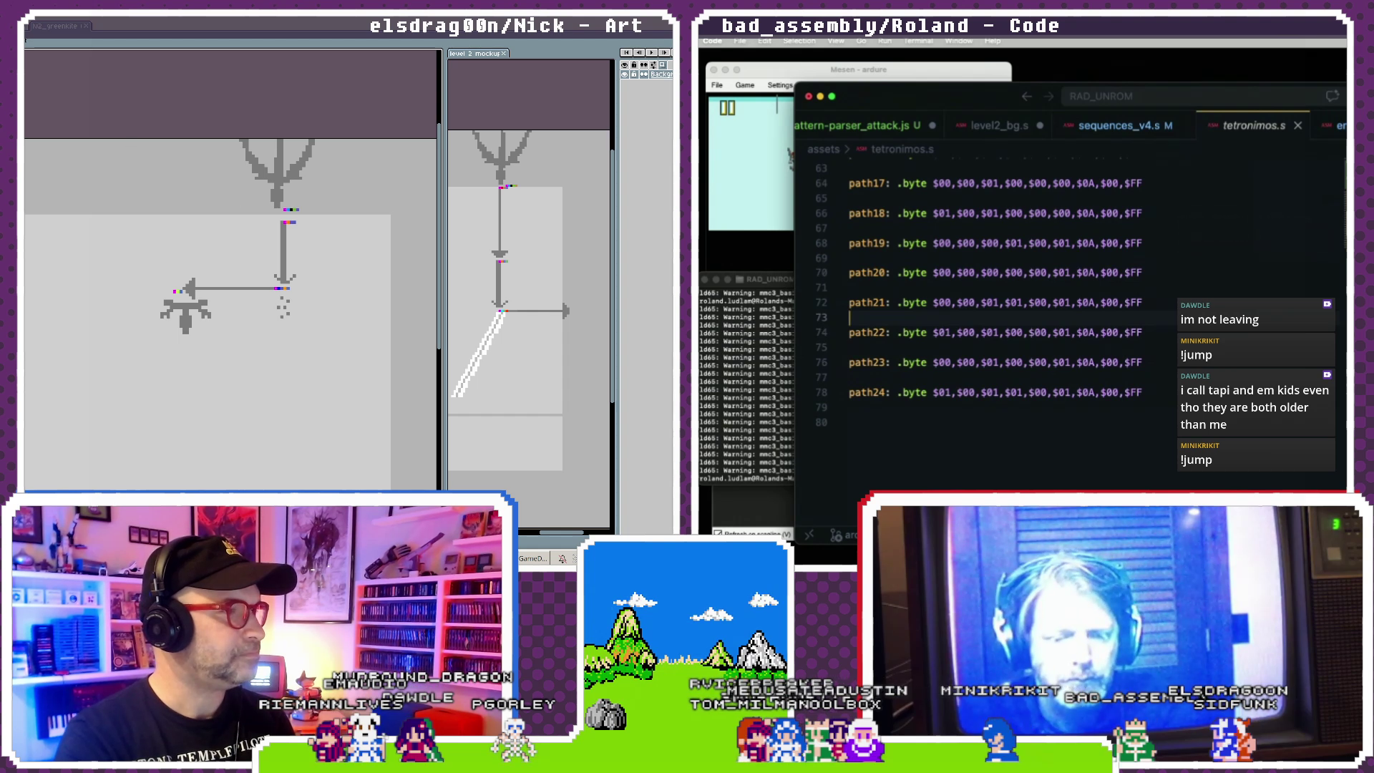
{"action": "key", "text": "ctrl+o"}
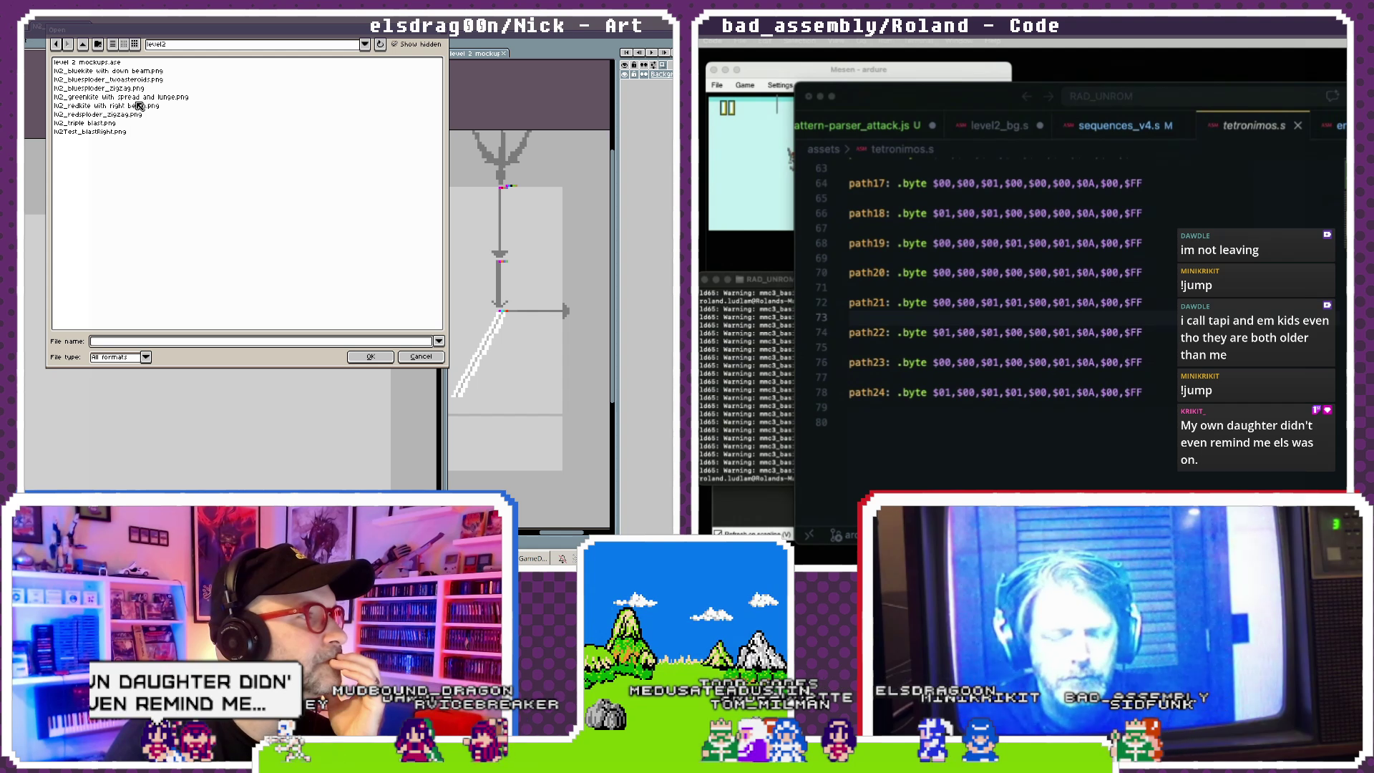
{"action": "left_click", "coordinate": [417, 355]}
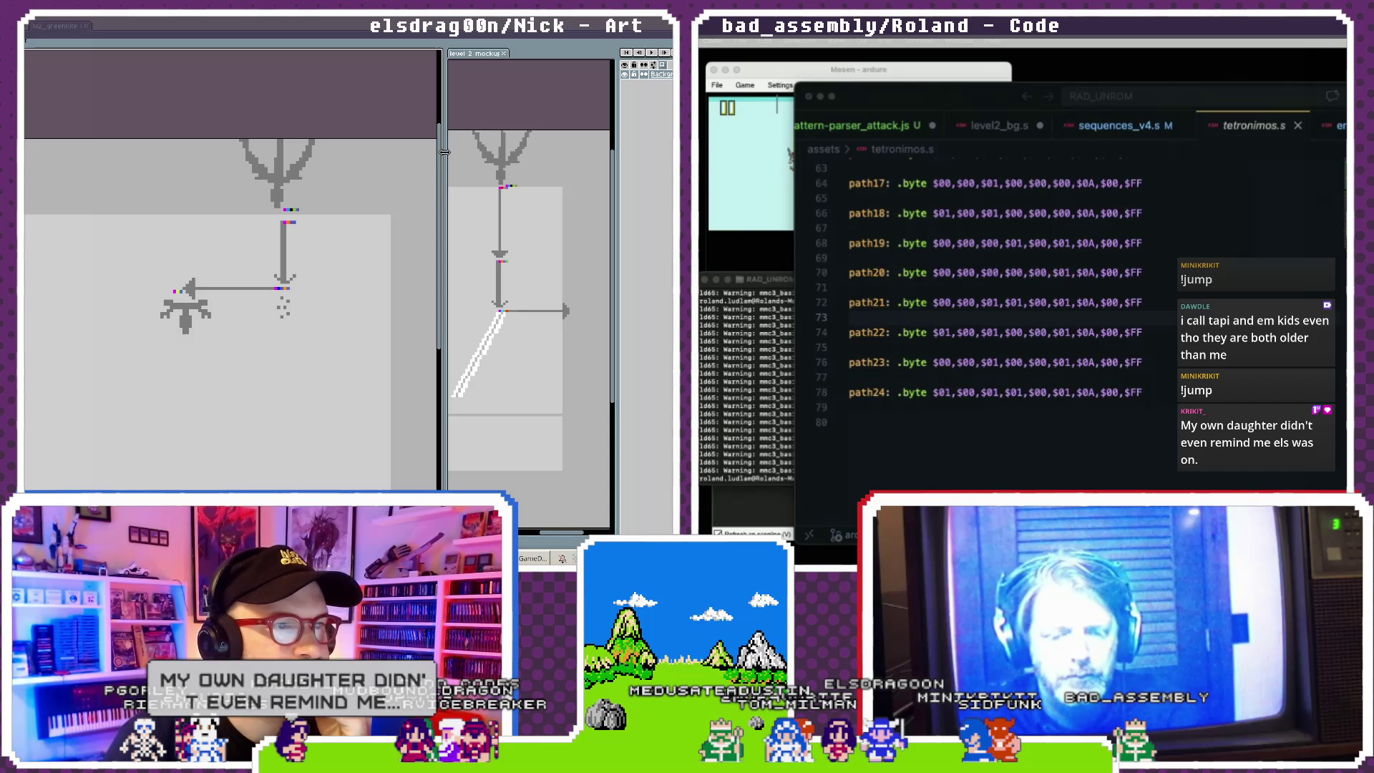
- Widen the level 2 mockup pane and zoom in so its three beam-firing dragon paths show
{"action": "left_click_drag", "start_coordinate": [444, 152], "coordinate": [185, 152]}
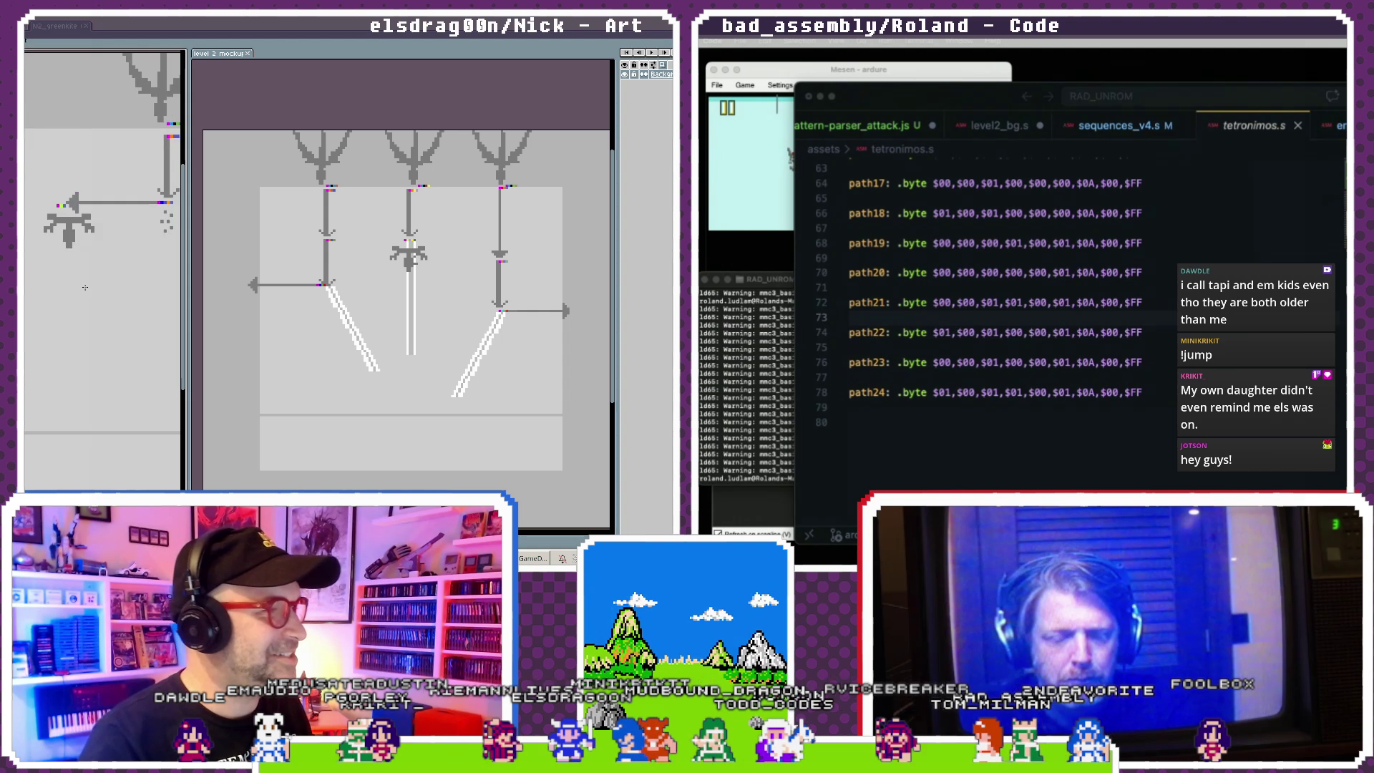
{"action": "scroll", "coordinate": [65, 315], "scroll_direction": "down", "scroll_amount": 3}
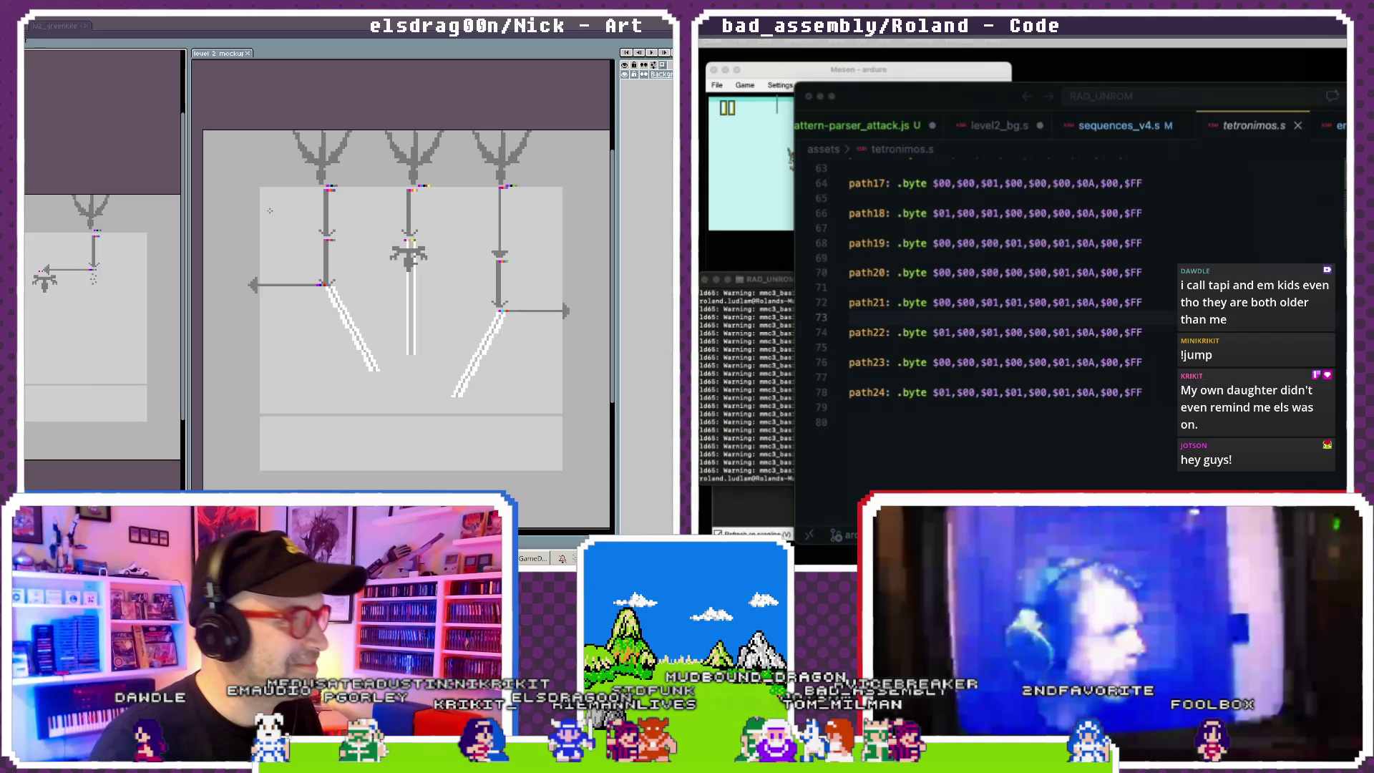
{"action": "left_click", "coordinate": [366, 298]}
{"action": "scroll", "coordinate": [1002, 315], "scroll_direction": "up", "scroll_amount": 5}
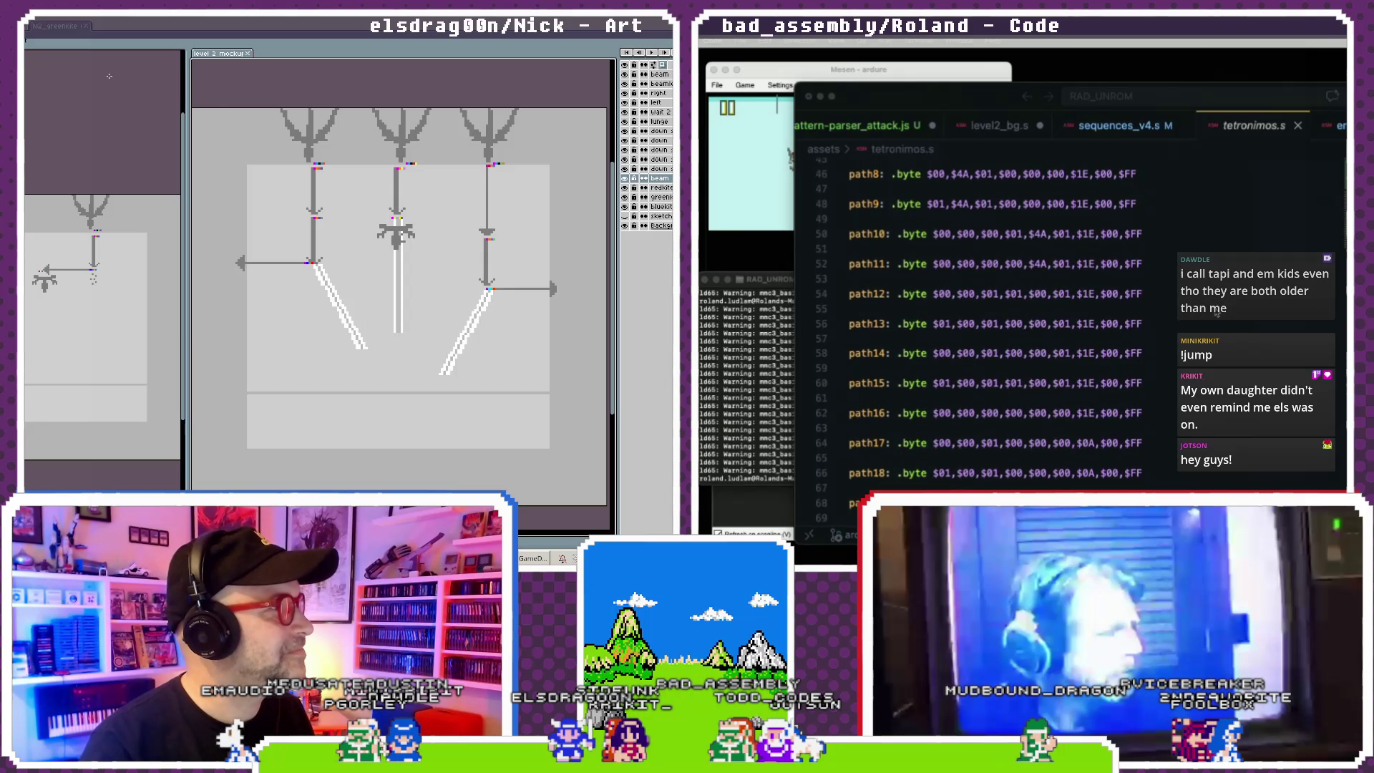
{"action": "scroll", "coordinate": [1215, 310], "scroll_direction": "up", "scroll_amount": 7}
{"action": "scroll", "coordinate": [1215, 312], "scroll_direction": "up", "scroll_amount": 1}
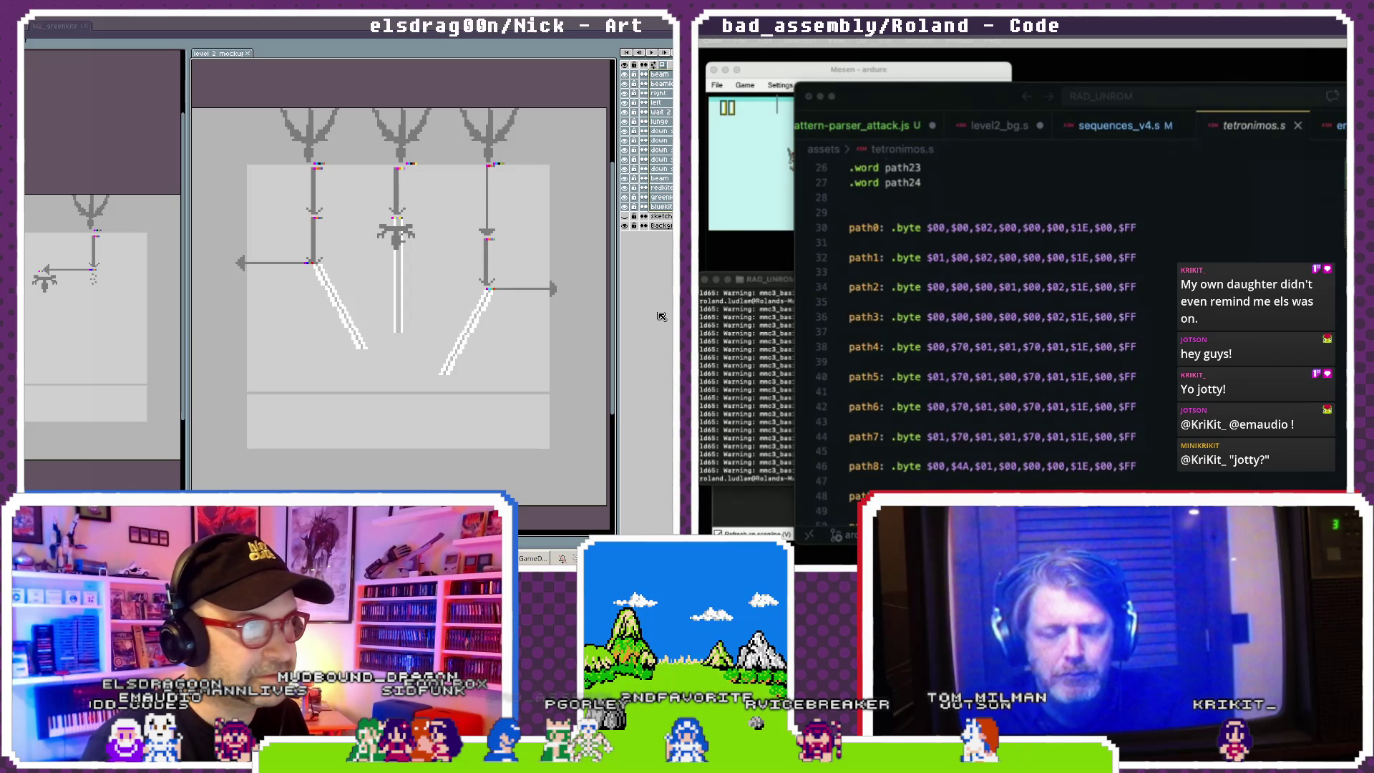
{"action": "key", "text": "ctrl+z"}
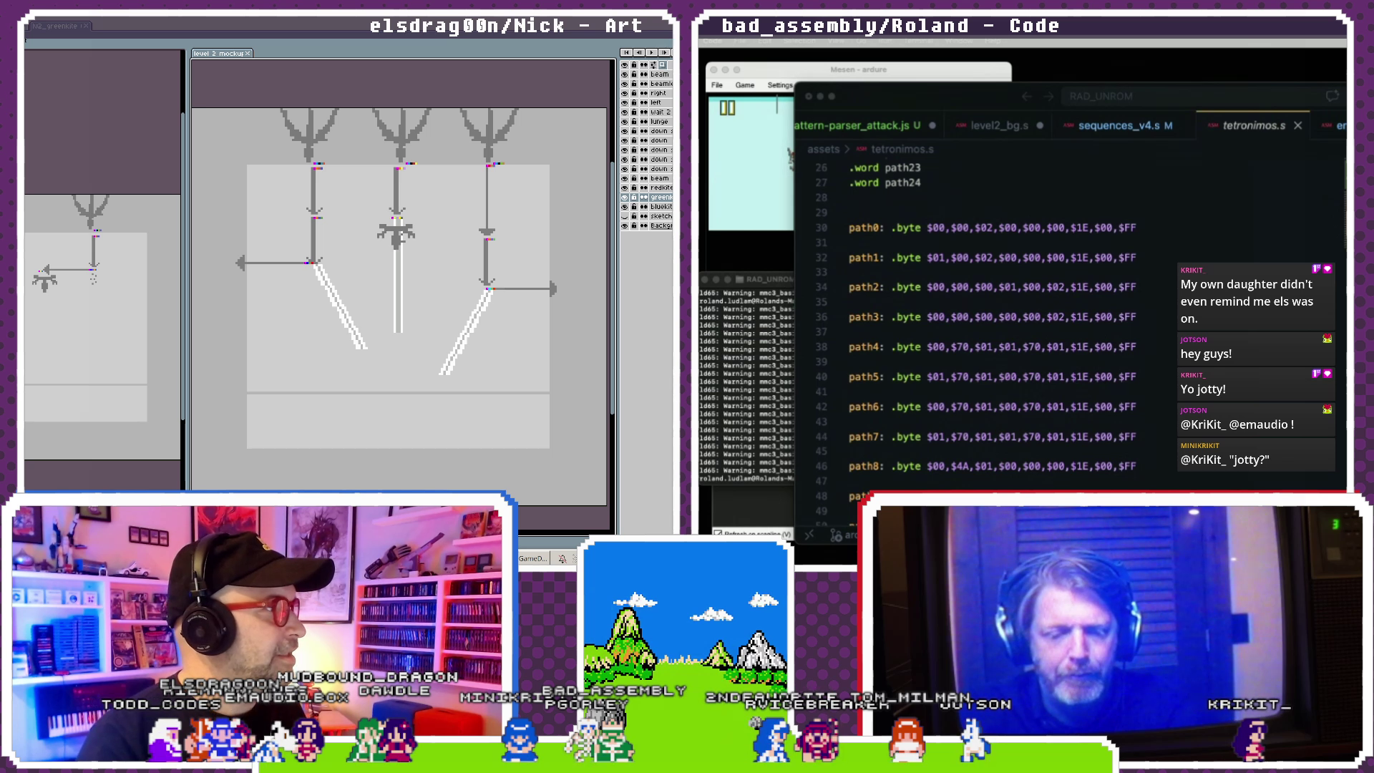
- View the tile sheet, then switch to the sky mockup and widen the layers list
{"action": "key", "text": "ctrl+Tab"}
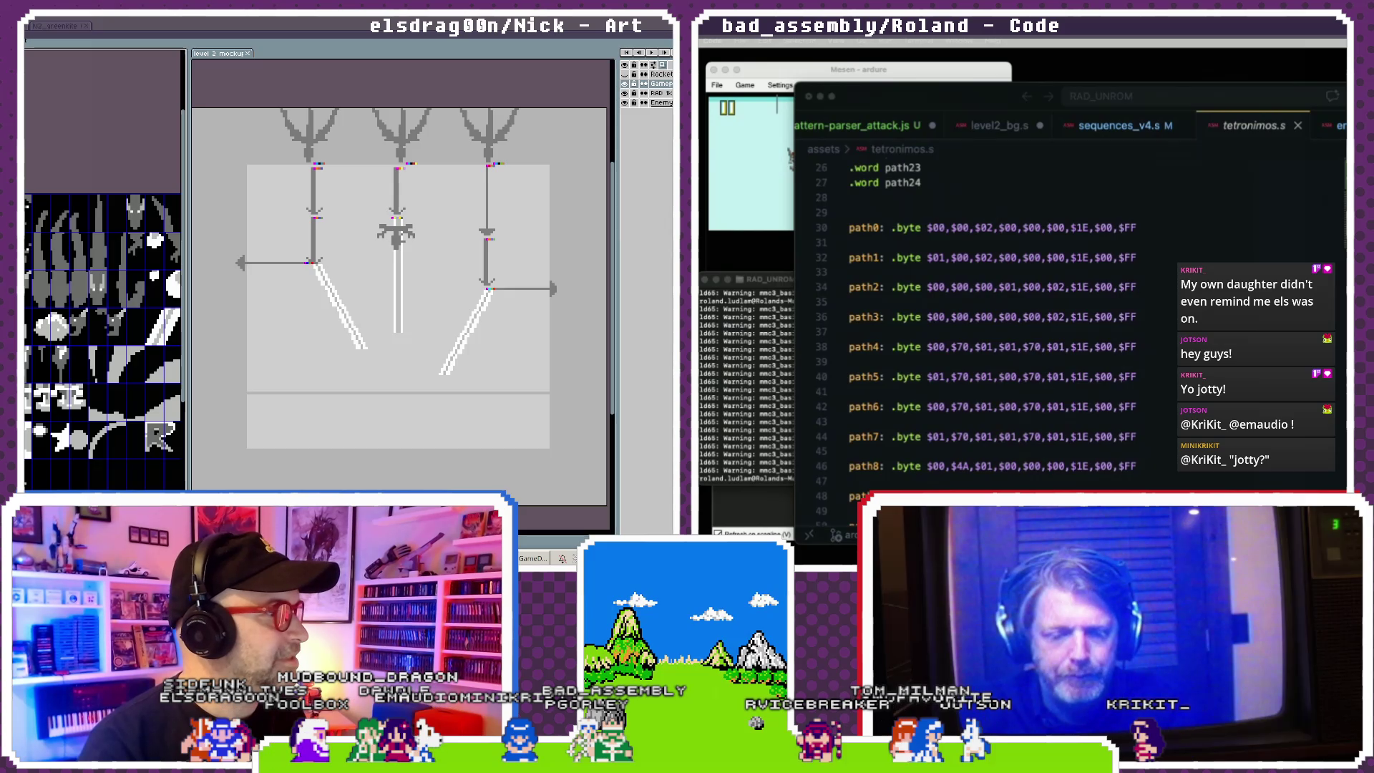
{"action": "left_click_drag", "start_coordinate": [188, 181], "coordinate": [317, 181]}
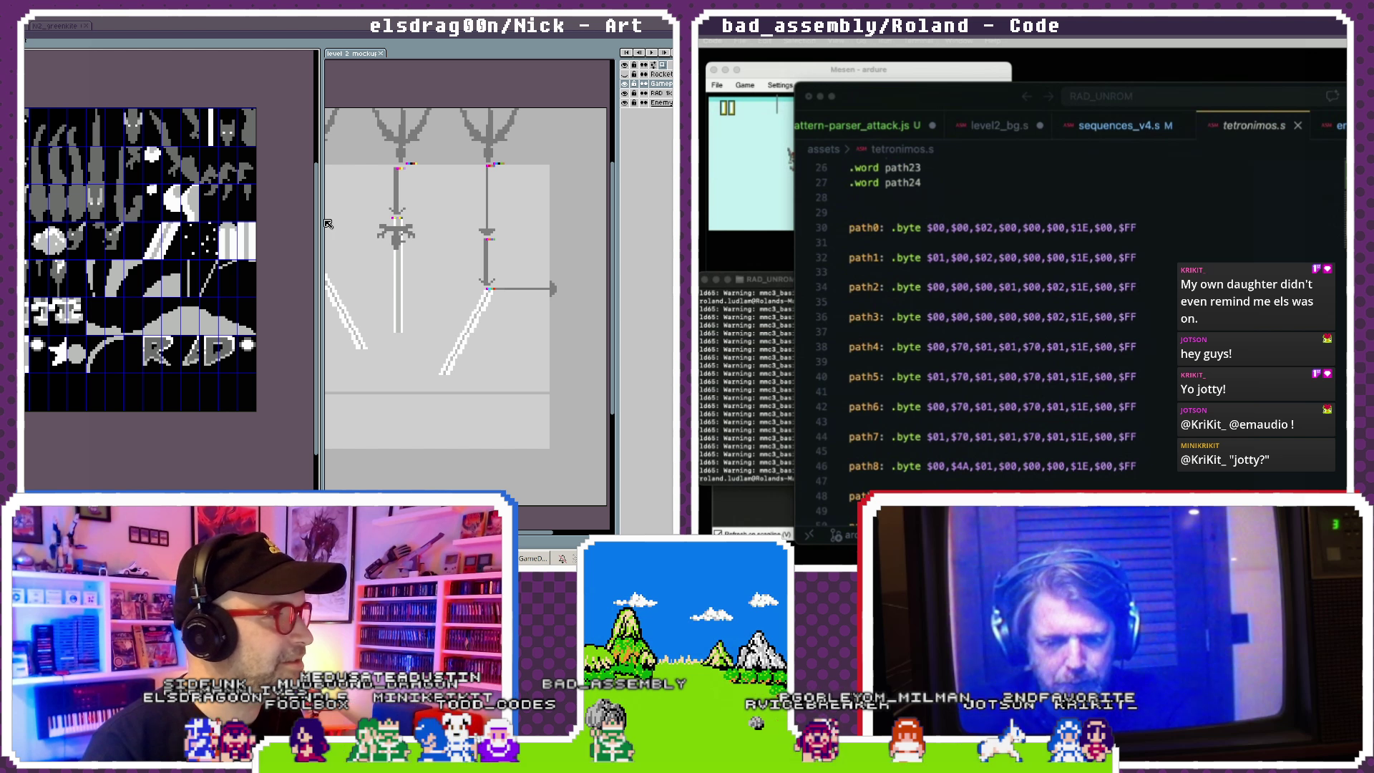
{"action": "left_click_drag", "start_coordinate": [322, 244], "coordinate": [240, 245]}
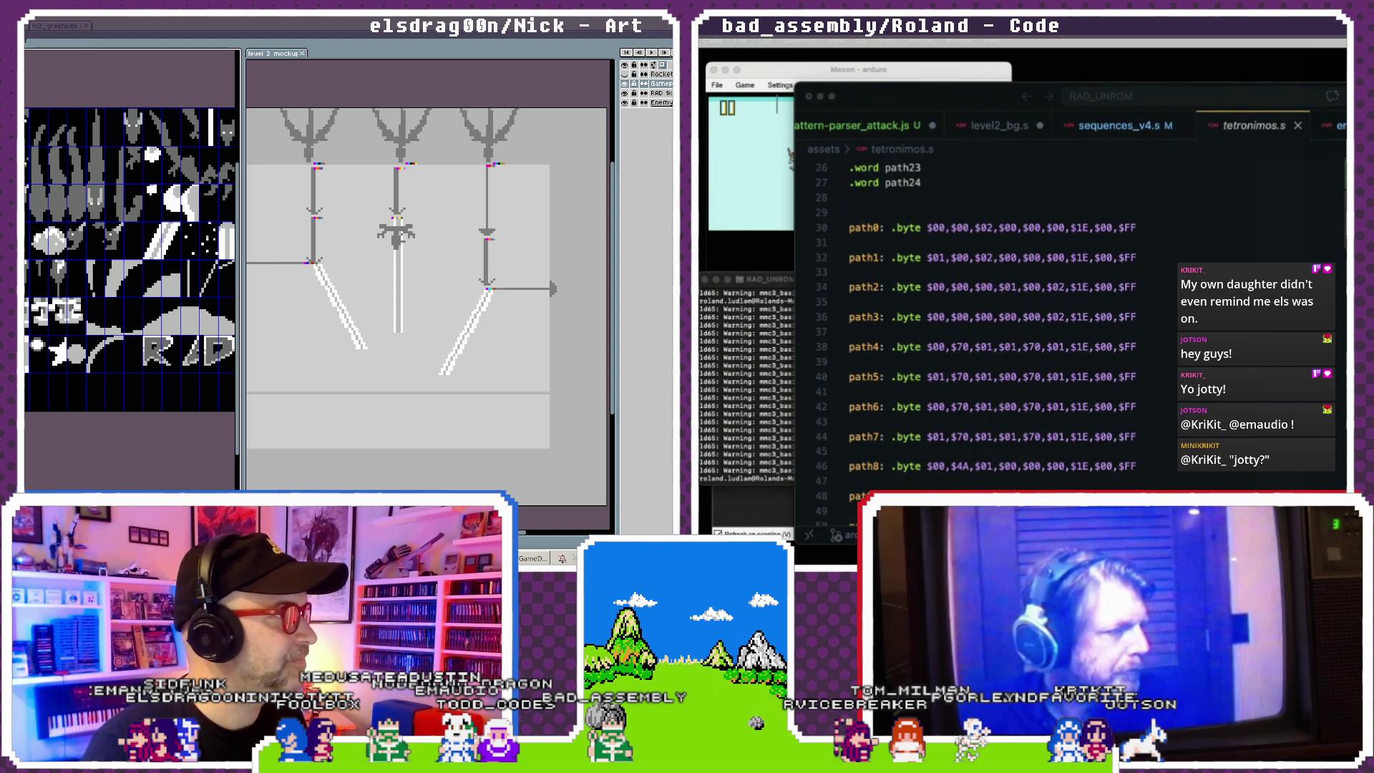
{"action": "key", "text": "ctrl+Tab"}
{"action": "scroll", "coordinate": [28, 307], "scroll_direction": "up", "scroll_amount": 1}
{"action": "scroll", "coordinate": [30, 305], "scroll_direction": "up", "scroll_amount": 1}
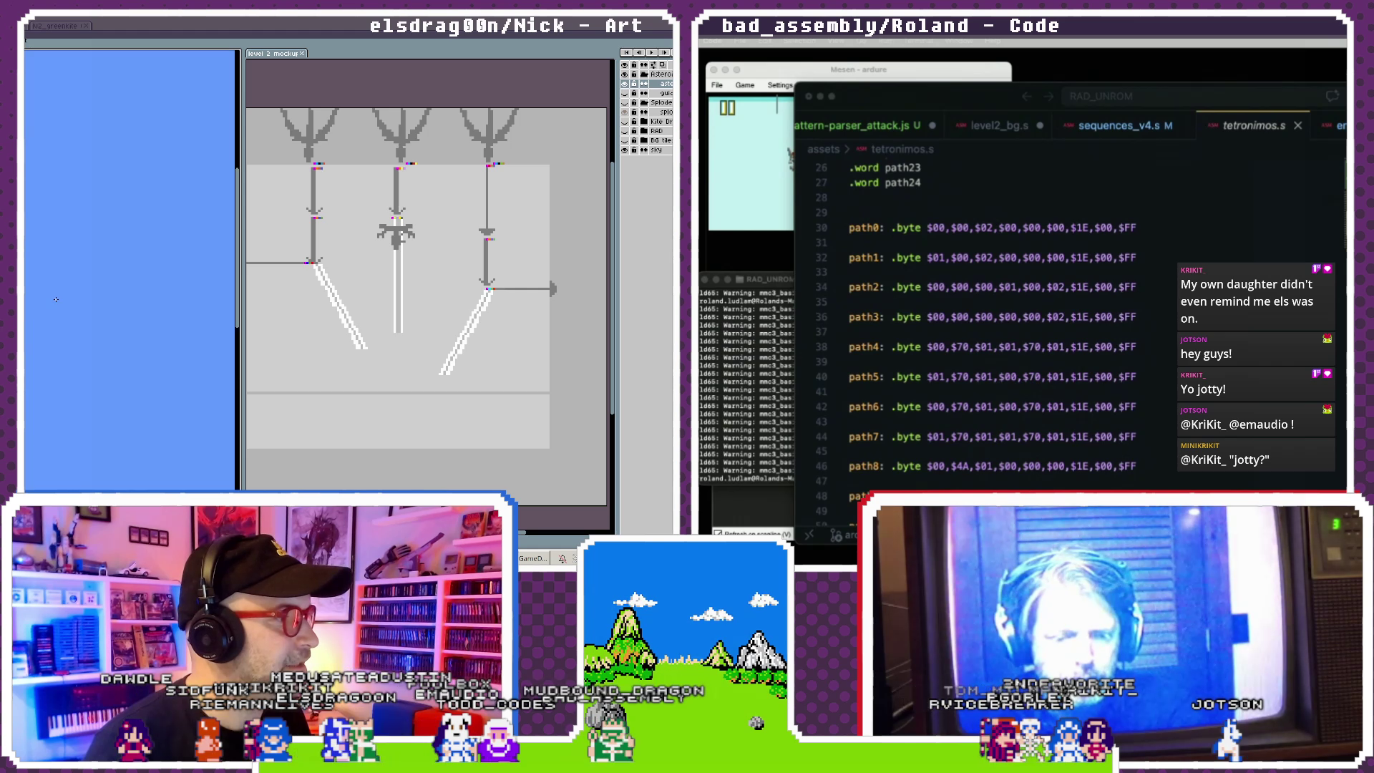
{"action": "scroll", "coordinate": [31, 304], "scroll_direction": "down", "scroll_amount": 1}
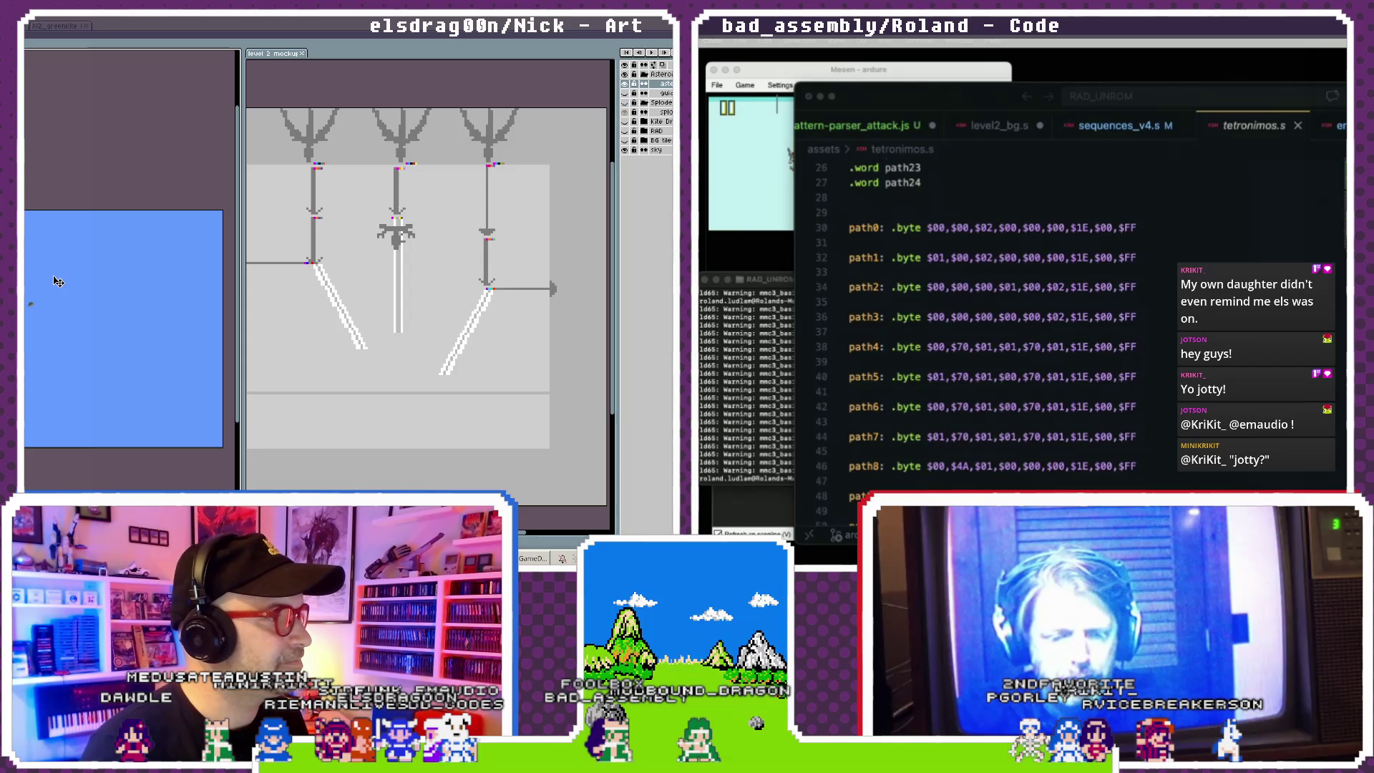
{"action": "mouse_move", "coordinate": [613, 271]}
{"action": "left_mouse_down"}
{"action": "mouse_move", "coordinate": [545, 270]}
{"action": "mouse_move", "coordinate": [565, 270]}
{"action": "left_mouse_up"}
- Close the level 2 mockup and toggle the asteroid layer off and back on
{"action": "key", "text": "ctrl+w"}
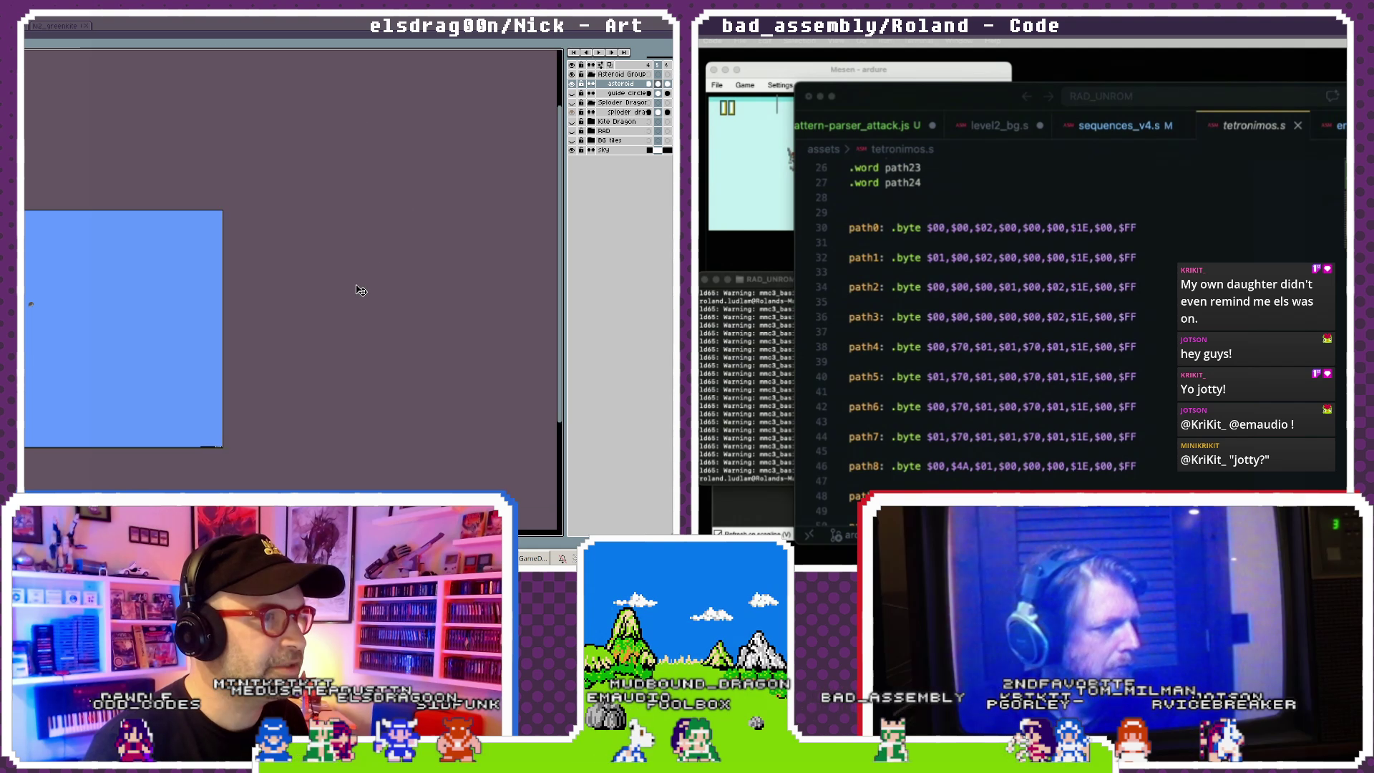
{"action": "scroll", "coordinate": [308, 329], "scroll_direction": "up", "scroll_amount": 1}
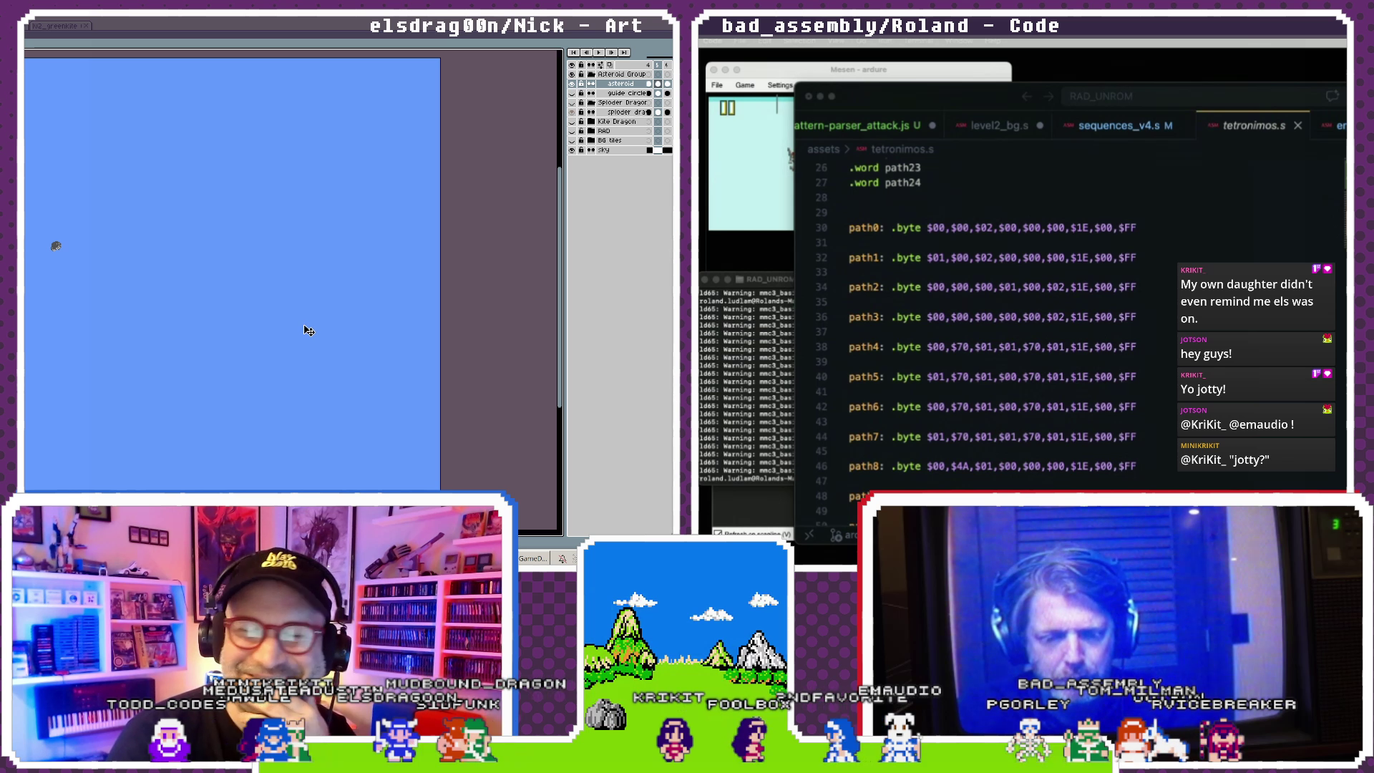
{"action": "left_click", "coordinate": [573, 84]}
{"action": "left_click", "coordinate": [573, 85]}
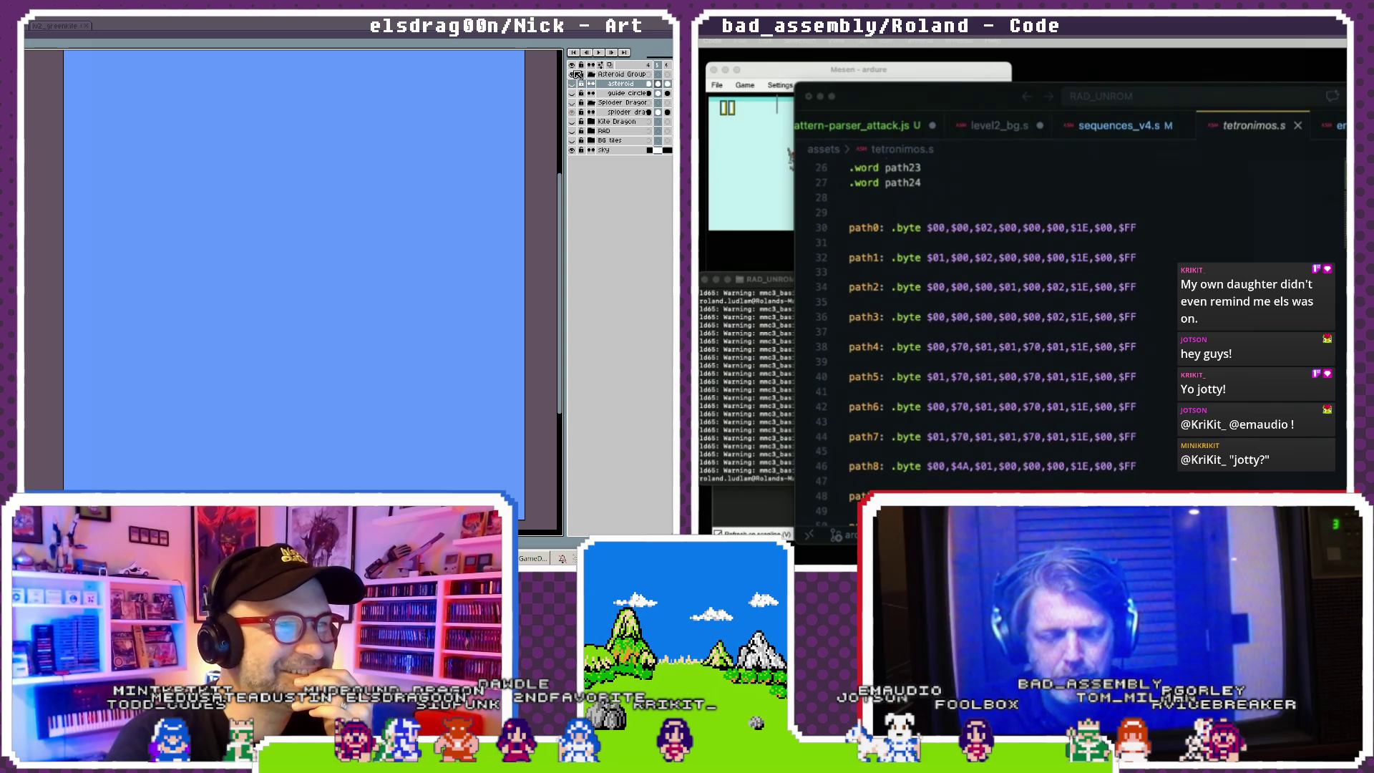
- Turn on the BG tiles layer to show the sky background with the RAD title
{"action": "scroll", "coordinate": [310, 268], "scroll_direction": "down", "scroll_amount": 2}
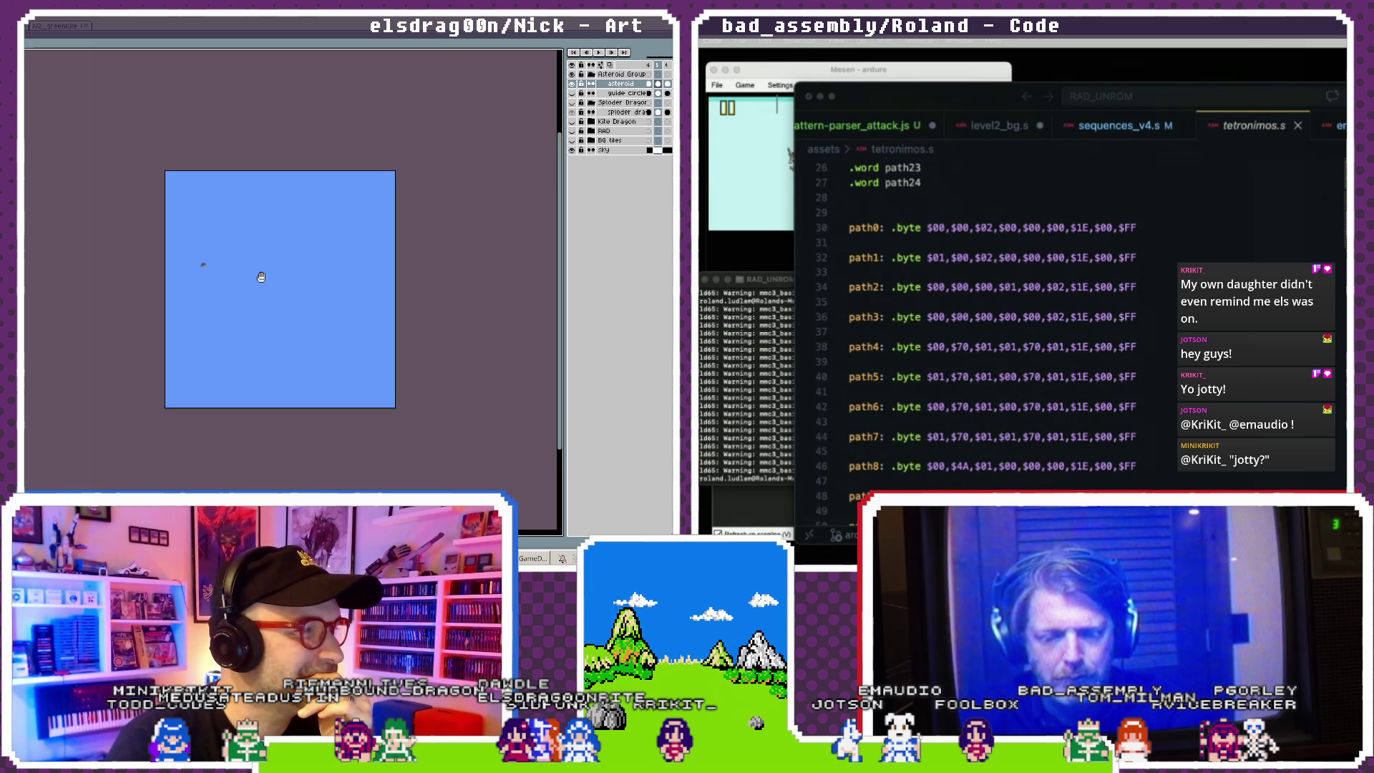
{"action": "scroll", "coordinate": [260, 279], "scroll_direction": "up", "scroll_amount": 2}
{"action": "scroll", "coordinate": [237, 279], "scroll_direction": "right", "scroll_amount": 3}
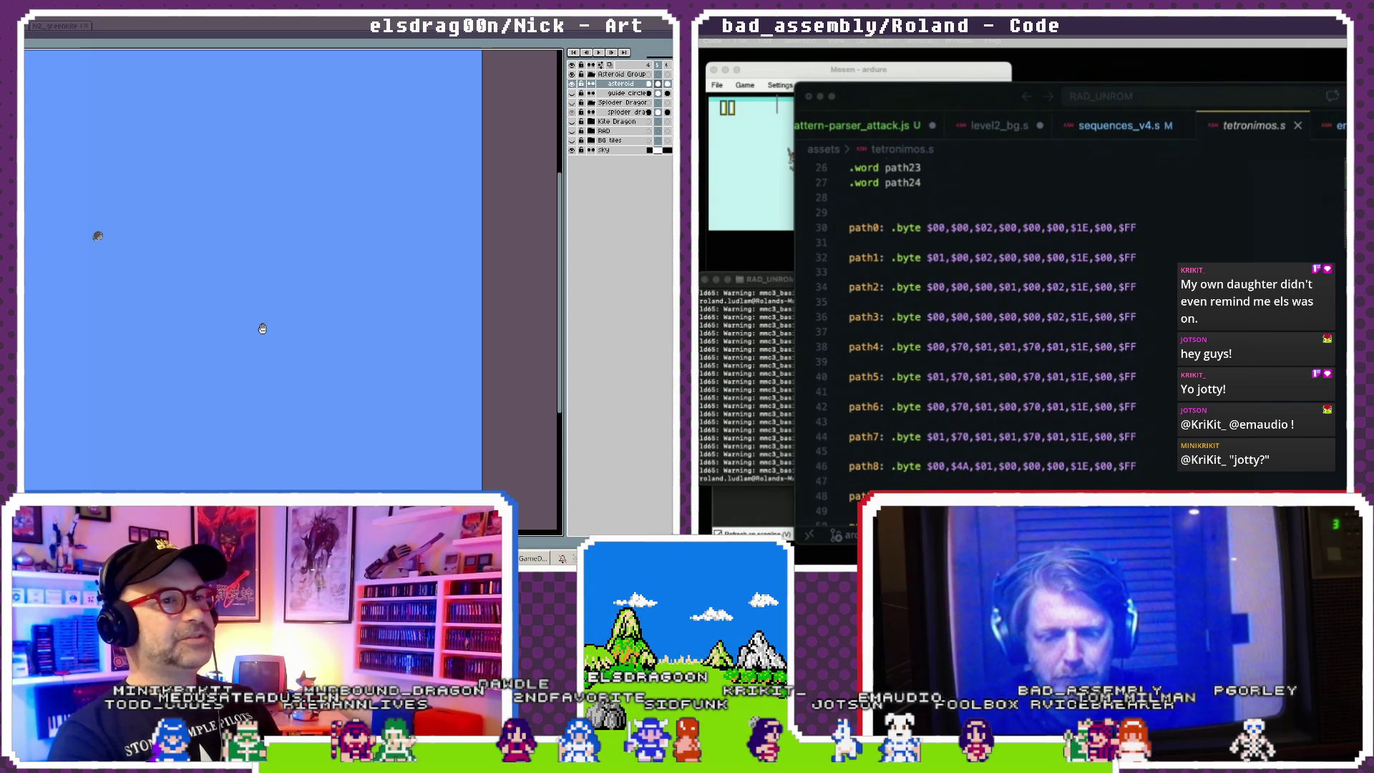
{"action": "scroll", "coordinate": [269, 331], "scroll_direction": "up", "scroll_amount": 1}
{"action": "scroll", "coordinate": [270, 331], "scroll_direction": "left", "scroll_amount": 1}
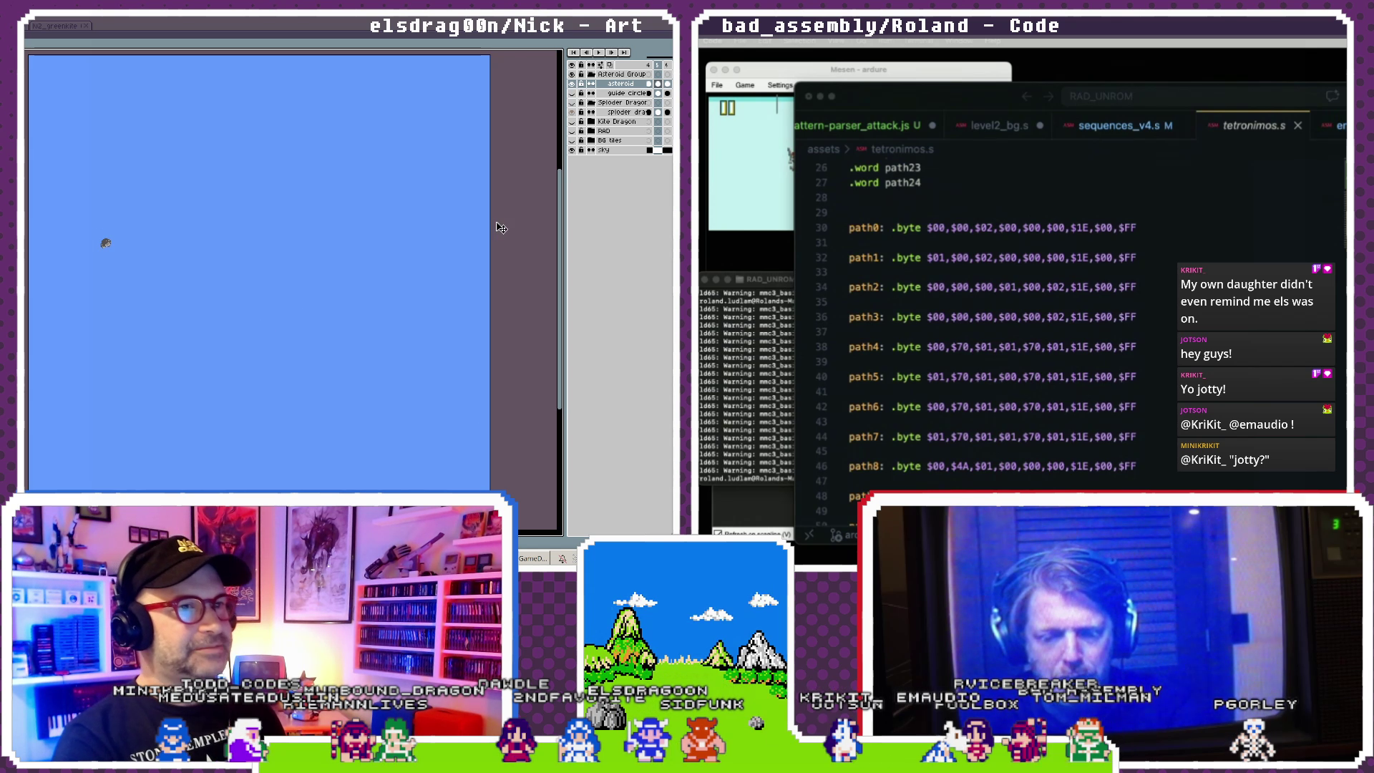
{"action": "left_click", "coordinate": [571, 141]}
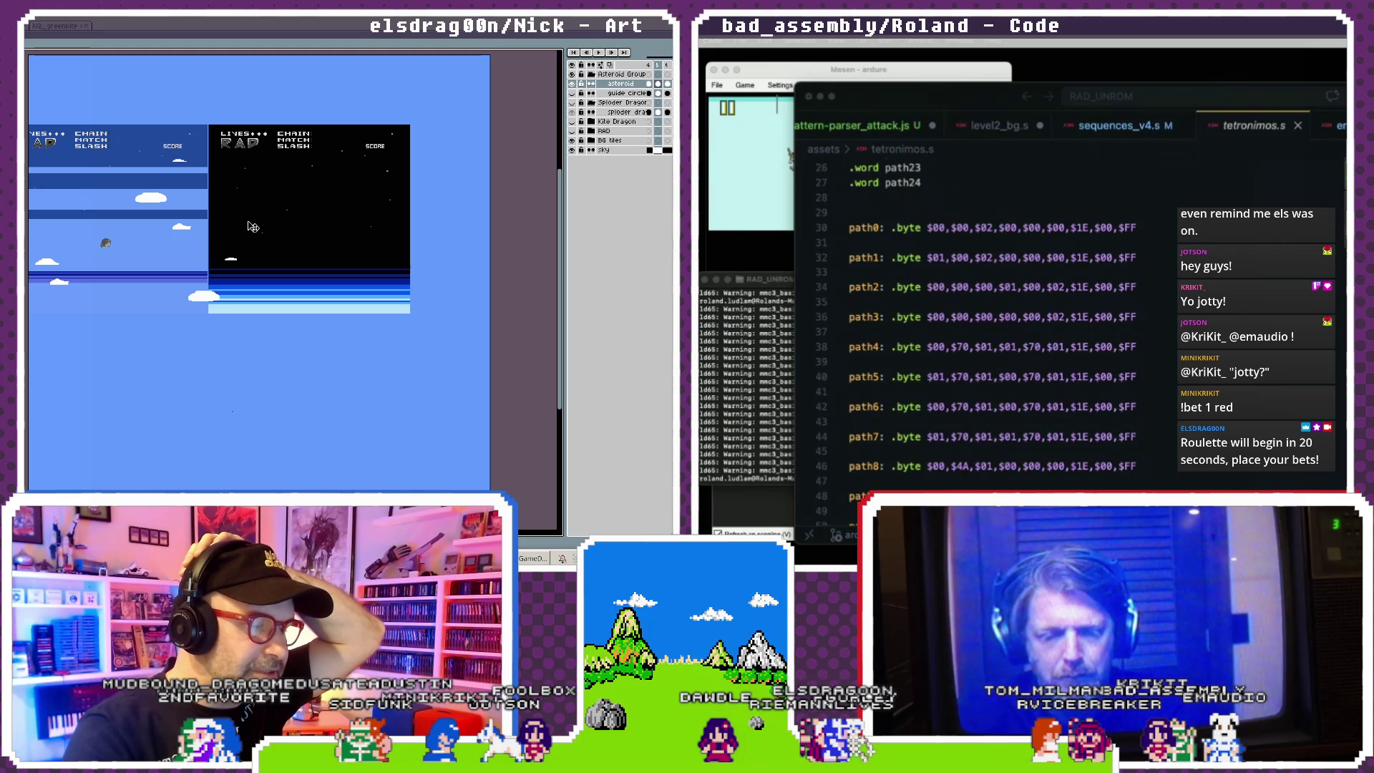
- Show the Kite Dragon layer, marquee the top-left red dragon, and expand the Kite Dragon group
{"action": "scroll", "coordinate": [254, 192], "scroll_direction": "up", "scroll_amount": 1}
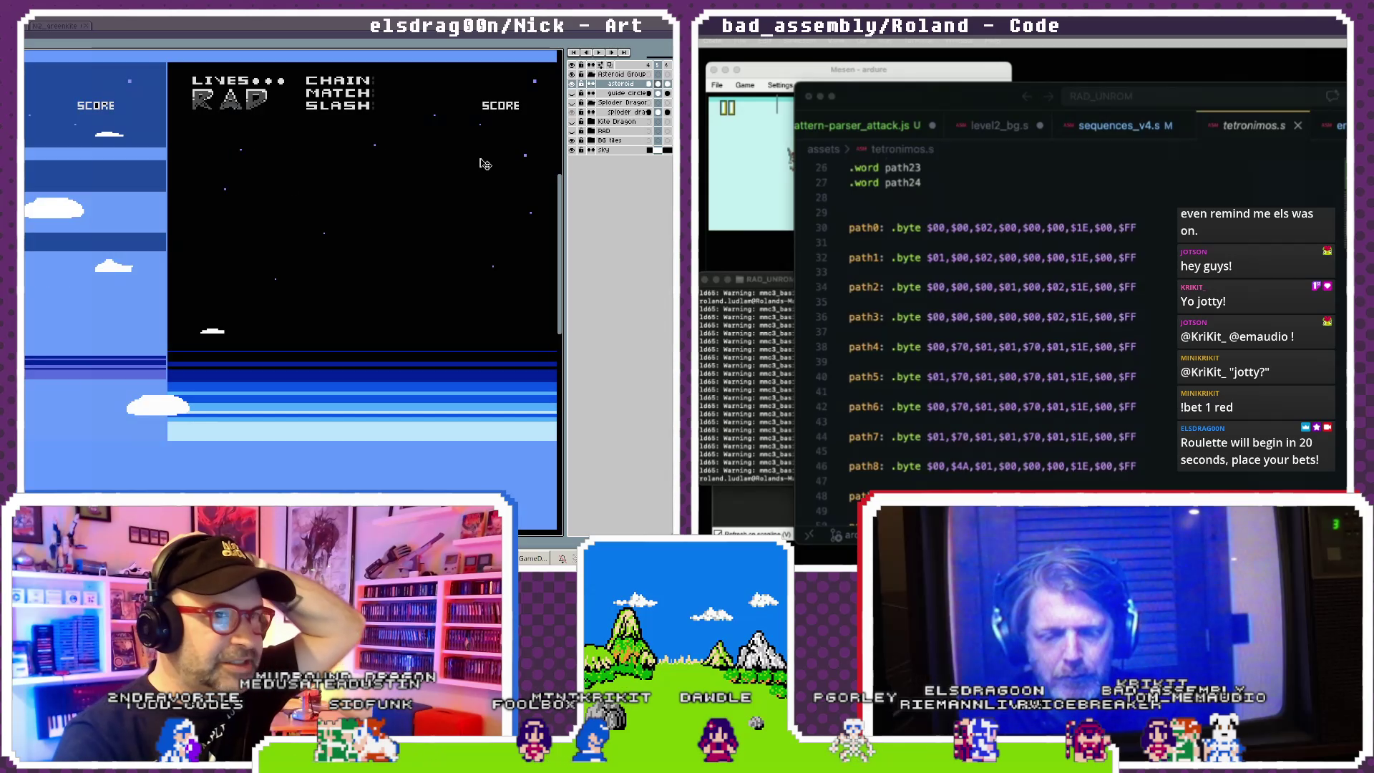
{"action": "left_click", "coordinate": [573, 122]}
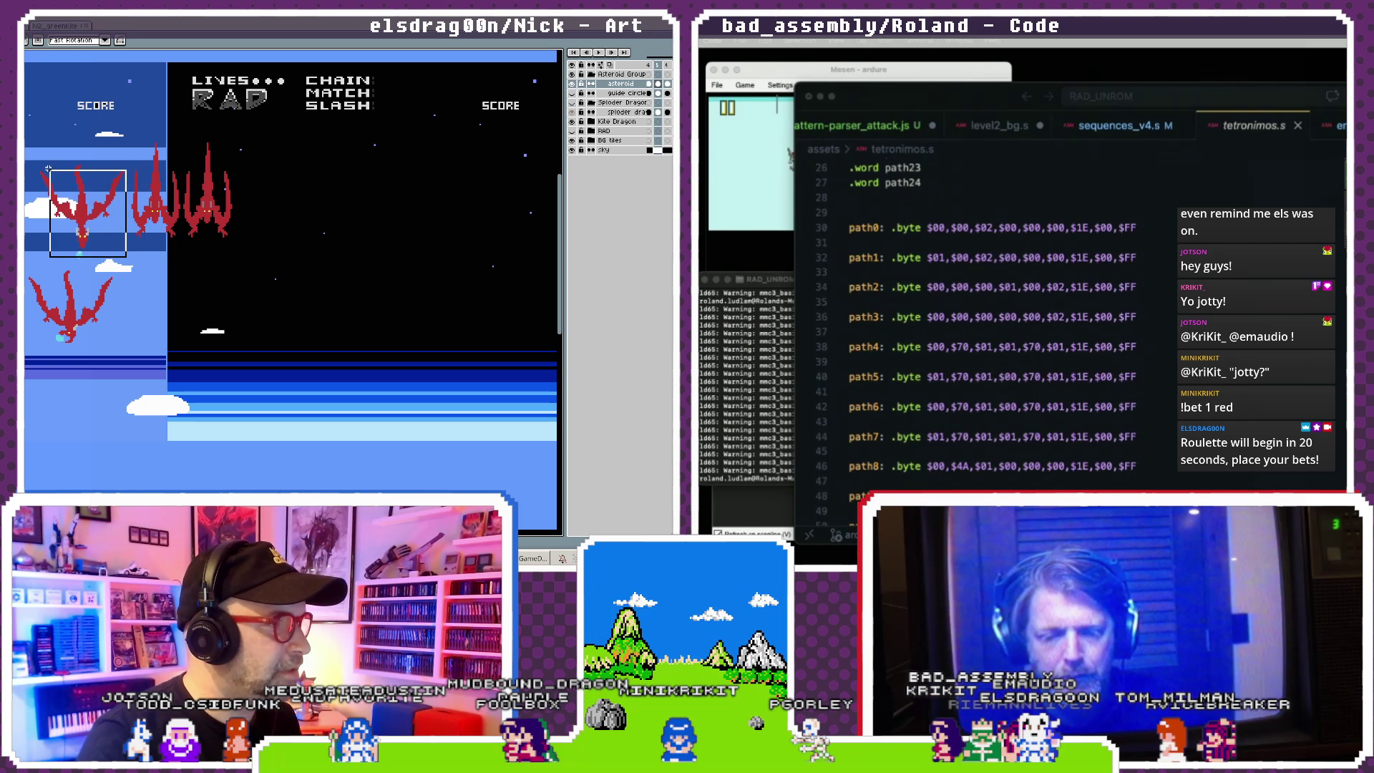
{"action": "left_click_drag", "start_coordinate": [126, 256], "coordinate": [34, 152]}
{"action": "left_click", "coordinate": [83, 213]}
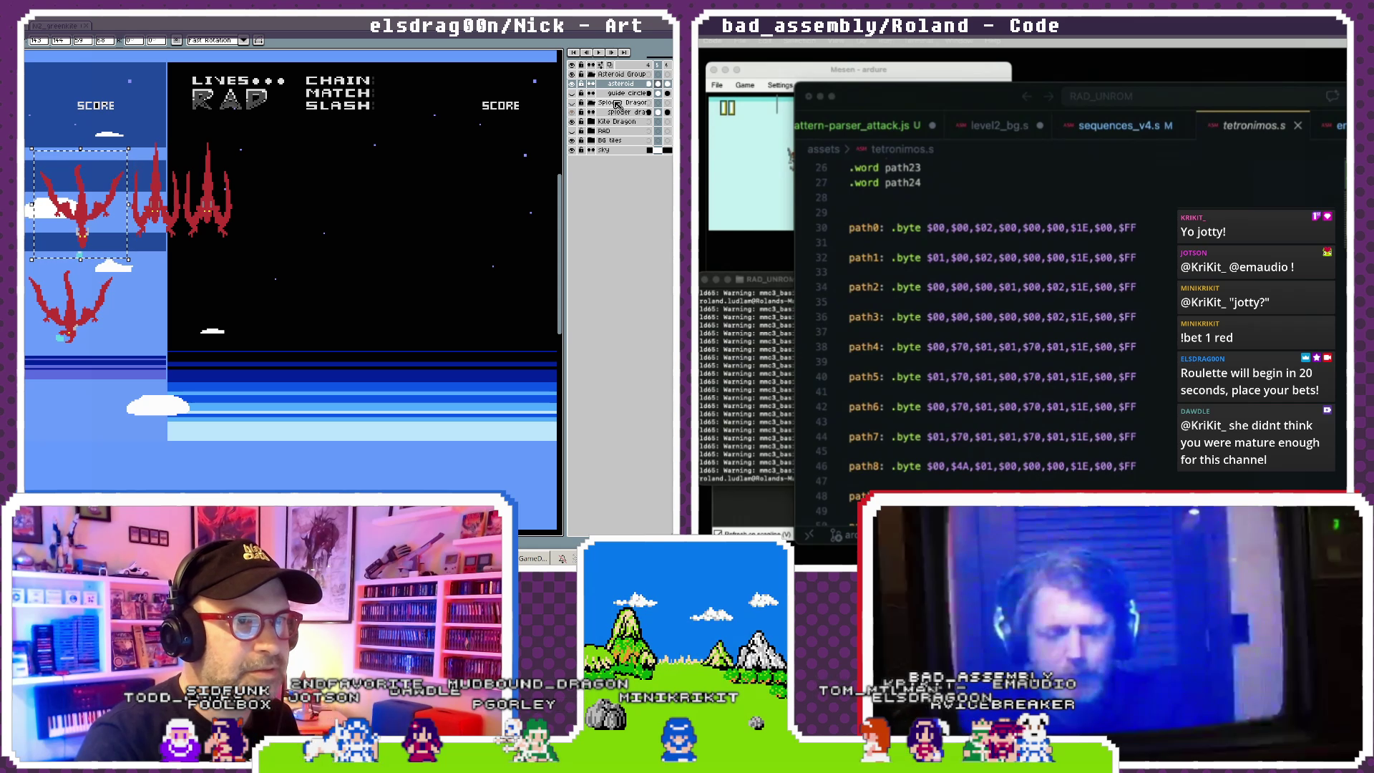
{"action": "left_click", "coordinate": [591, 122]}
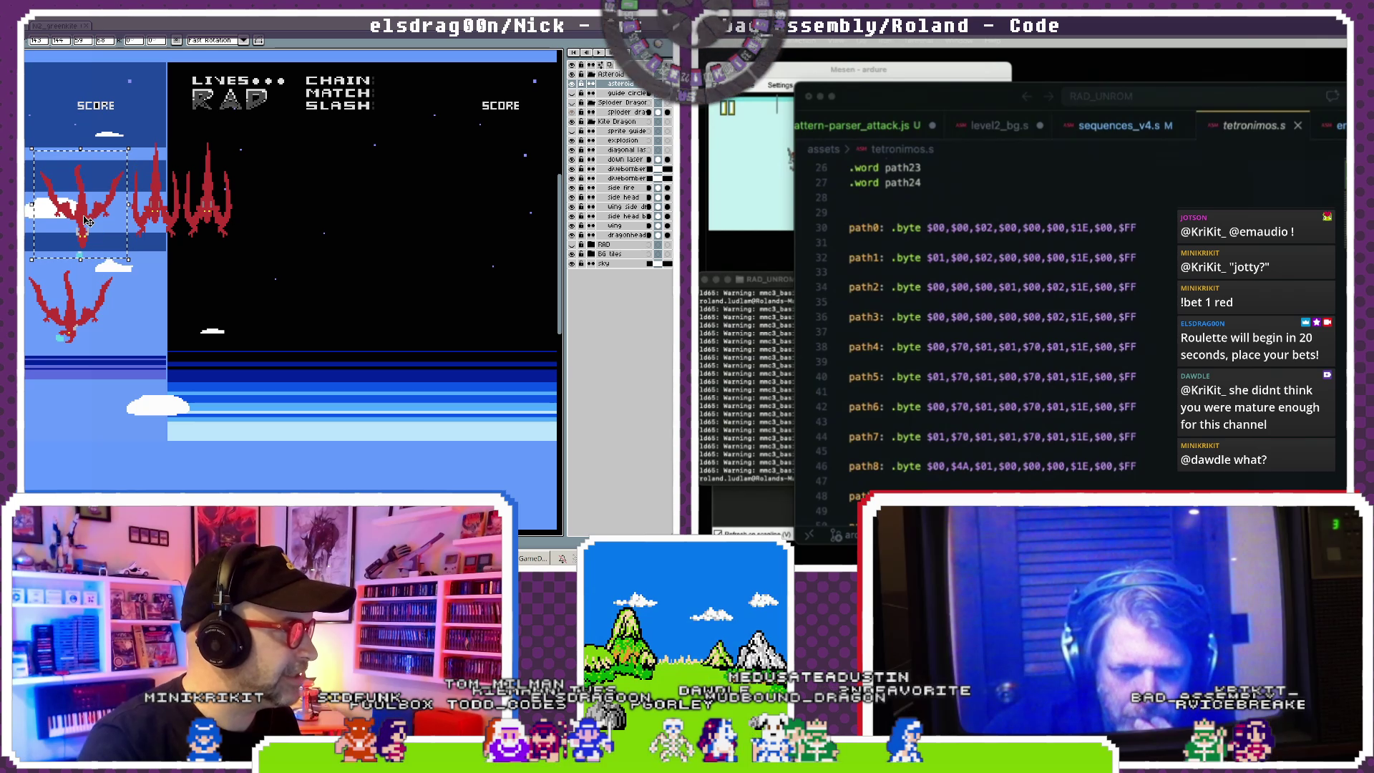
{"action": "scroll", "coordinate": [86, 220], "scroll_direction": "up", "scroll_amount": 2}
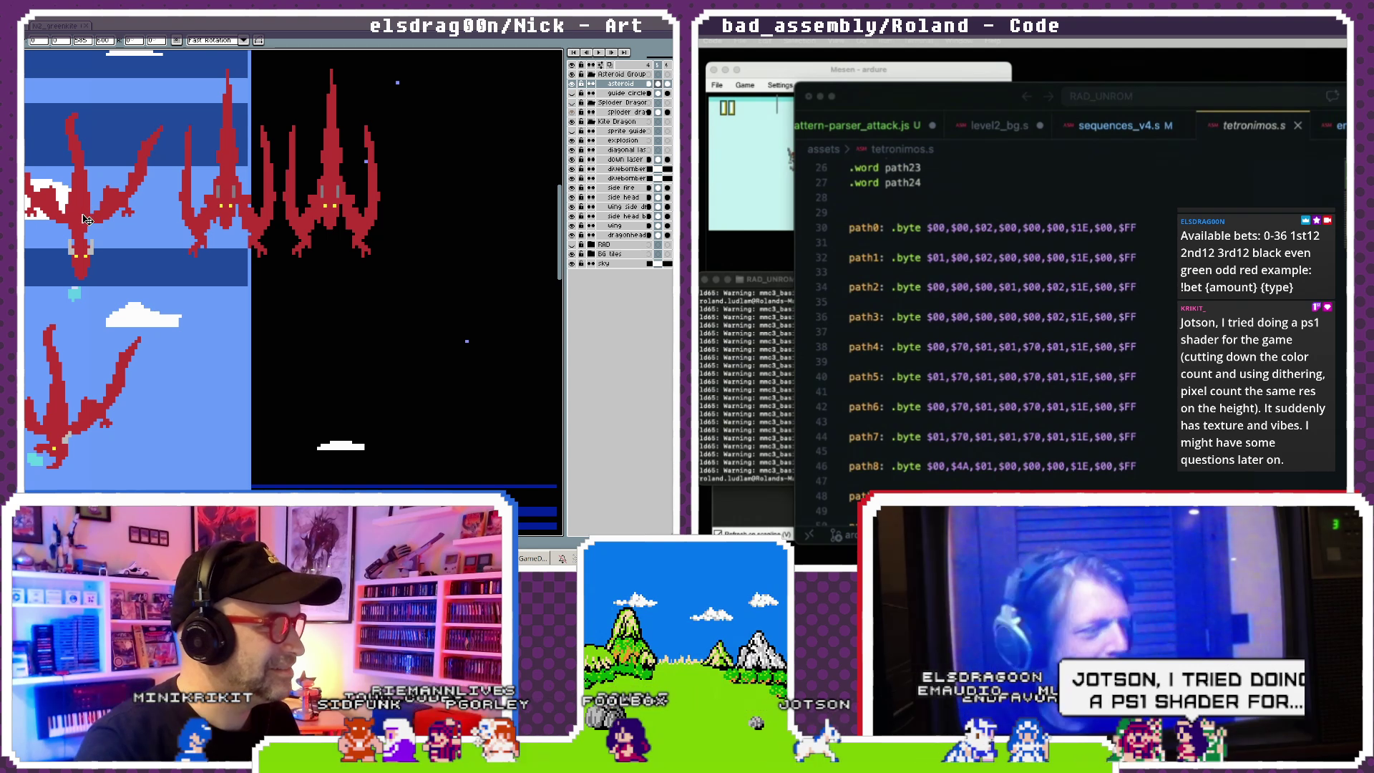
- Restore the normal coloured view, zoom out, and select then deselect the dragon head
{"action": "left_click", "coordinate": [83, 211]}
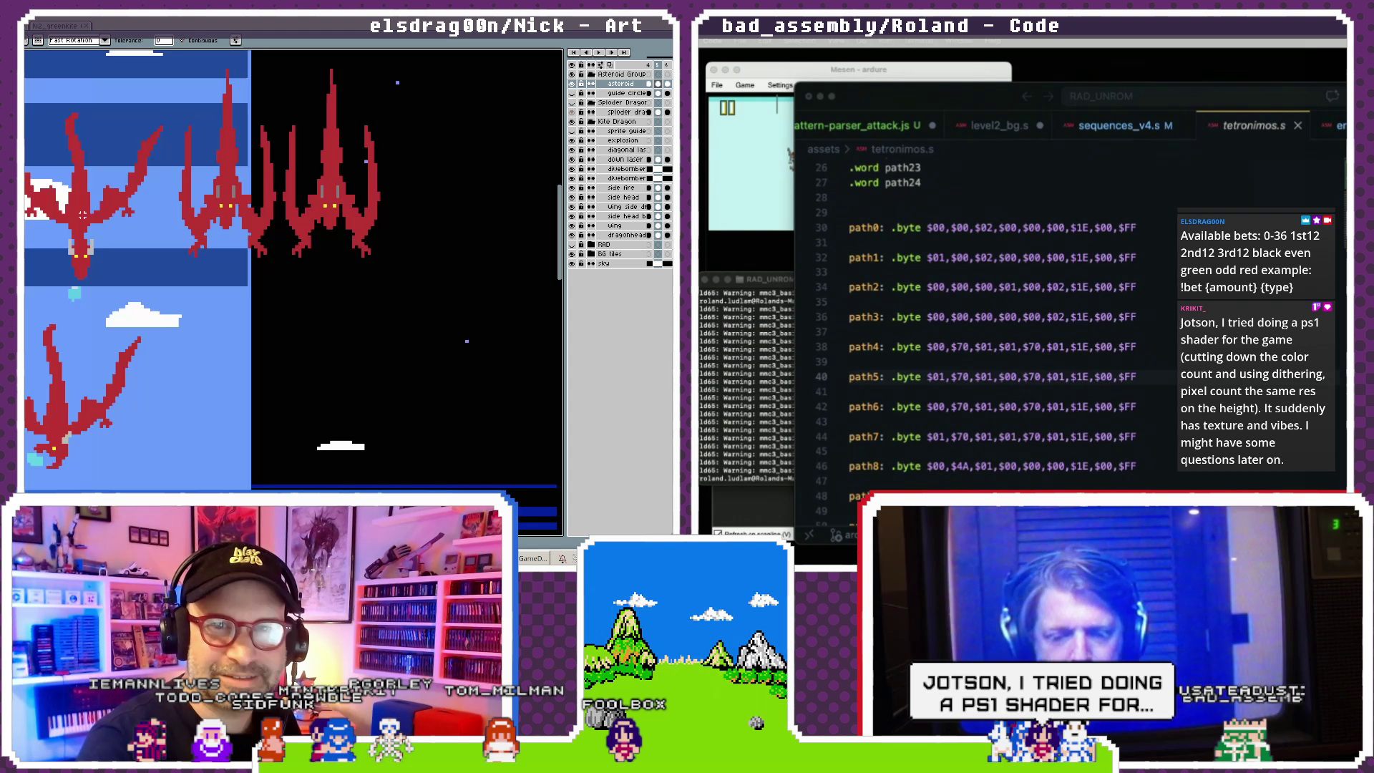
{"action": "left_click", "coordinate": [81, 231]}
{"action": "key", "text": "minus"}
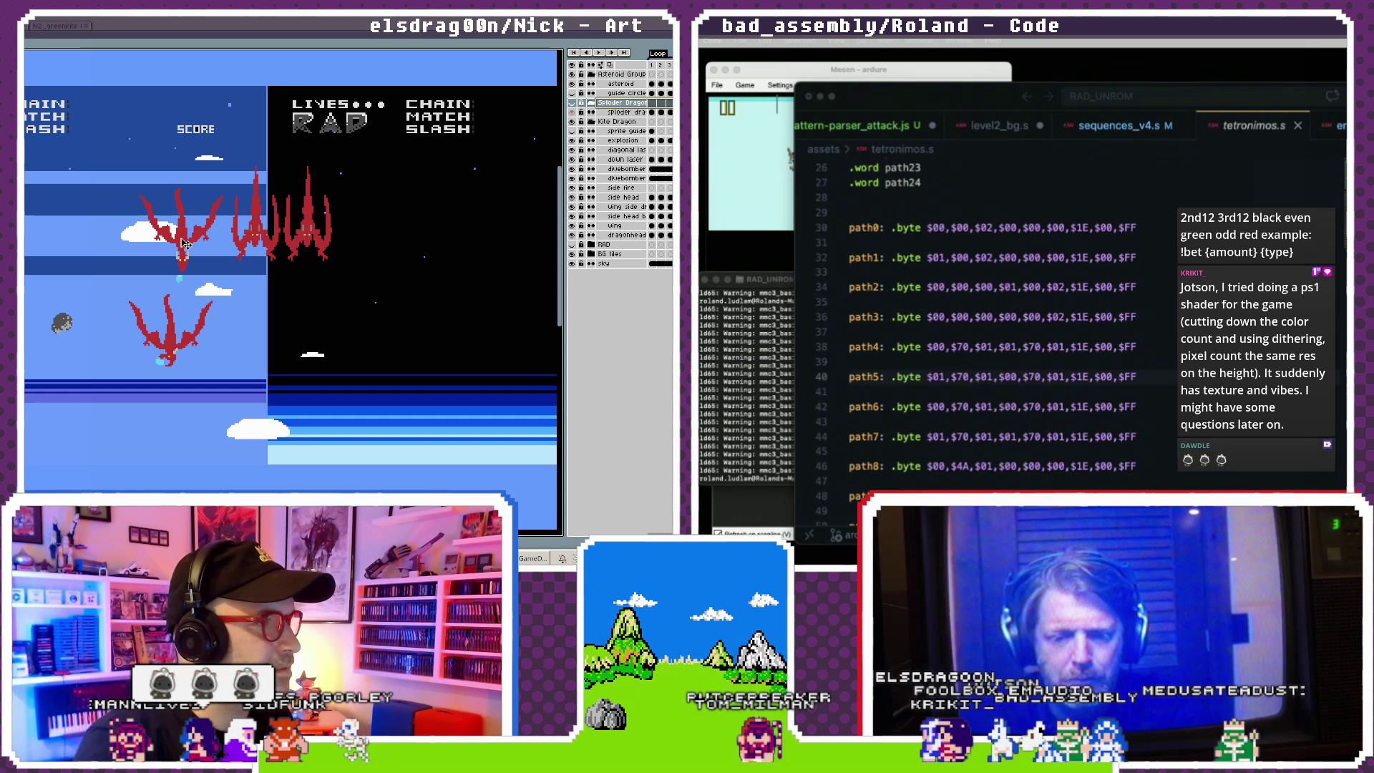
{"action": "left_click", "coordinate": [183, 248]}
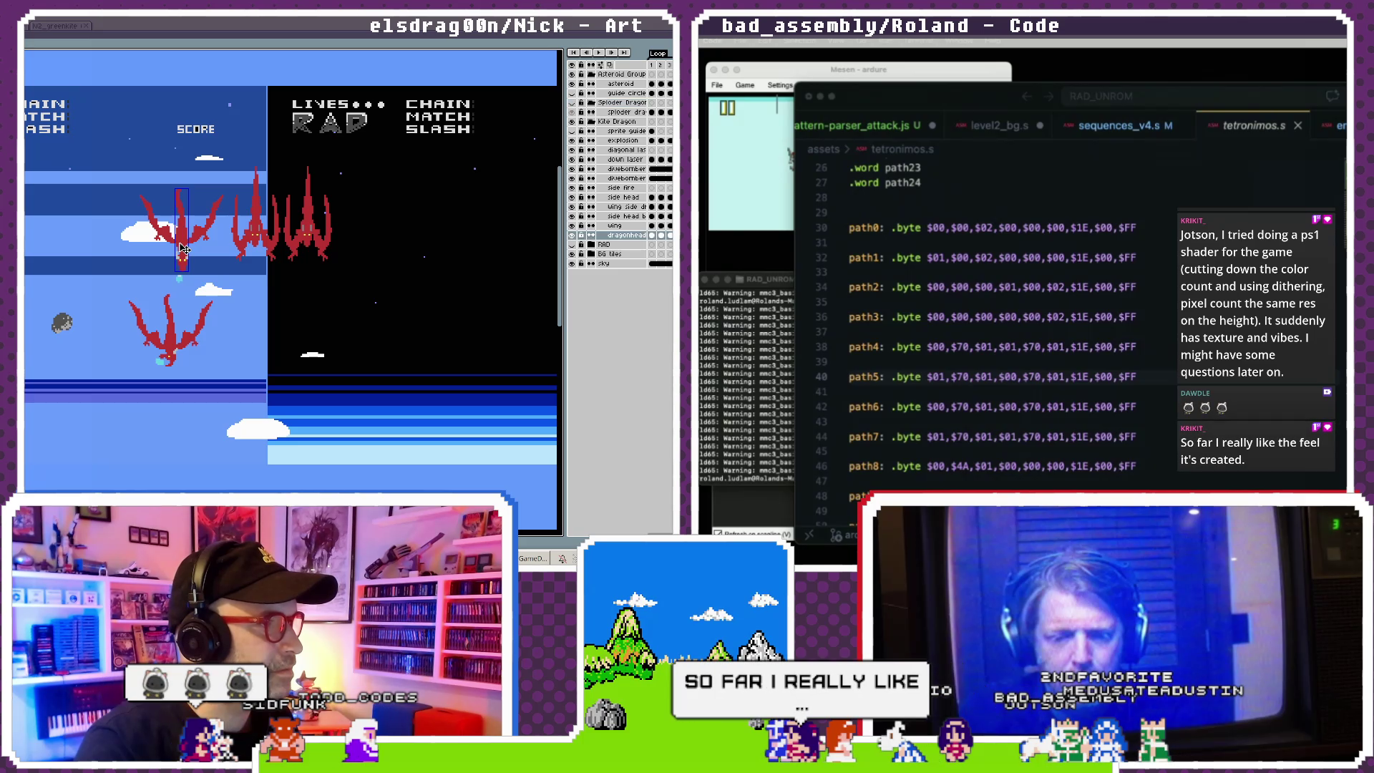
{"action": "scroll", "coordinate": [184, 248], "scroll_direction": "up", "scroll_amount": 1}
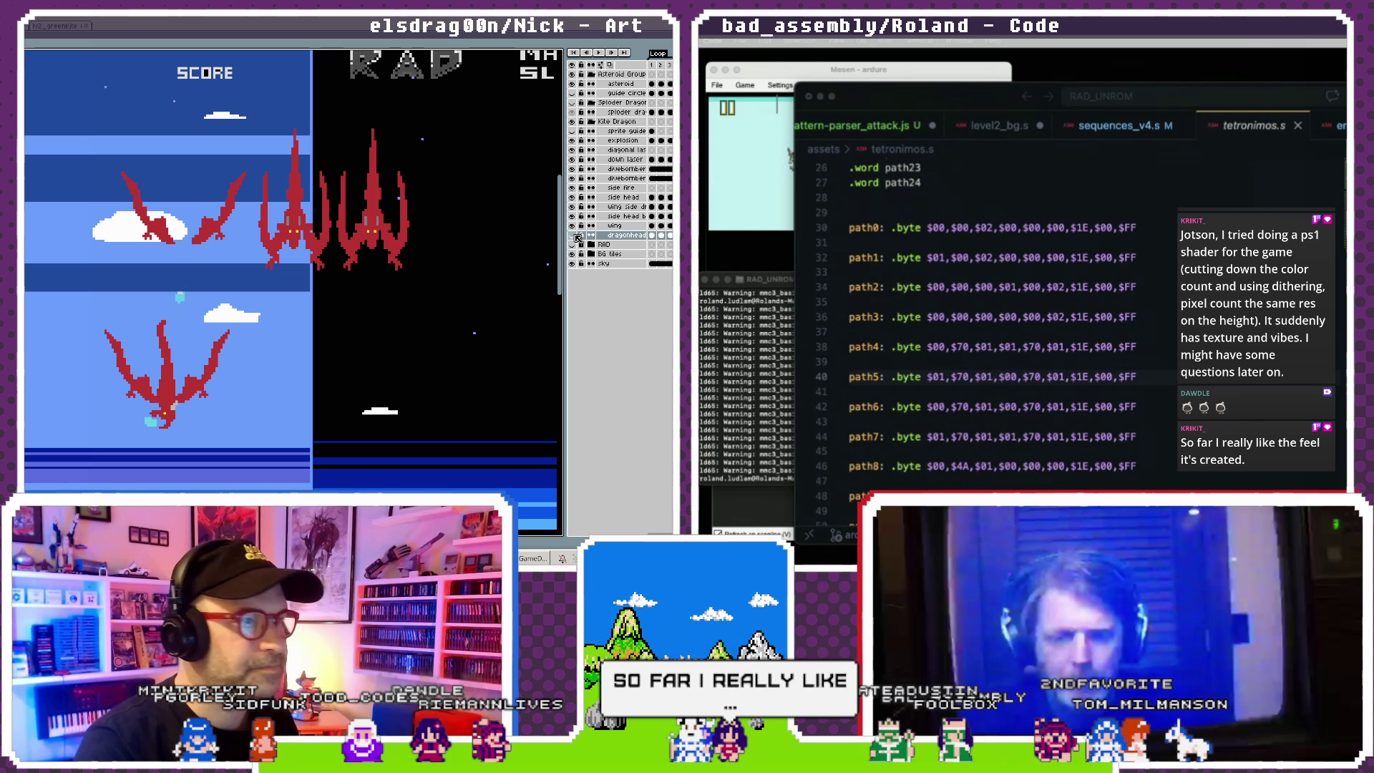
{"action": "left_click", "coordinate": [579, 236]}
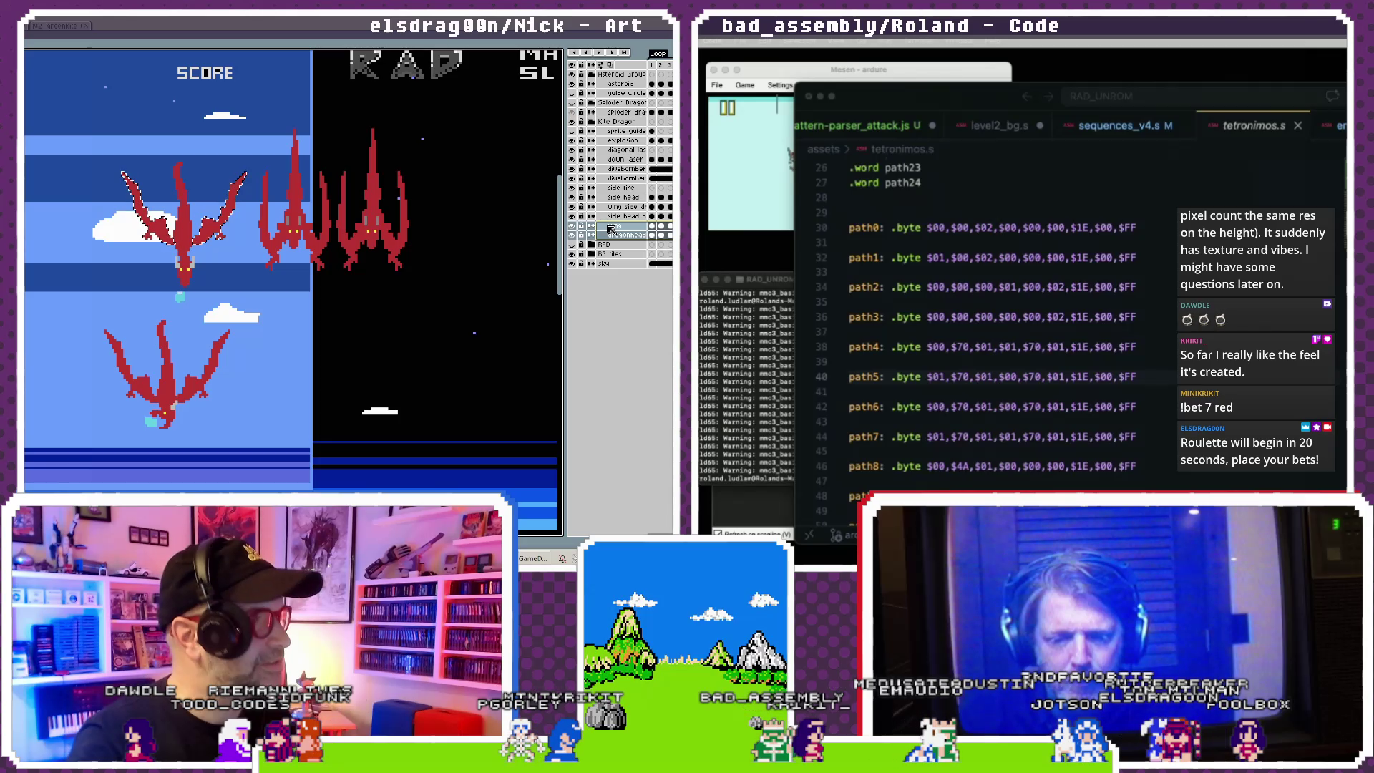
- Apply a transform (Ctrl+T, Enter) to the top-left dragon sprite and zoom in
{"action": "key", "text": "ctrl+t"}
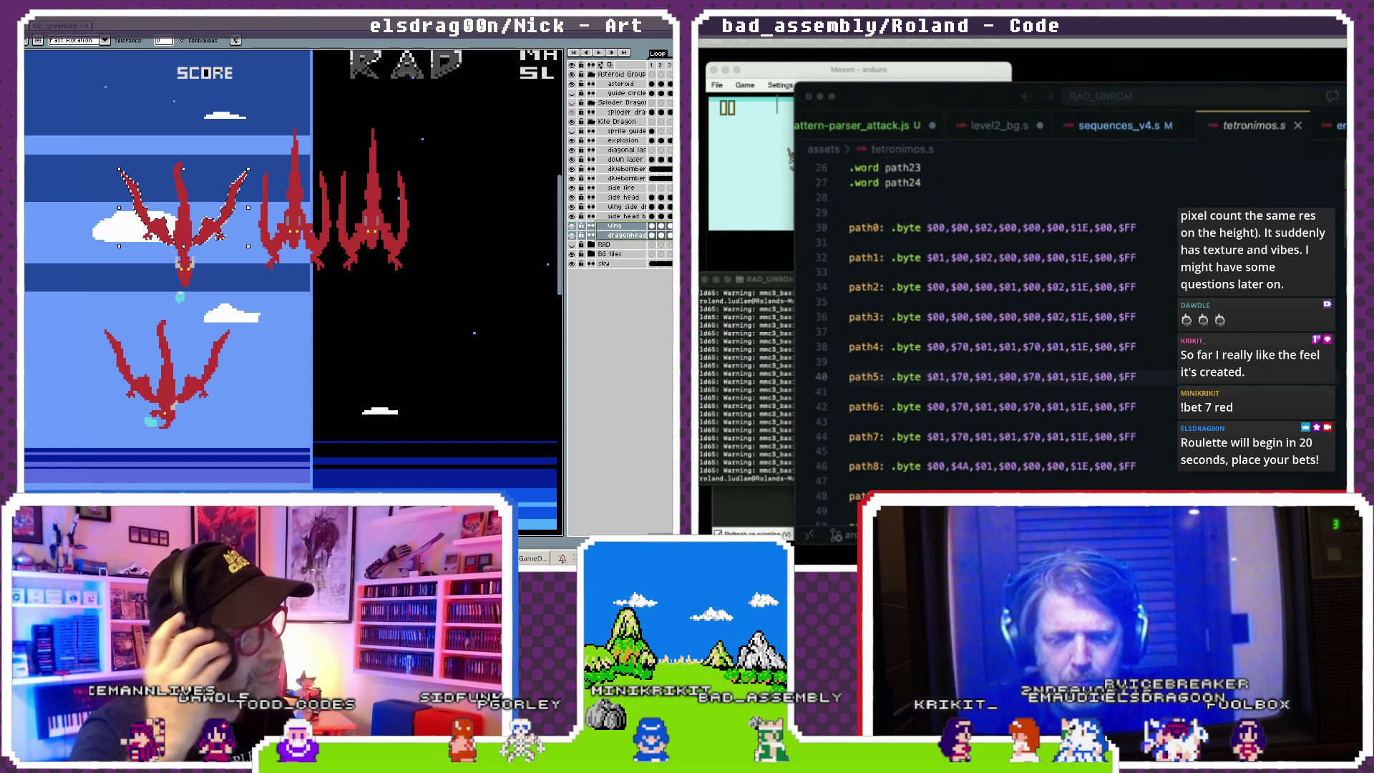
{"action": "key", "text": "Return"}
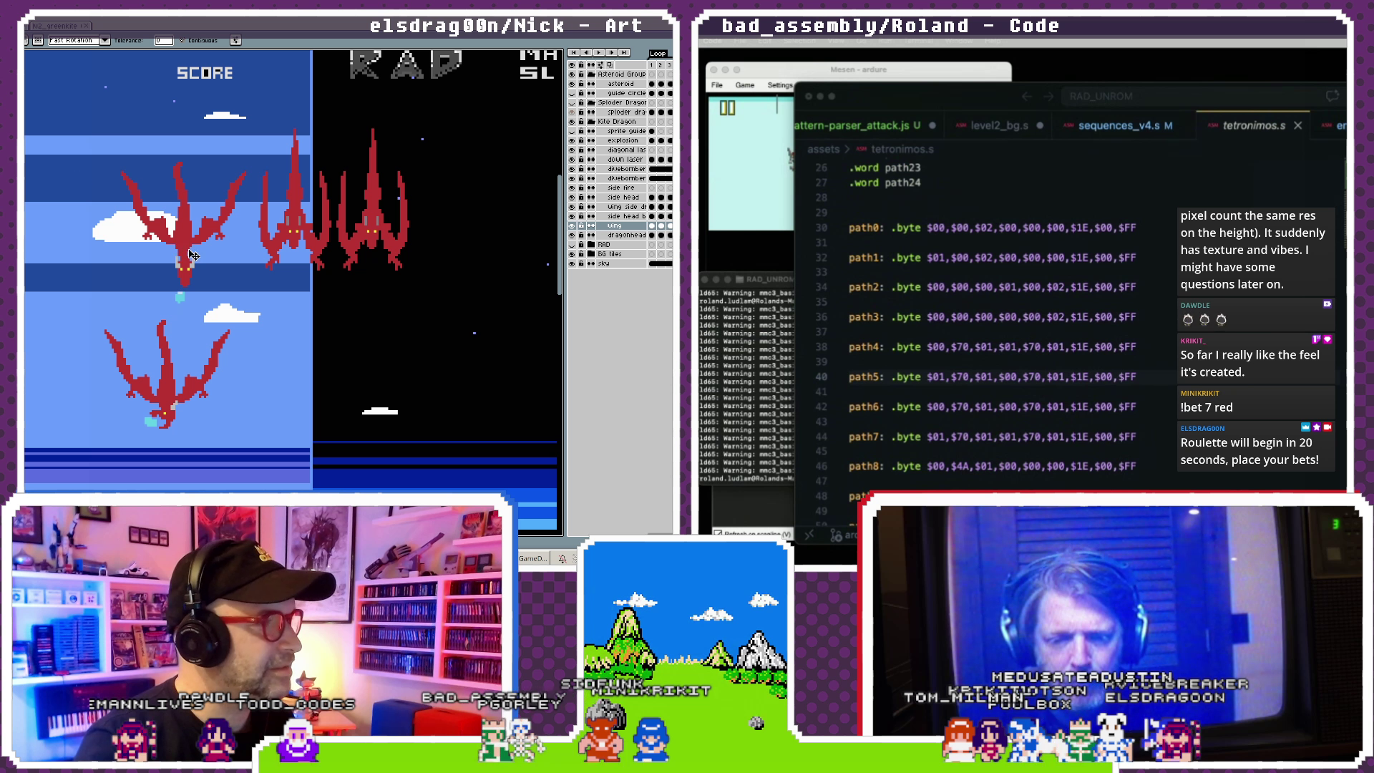
{"action": "scroll", "coordinate": [191, 255], "scroll_direction": "up", "scroll_amount": 1}
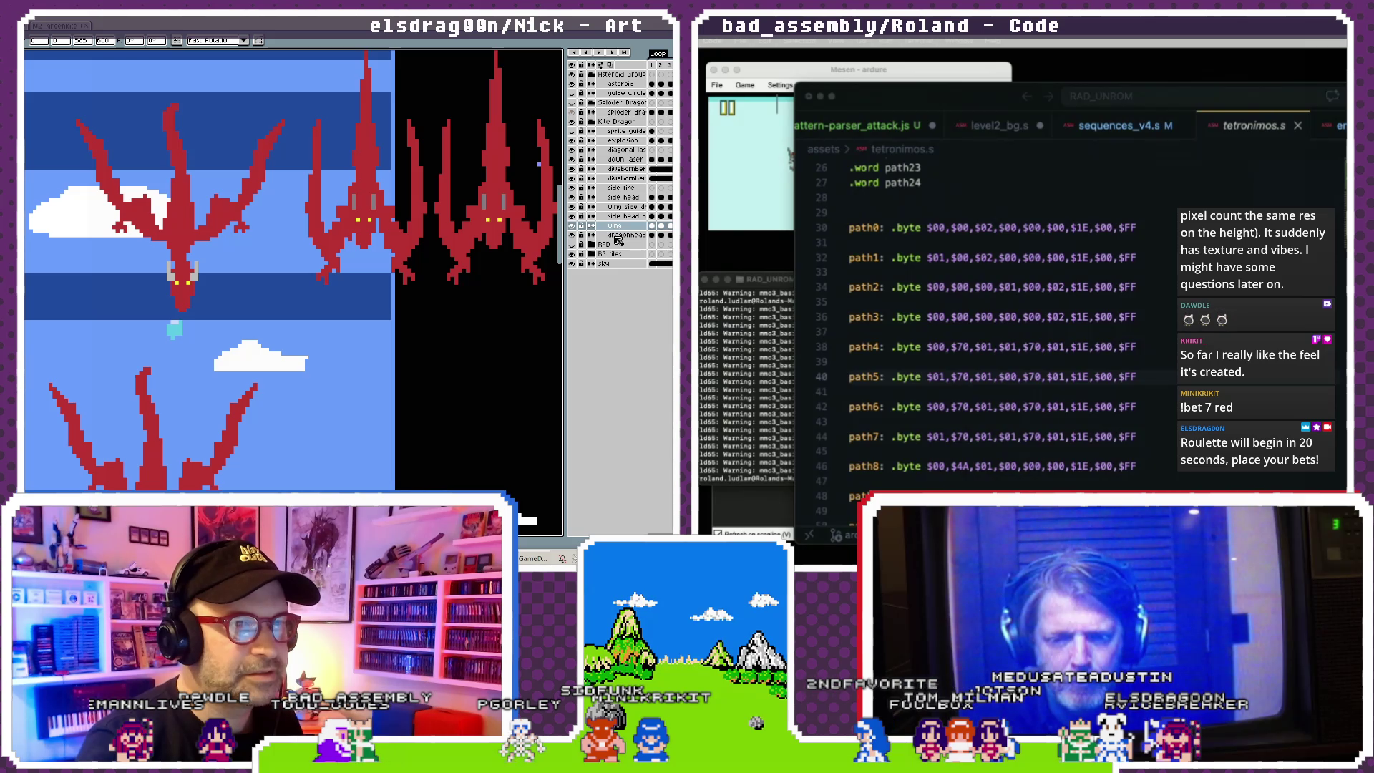
- Inspect the dragonhead and wing layers' properties and reposition the code editor and canvas view
{"action": "double_click", "coordinate": [617, 237]}
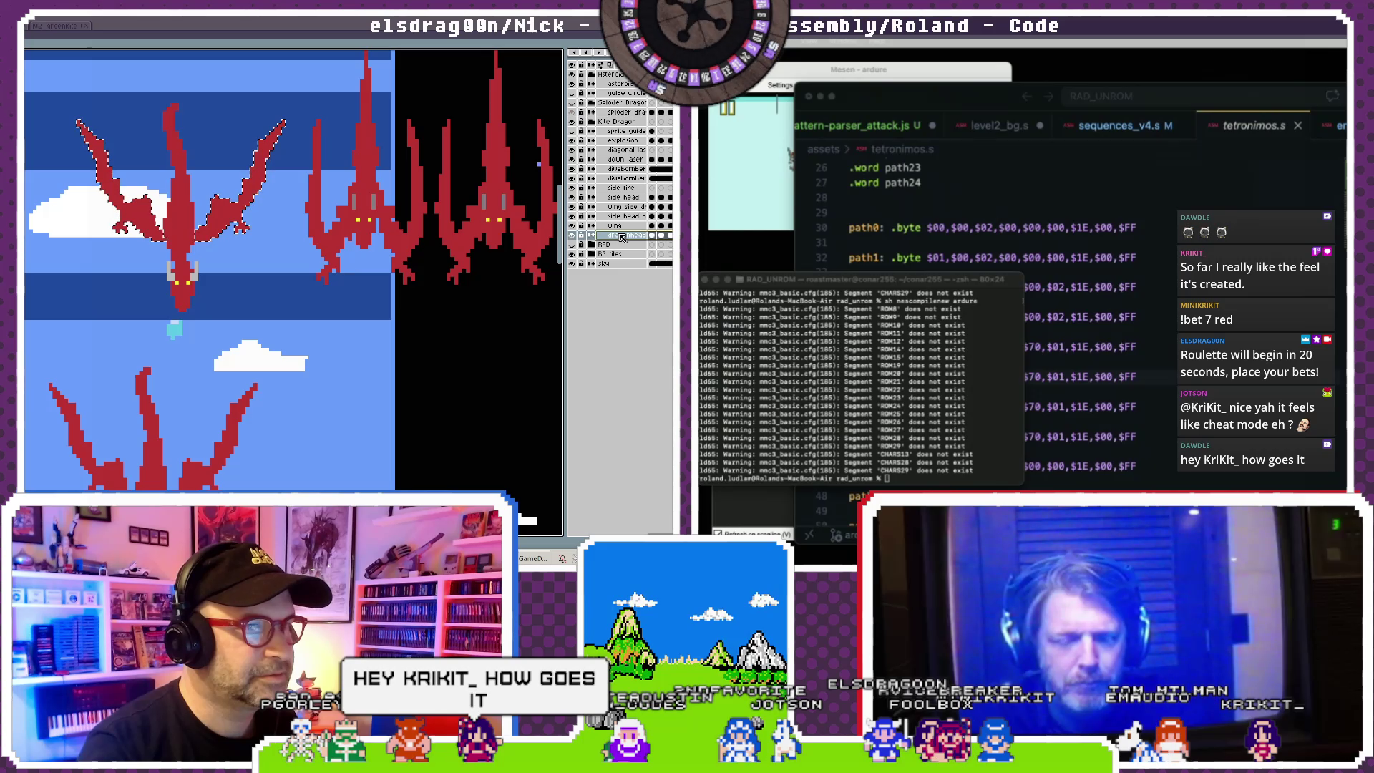
{"action": "left_click", "coordinate": [618, 227]}
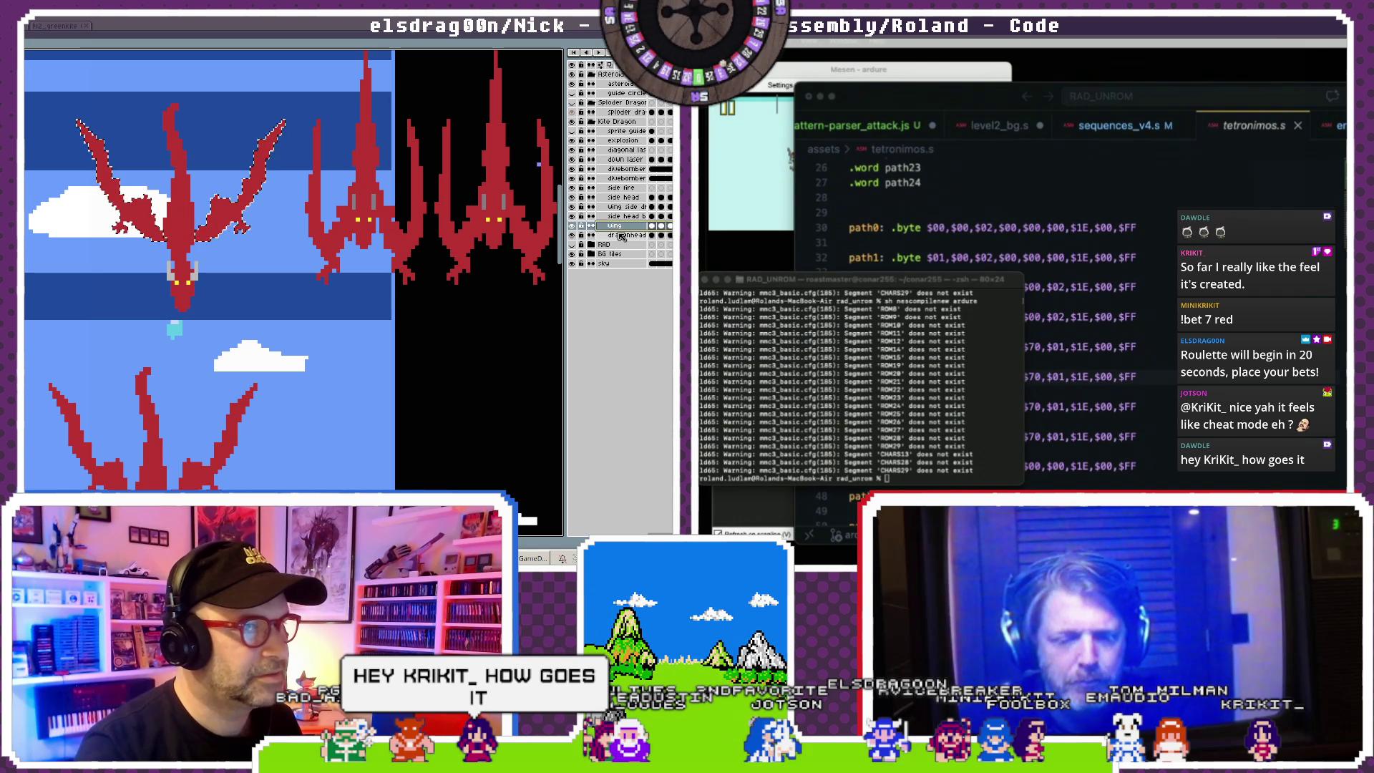
{"action": "left_click", "coordinate": [621, 228]}
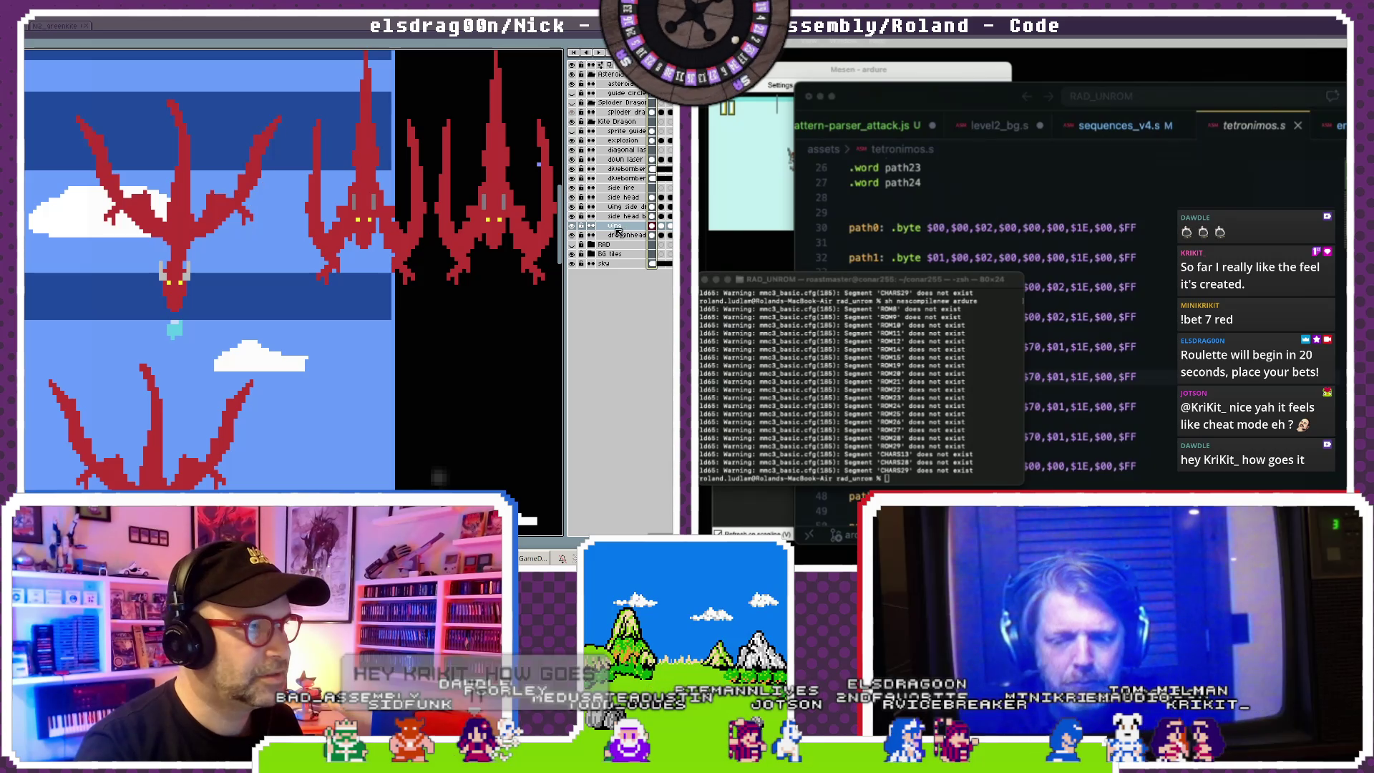
{"action": "left_click", "coordinate": [617, 230]}
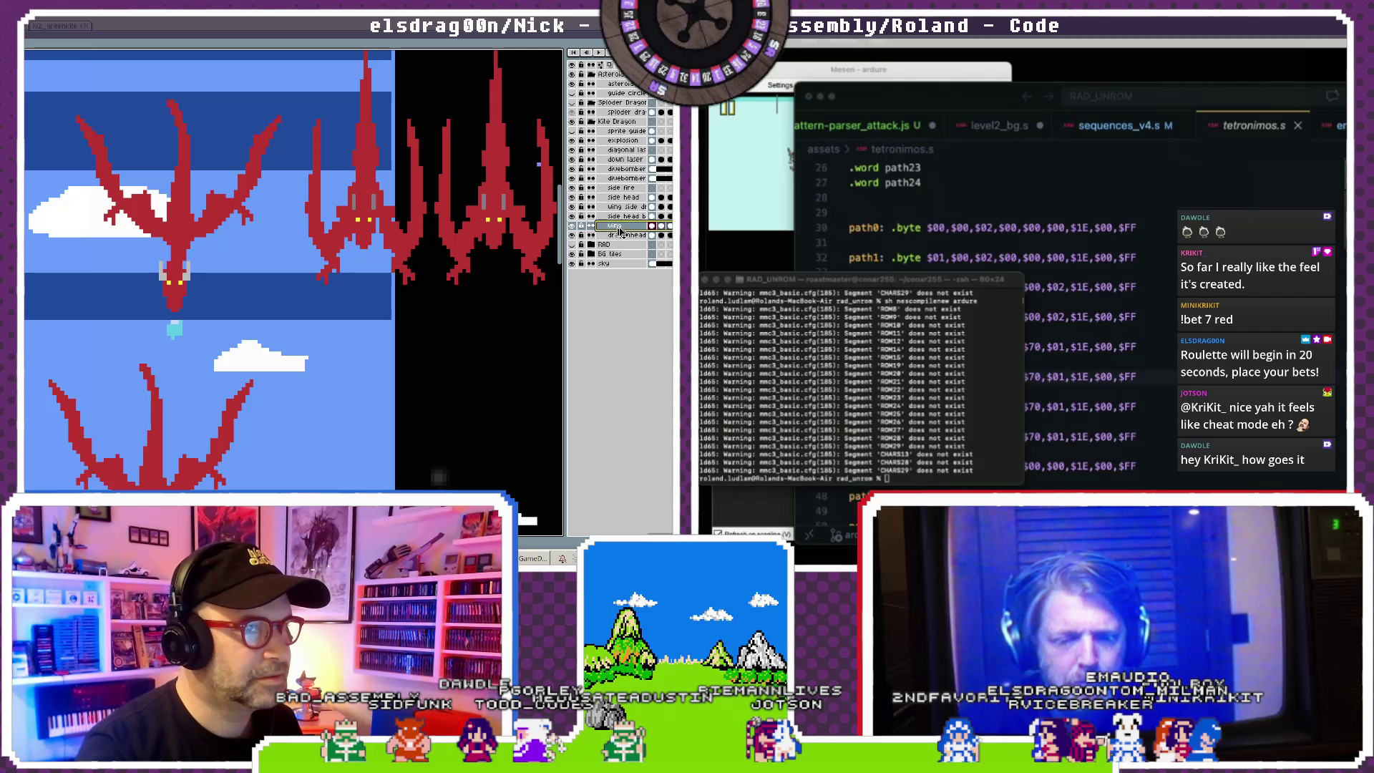
{"action": "left_click", "coordinate": [621, 237]}
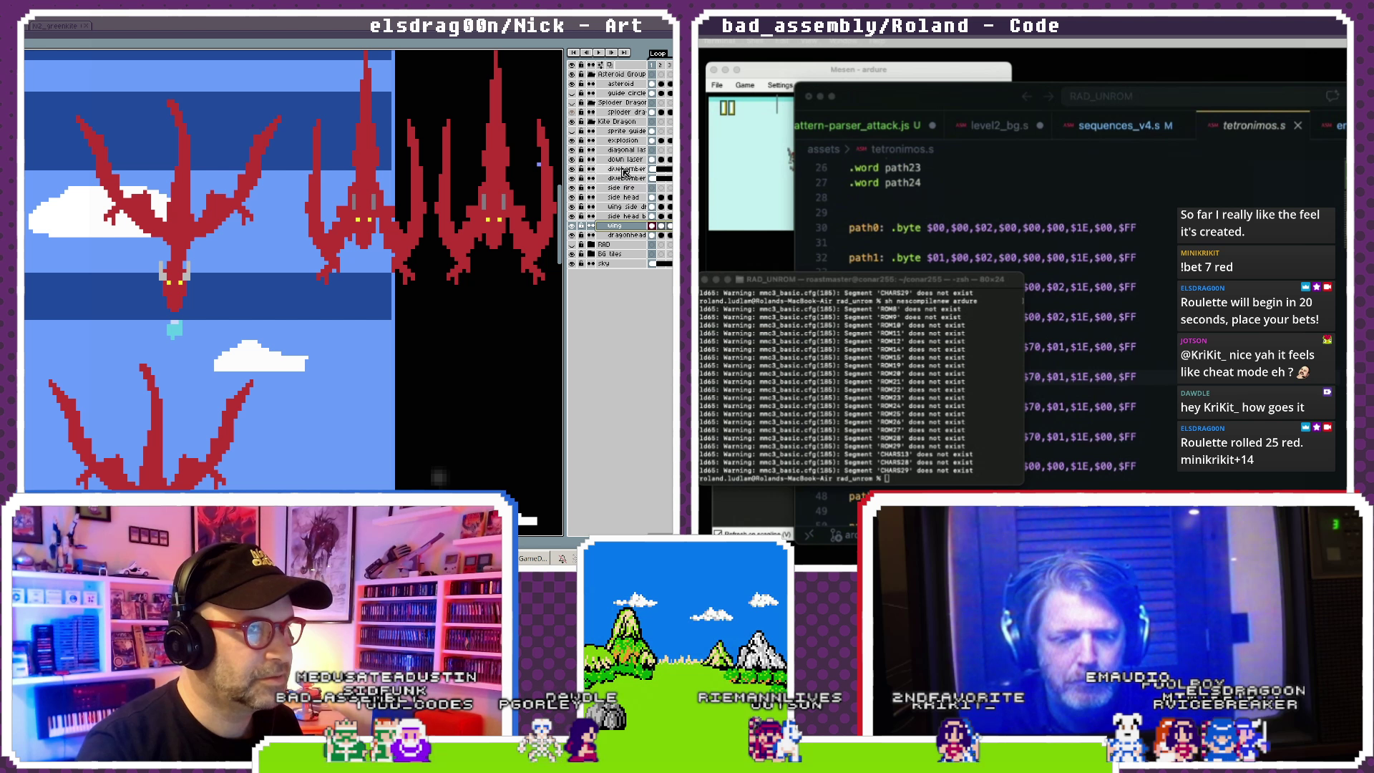
{"action": "double_click", "coordinate": [620, 227]}
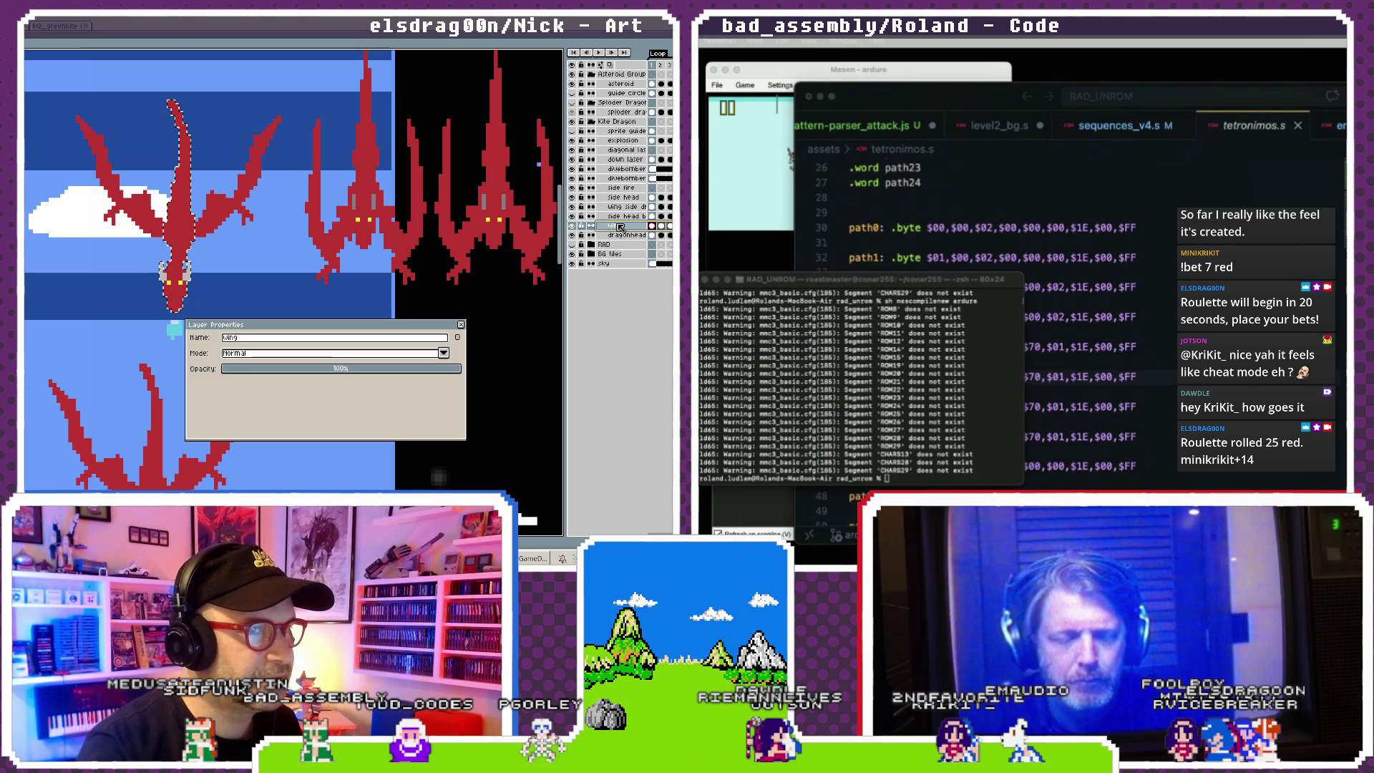
{"action": "left_click", "coordinate": [462, 324]}
{"action": "left_click", "coordinate": [968, 100]}
{"action": "left_click", "coordinate": [622, 207]}
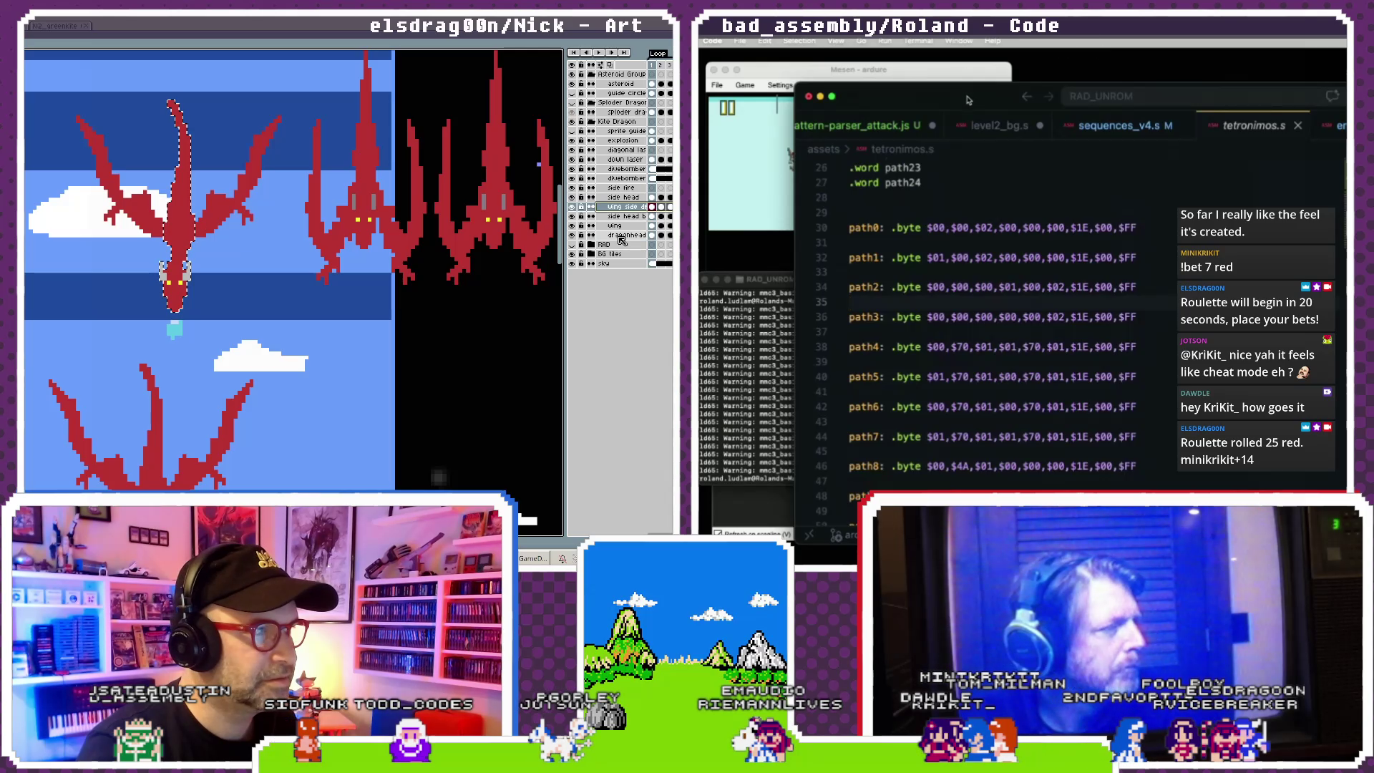
{"action": "left_click_drag", "start_coordinate": [968, 100], "coordinate": [920, 91]}
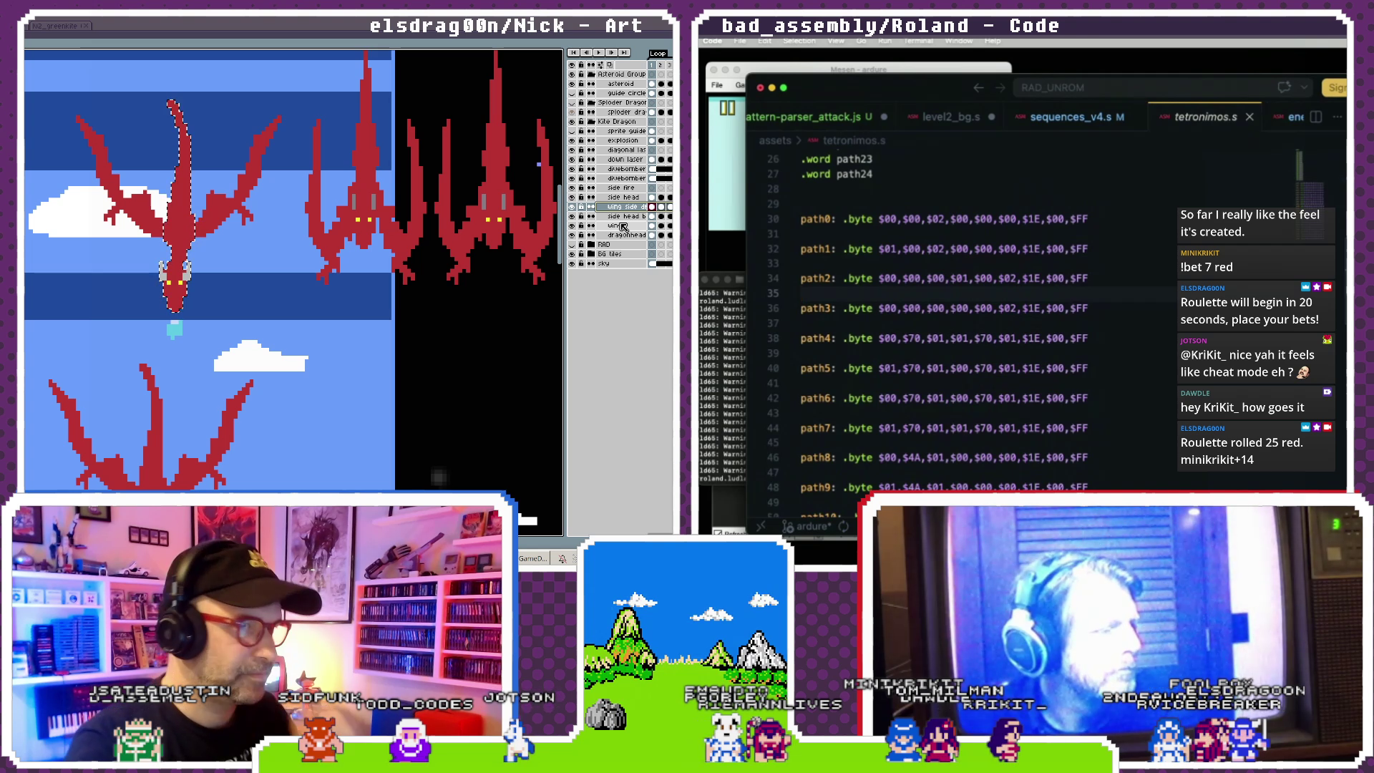
{"action": "left_click", "coordinate": [622, 226]}
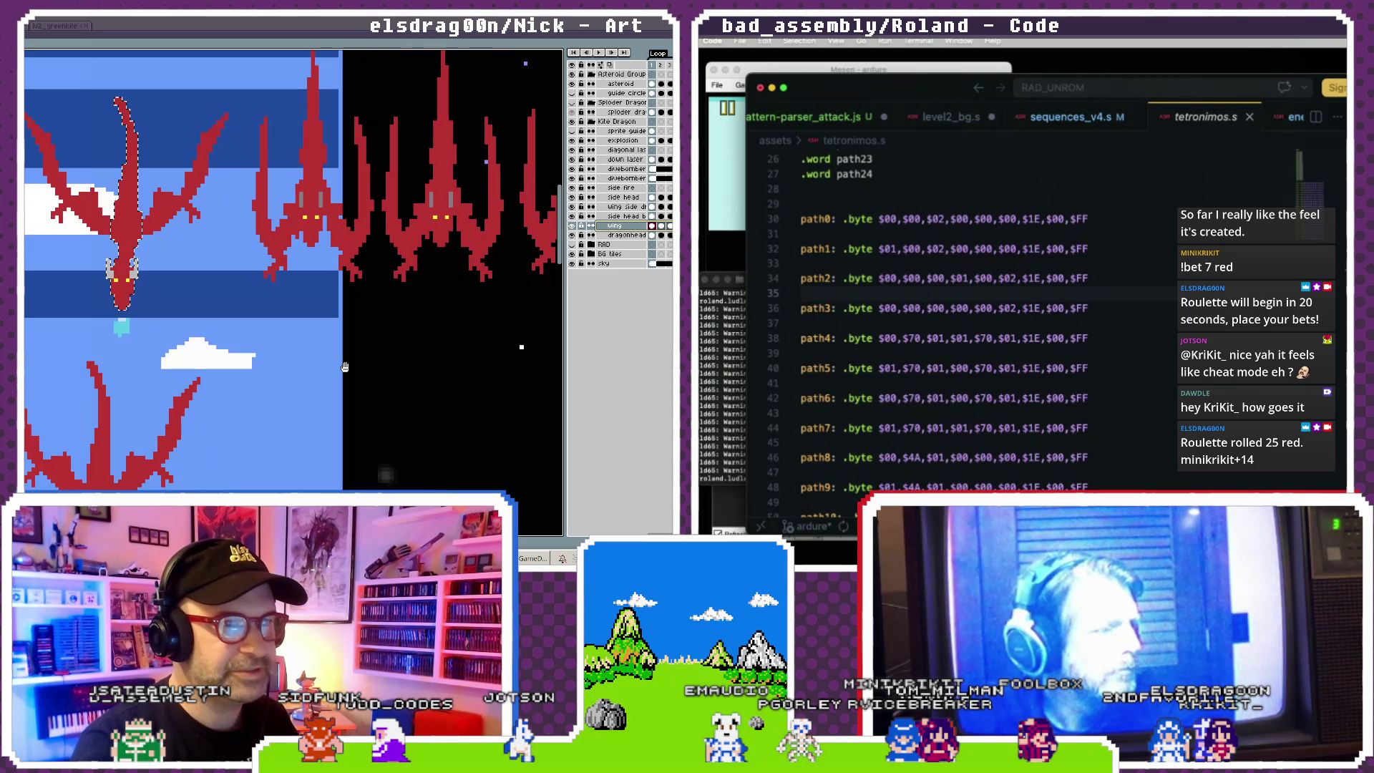
{"action": "left_click_drag", "start_coordinate": [318, 326], "coordinate": [361, 338]}
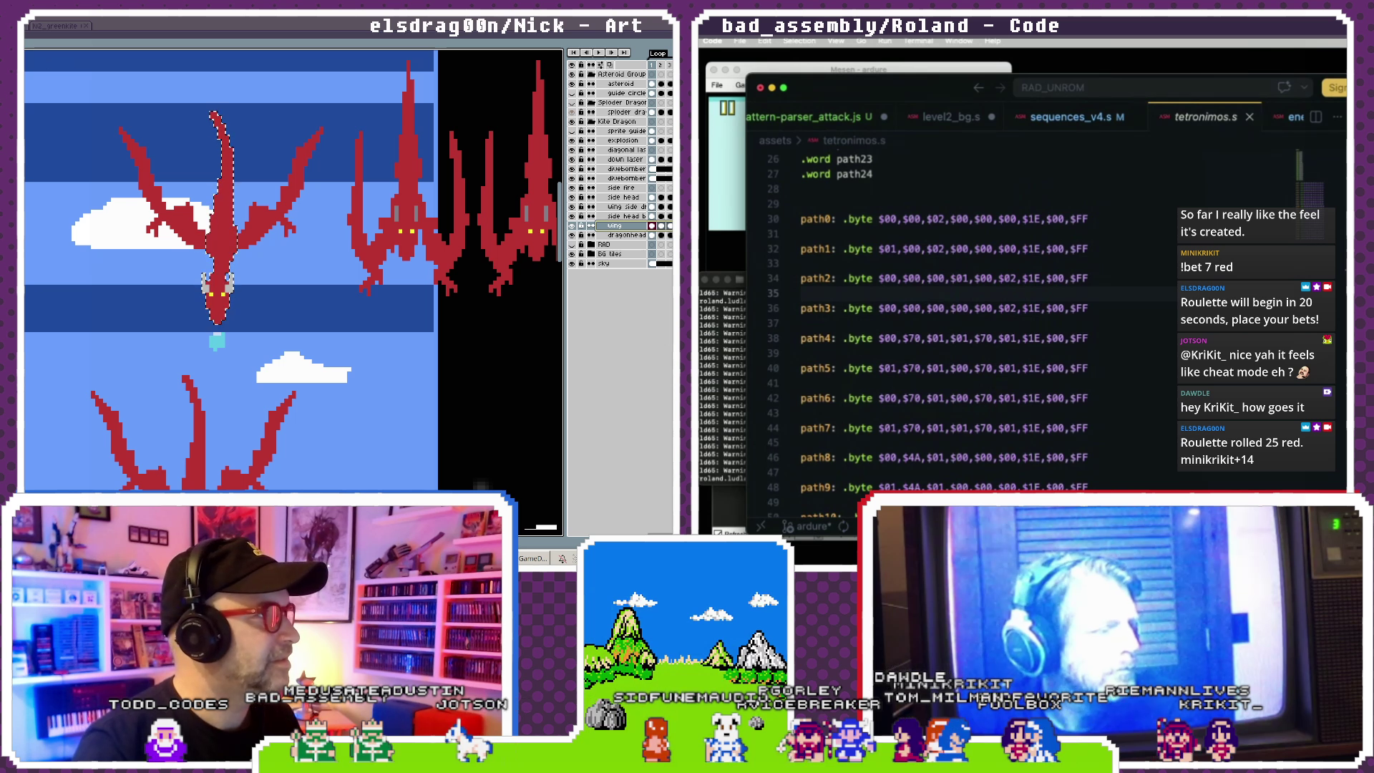
- Add a new layer above wing named 'lunge test'
{"action": "key", "text": "ctrl+minus"}
{"action": "key", "text": "shift+n"}
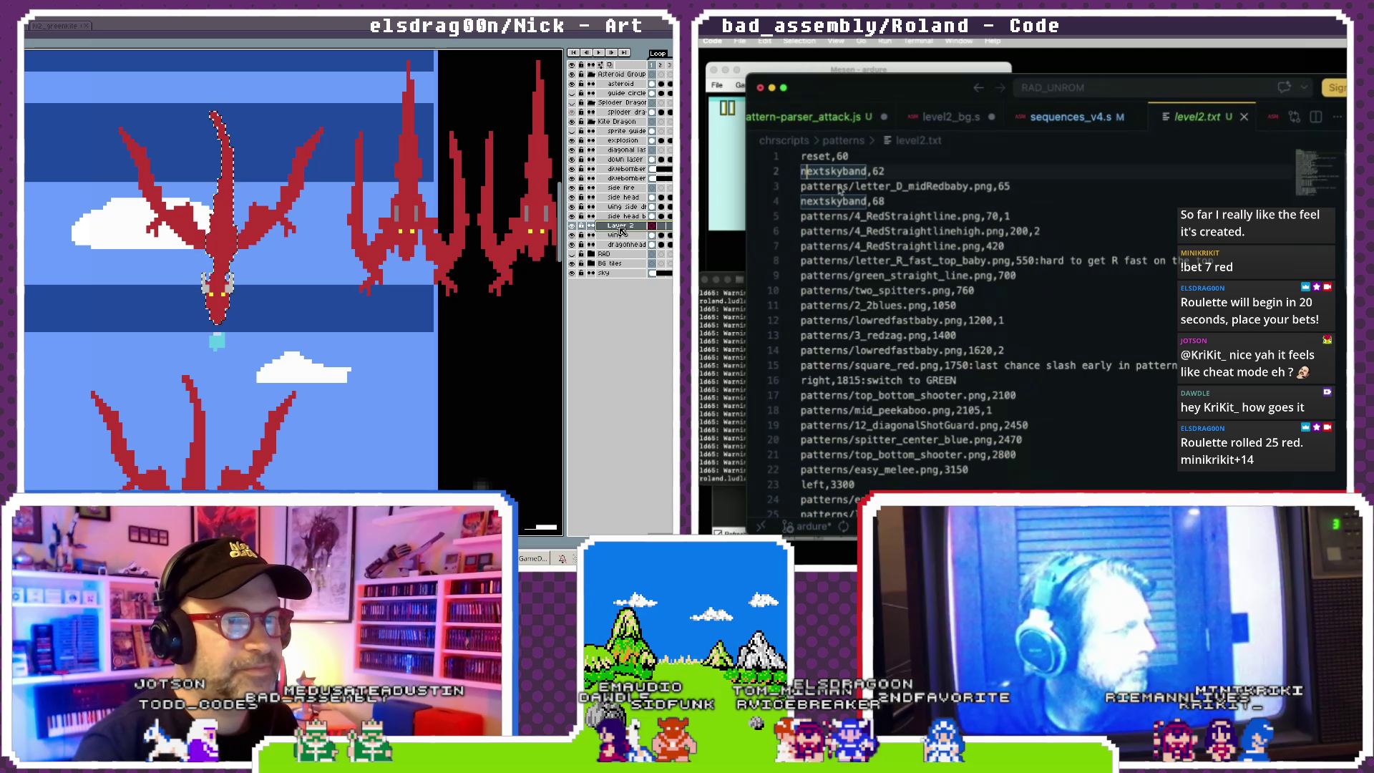
{"action": "double_click", "coordinate": [620, 226]}
{"action": "left_click", "coordinate": [802, 186]}
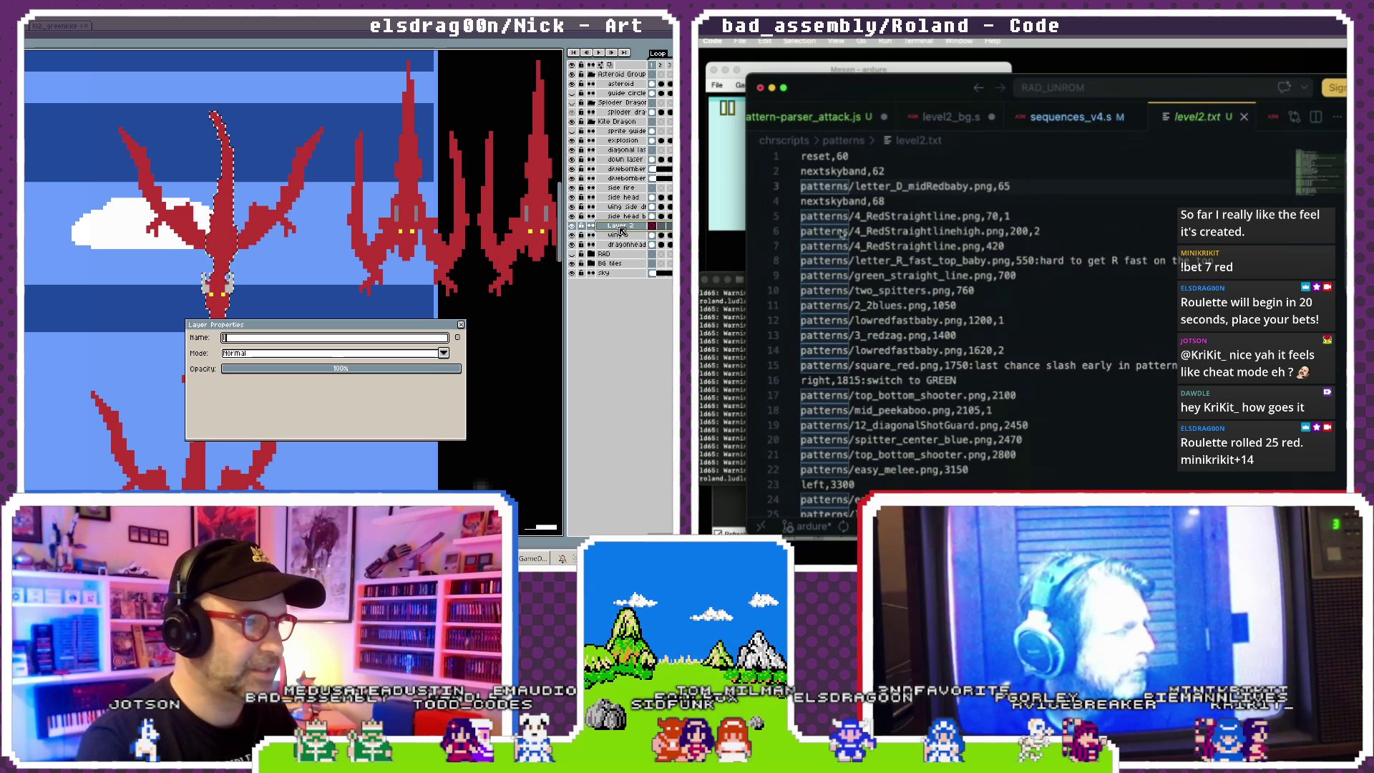
{"action": "left_click", "coordinate": [1177, 365], "text": "shift"}
{"action": "type", "text": "lunge test"}
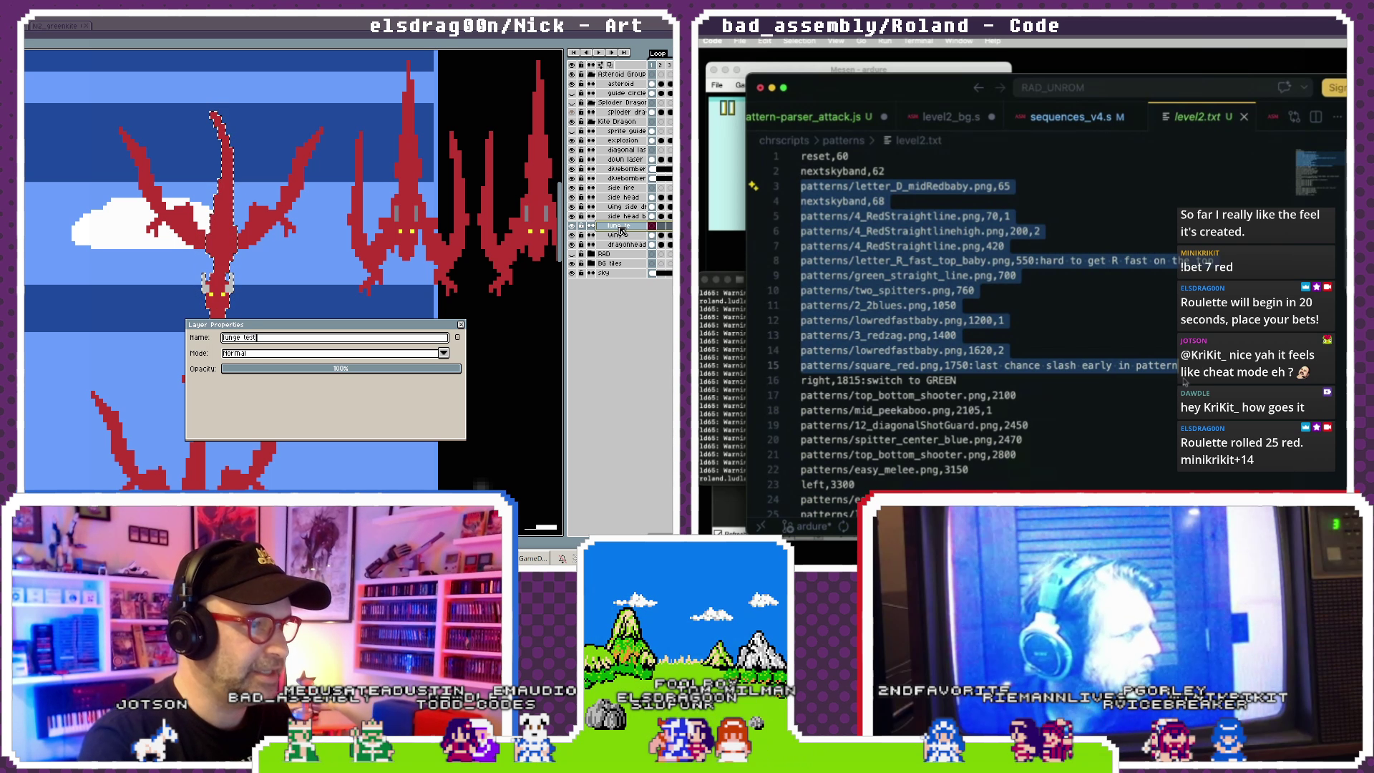
{"action": "key", "text": "Return"}
{"action": "left_click_drag", "start_coordinate": [1010, 186], "coordinate": [776, 183]}
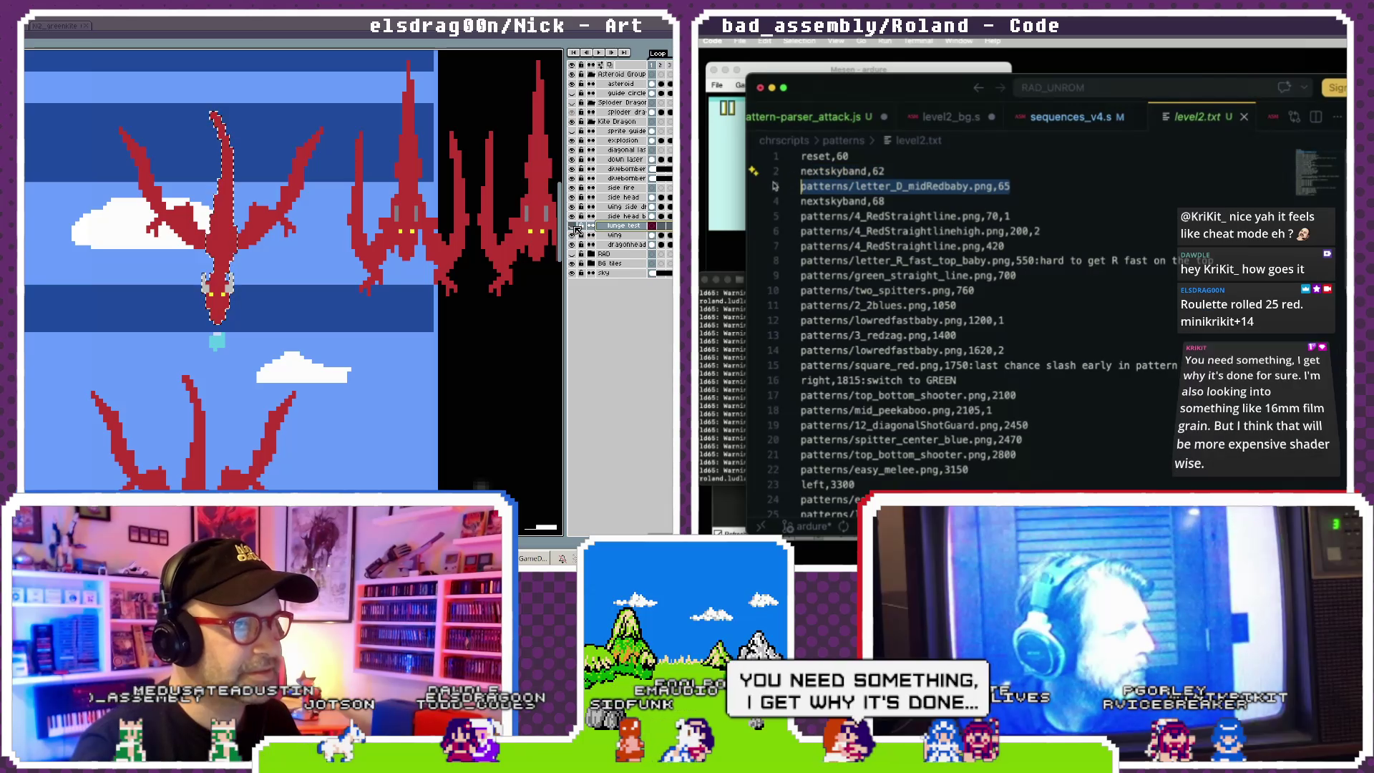
- Delete the old pattern lines 2–14 from level2.txt in the code editor
{"action": "left_click", "coordinate": [618, 243]}
{"action": "key", "text": "BackSpace"}
{"action": "left_click", "coordinate": [618, 235]}
{"action": "key", "text": "BackSpace"}
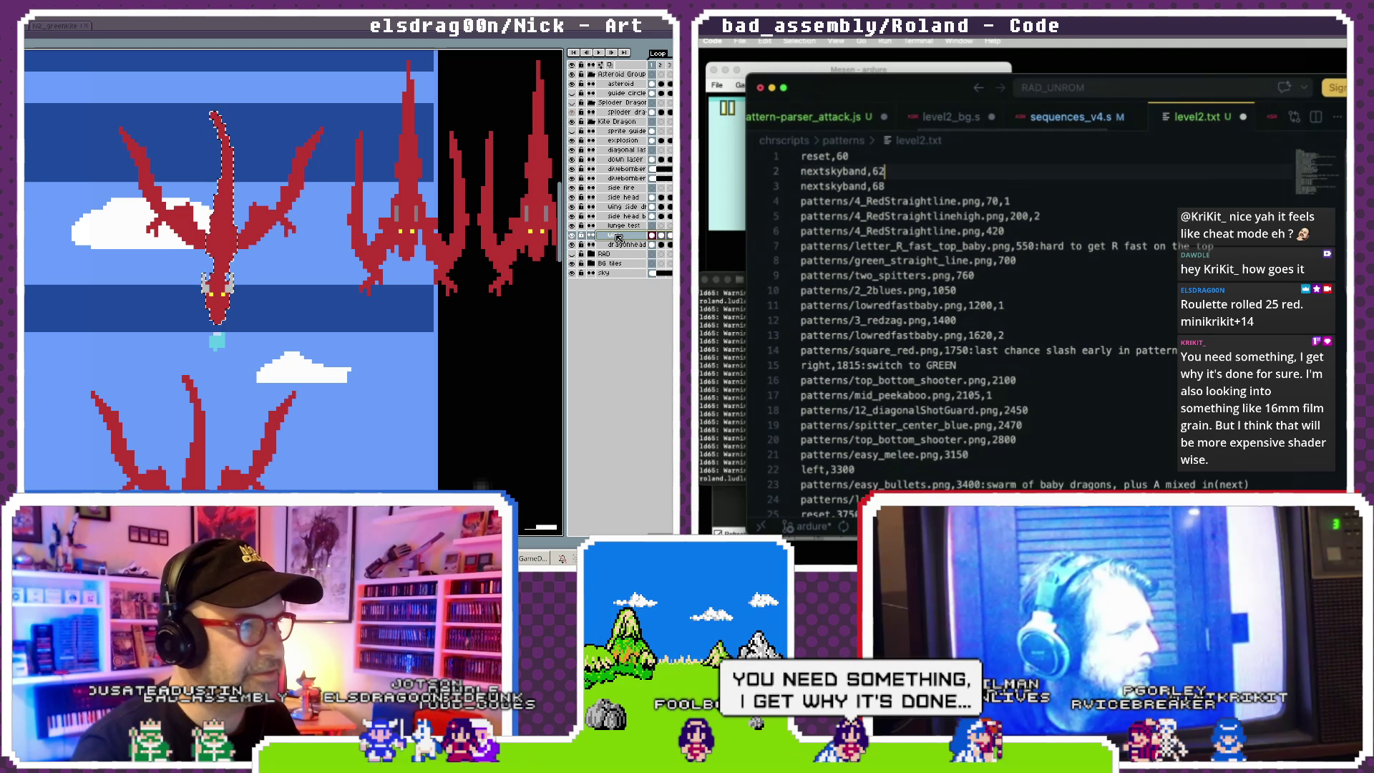
{"action": "left_click", "coordinate": [619, 245]}
{"action": "double_click", "coordinate": [802, 202]}
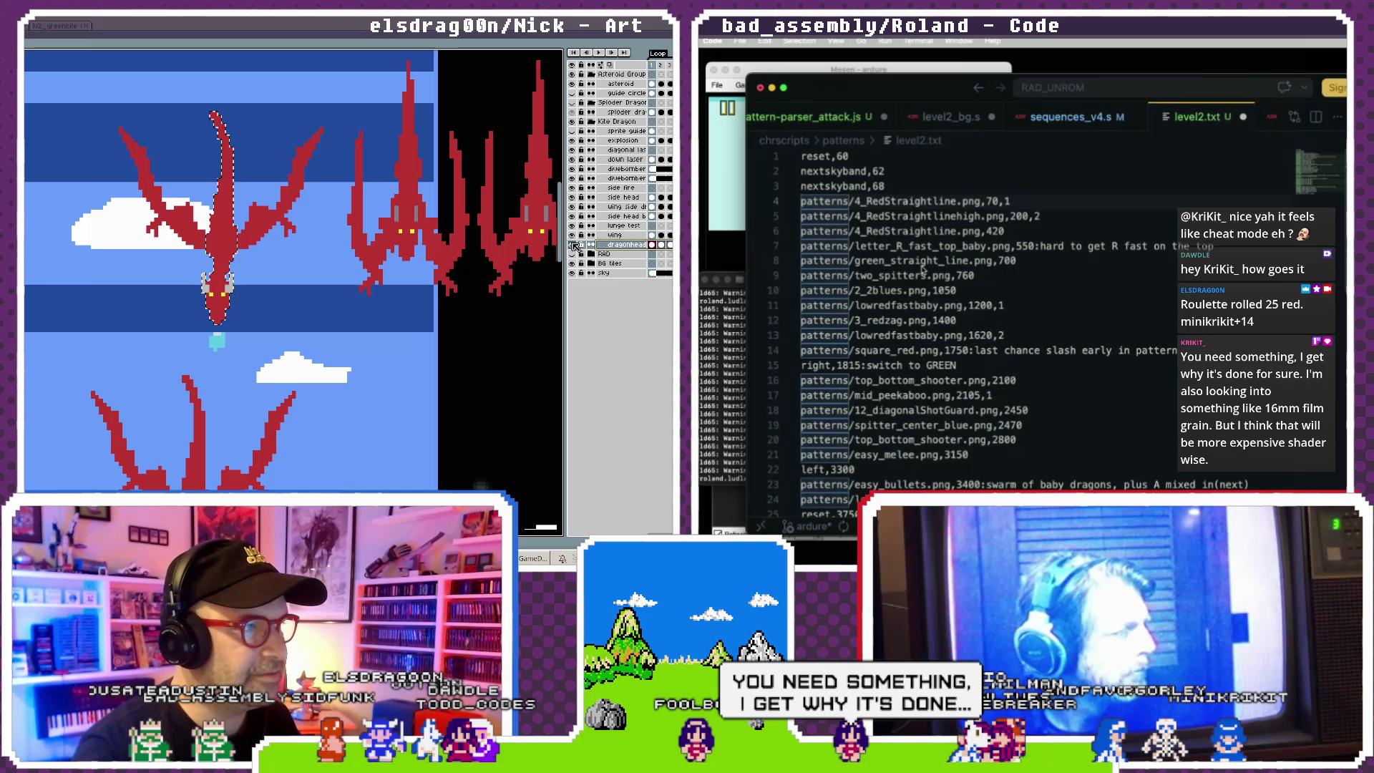
{"action": "left_click", "coordinate": [623, 225]}
{"action": "key", "text": "BackSpace"}
{"action": "key", "text": "BackSpace"}
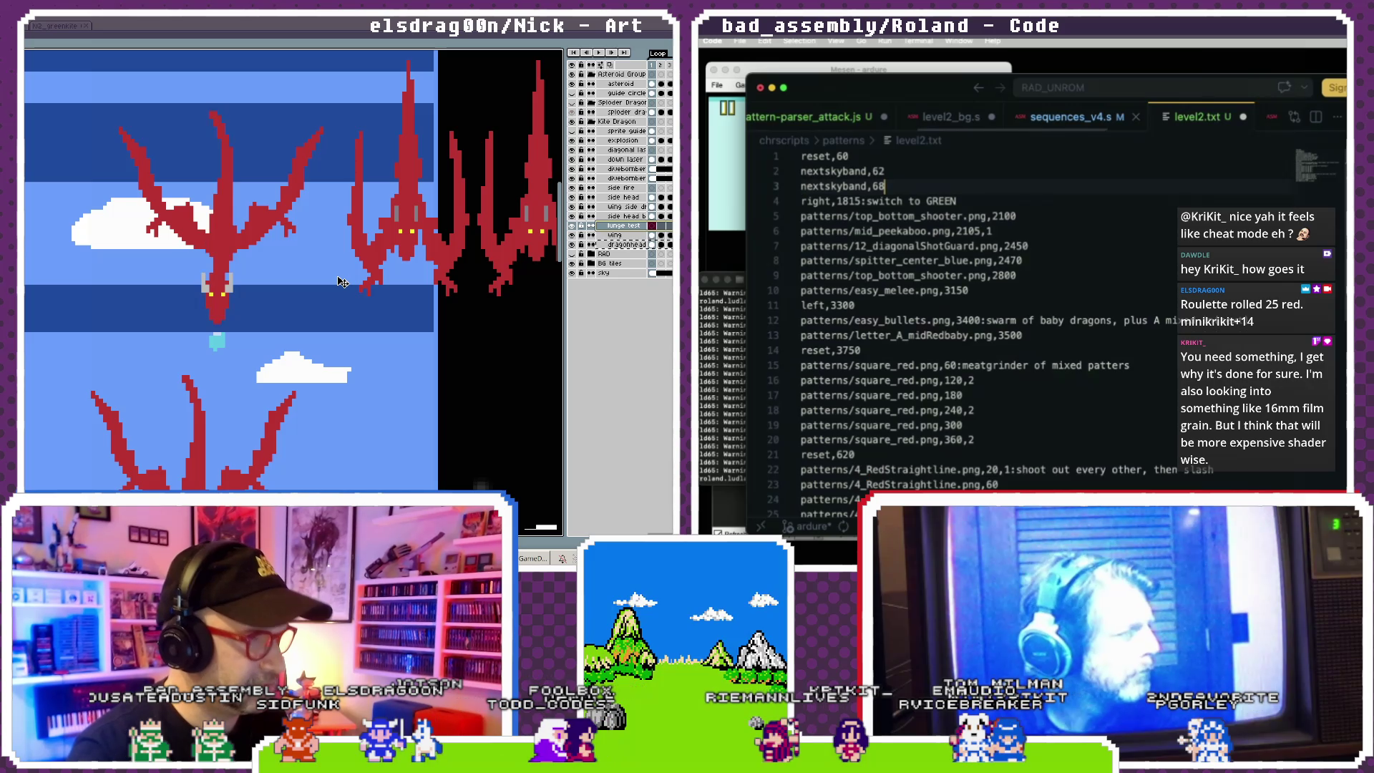
{"action": "left_click_drag", "start_coordinate": [801, 216], "coordinate": [969, 290]}
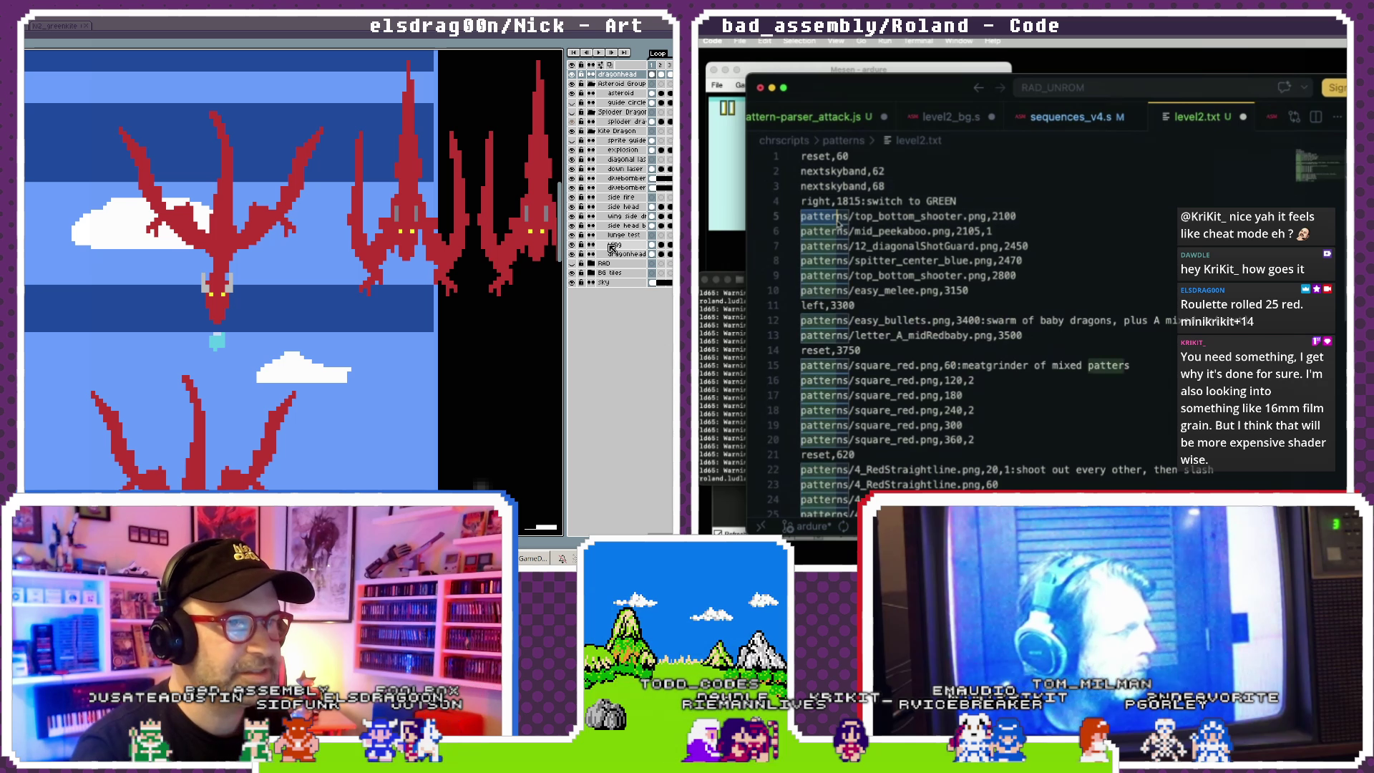
{"action": "left_click", "coordinate": [619, 244]}
{"action": "key", "text": "BackSpace"}
{"action": "key", "text": "BackSpace"}
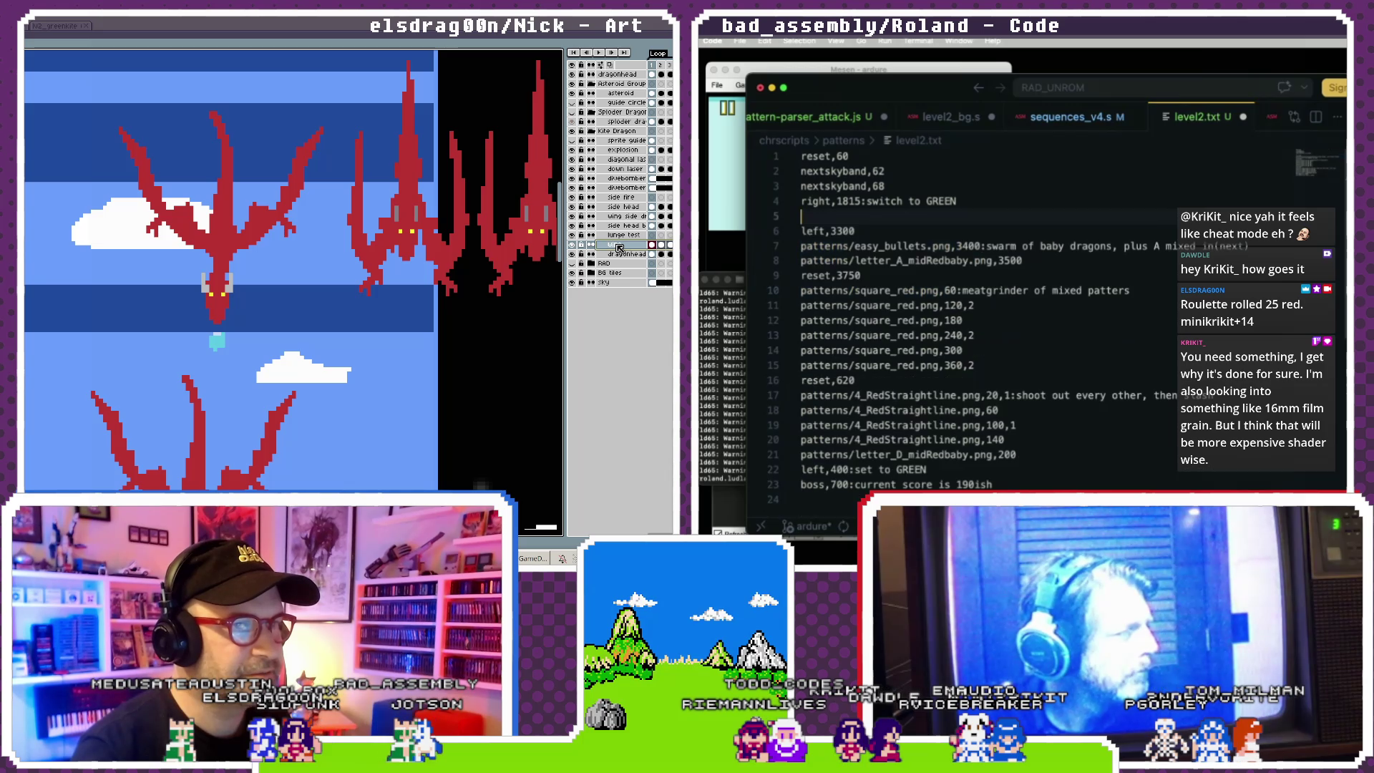
{"action": "left_click", "coordinate": [624, 236]}
{"action": "left_click_drag", "start_coordinate": [801, 230], "coordinate": [1089, 264]}
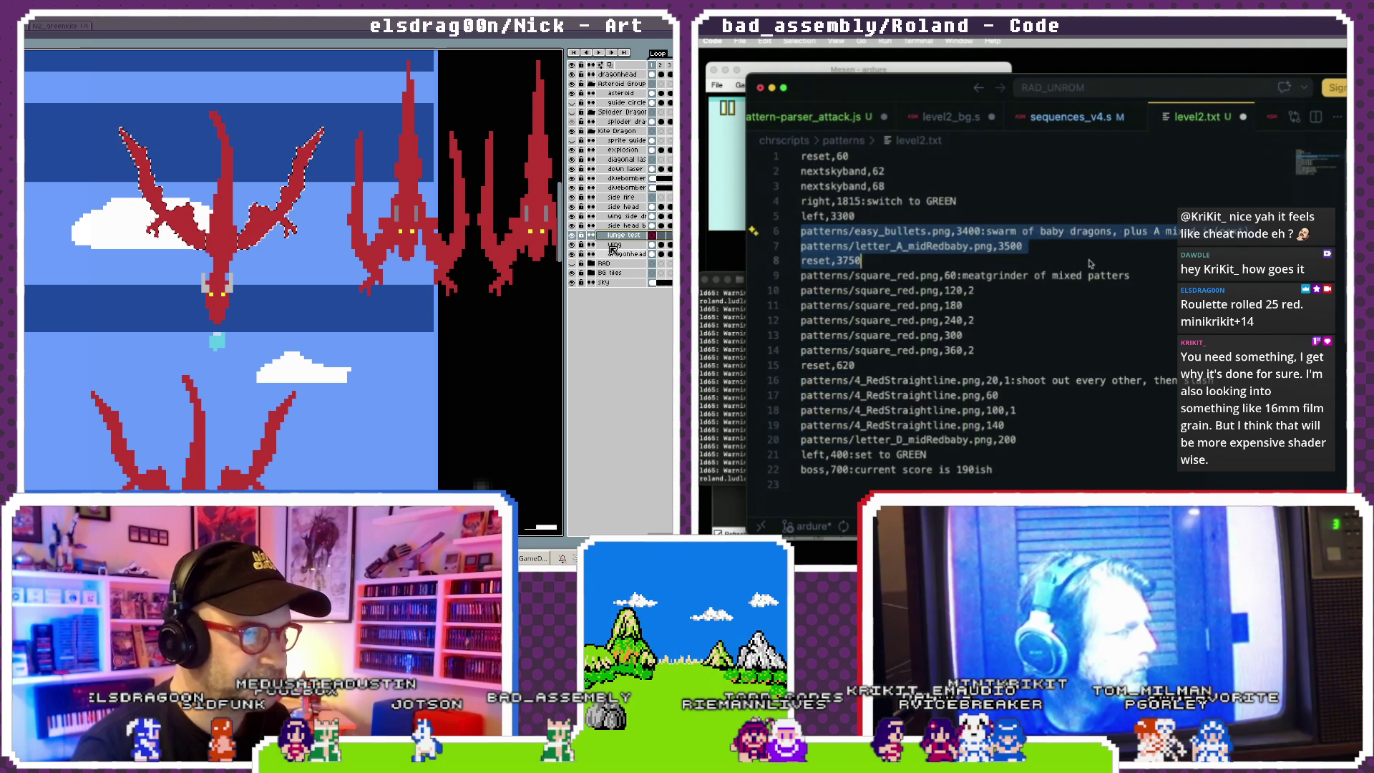
- Move the lunge test layer to the top and delete lines 6–22 of level2.txt
{"action": "key", "text": "ctrl+j"}
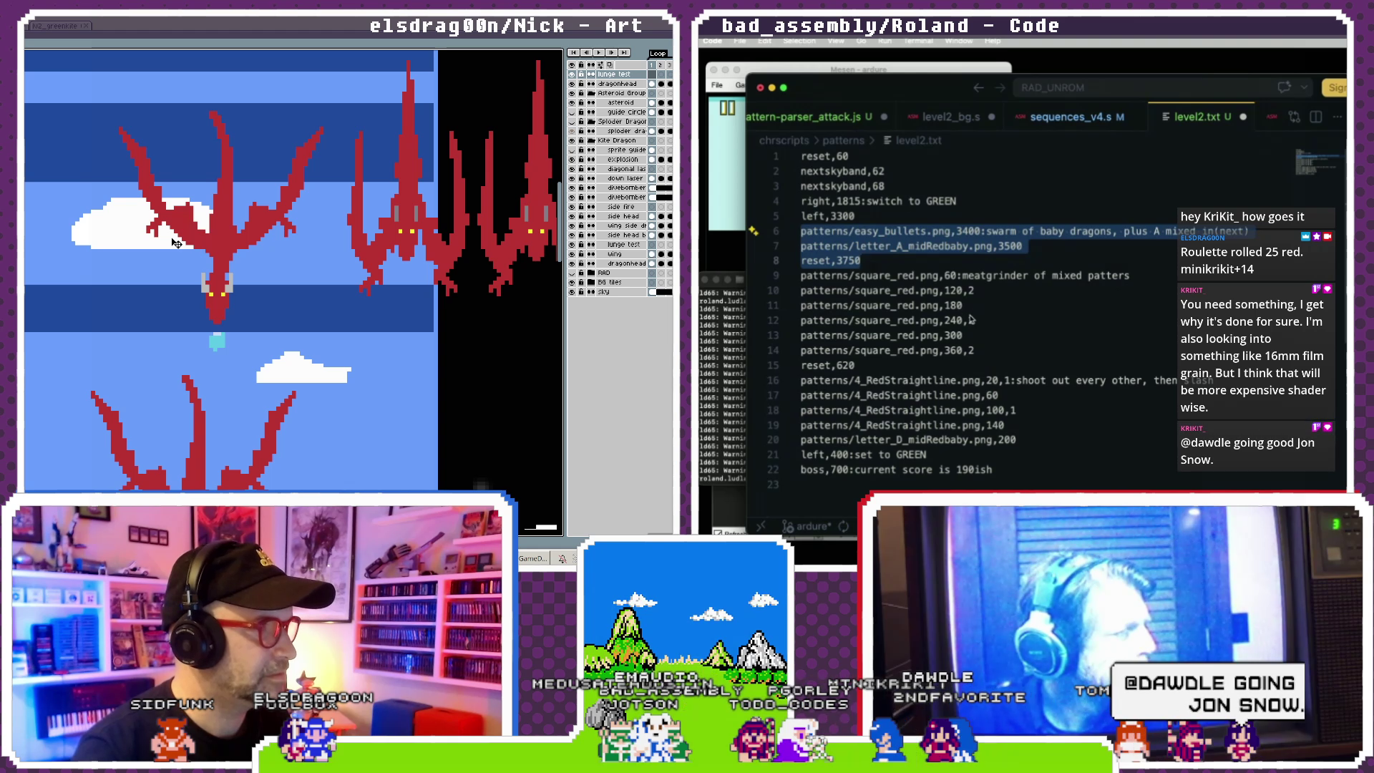
{"action": "left_click", "coordinate": [1013, 471], "text": "shift"}
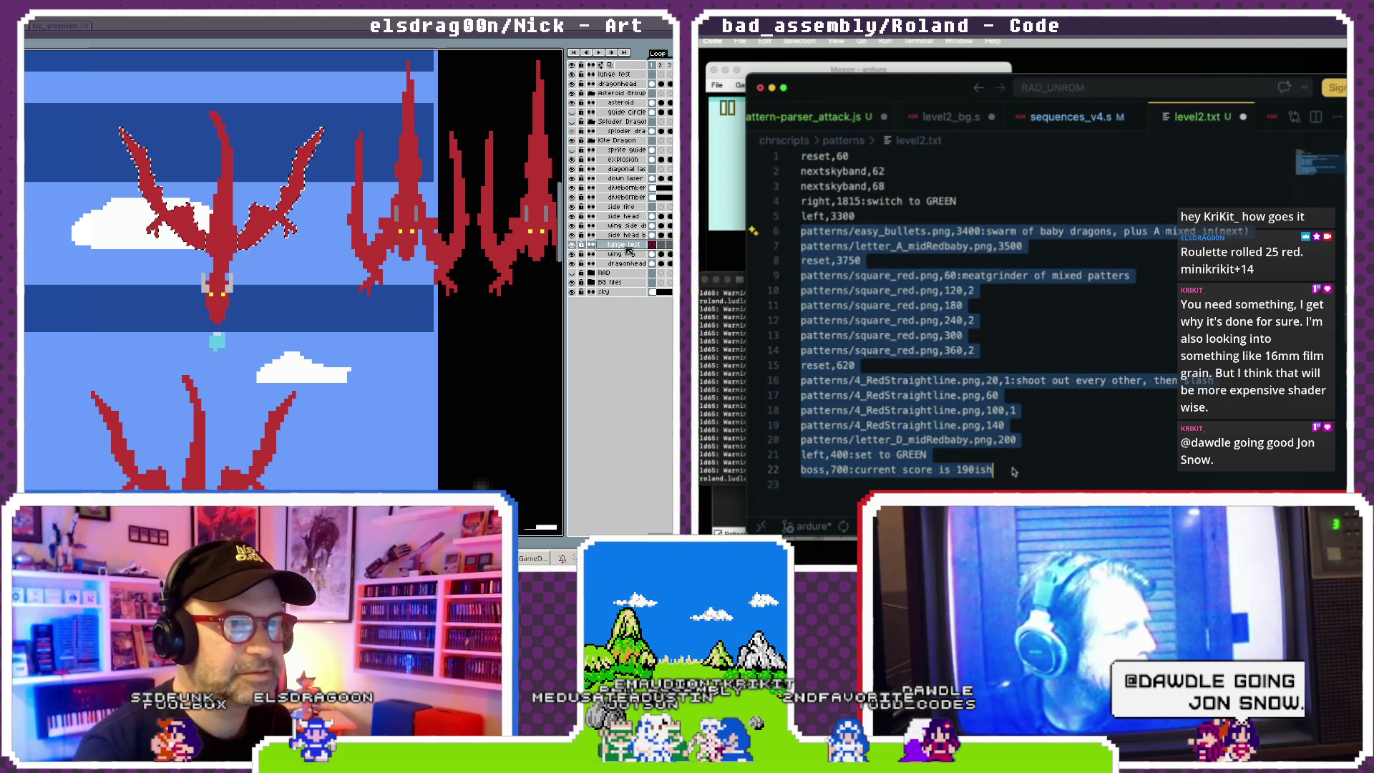
{"action": "left_click", "coordinate": [276, 216]}
{"action": "key", "text": "BackSpace"}
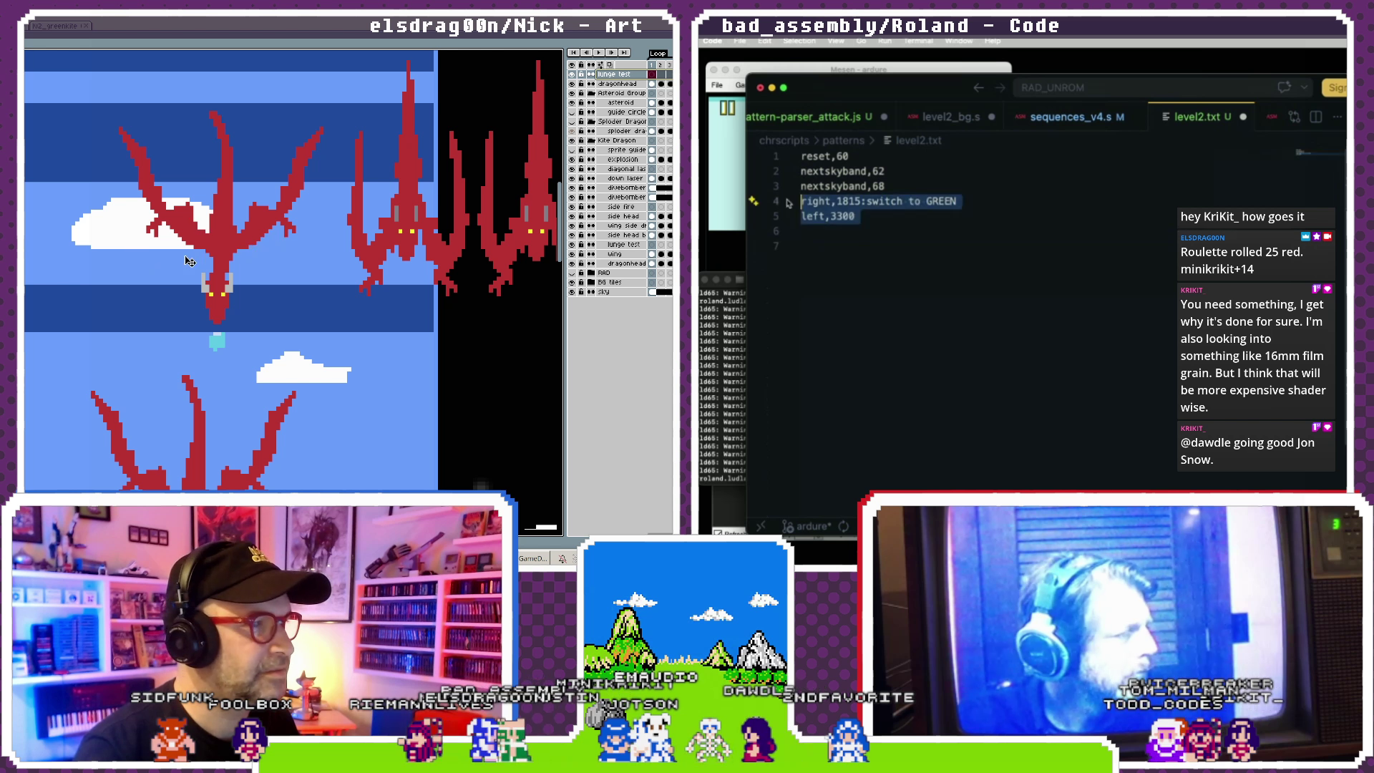
- Restart the game in the emulator while checking the lunge test layer's options
{"action": "left_click", "coordinate": [741, 105]}
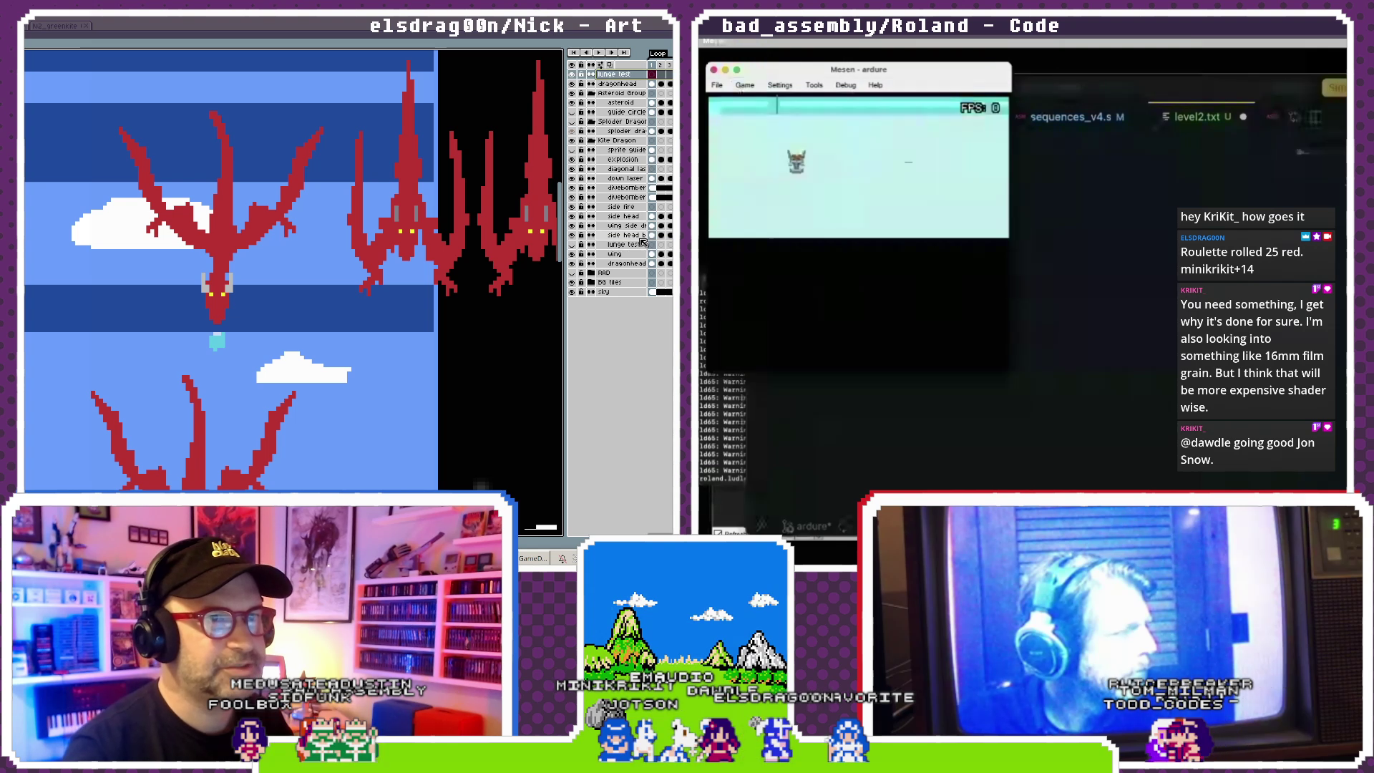
{"action": "left_click", "coordinate": [635, 260]}
{"action": "left_click", "coordinate": [1048, 226]}
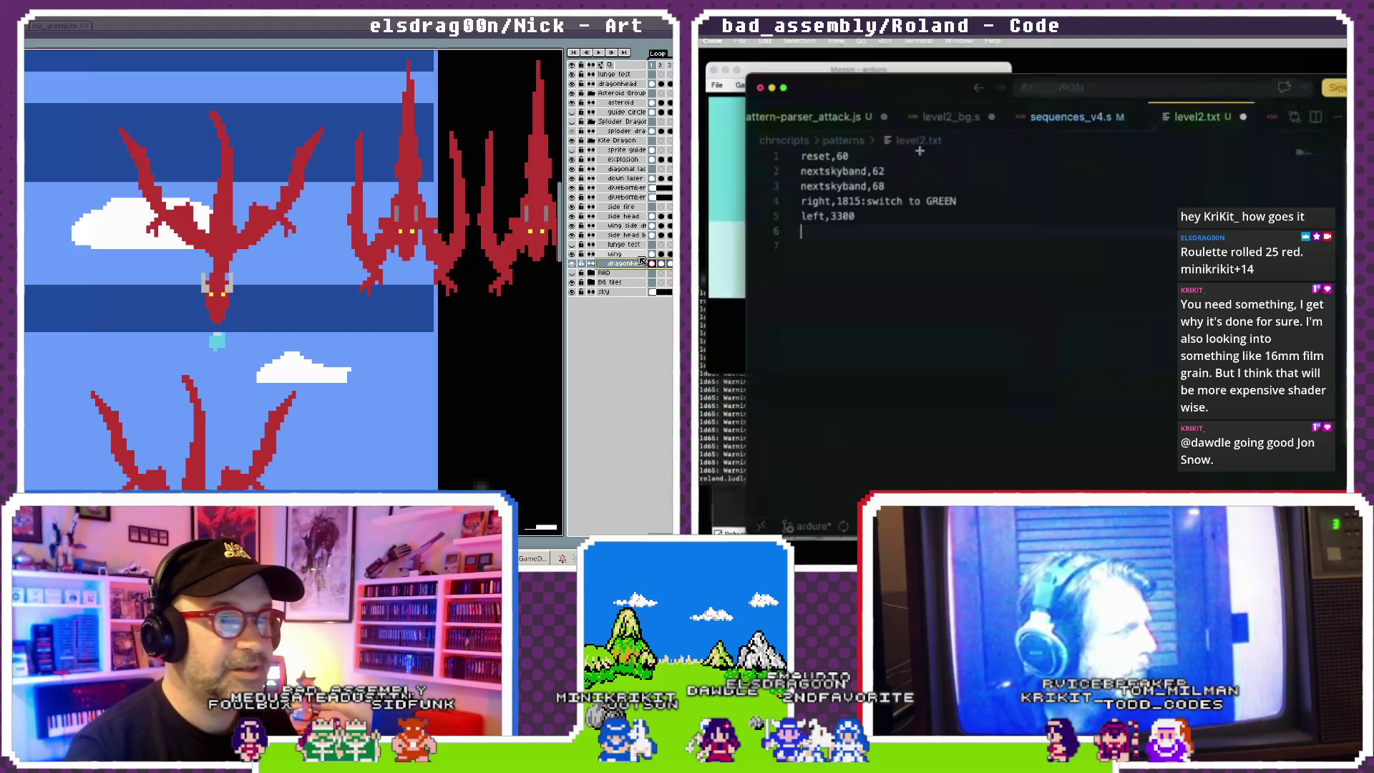
{"action": "left_click", "coordinate": [742, 86]}
{"action": "right_click", "coordinate": [636, 246]}
{"action": "left_click", "coordinate": [746, 87]}
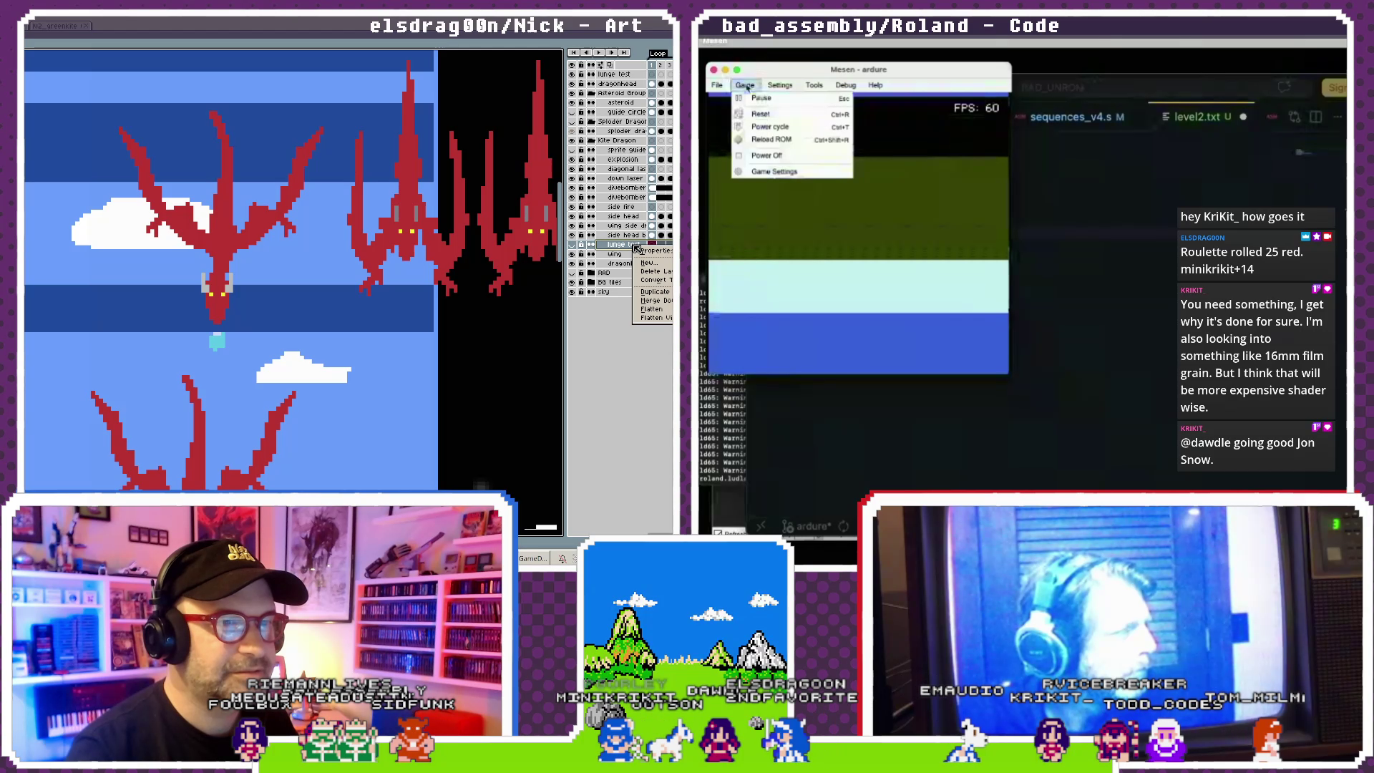
{"action": "left_click", "coordinate": [771, 139]}
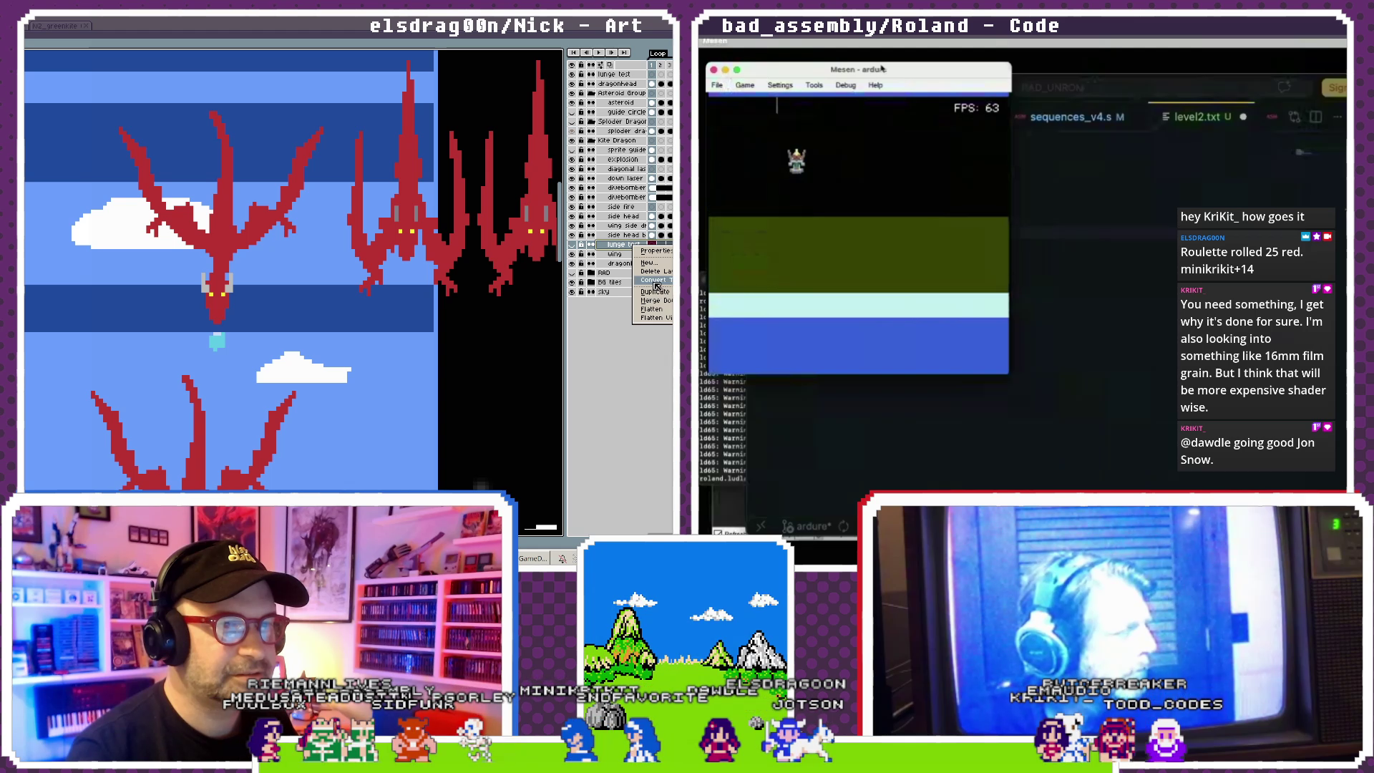
{"action": "left_click", "coordinate": [655, 271]}
{"action": "left_click", "coordinate": [1046, 194]}
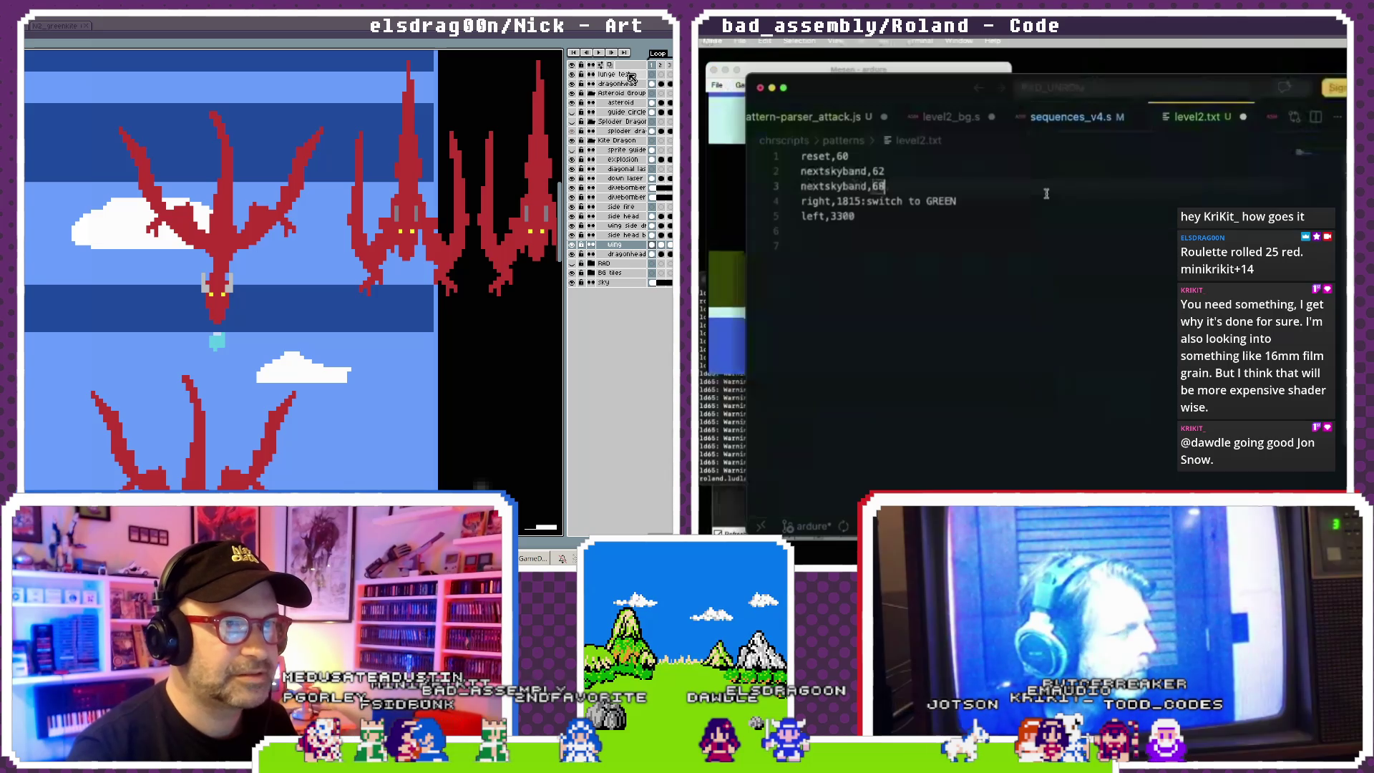
- Make lunge test the active layer and box-select the big diving dragon with the Rectangular Marquee
{"action": "left_click", "coordinate": [629, 74]}
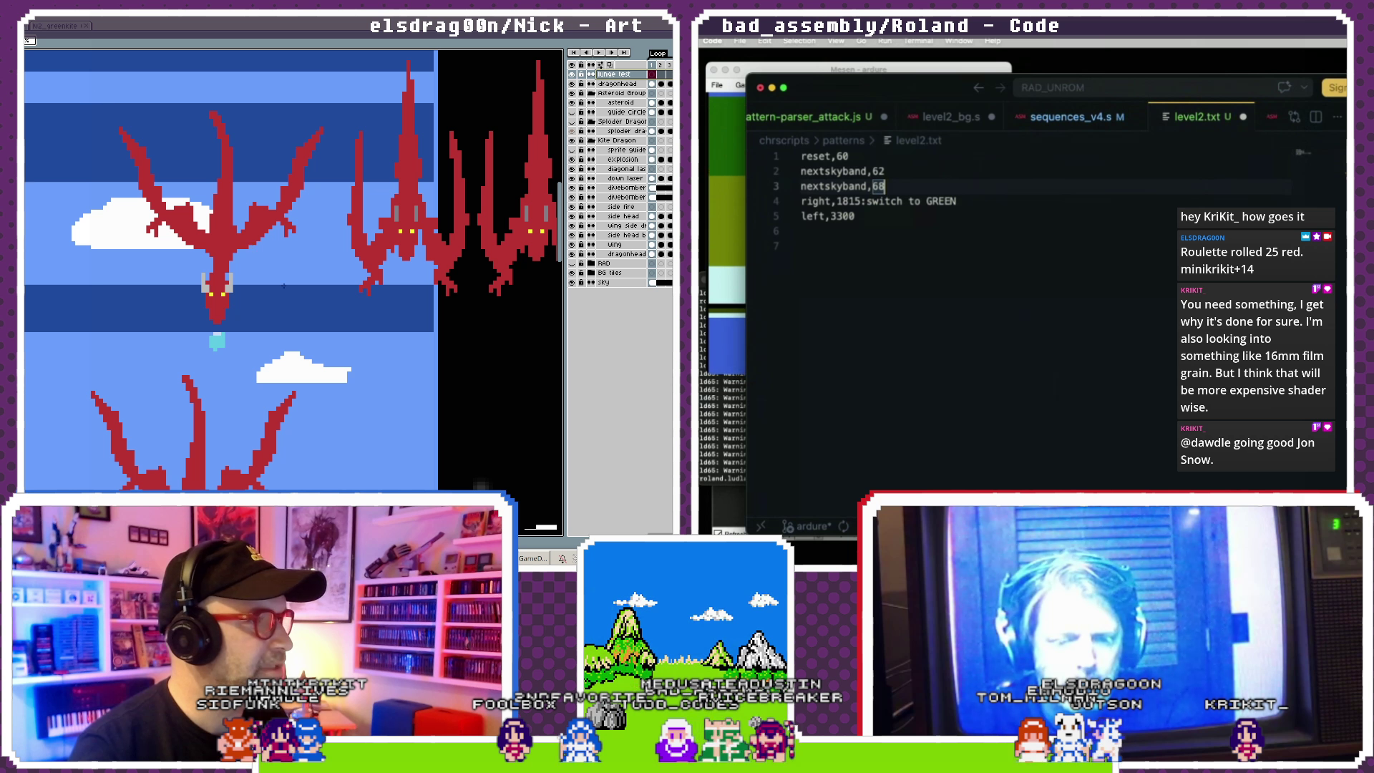
{"action": "key", "text": "super+Tab"}
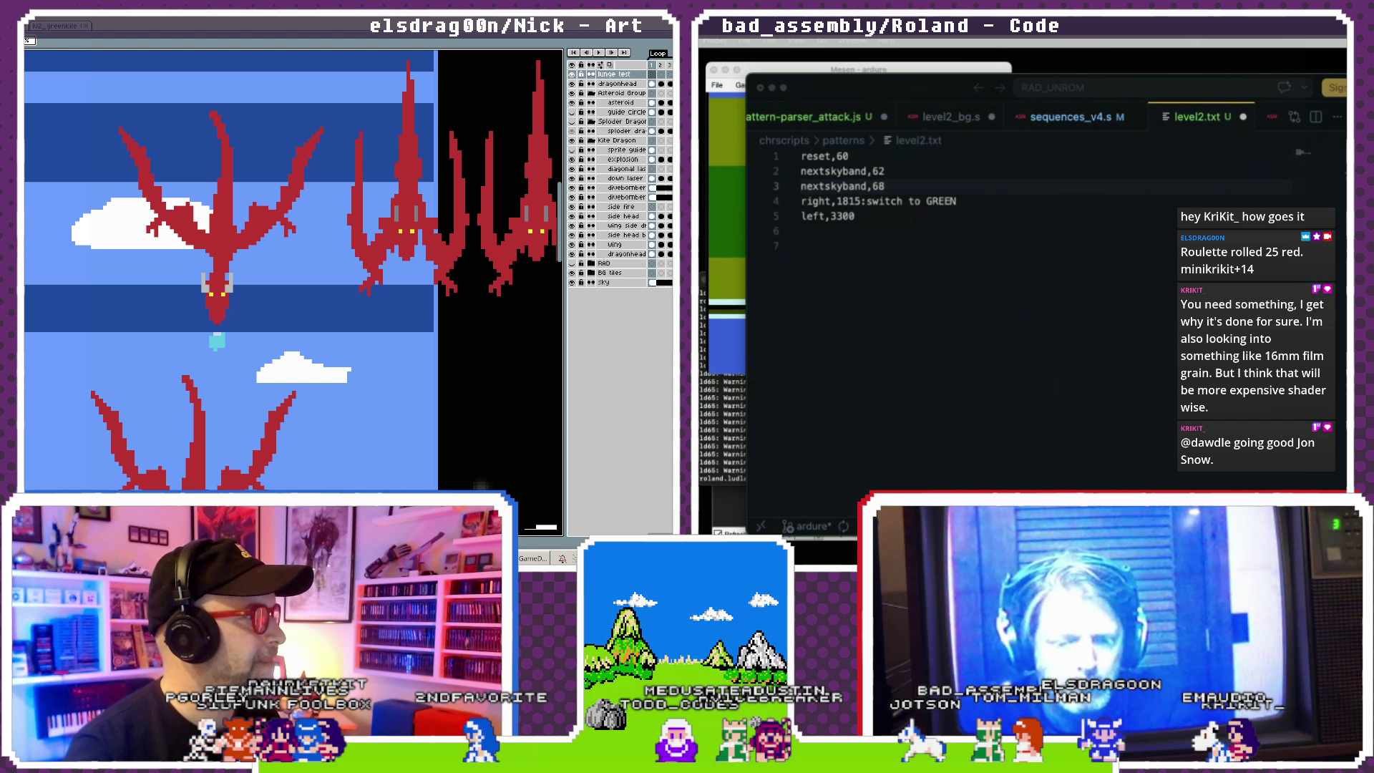
{"action": "key", "text": "m"}
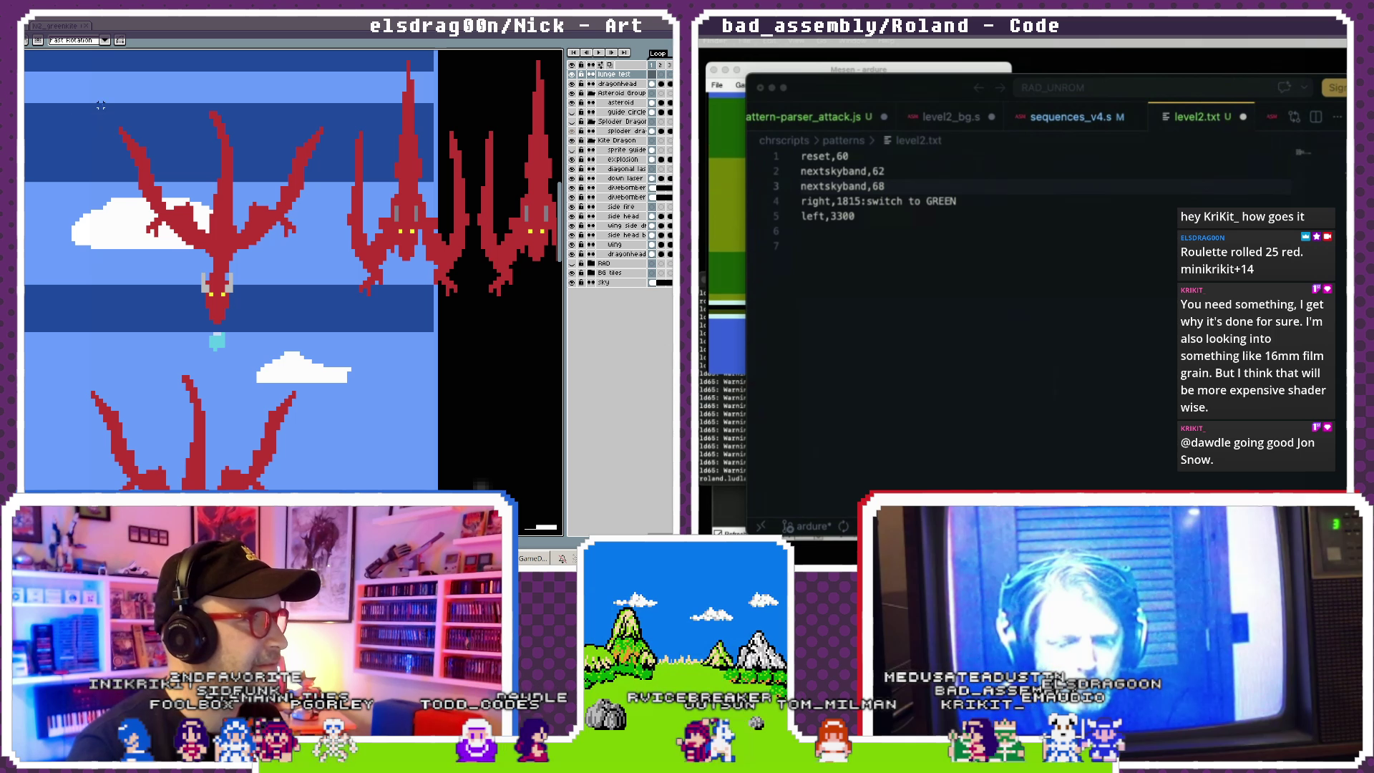
{"action": "left_click_drag", "start_coordinate": [97, 93], "coordinate": [333, 340]}
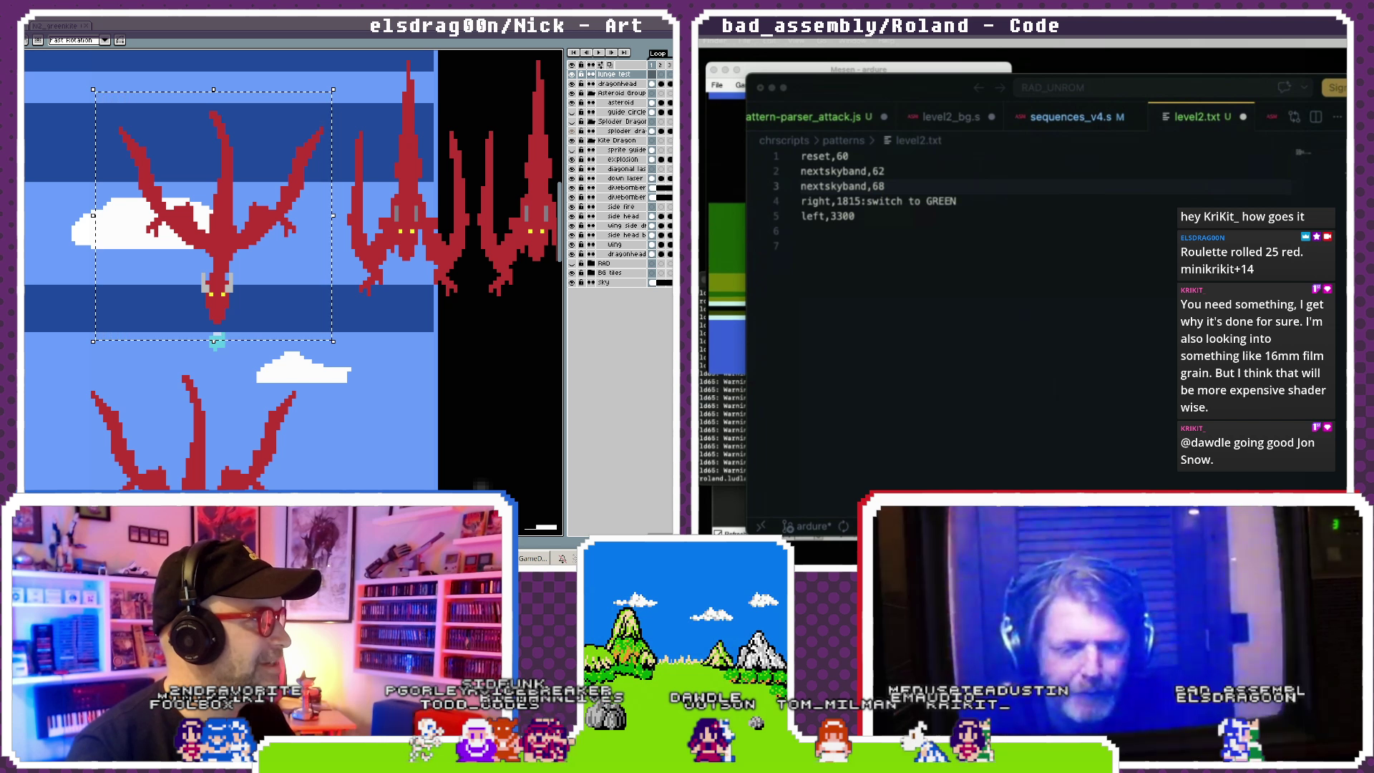
{"action": "double_click", "coordinate": [620, 75]}
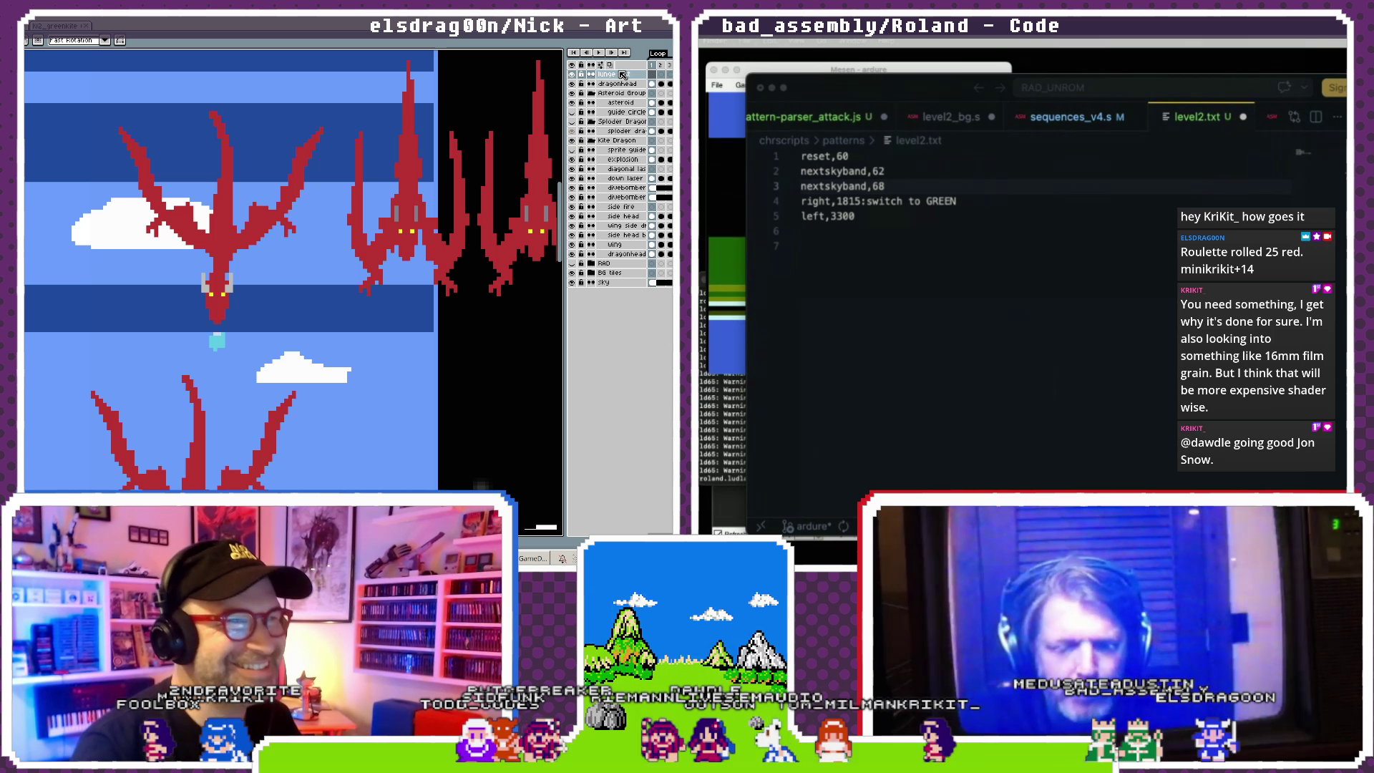
{"action": "left_click", "coordinate": [630, 78]}
{"action": "left_click", "coordinate": [254, 236]}
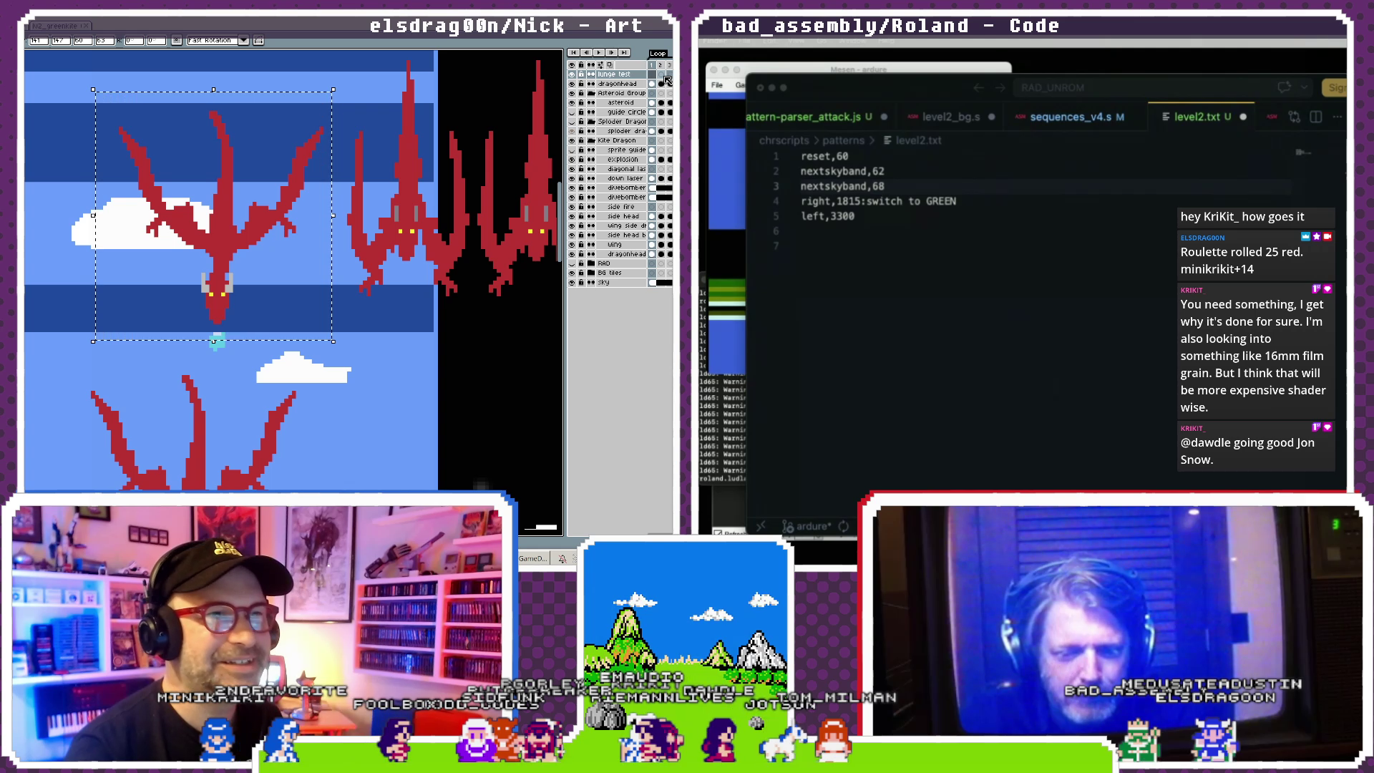
{"action": "right_click", "coordinate": [656, 74]}
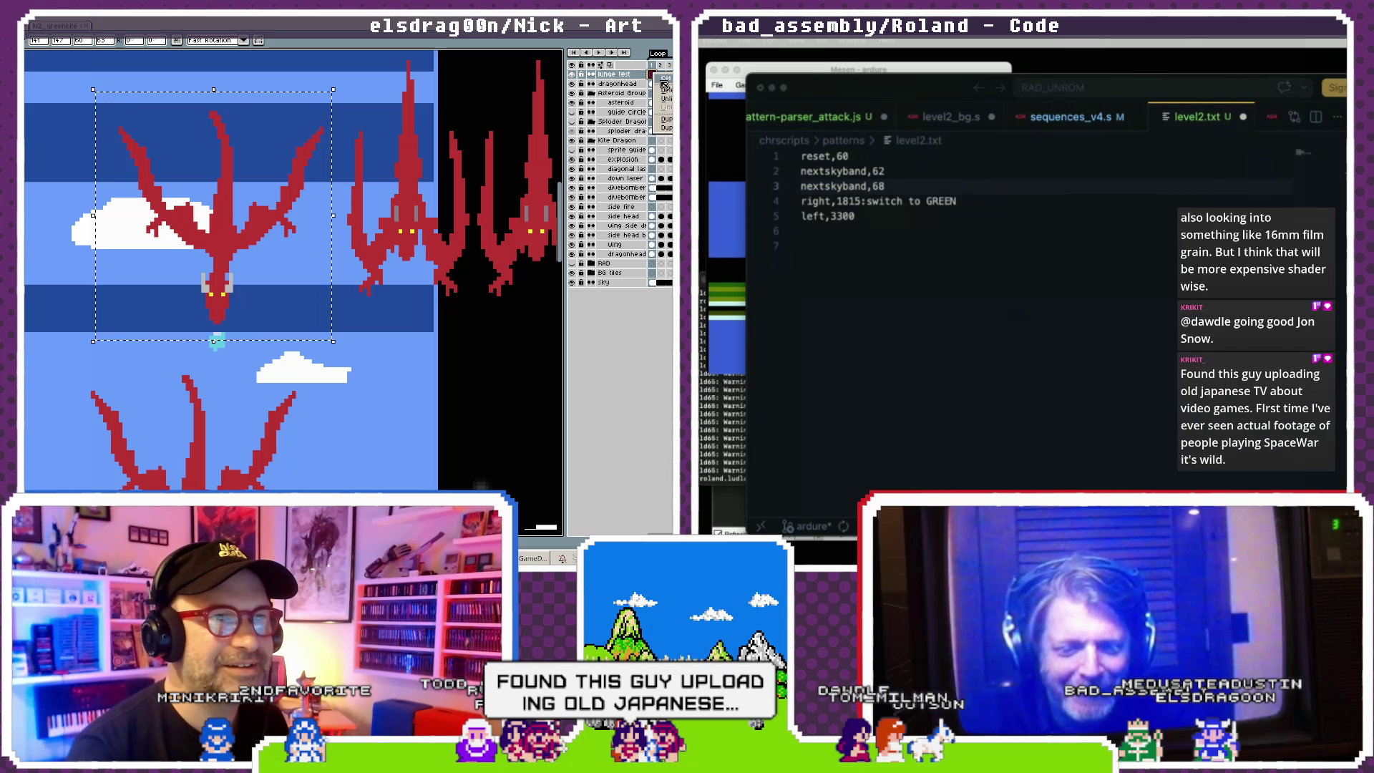
{"action": "left_click", "coordinate": [665, 78]}
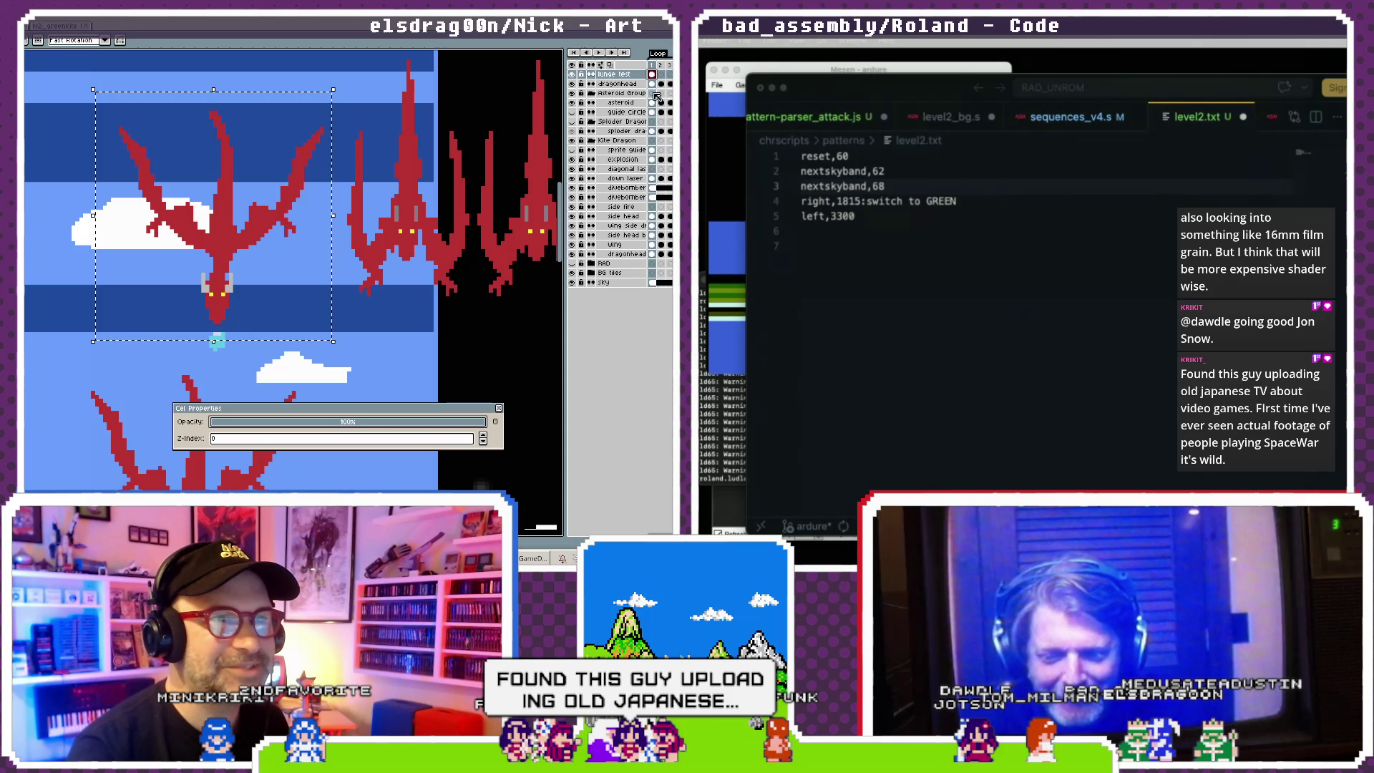
{"action": "left_click", "coordinate": [500, 409]}
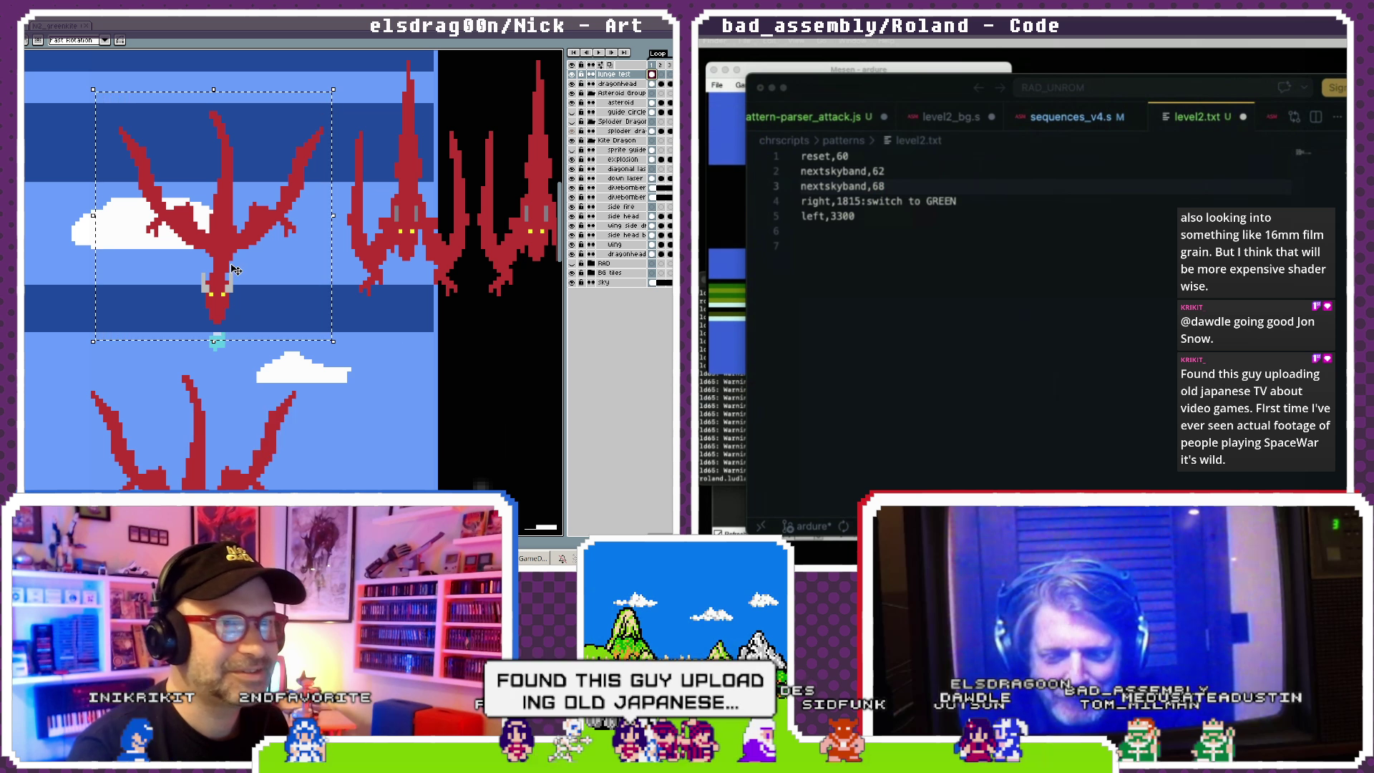
{"action": "key", "text": "ctrl+d"}
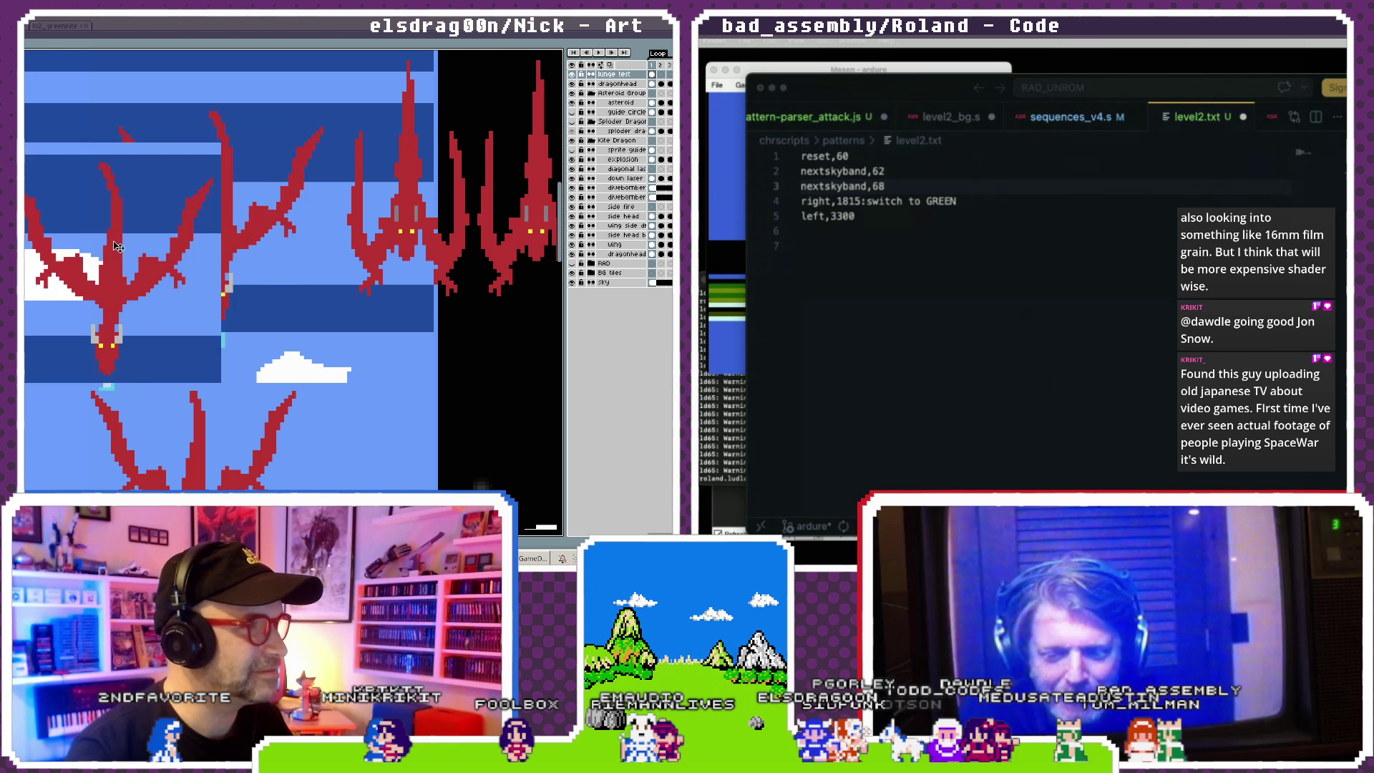
- Shift the dragon selection, erase the surrounding blue sky in two passes, and play the animation
{"action": "scroll", "coordinate": [237, 316], "scroll_direction": "down", "scroll_amount": 2}
{"action": "scroll", "coordinate": [236, 315], "scroll_direction": "up", "scroll_amount": 1}
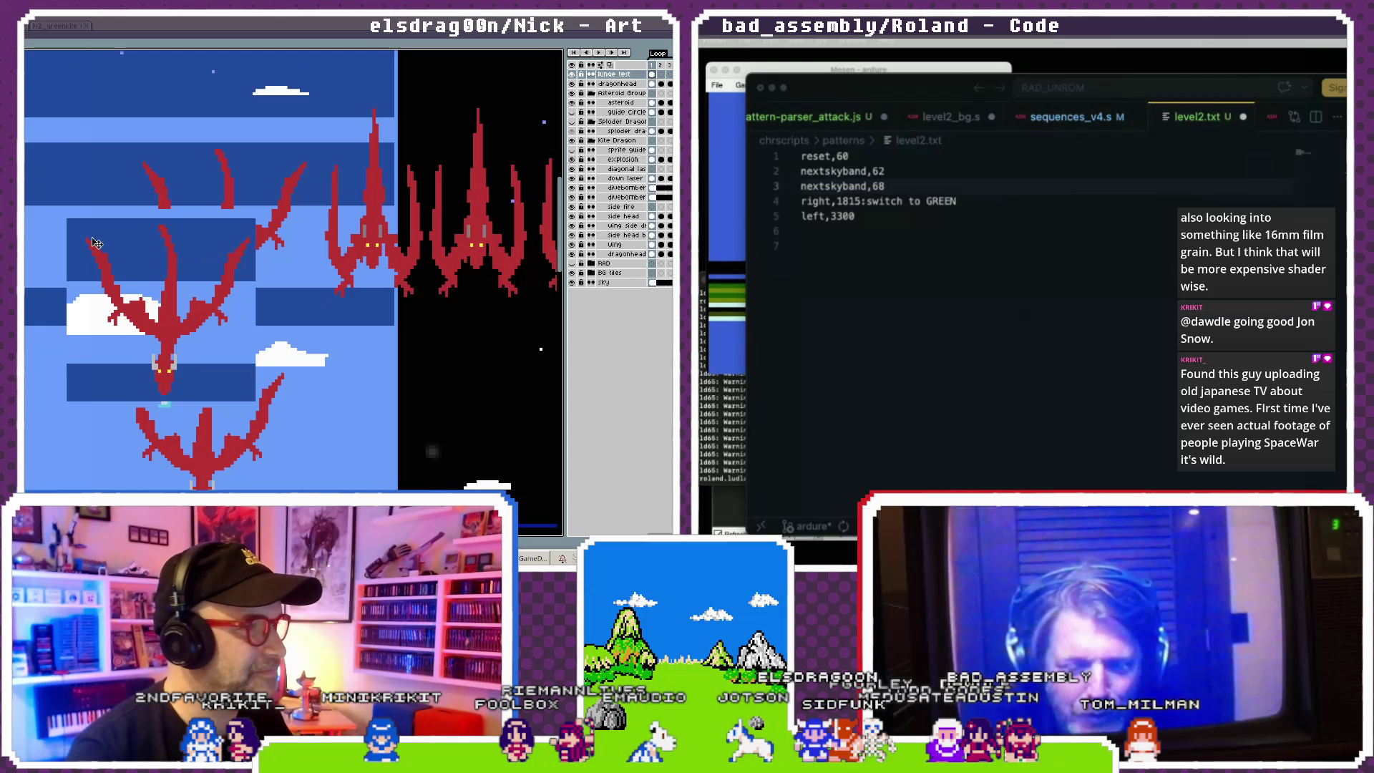
{"action": "scroll", "coordinate": [236, 336], "scroll_direction": "down", "scroll_amount": 5}
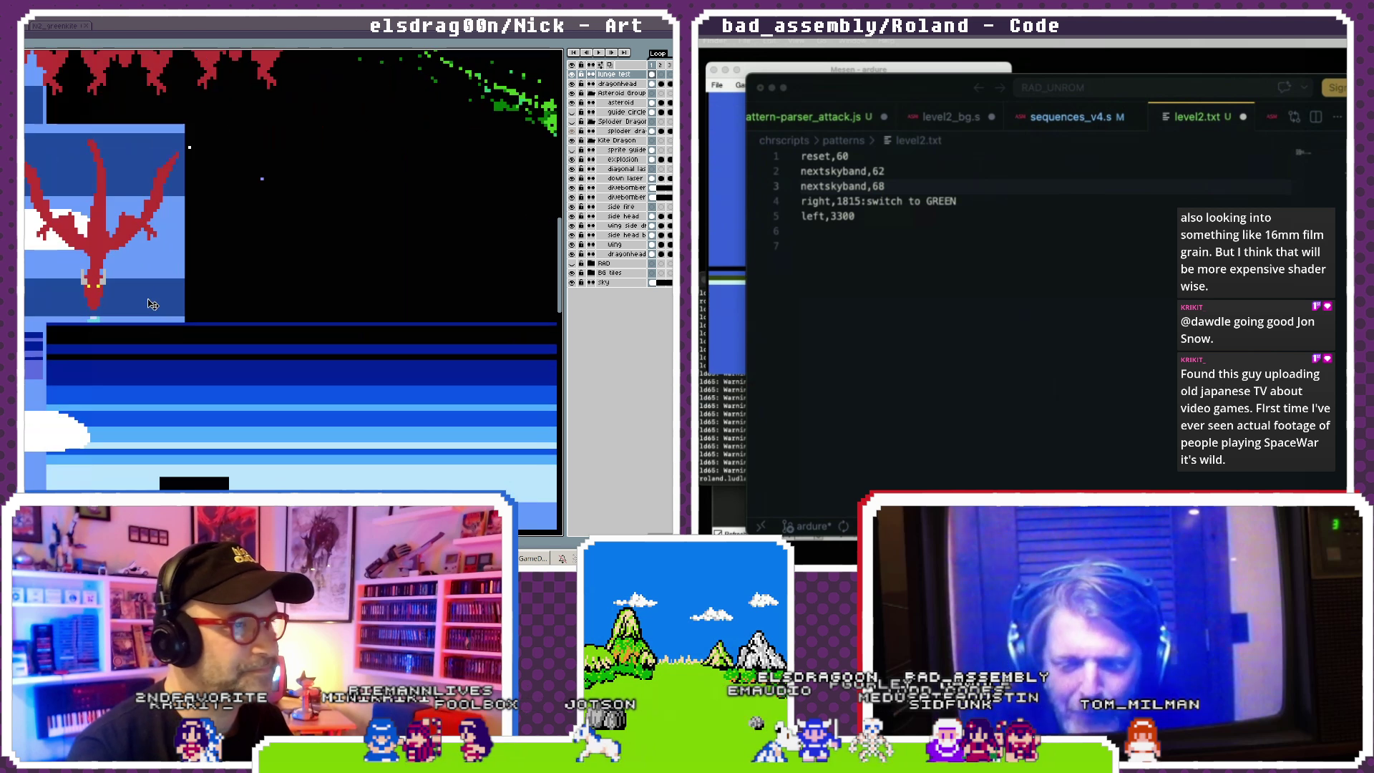
{"action": "left_click_drag", "start_coordinate": [378, 246], "coordinate": [413, 223]}
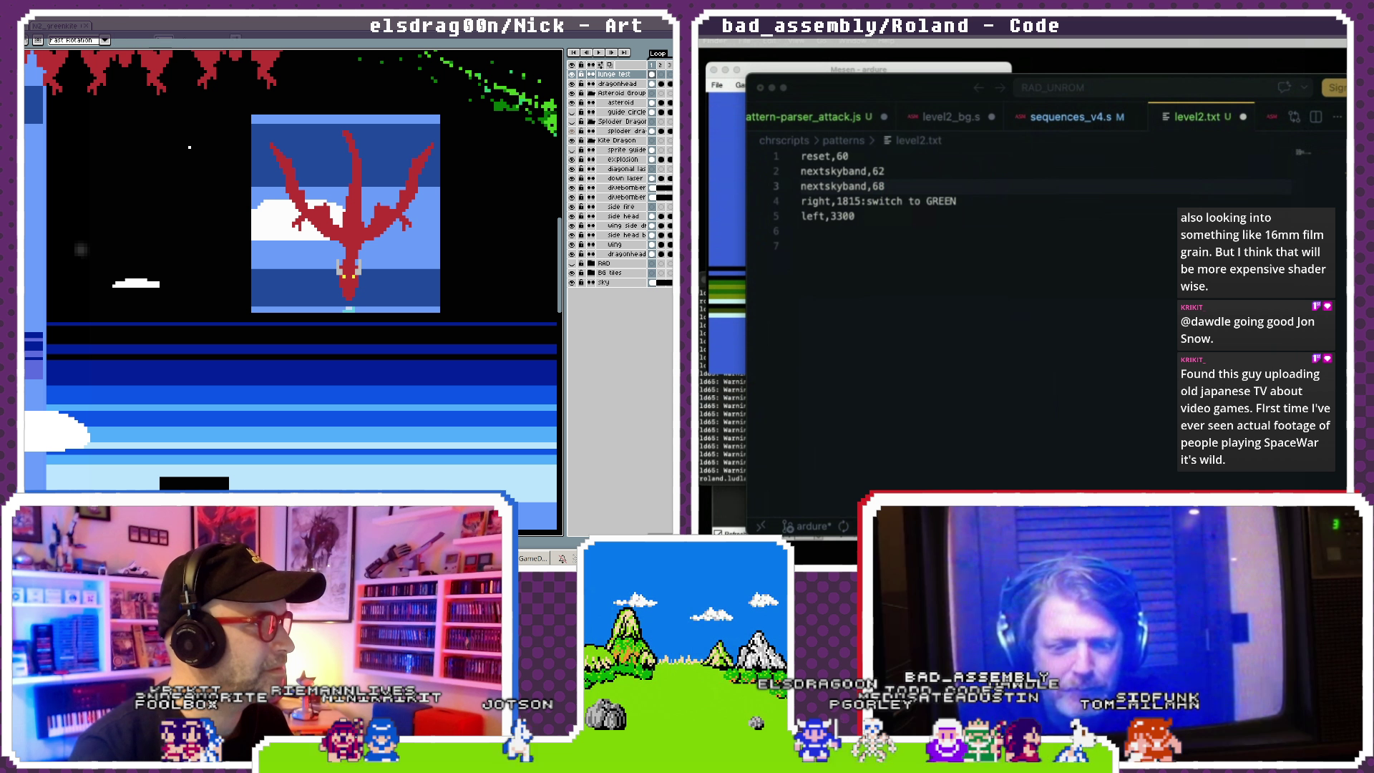
{"action": "key", "text": "Delete"}
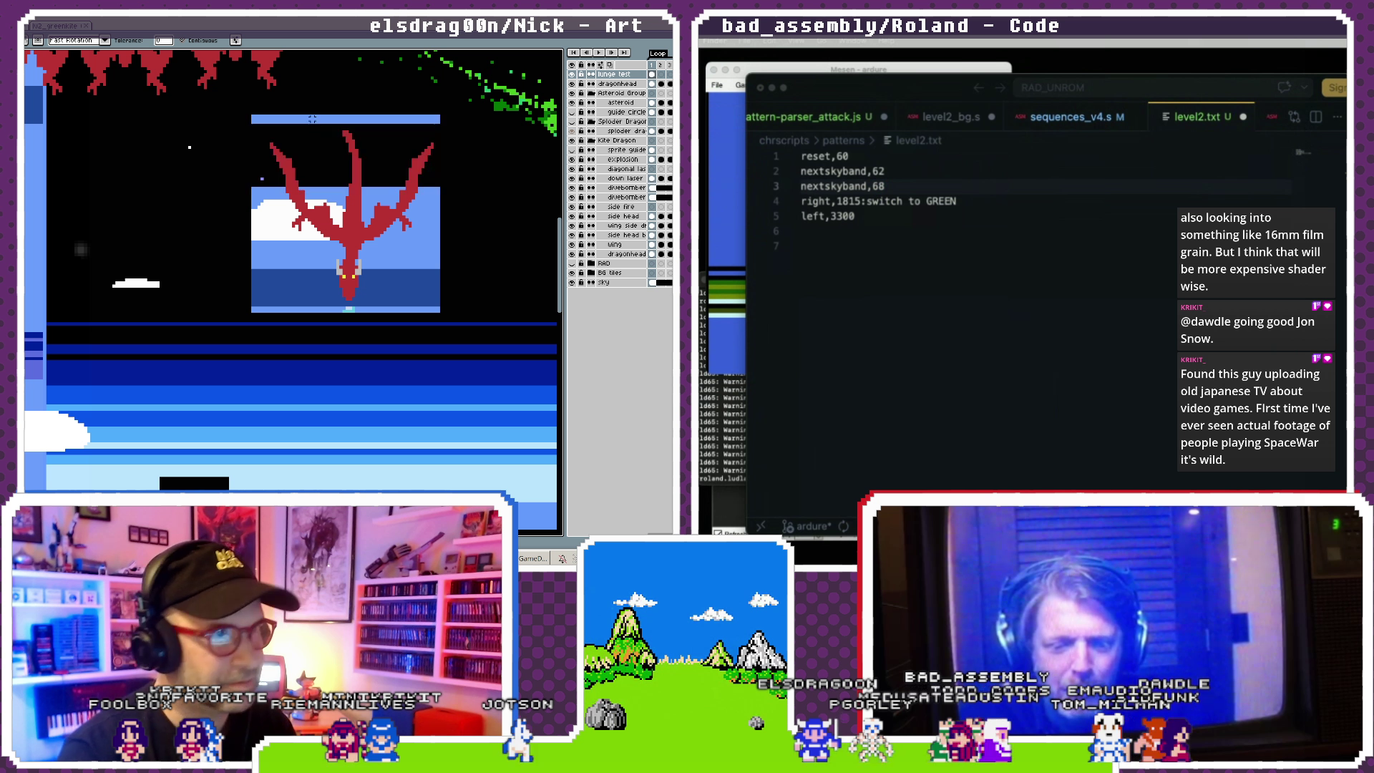
{"action": "left_click_drag", "start_coordinate": [341, 191], "coordinate": [342, 200]}
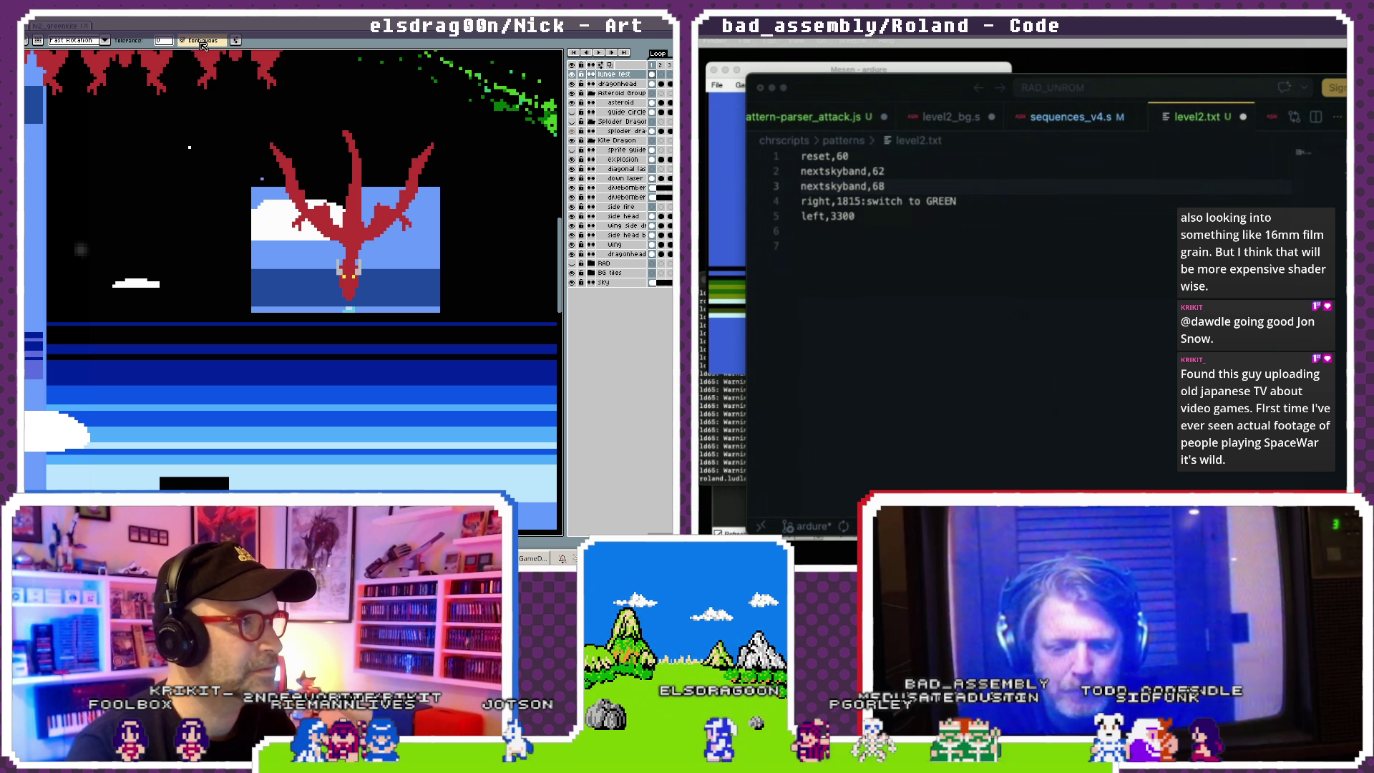
{"action": "left_click", "coordinate": [276, 206]}
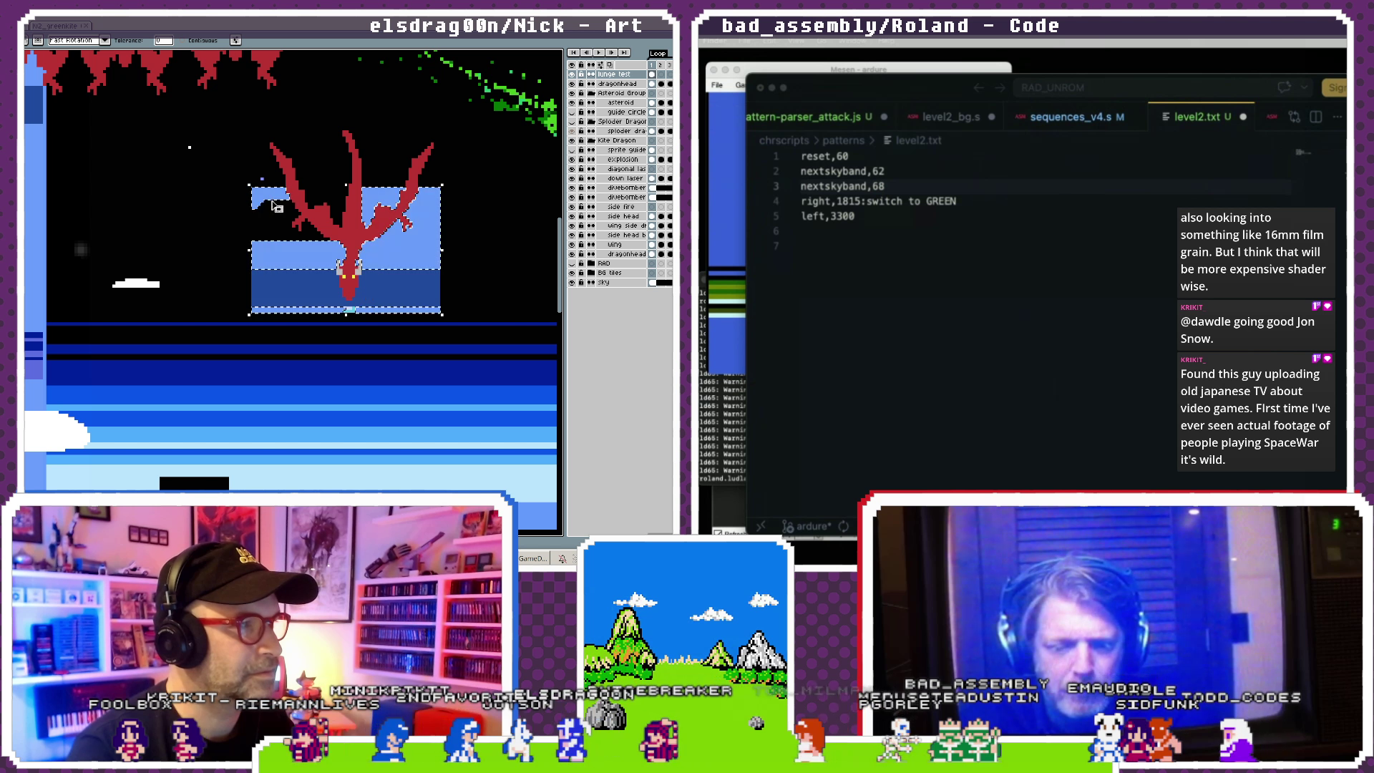
{"action": "key", "text": "Delete"}
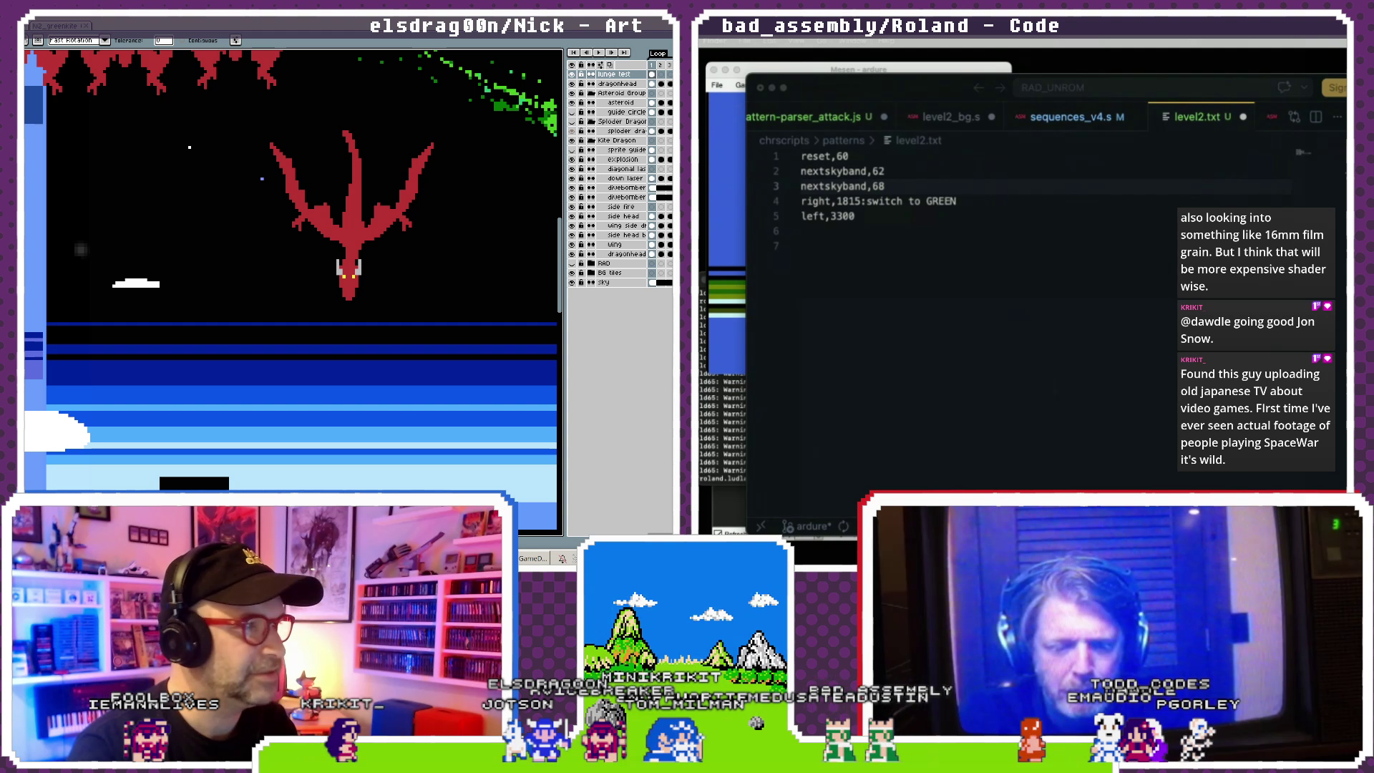
{"action": "key", "text": "Return"}
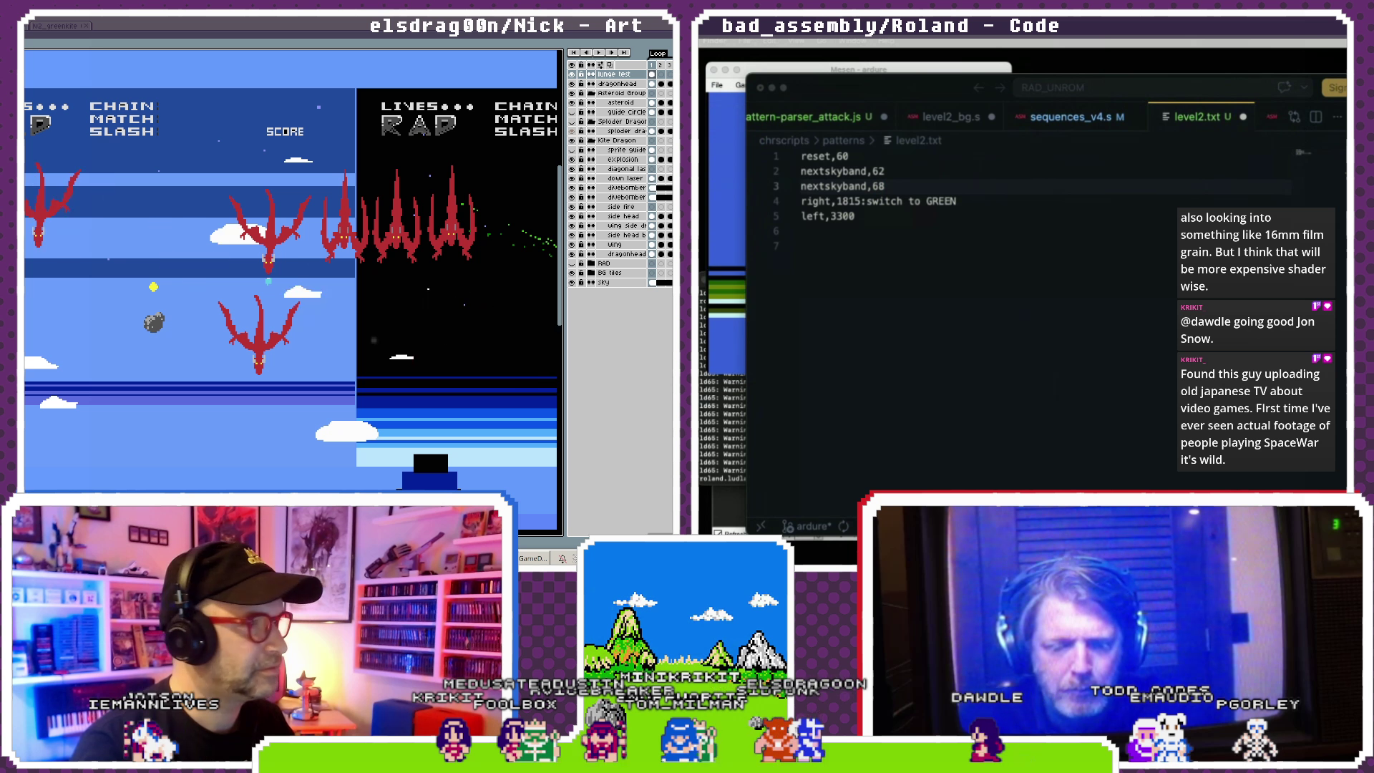
- Pan the mockup view and clear all five pattern lines from level2.txt, leaving it empty
{"action": "left_click_drag", "start_coordinate": [59, 150], "coordinate": [221, 175]}
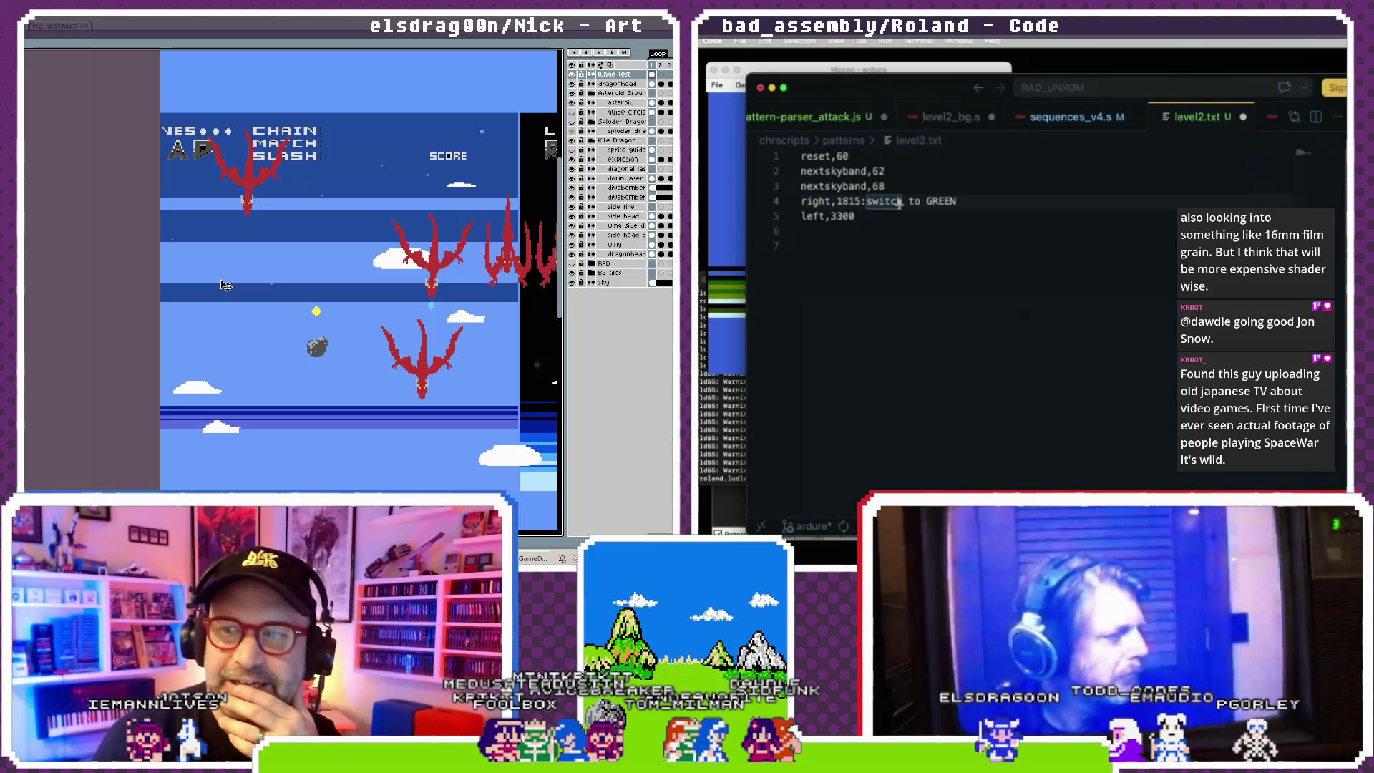
{"action": "double_click", "coordinate": [877, 186]}
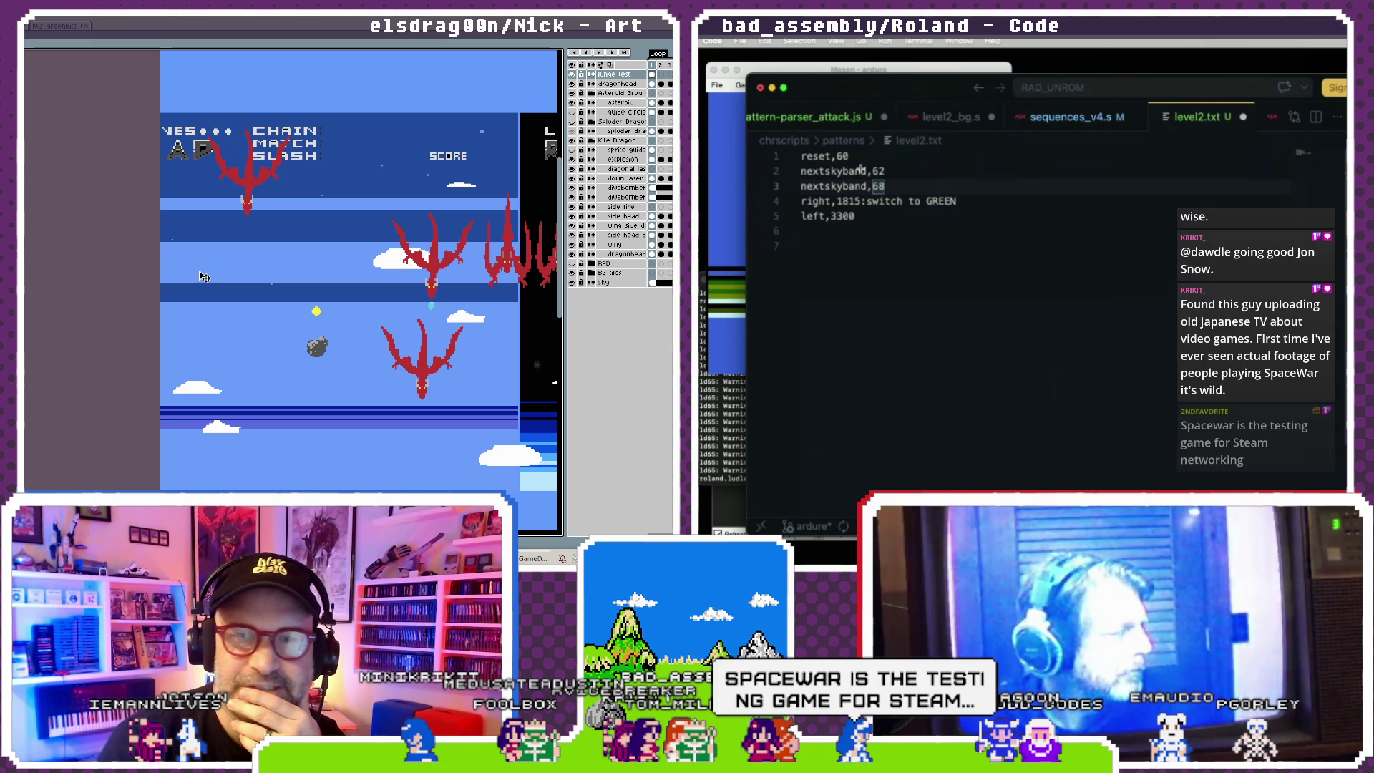
{"action": "double_click", "coordinate": [842, 156]}
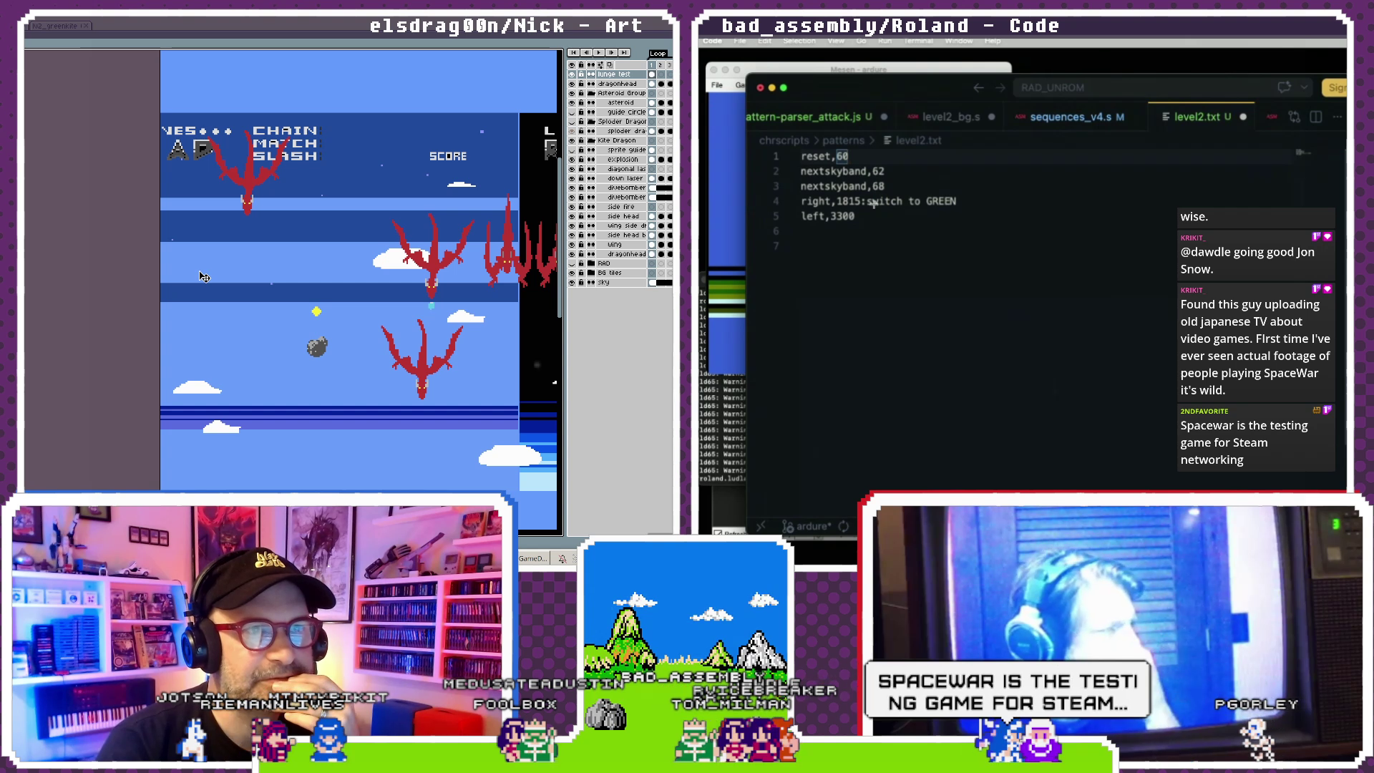
{"action": "left_click", "coordinate": [831, 171]}
{"action": "left_click_drag", "start_coordinate": [856, 216], "coordinate": [799, 156]}
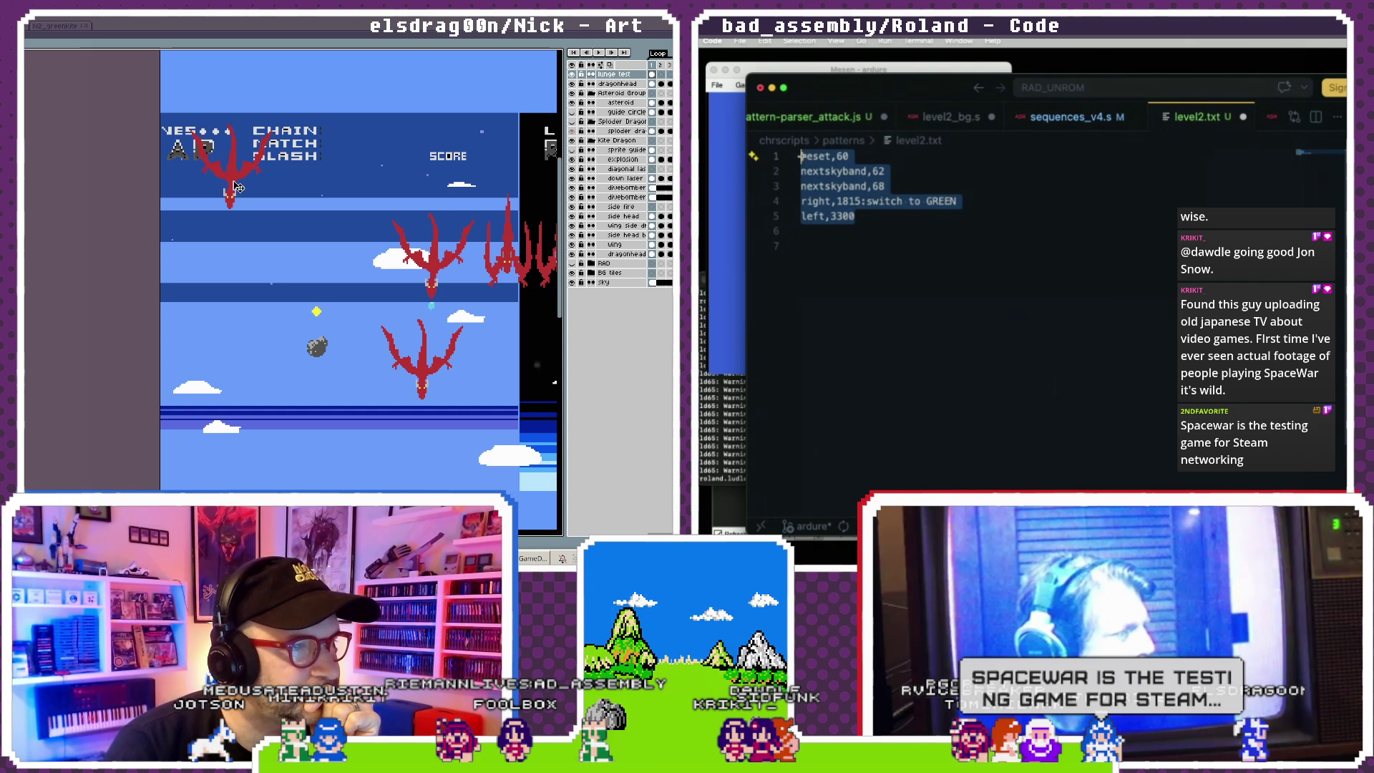
{"action": "type", "text": "x"}
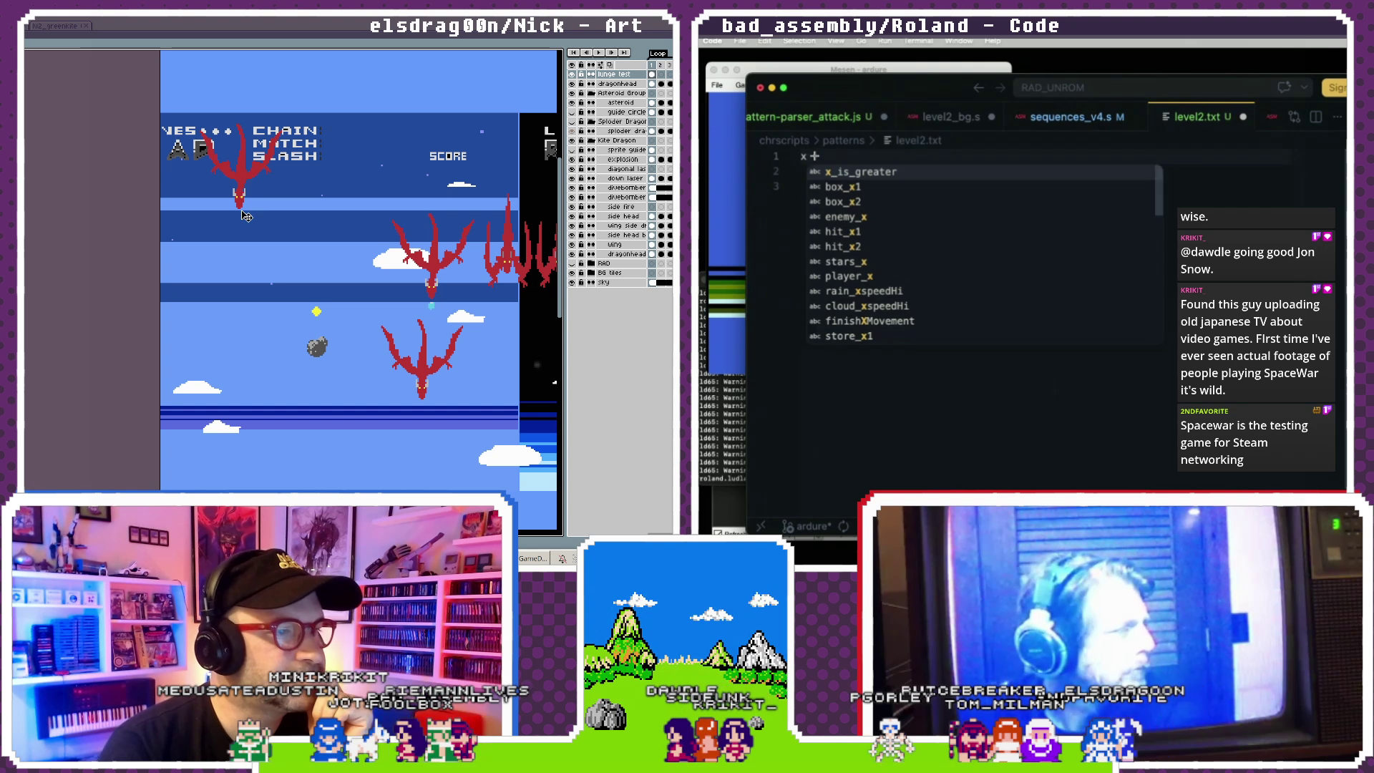
{"action": "key", "text": "BackSpace"}
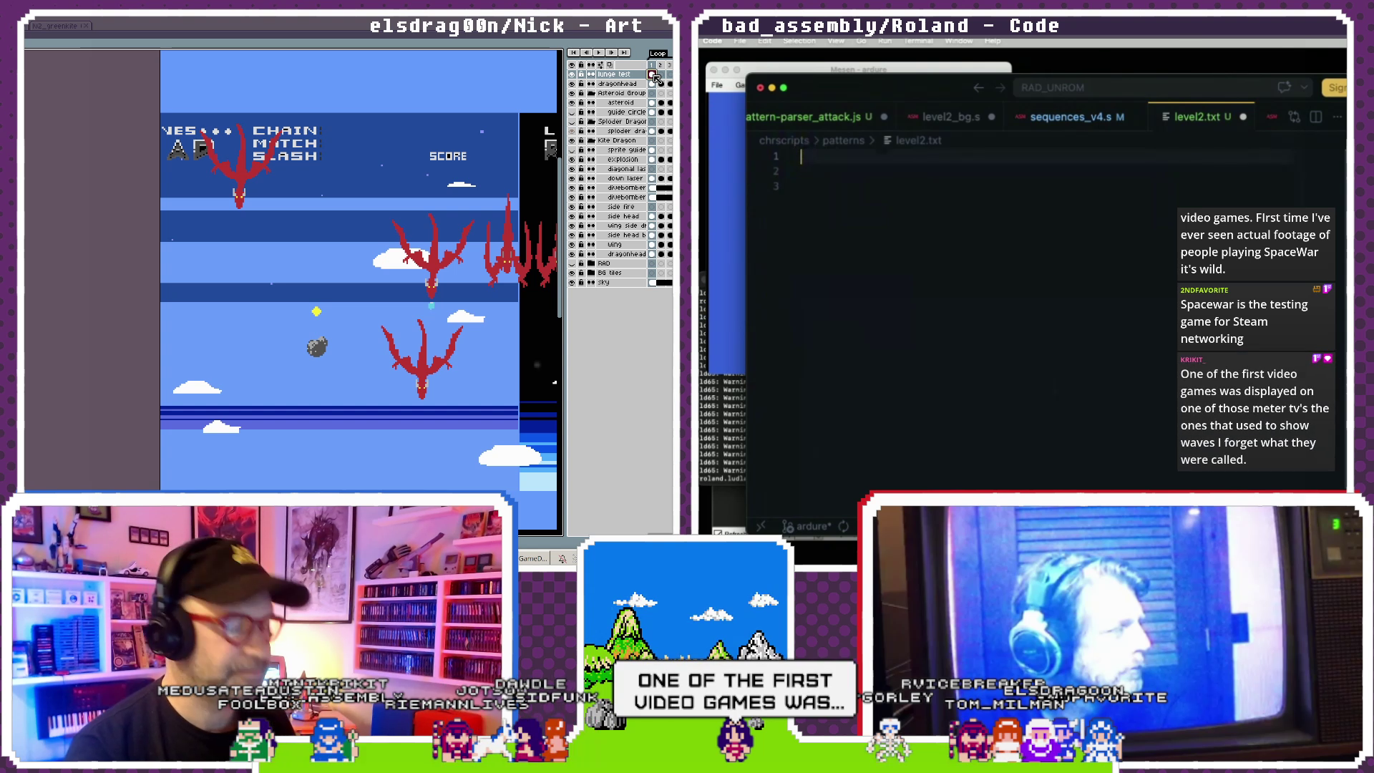
- Step the mockup to frame 2 and start a new line in level2.txt
{"action": "left_click", "coordinate": [661, 75]}
{"action": "key", "text": "Return"}
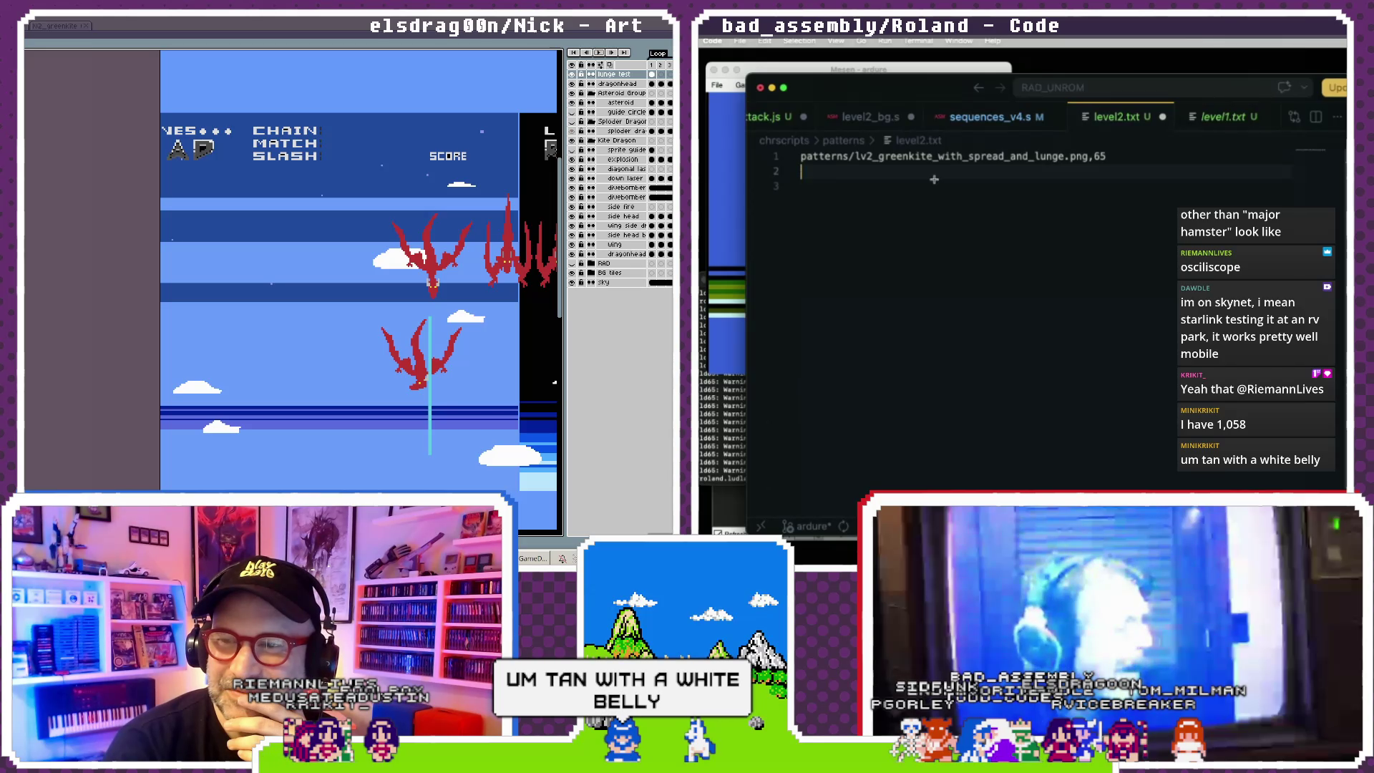
- Reload the rebuilt ROM in Mesen, check the build terminal, and play the mockup animation
{"action": "left_click", "coordinate": [740, 282]}
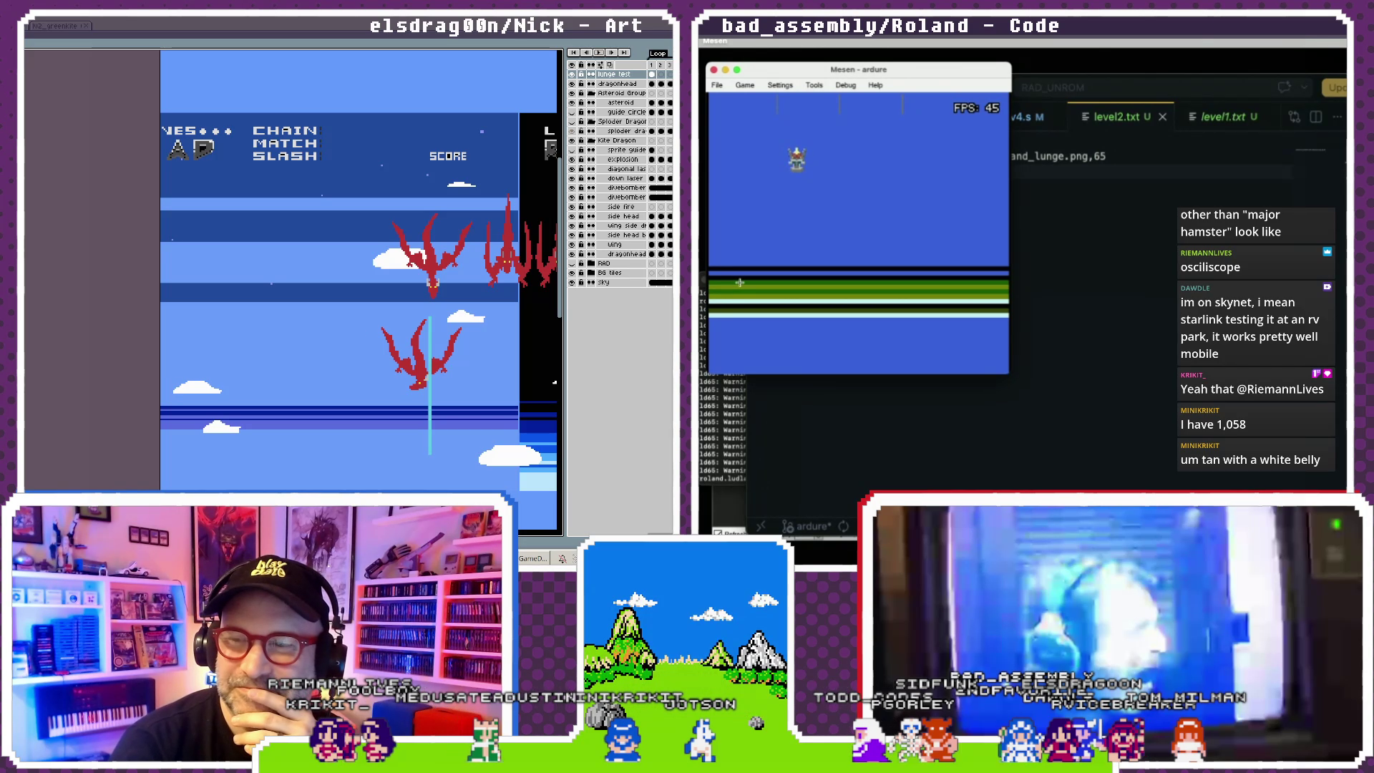
{"action": "left_click", "coordinate": [744, 84]}
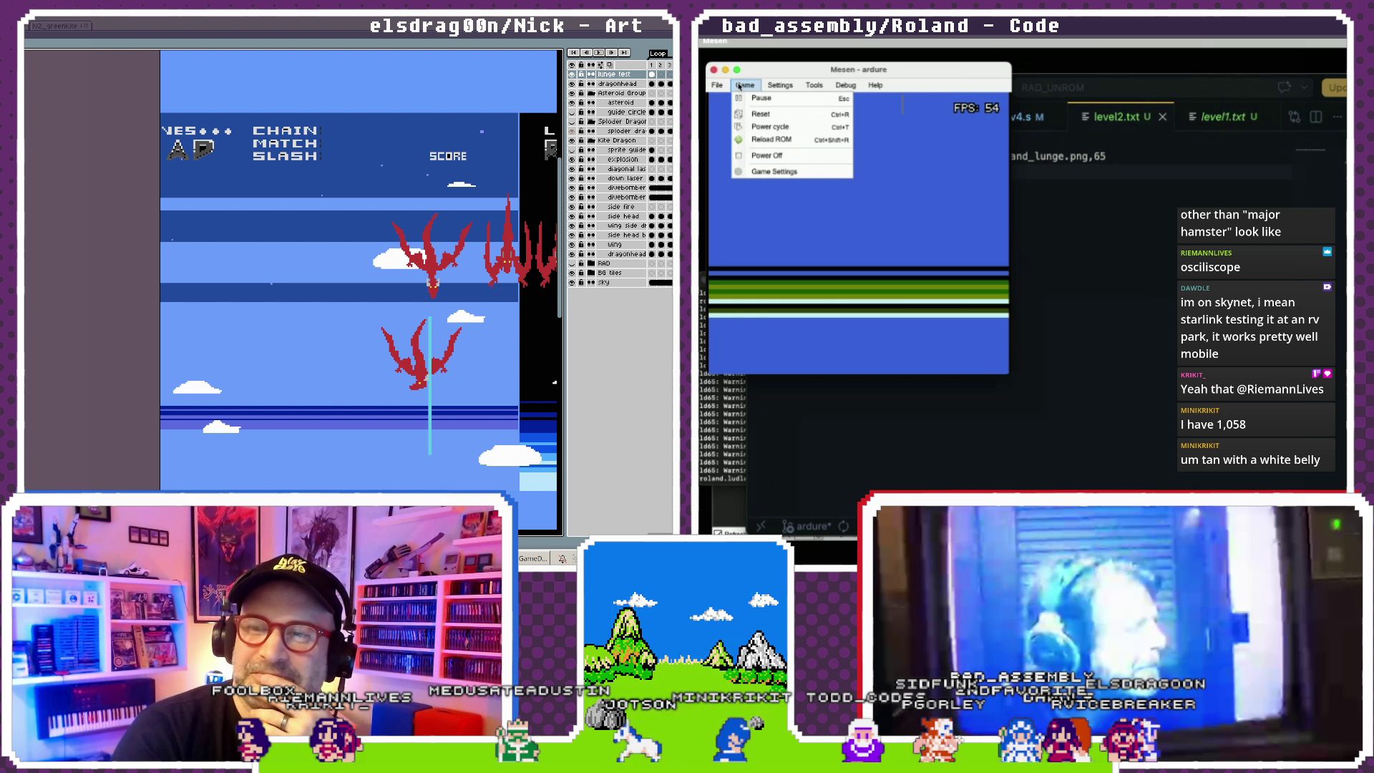
{"action": "left_click", "coordinate": [752, 142]}
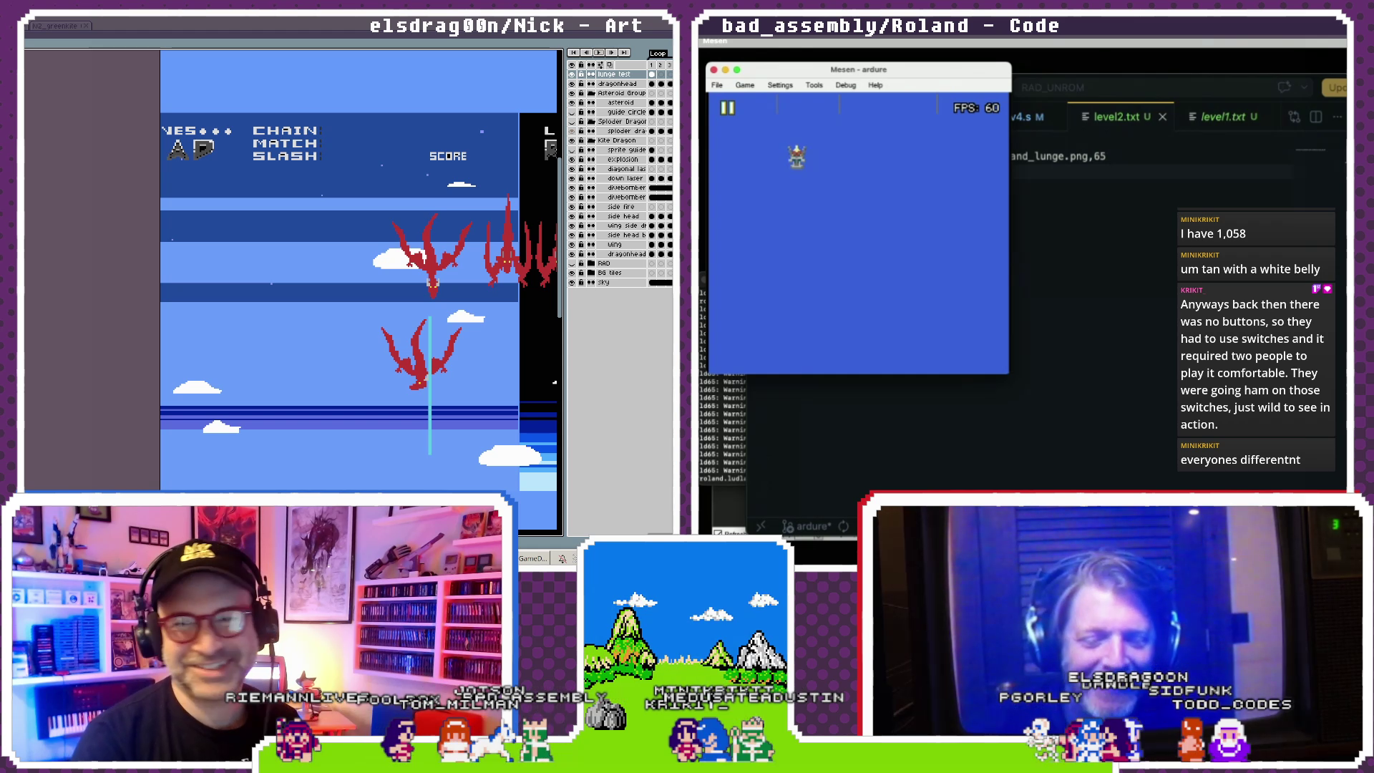
{"action": "key", "text": "super+Tab"}
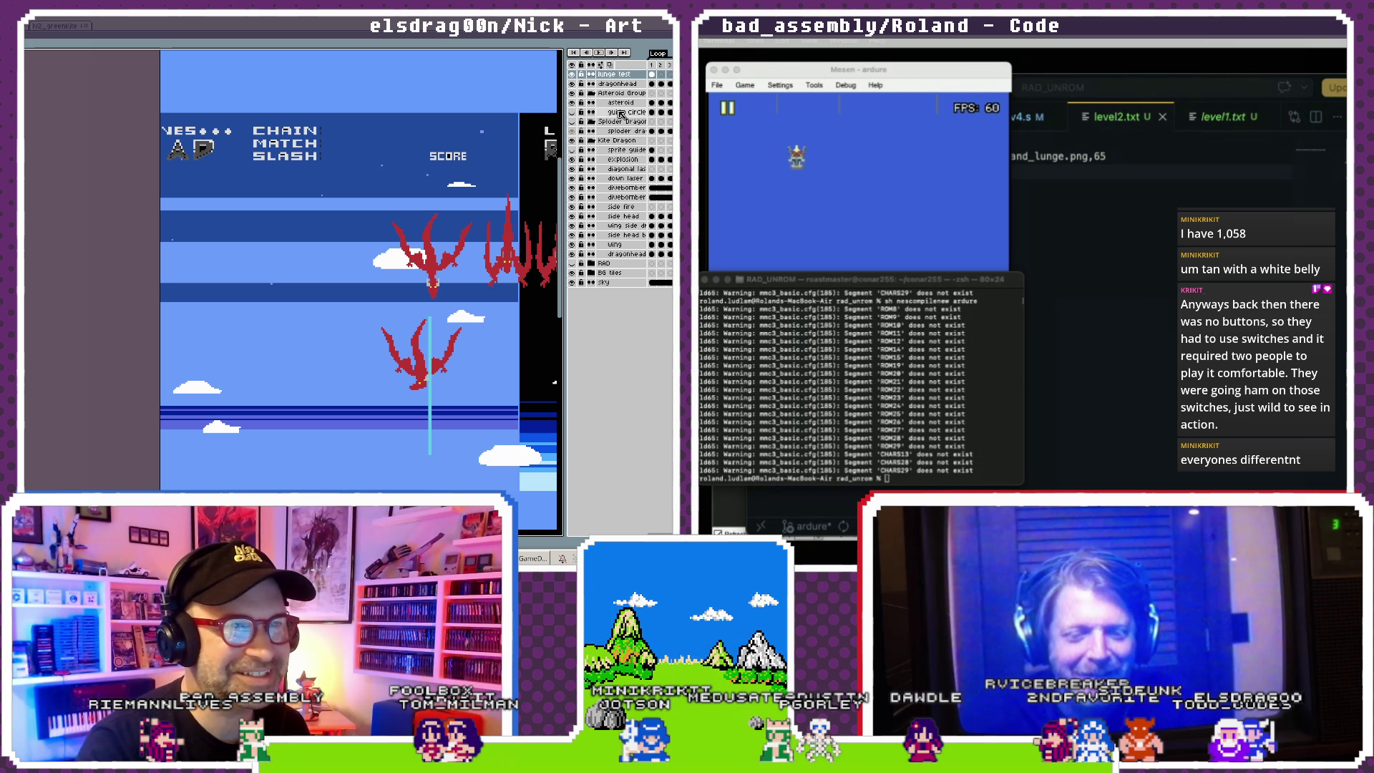
{"action": "key", "text": "Return"}
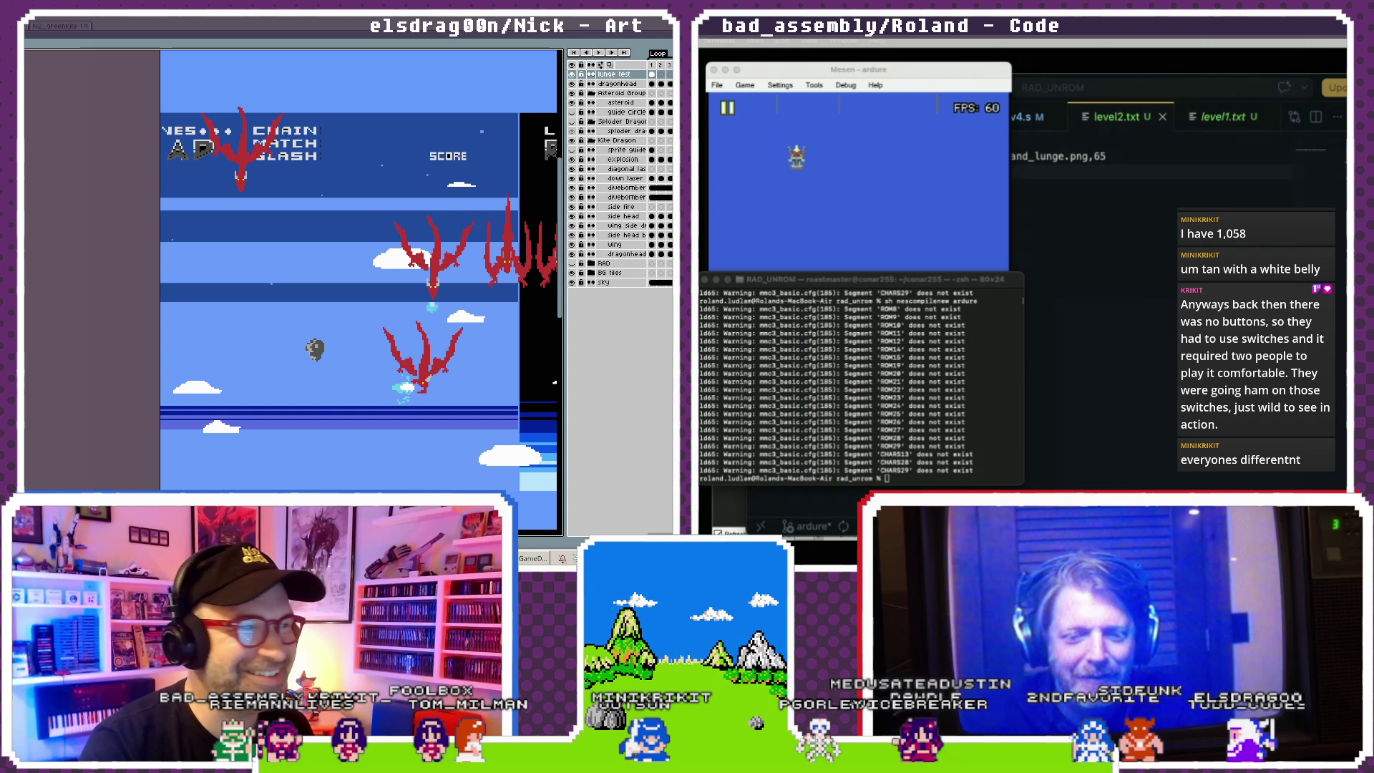